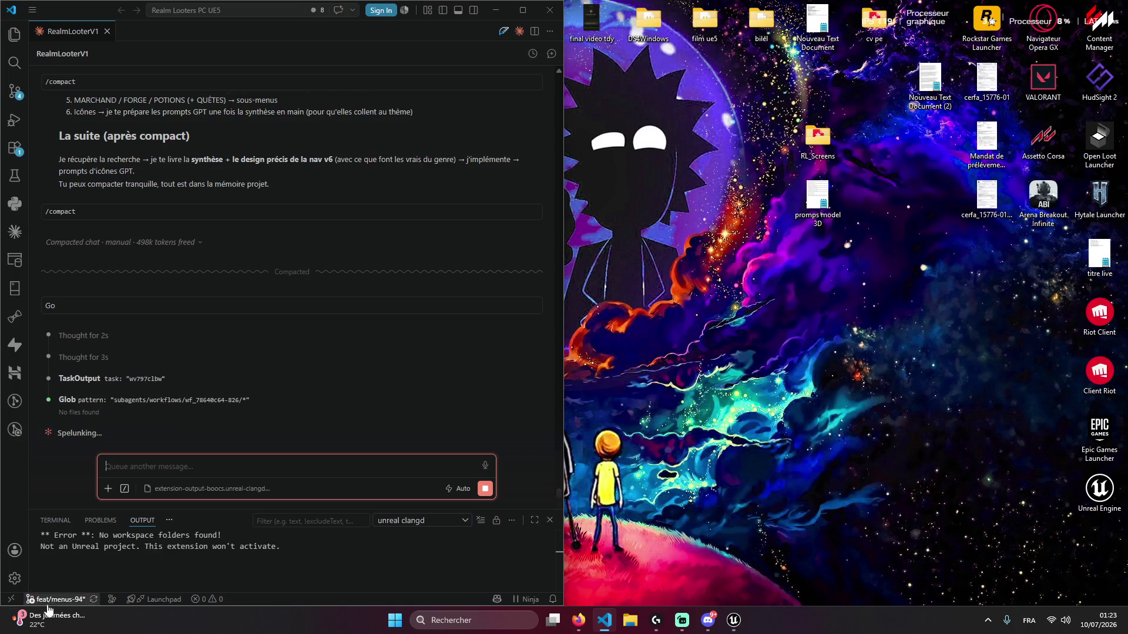
Scroll through the Claude chat, then restore Discord from the hidden-icons tray beside the editor
{"action": "scroll", "coordinate": [223, 370], "scroll_direction": "up", "scroll_amount": 10}
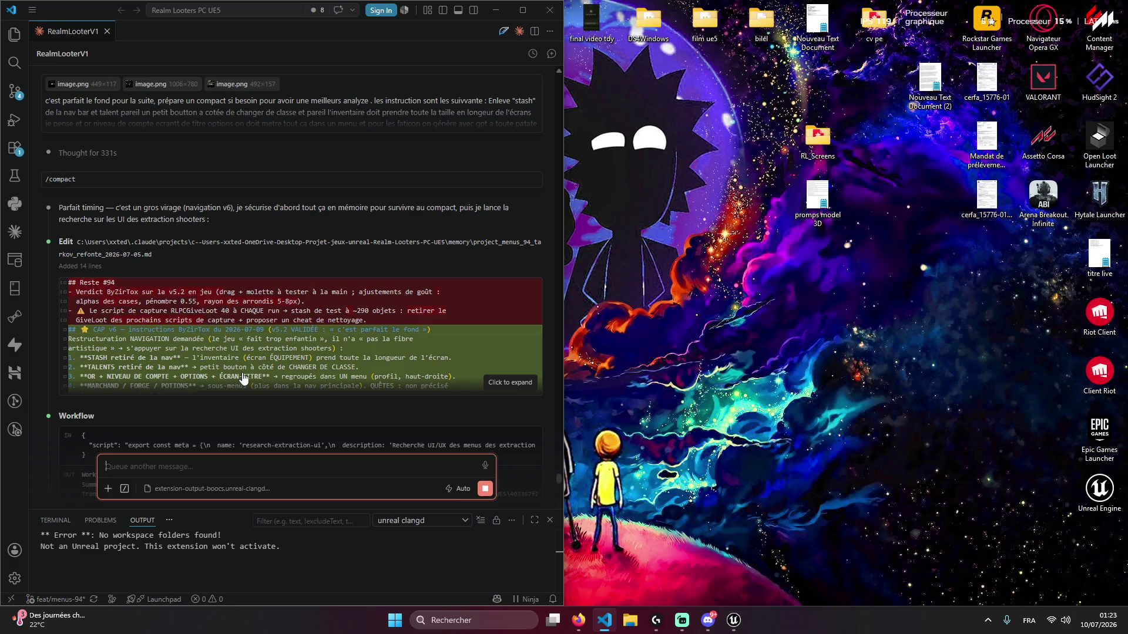
{"action": "scroll", "coordinate": [244, 379], "scroll_direction": "down", "scroll_amount": 10}
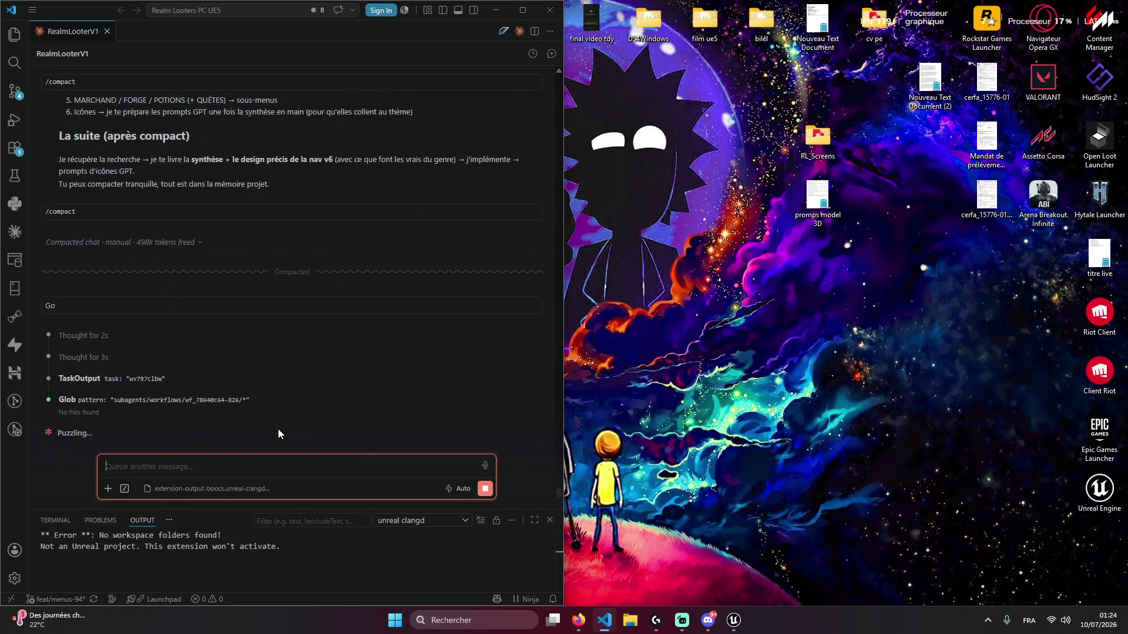
{"action": "left_click", "coordinate": [984, 618]}
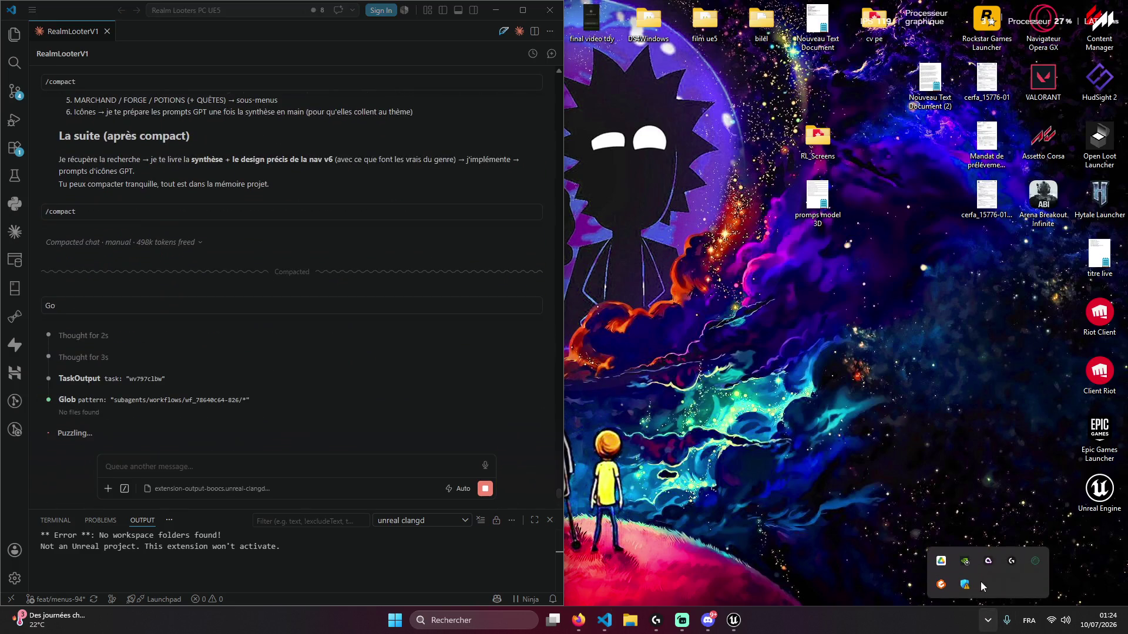
{"action": "left_click", "coordinate": [707, 620]}
{"action": "left_click", "coordinate": [707, 620]}
{"action": "left_click", "coordinate": [707, 621]}
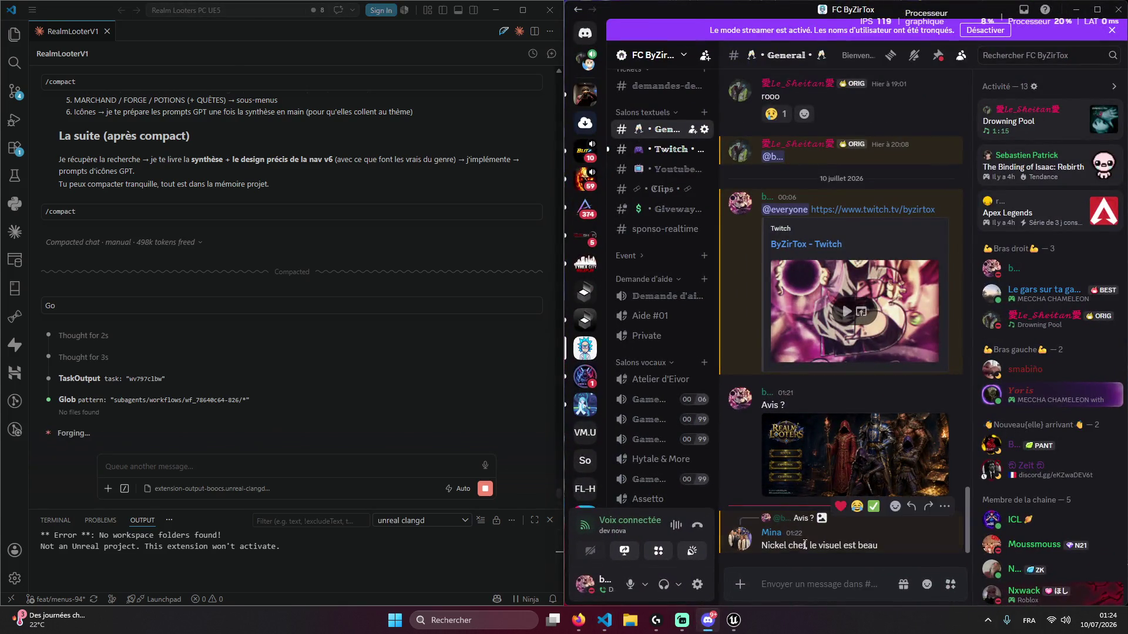
Heart-react to the reply about the Realm Looters visual and view the image enlarged
{"action": "left_click", "coordinate": [841, 507]}
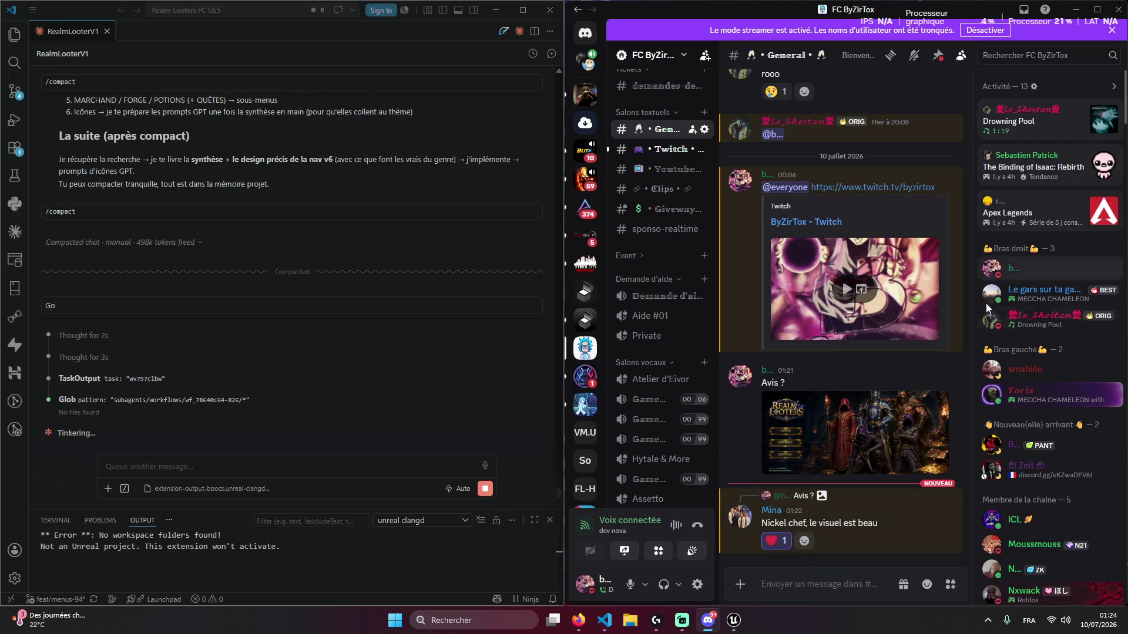
{"action": "left_click", "coordinate": [816, 466]}
{"action": "left_click", "coordinate": [783, 515]}
{"action": "left_click", "coordinate": [865, 456]}
{"action": "left_click", "coordinate": [819, 513]}
{"action": "left_click", "coordinate": [828, 467]}
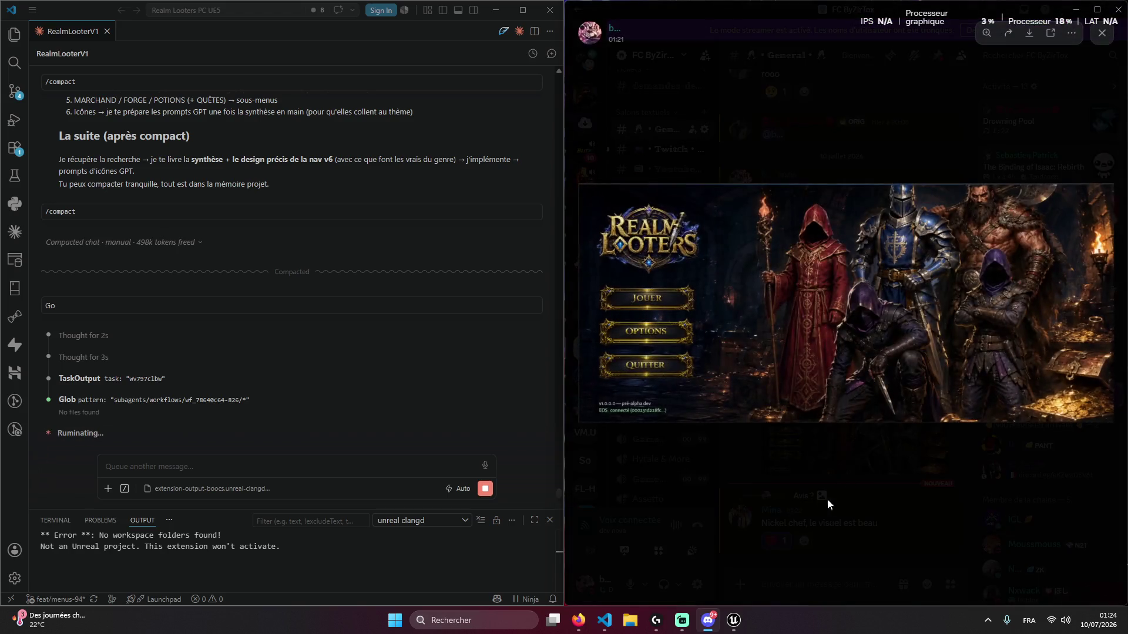
{"action": "left_click", "coordinate": [818, 502]}
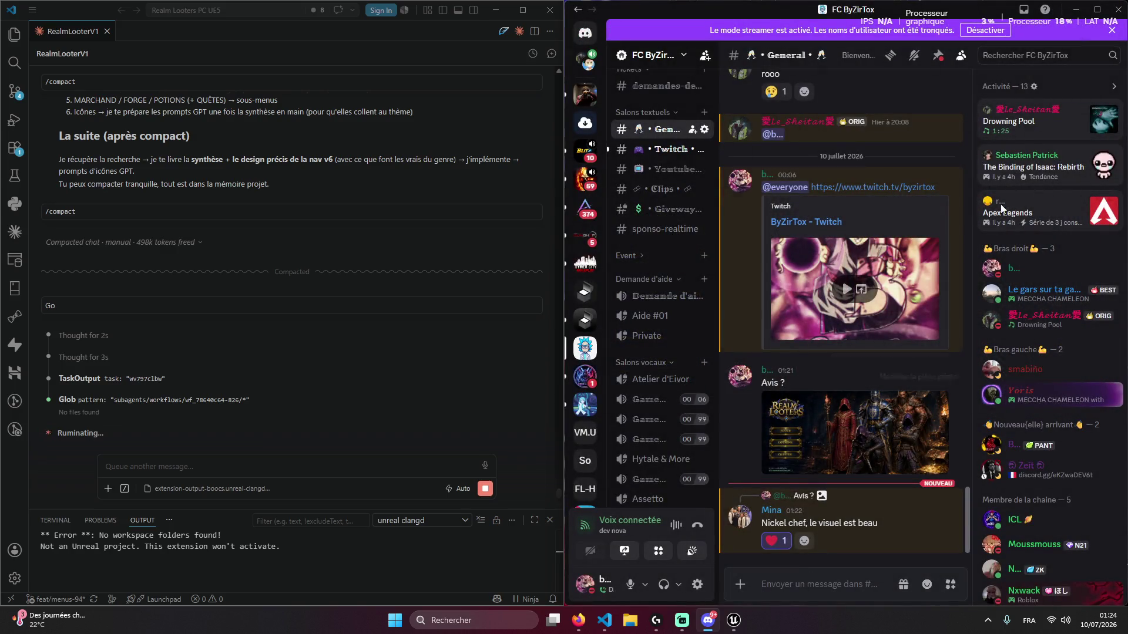
Minimise Discord and bring the Streamrunners browser window to the front
{"action": "left_click", "coordinate": [1073, 10]}
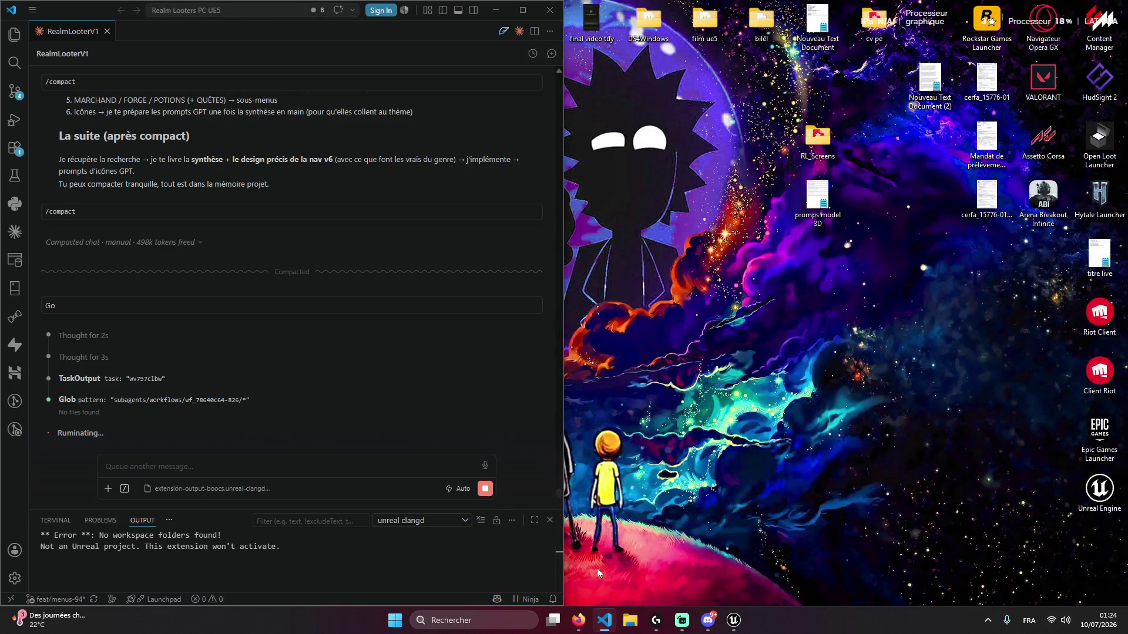
{"action": "mouse_move", "coordinate": [579, 621]}
{"action": "left_click", "coordinate": [473, 558]}
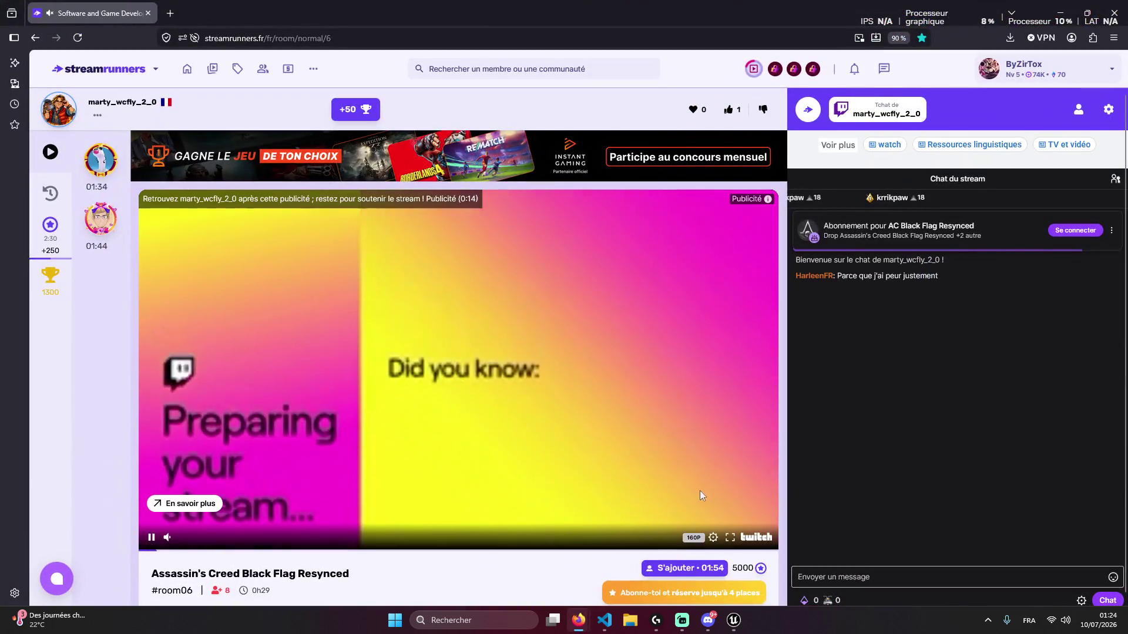
Check the player's quality options and a chat message's ⋮ menu, then minimise Firefox
{"action": "left_click", "coordinate": [713, 538]}
{"action": "left_click", "coordinate": [676, 396]}
{"action": "left_click", "coordinate": [724, 479]}
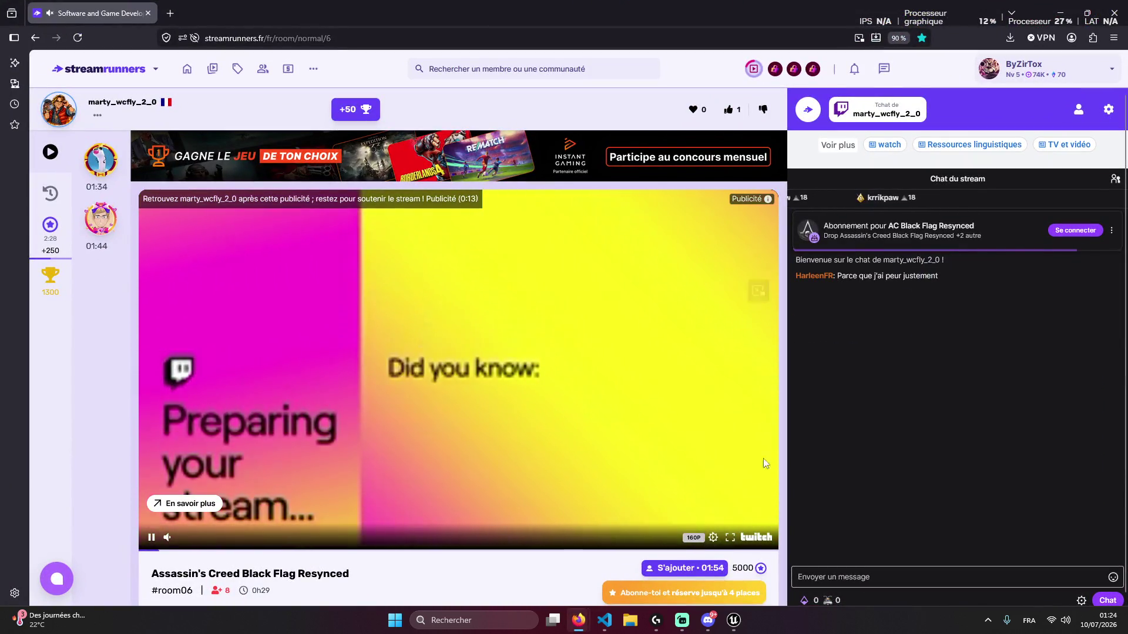
{"action": "left_click", "coordinate": [1111, 230]}
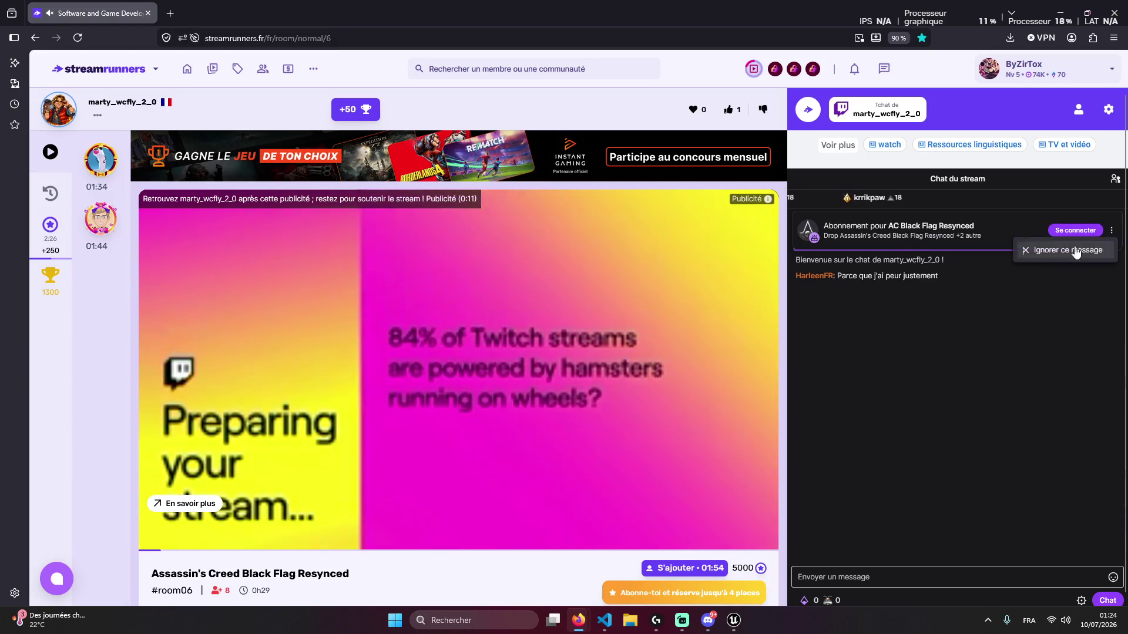
{"action": "left_click", "coordinate": [802, 76]}
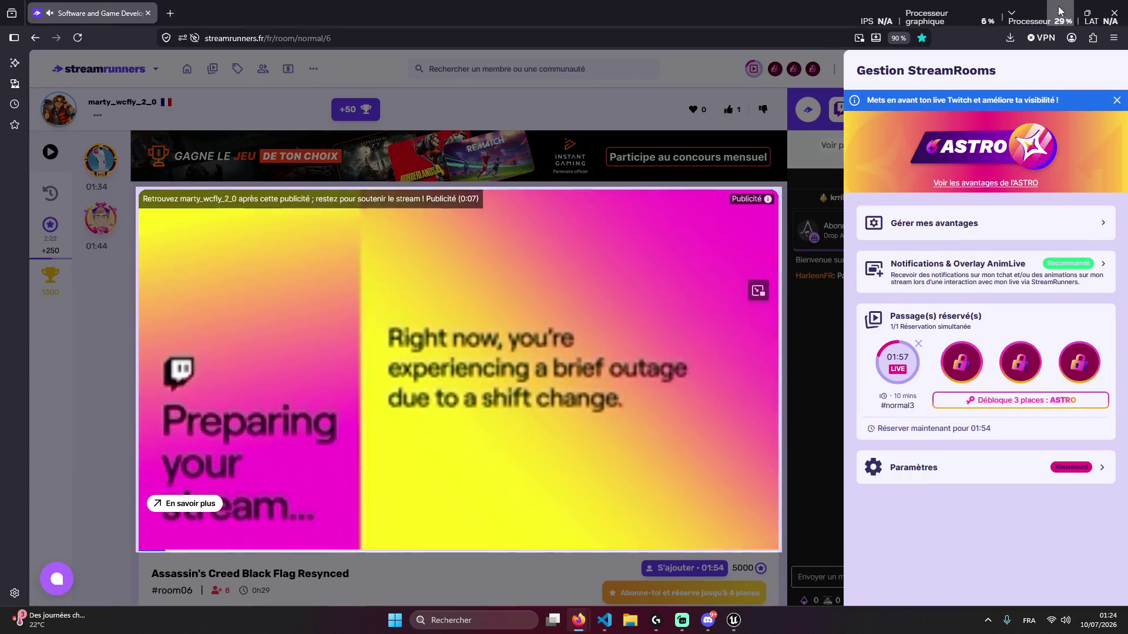
{"action": "left_click", "coordinate": [1060, 13]}
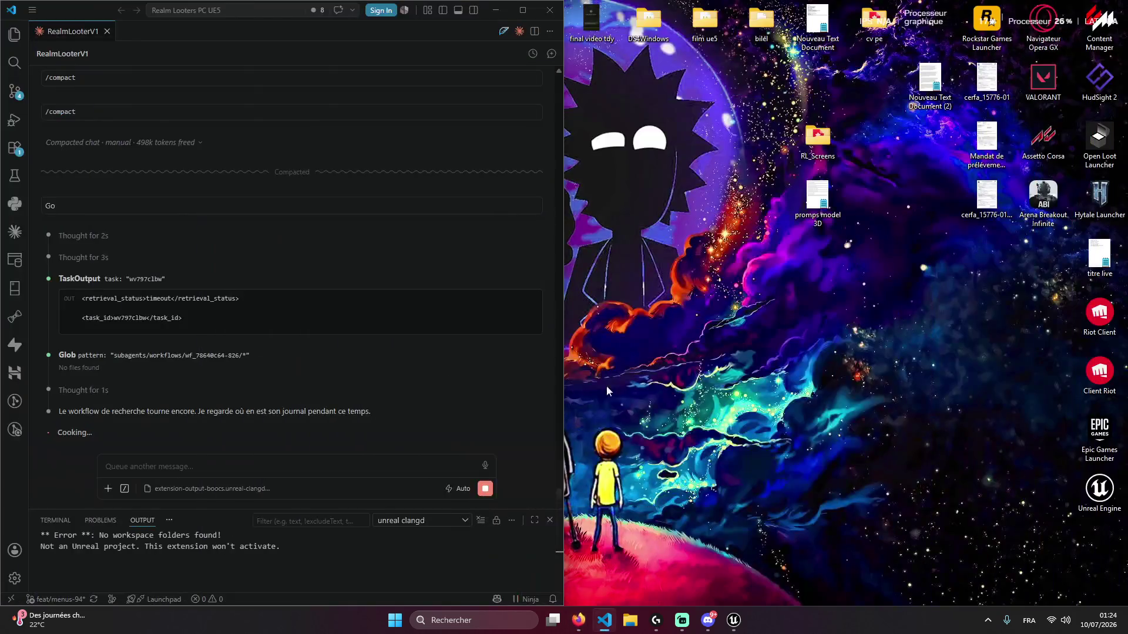
Restore the Streamlabs Desktop window, then bring the Twitch browser window forward
{"action": "left_click", "coordinate": [731, 620]}
{"action": "left_click", "coordinate": [740, 491]}
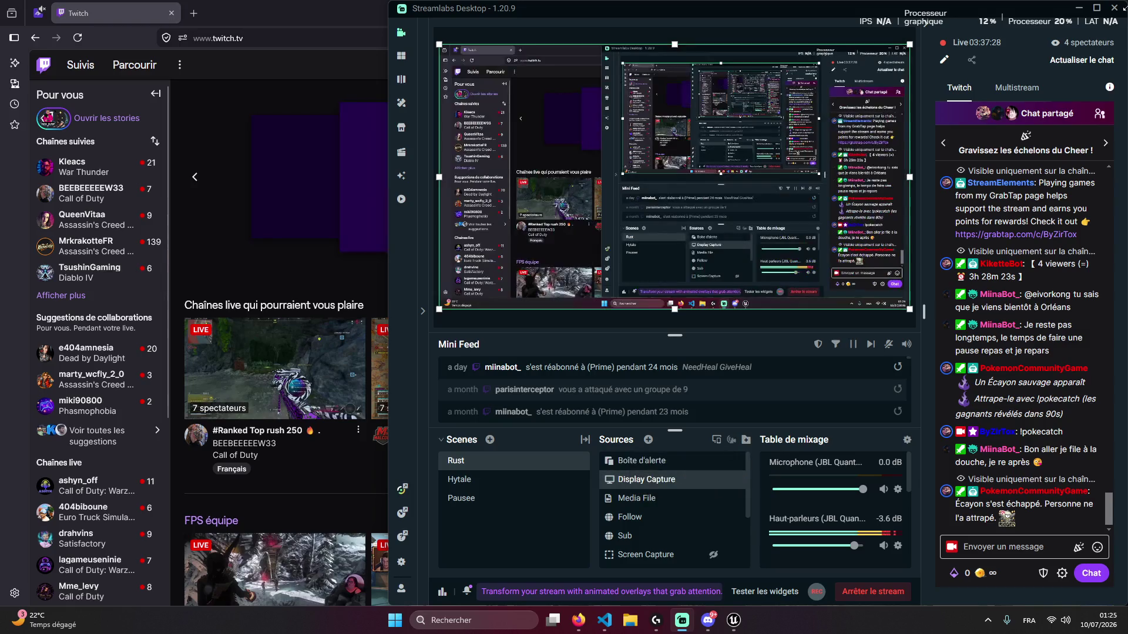
{"action": "left_click", "coordinate": [396, 87]}
Open the streamer's own channel from recent searches, then its Développement de logiciels et de jeux category
{"action": "left_click", "coordinate": [472, 64]}
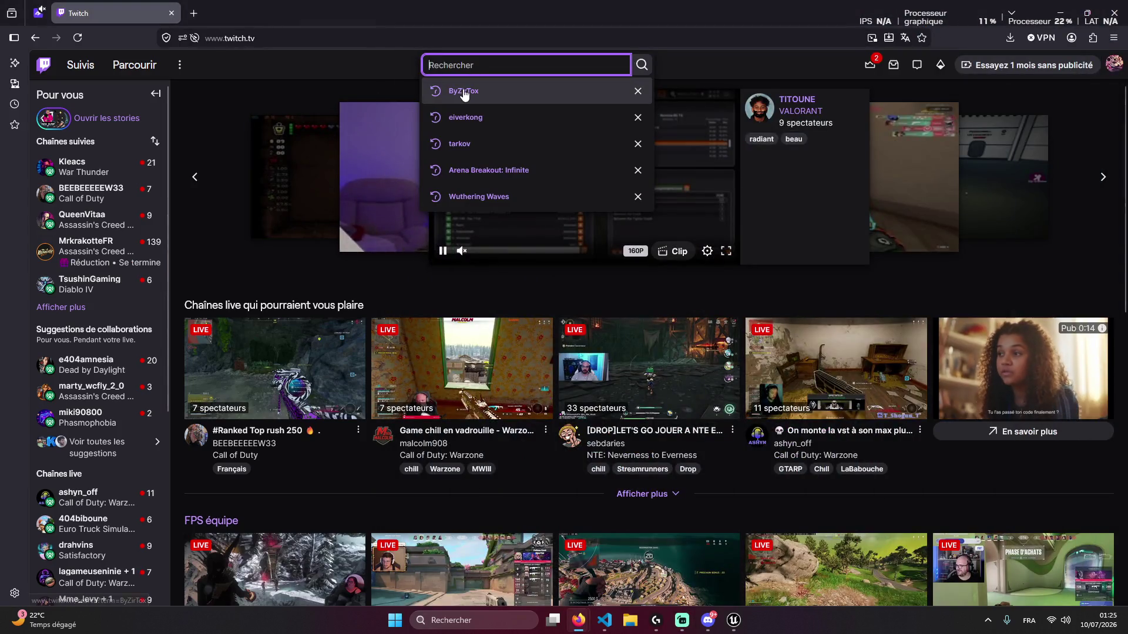
{"action": "left_click", "coordinate": [457, 92]}
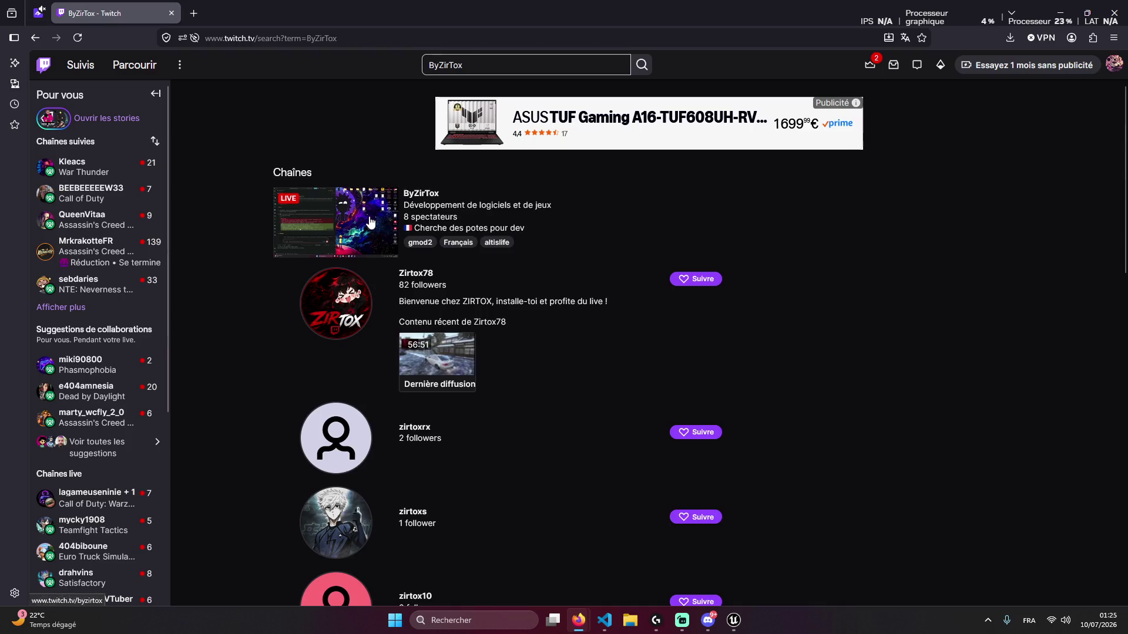
{"action": "left_click", "coordinate": [370, 223]}
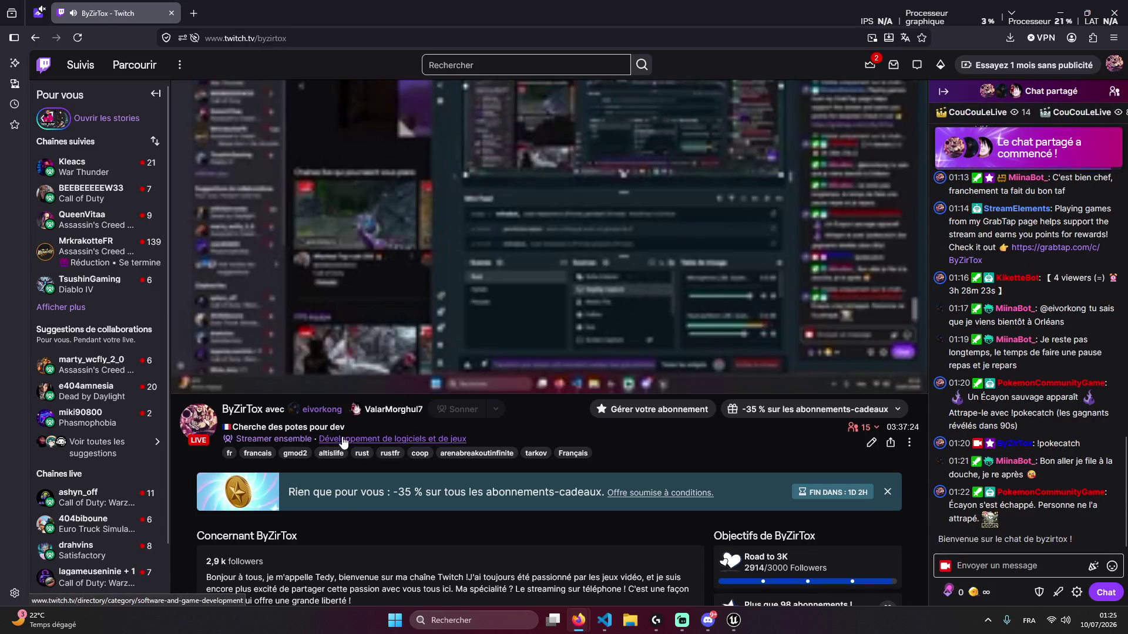
{"action": "left_click", "coordinate": [387, 439]}
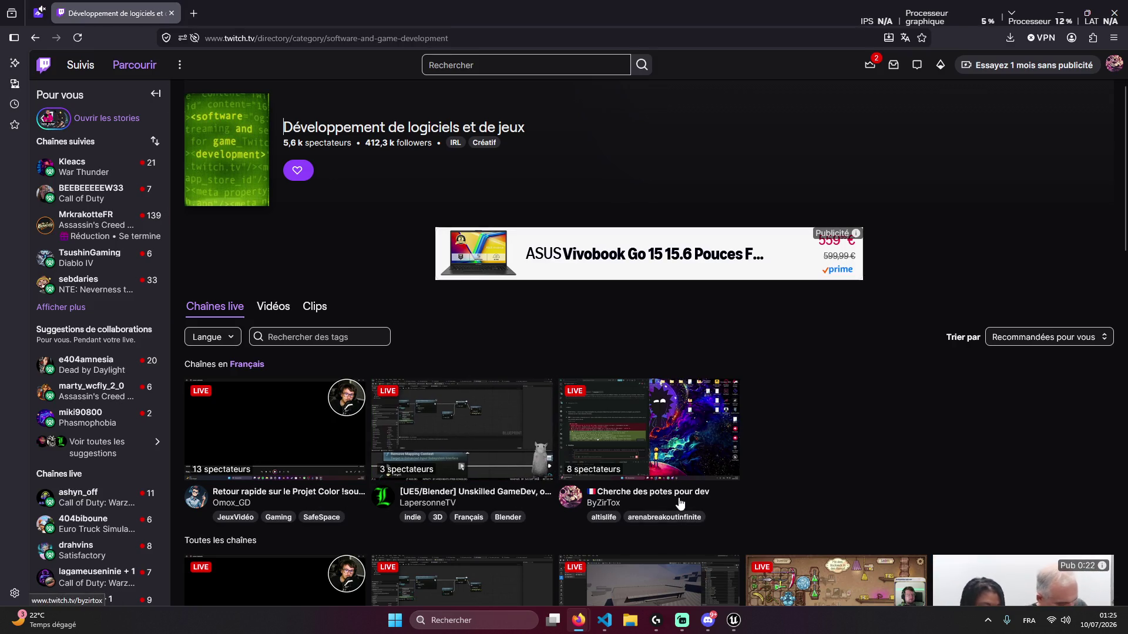
{"action": "scroll", "coordinate": [665, 526], "scroll_direction": "down", "scroll_amount": 2}
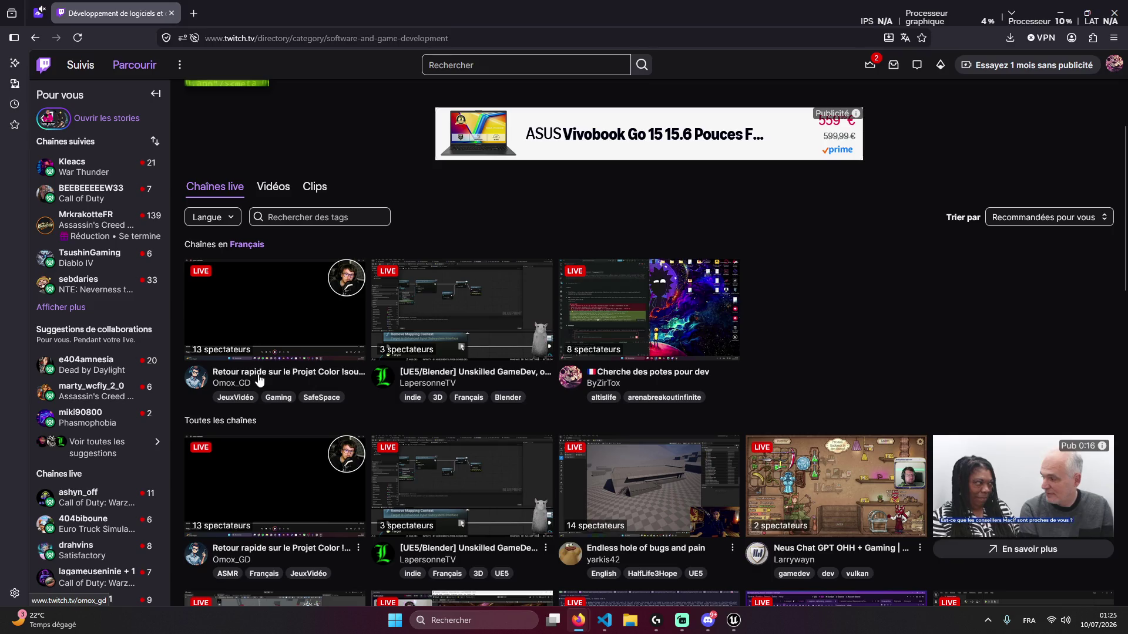
Watch the Unskilled GameDev UE5/Blender stream at 720p60, then return to the category listing
{"action": "scroll", "coordinate": [354, 380], "scroll_direction": "down", "scroll_amount": 4}
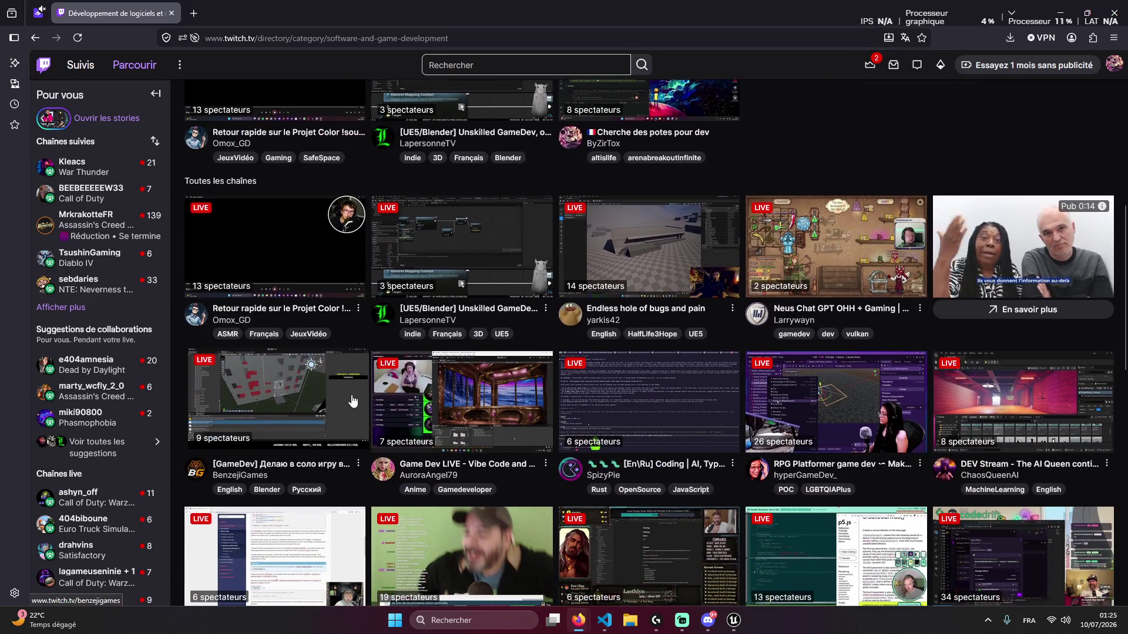
{"action": "scroll", "coordinate": [352, 400], "scroll_direction": "up", "scroll_amount": 4}
{"action": "left_click", "coordinate": [478, 380]}
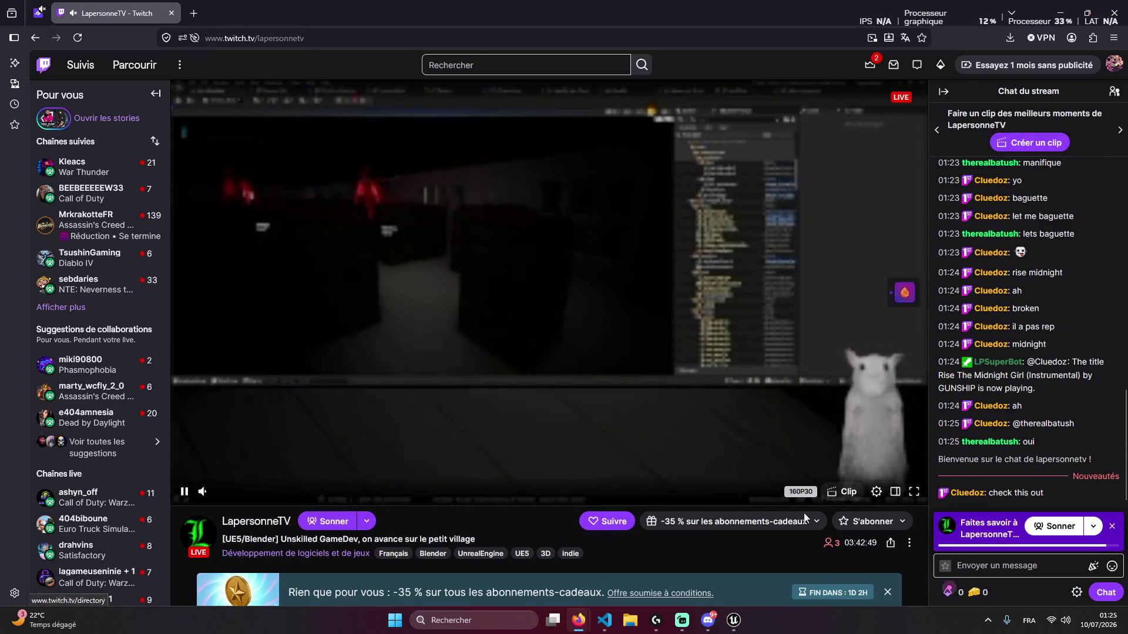
{"action": "left_click", "coordinate": [876, 491]}
{"action": "left_click", "coordinate": [776, 330]}
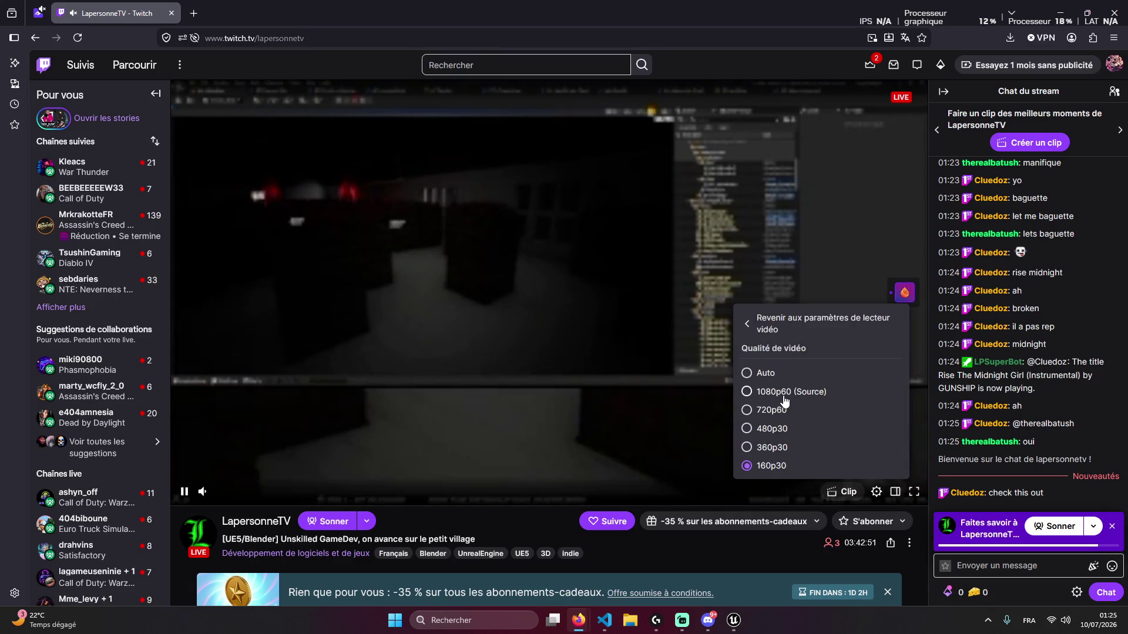
{"action": "left_click", "coordinate": [775, 410]}
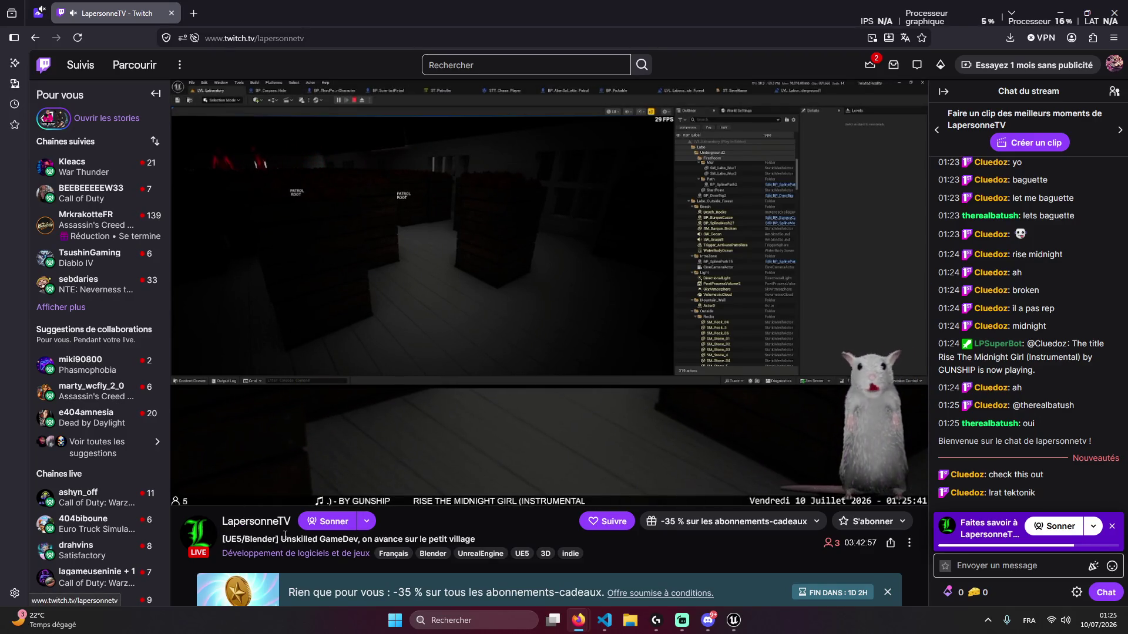
{"action": "left_click", "coordinate": [308, 552]}
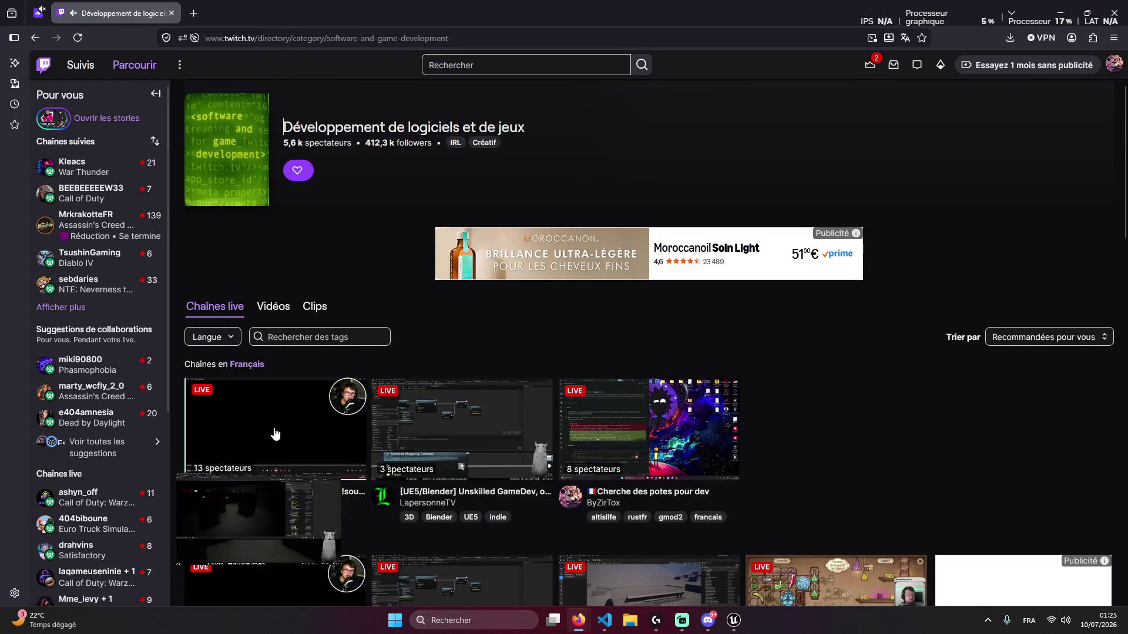
Open the Projet Color game-dev stream and scroll through its About panels
{"action": "left_click", "coordinate": [274, 434]}
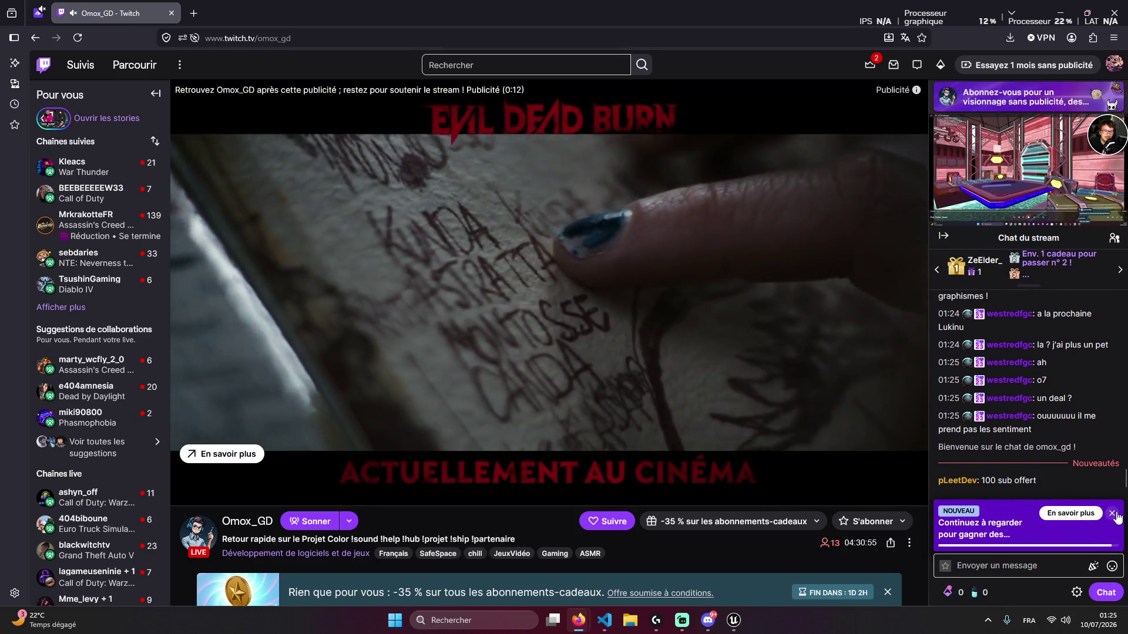
{"action": "scroll", "coordinate": [313, 524], "scroll_direction": "down", "scroll_amount": 8}
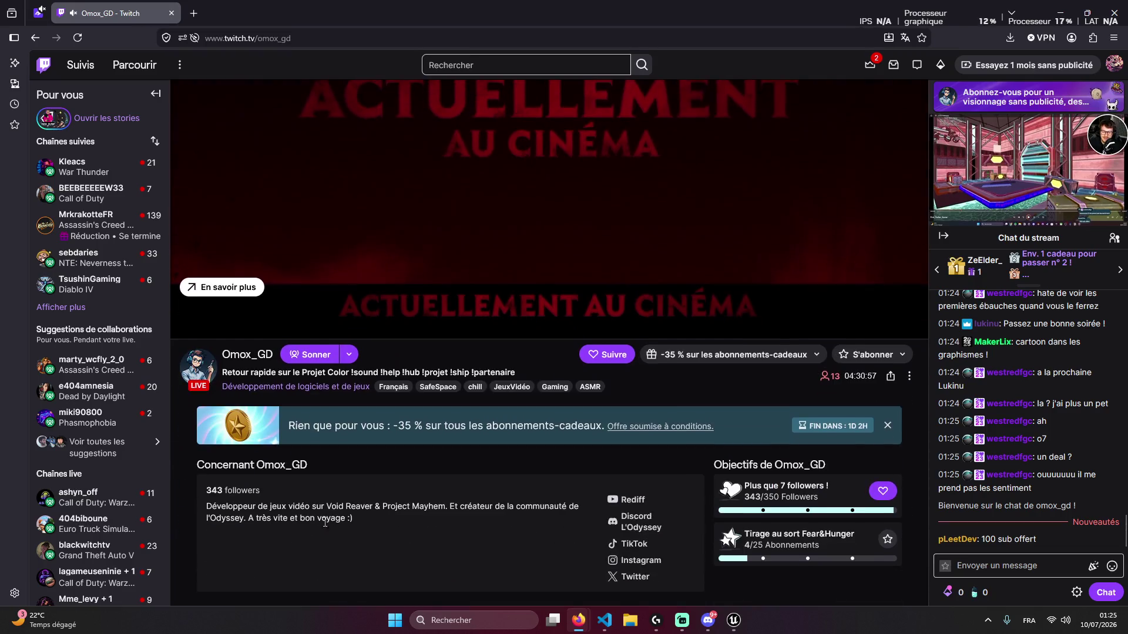
{"action": "scroll", "coordinate": [348, 477], "scroll_direction": "down", "scroll_amount": 5}
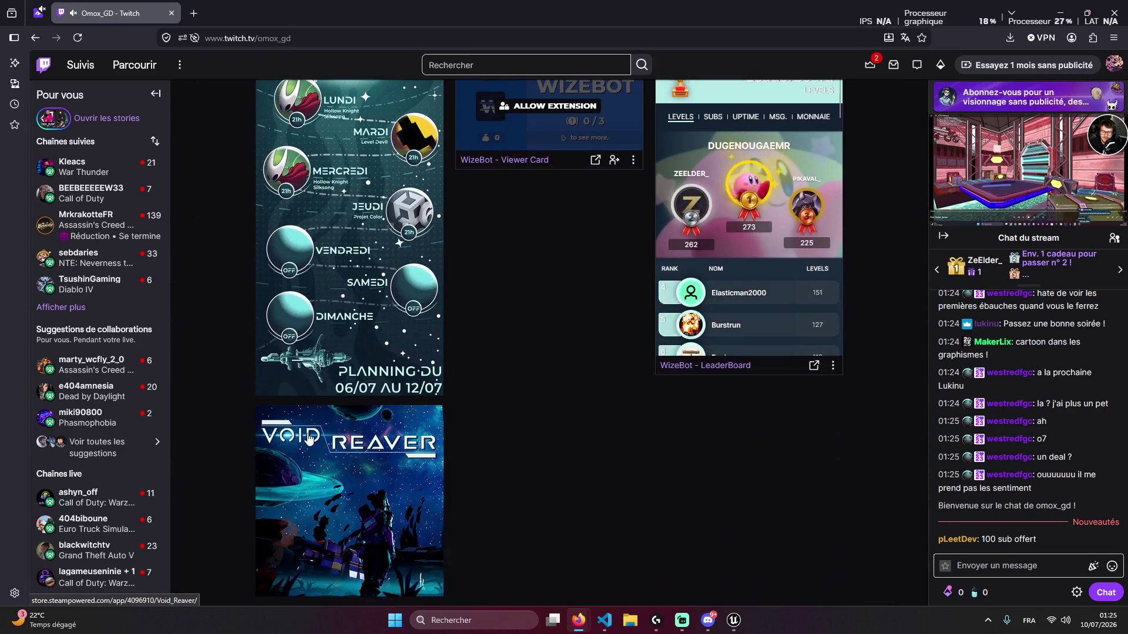
{"action": "scroll", "coordinate": [359, 467], "scroll_direction": "up", "scroll_amount": 12}
{"action": "scroll", "coordinate": [368, 457], "scroll_direction": "up", "scroll_amount": 2}
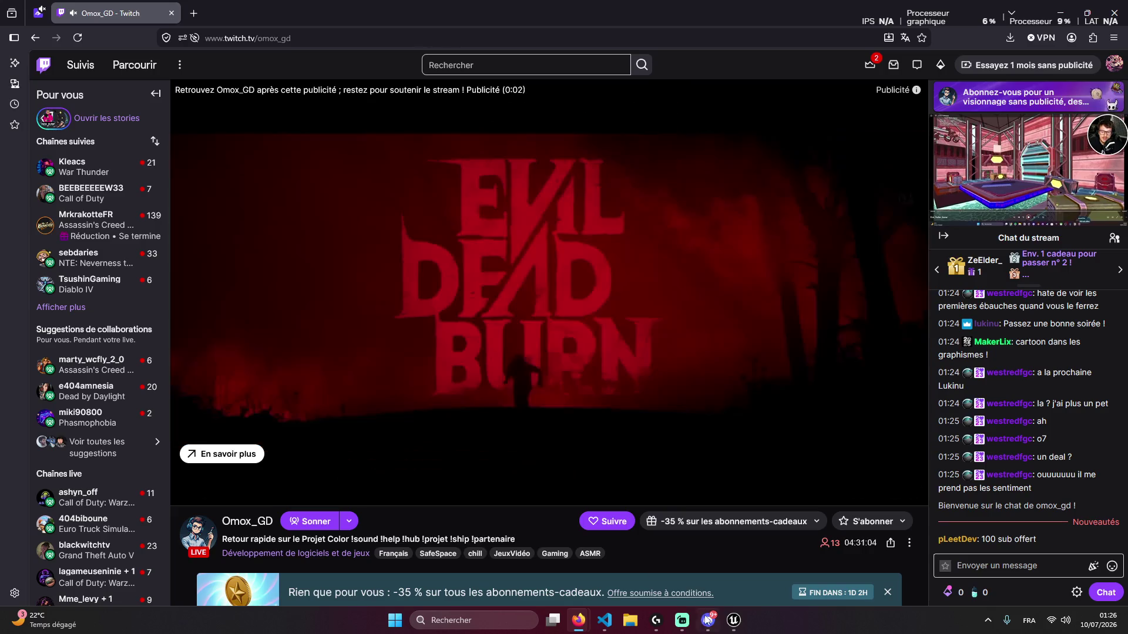
Restore and re-minimise Streamlabs, then close the Twitch tab with Ctrl+W
{"action": "left_click", "coordinate": [680, 618]}
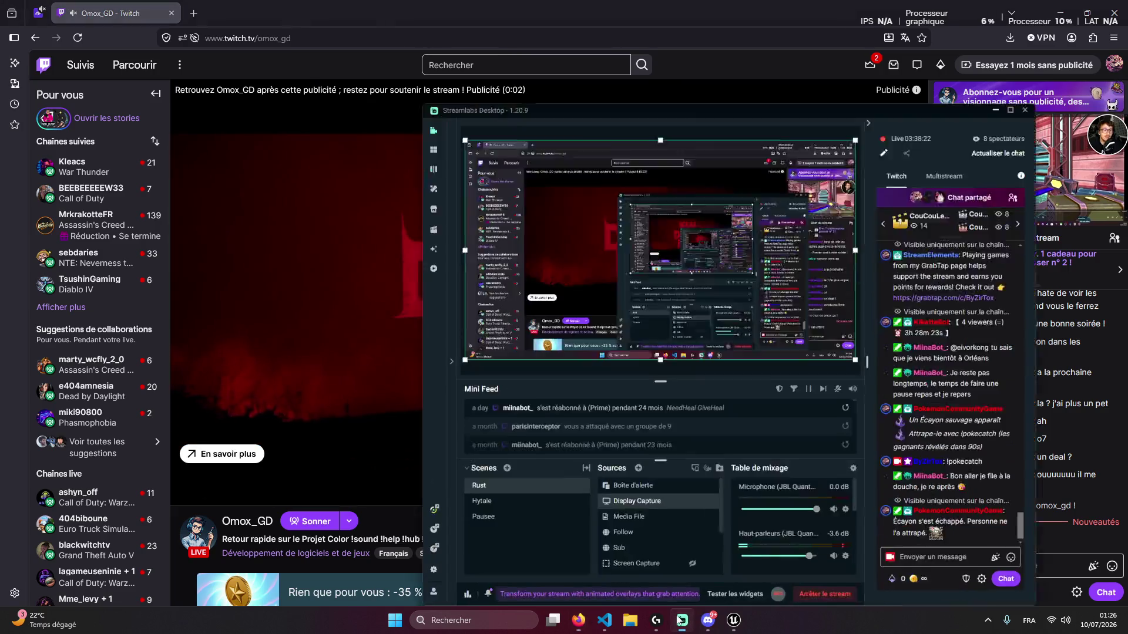
{"action": "left_click", "coordinate": [678, 616]}
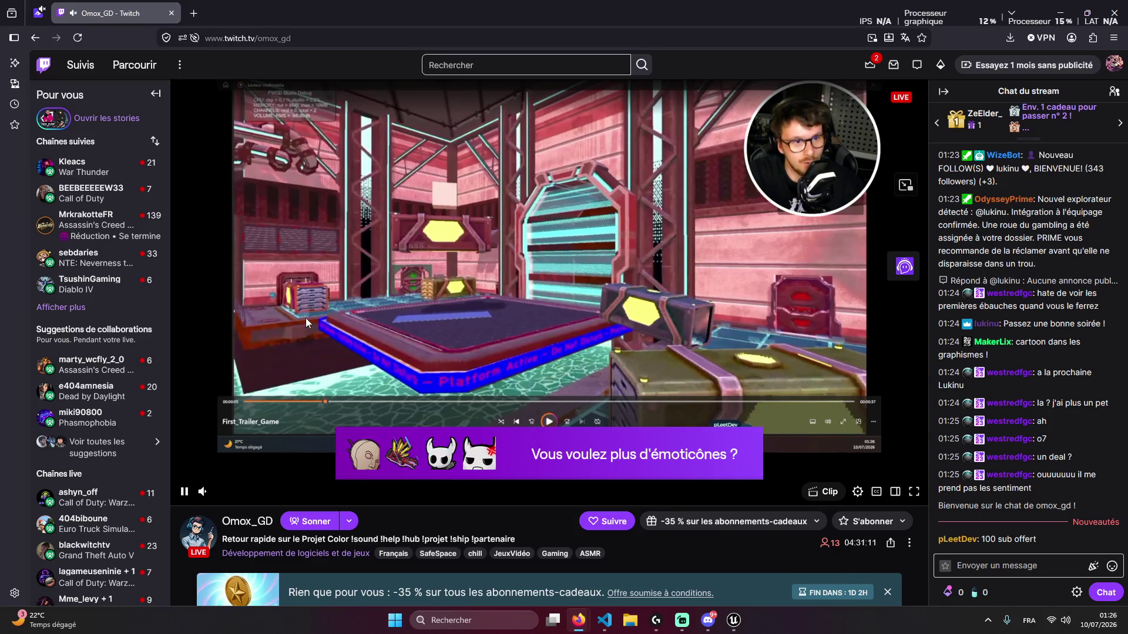
{"action": "key", "text": "ctrl+w"}
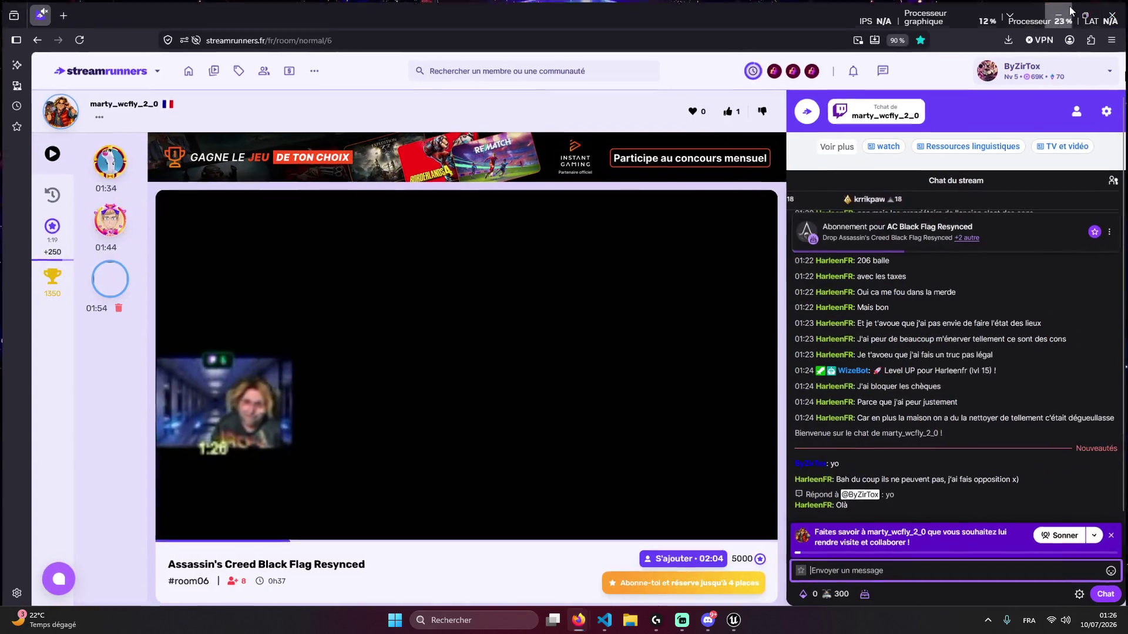
Hide the browser, bring VS Code back, and focus the assistant's message queue box
{"action": "key", "text": "super+d"}
{"action": "left_click", "coordinate": [605, 621]}
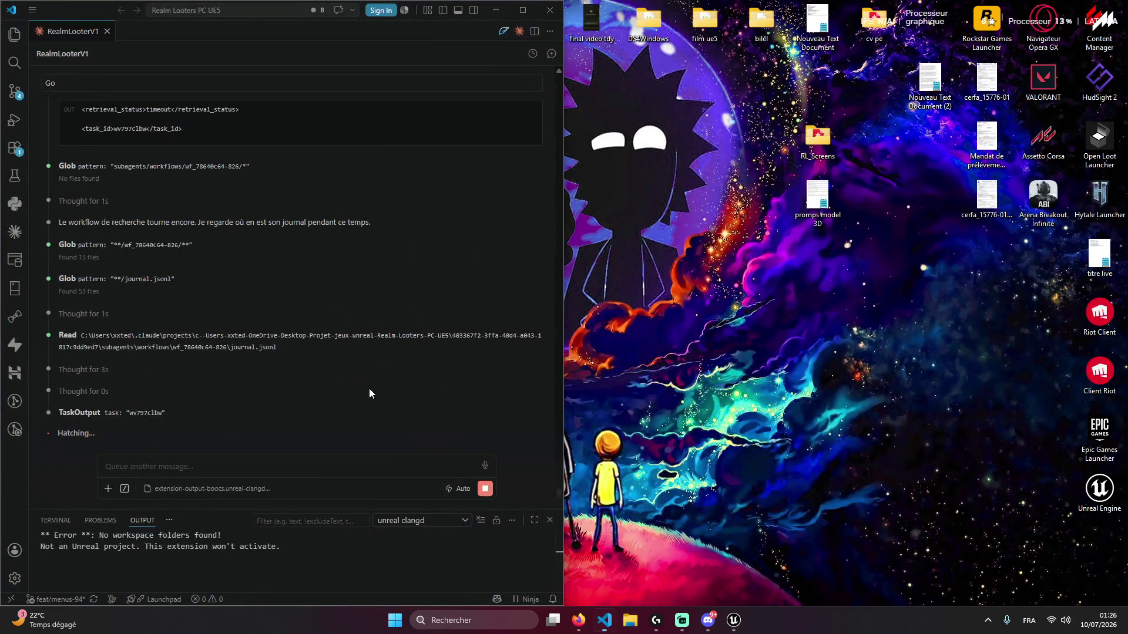
{"action": "left_click", "coordinate": [297, 455]}
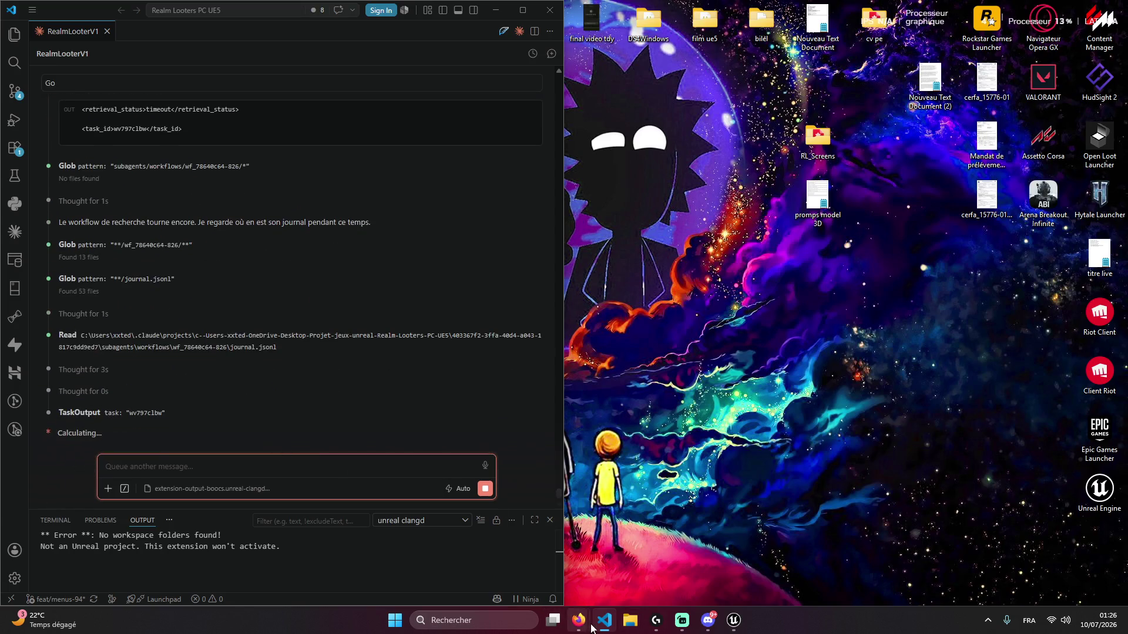
Check and re-minimise Streamlabs, open the microphone privacy settings, and start a new Firefox tab
{"action": "left_click", "coordinate": [687, 621]}
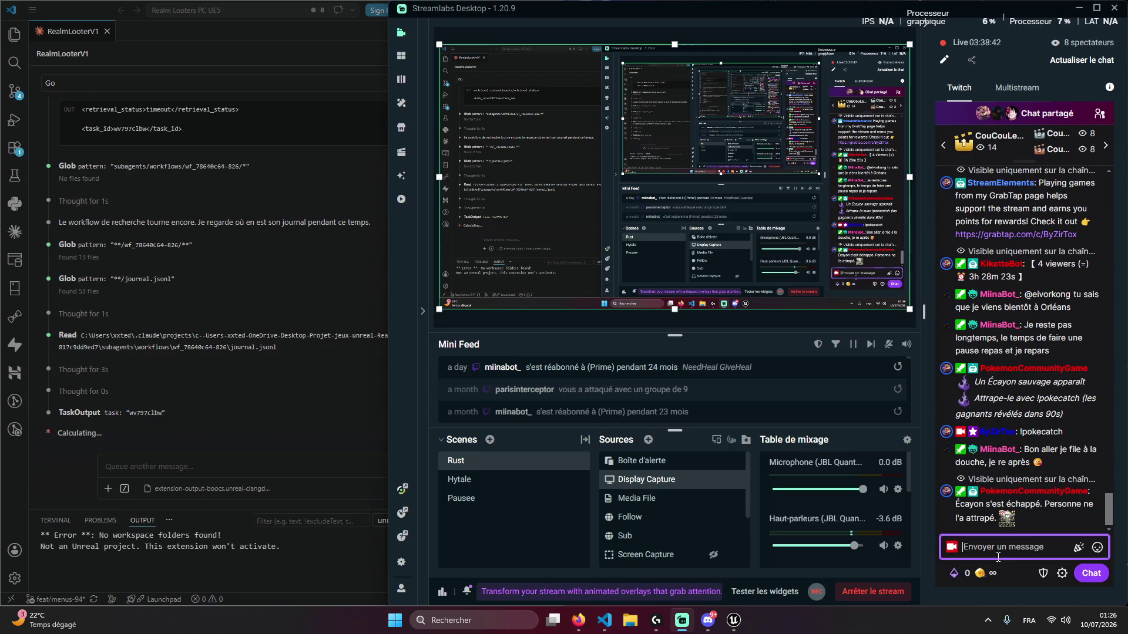
{"action": "left_click", "coordinate": [1078, 8]}
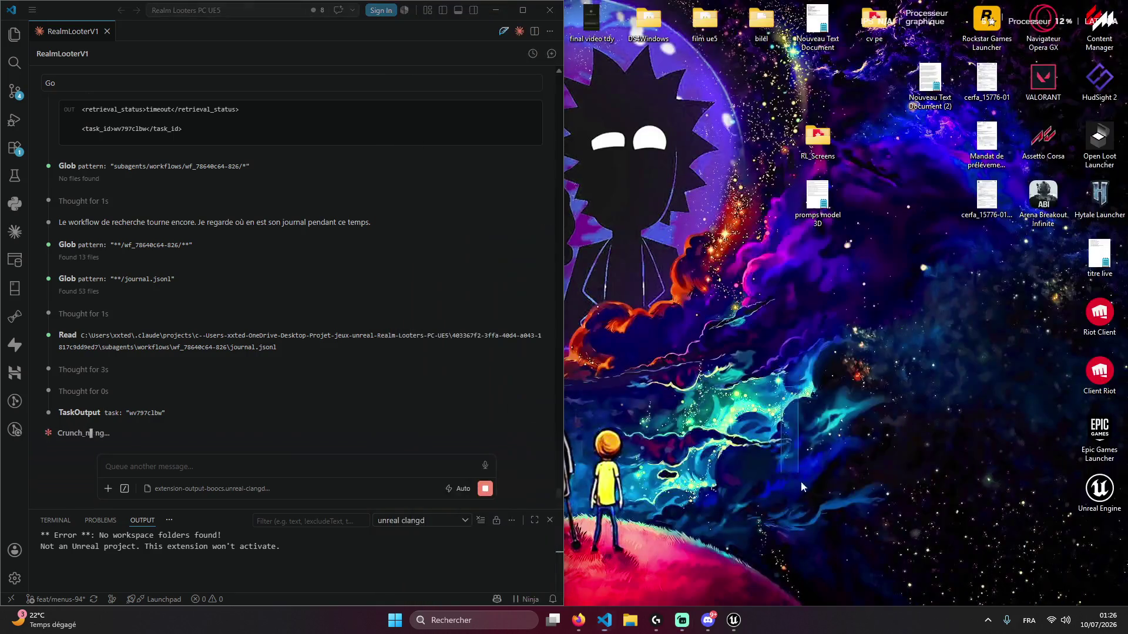
{"action": "left_click", "coordinate": [1008, 629]}
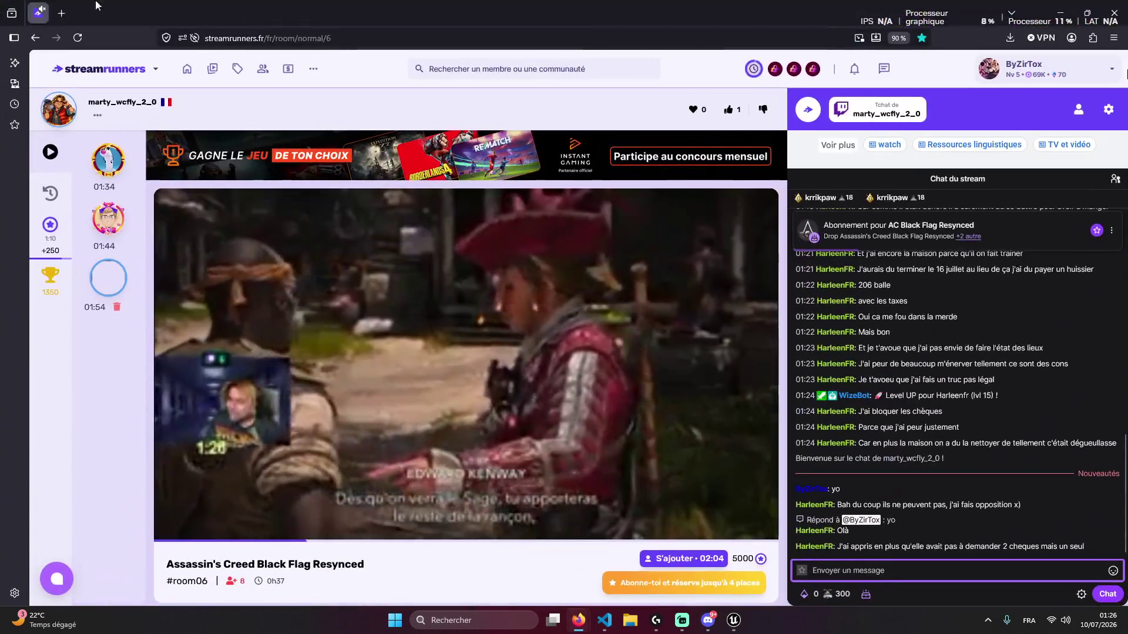
{"action": "left_click", "coordinate": [58, 16]}
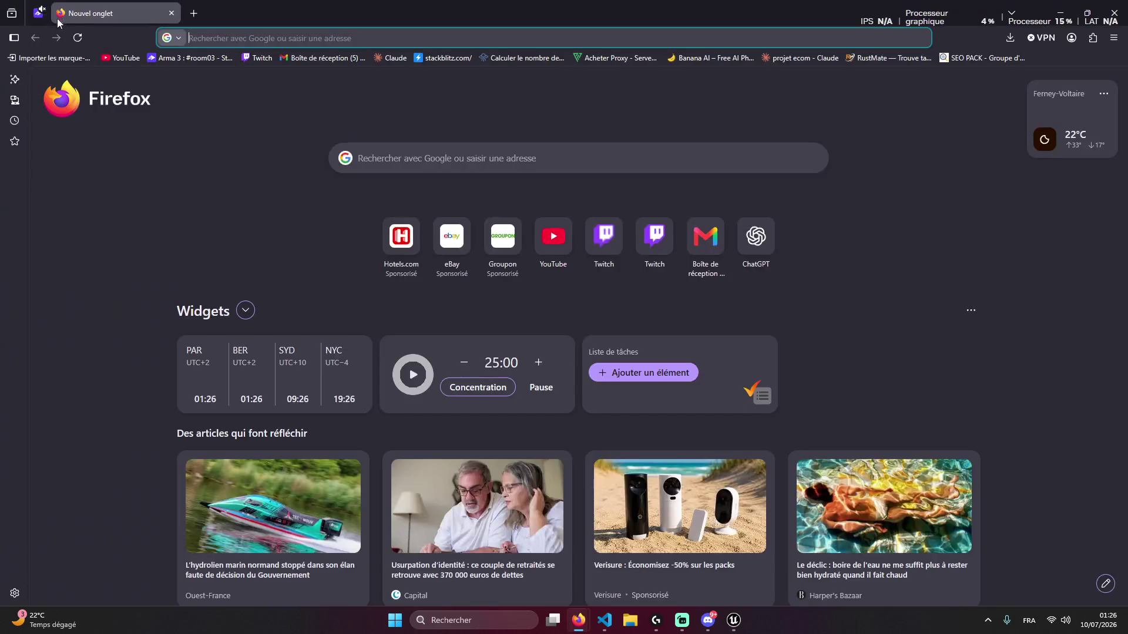
Load twitch.tv and open the recently searched streamer's live channel
{"action": "key", "text": "ctrl+l"}
{"action": "type", "text": "twitch.tv"}
{"action": "key", "text": "Return"}
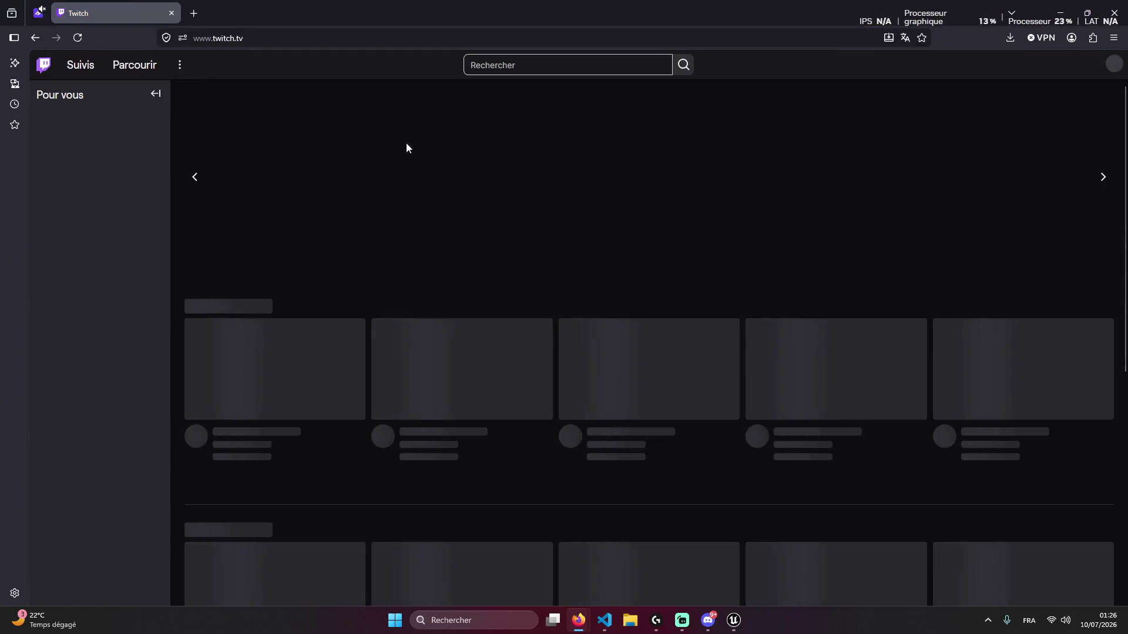
{"action": "left_click", "coordinate": [477, 72]}
{"action": "left_click", "coordinate": [521, 93]}
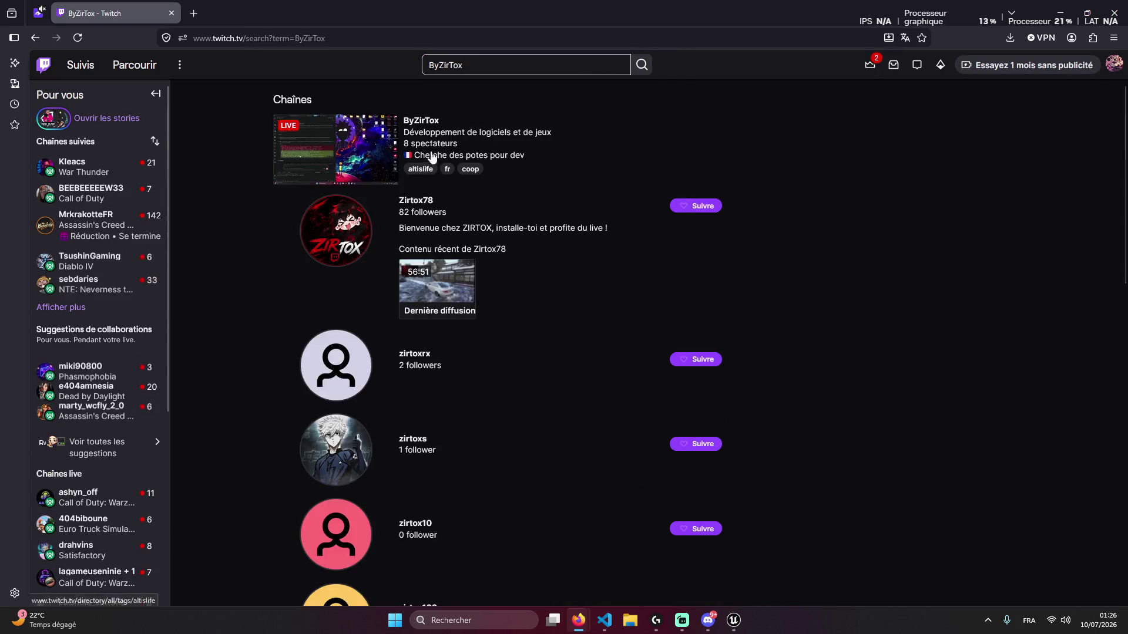
{"action": "left_click", "coordinate": [346, 211]}
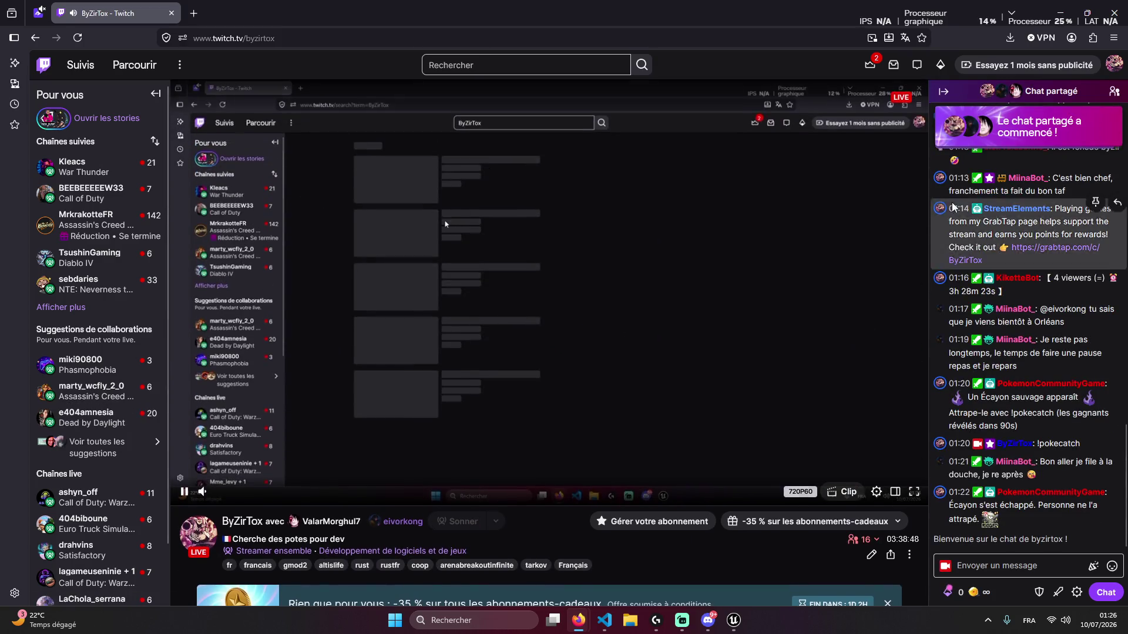
Dismiss the shared-chat notice, expand the weekly top clips, and select the co-streaming partner
{"action": "left_click", "coordinate": [1055, 218]}
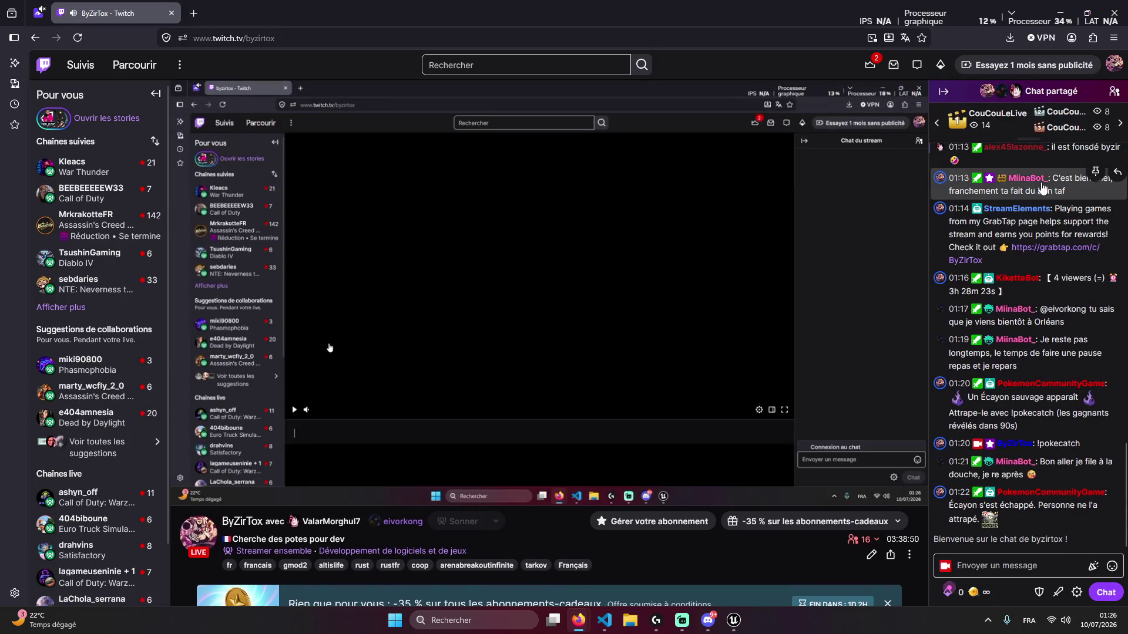
{"action": "left_click", "coordinate": [996, 133]}
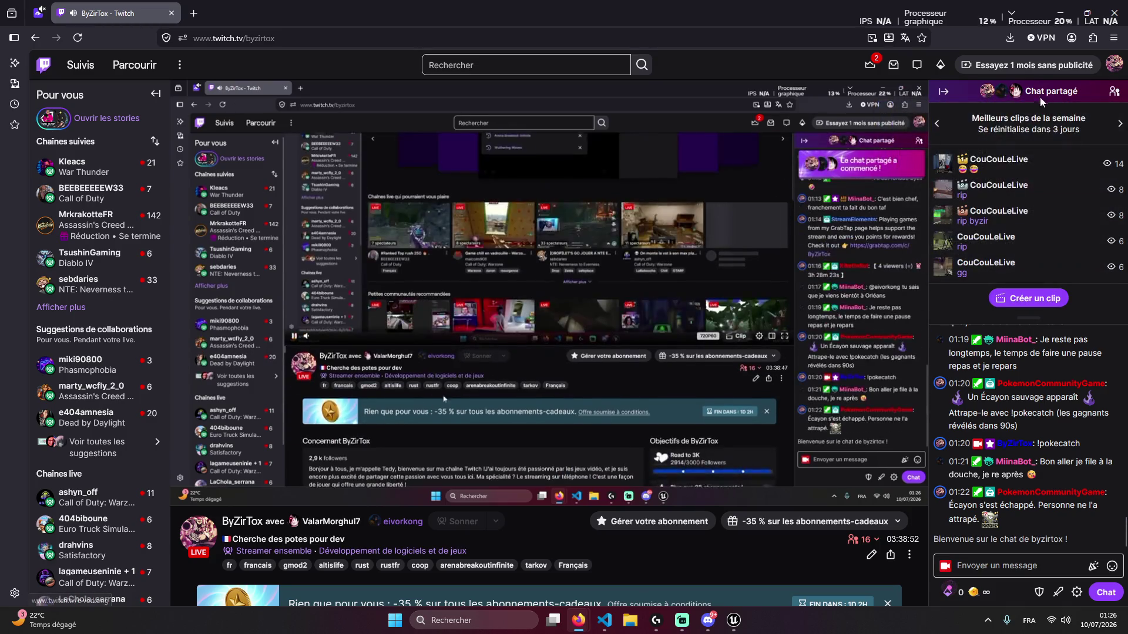
{"action": "mouse_move", "coordinate": [1016, 95]}
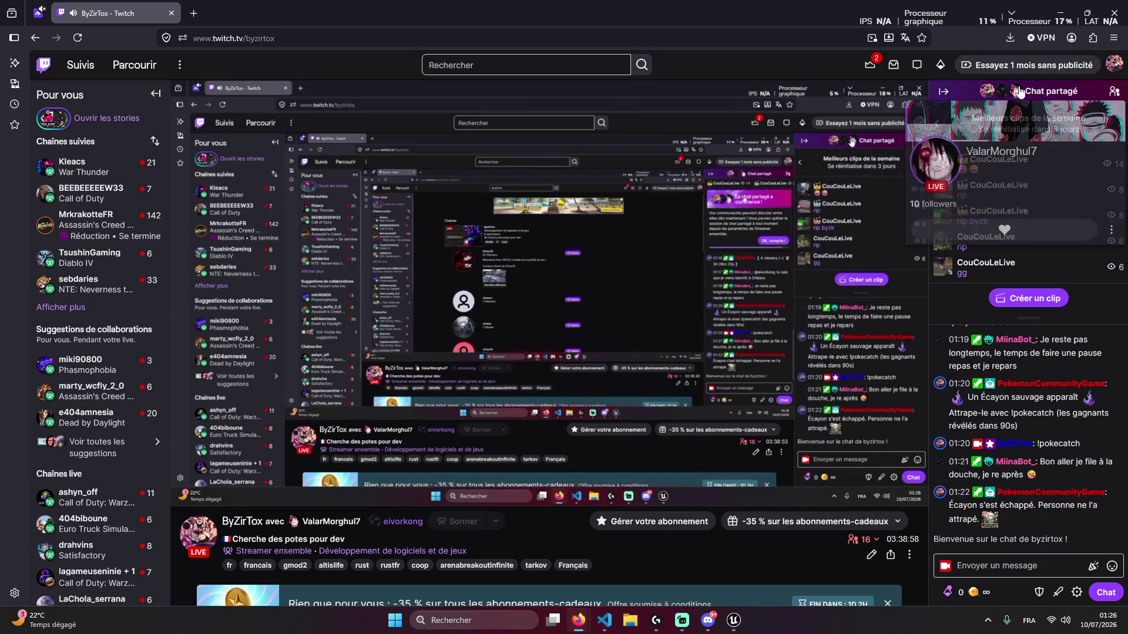
{"action": "left_click", "coordinate": [955, 160]}
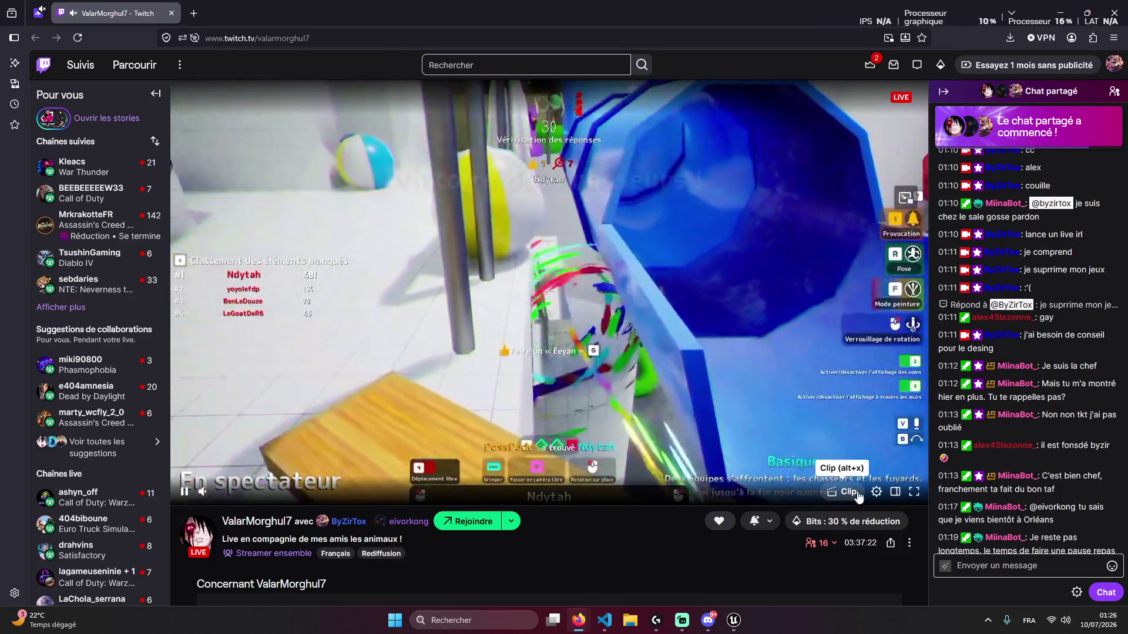
Set the partner's stream to 720p60 under the player's Qualité settings
{"action": "left_click", "coordinate": [875, 492]}
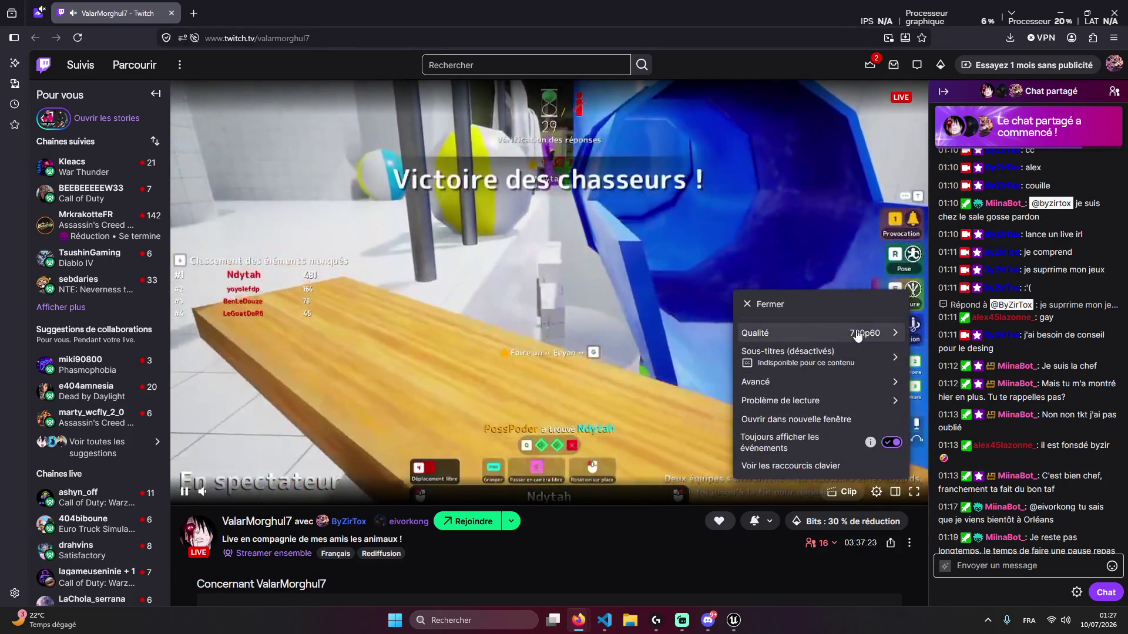
{"action": "left_click", "coordinate": [858, 330]}
{"action": "left_click", "coordinate": [763, 392]}
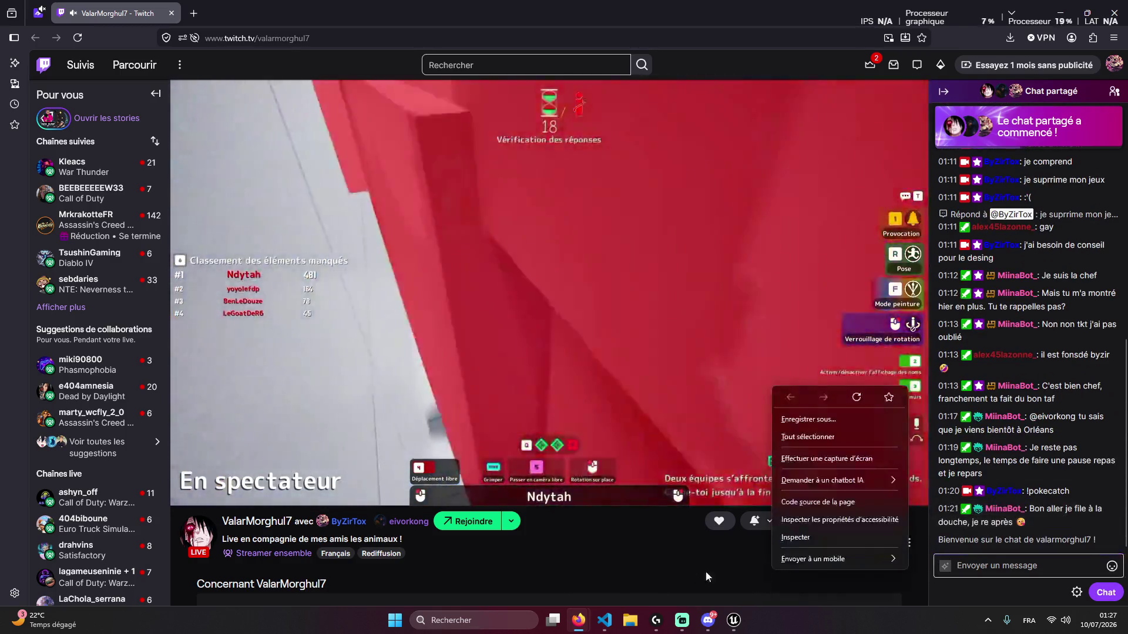
Post 'c beau' in the chat and check the per-channel viewer breakdown
{"action": "type", "text": "c b"}
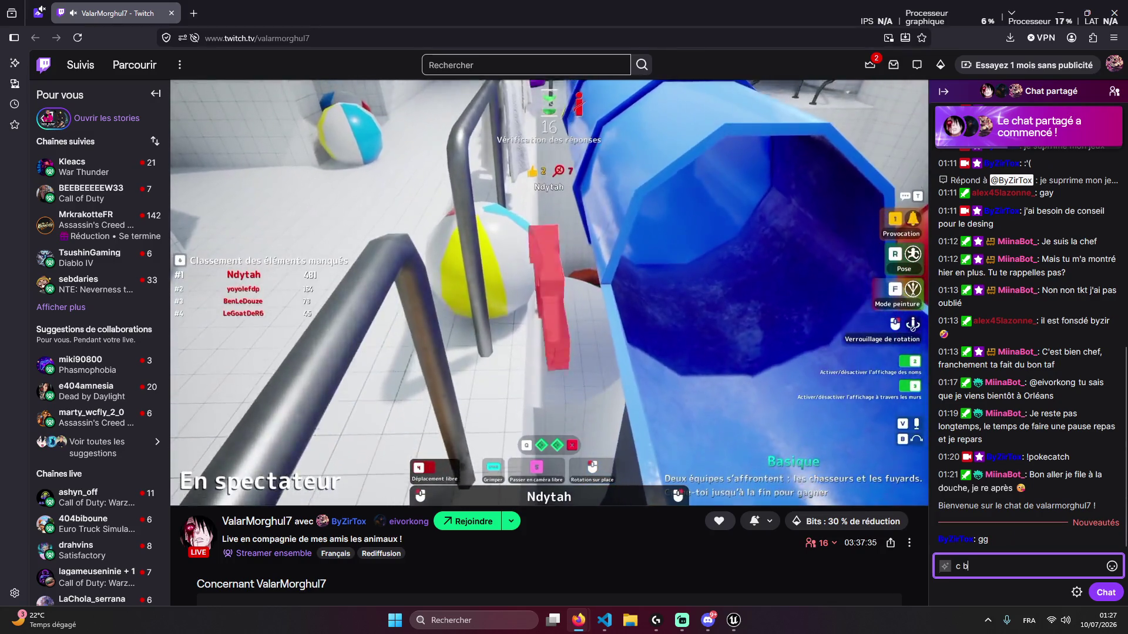
{"action": "type", "text": "eau"}
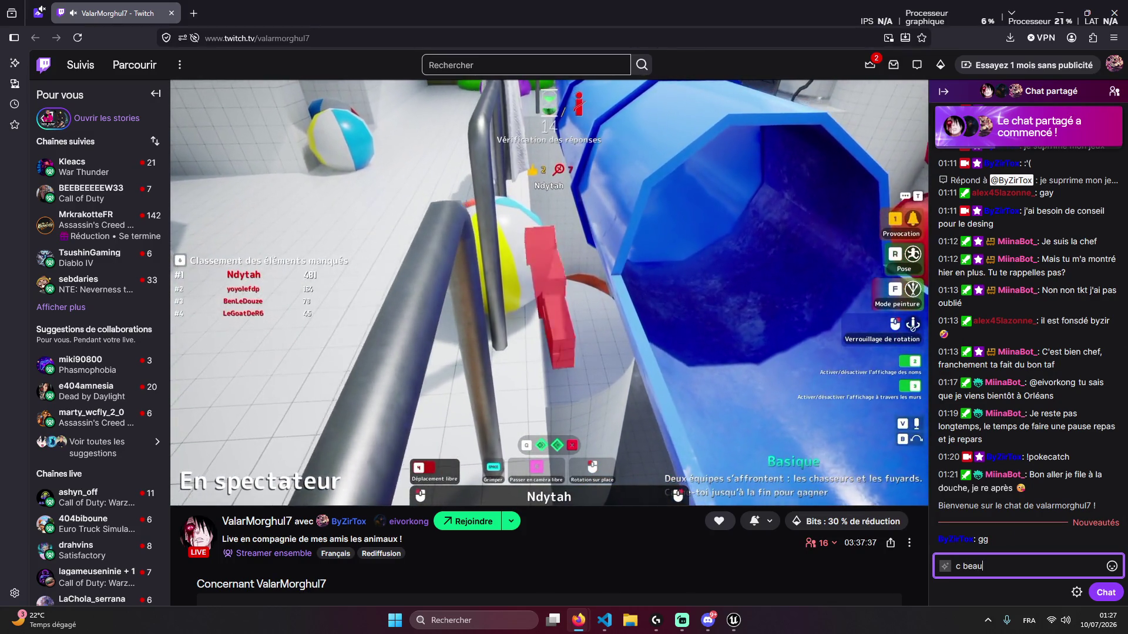
{"action": "key", "text": "Return"}
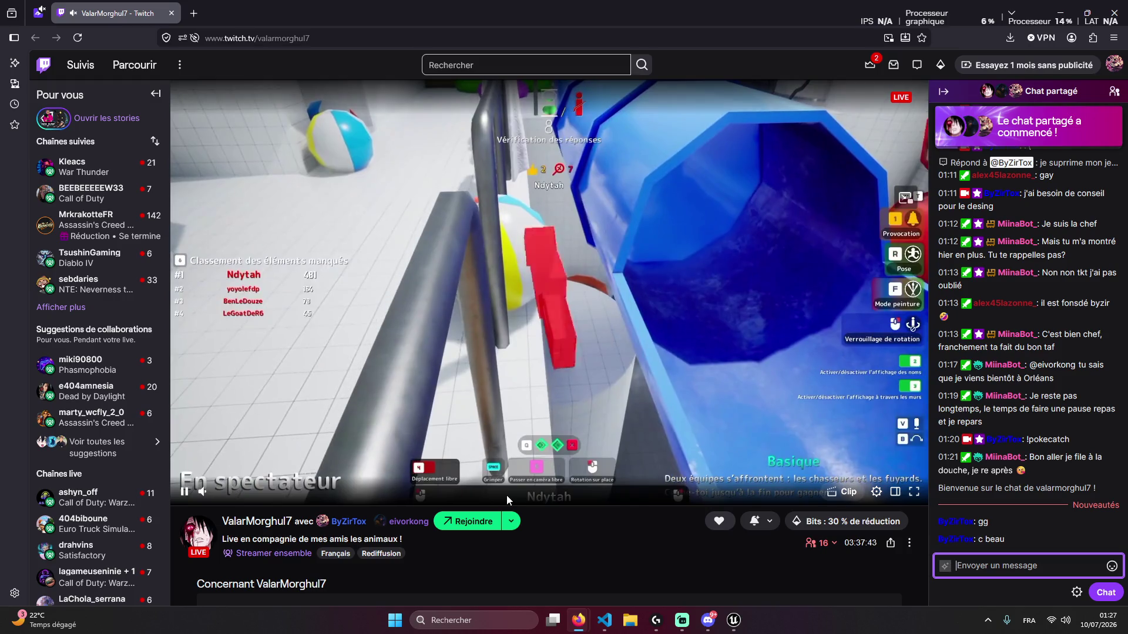
{"action": "scroll", "coordinate": [428, 535], "scroll_direction": "down", "scroll_amount": 2}
{"action": "left_click", "coordinate": [824, 431]}
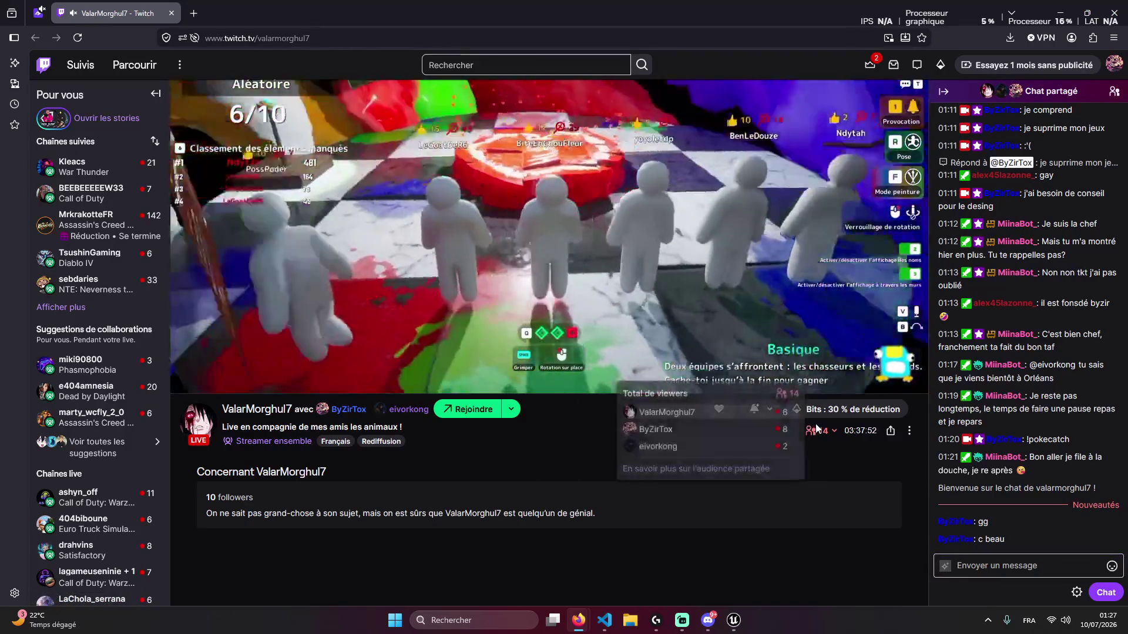
{"action": "left_click", "coordinate": [824, 448]}
{"action": "left_click", "coordinate": [811, 433]}
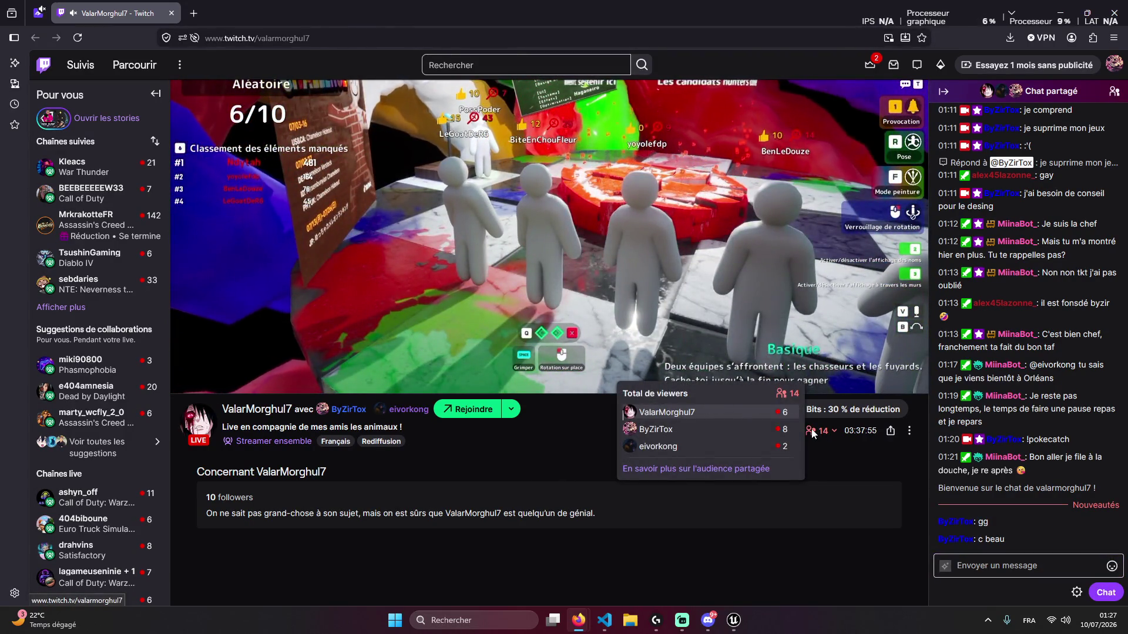
{"action": "left_click", "coordinate": [981, 566]}
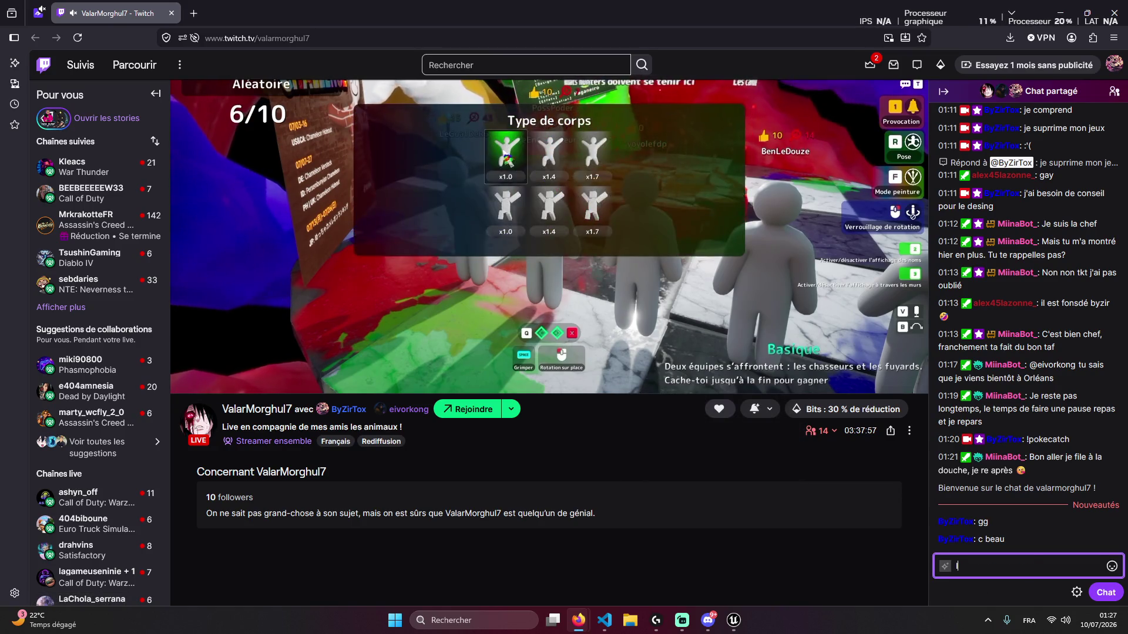
Post 'le beau jeux', 'j'aime', 'ça', 'like it' and 'oui oui' in the chat
{"action": "type", "text": "le beau jeux"}
{"action": "key", "text": "Return"}
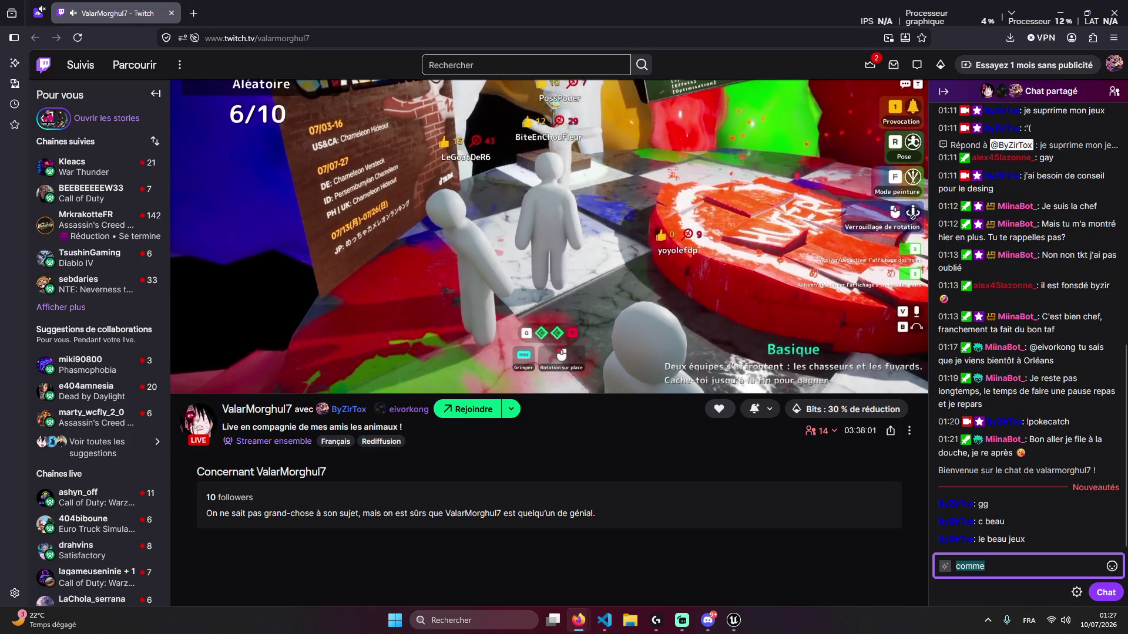
{"action": "type", "text": "e"}
{"action": "key", "text": "Return"}
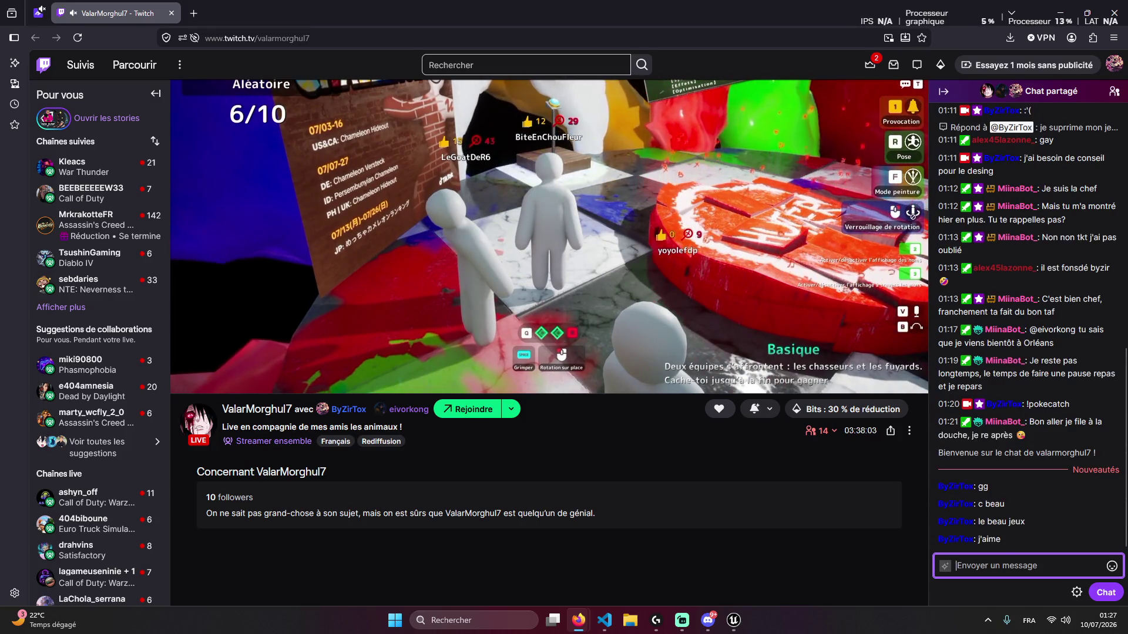
{"action": "type", "text": "a"}
{"action": "key", "text": "Return"}
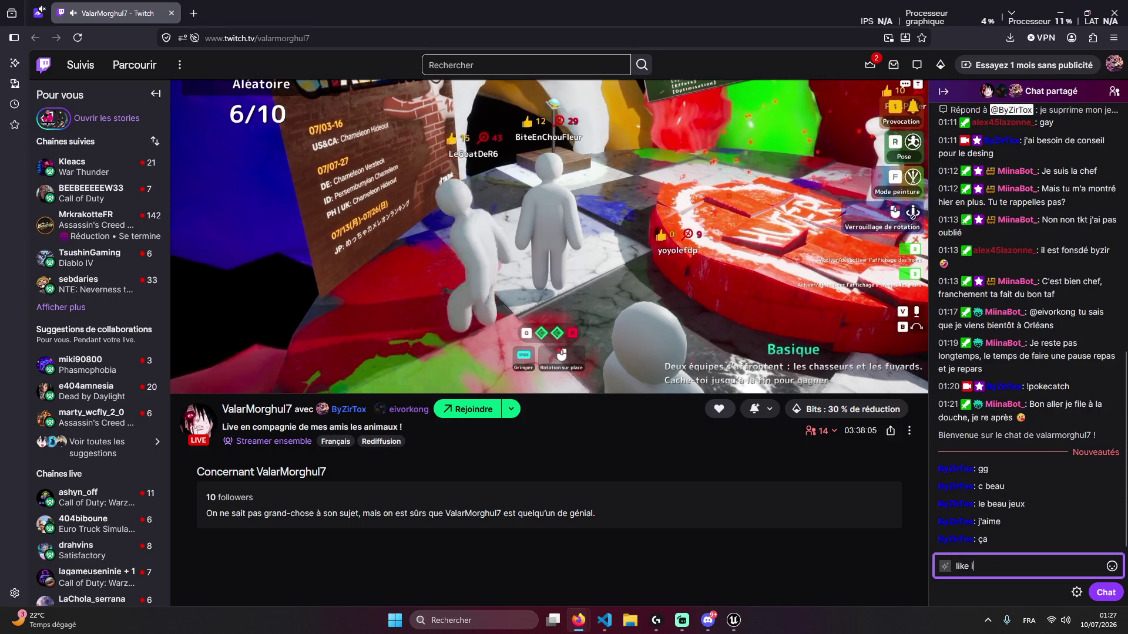
{"action": "type", "text": "t"}
{"action": "key", "text": "Return"}
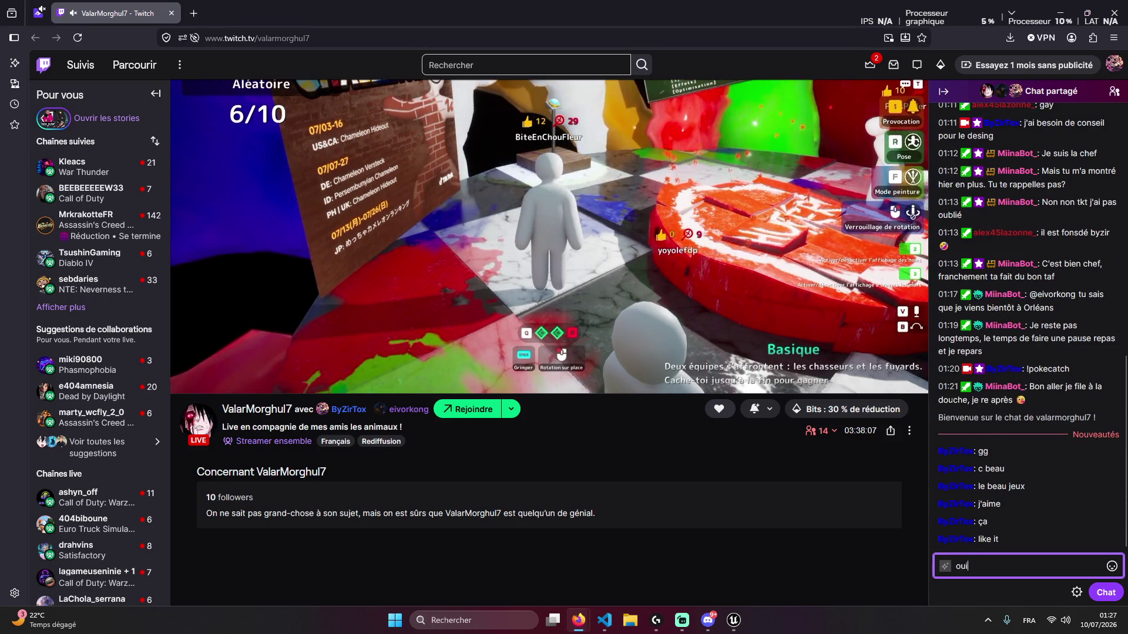
{"action": "key", "text": "Return"}
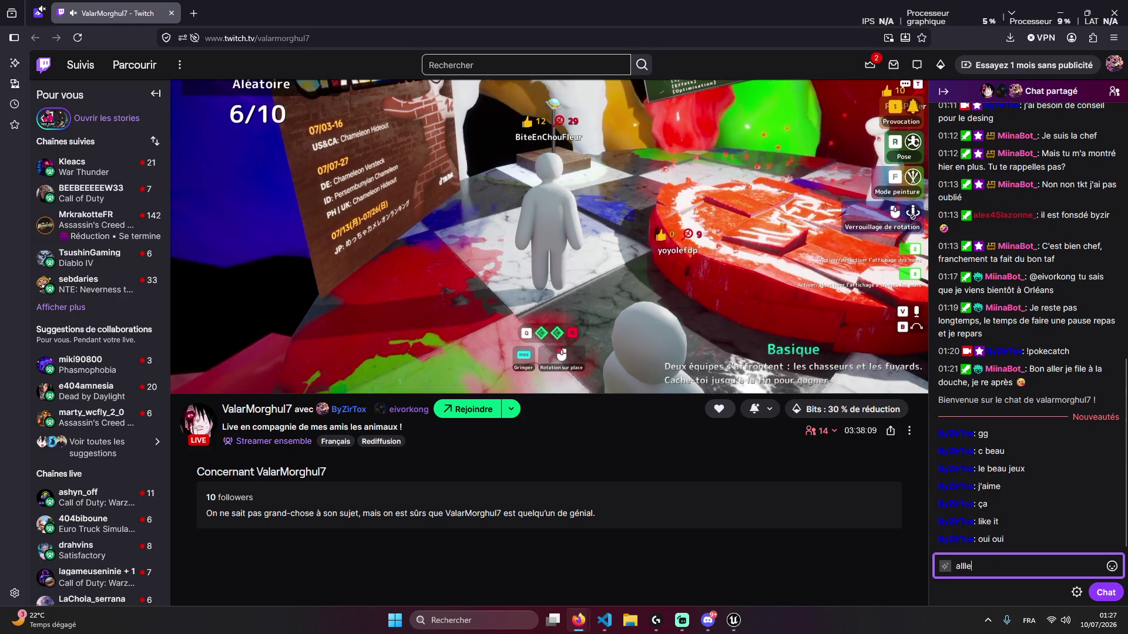
Post 'allez', 'les bleiu', 'bleu', 'quoi jss meme pas modo' and 'jsuis décu'
{"action": "type", "text": "z"}
{"action": "key", "text": "Return"}
{"action": "type", "text": "bleiu"}
{"action": "key", "text": "Return"}
{"action": "type", "text": "bleu"}
{"action": "key", "text": "Return"}
{"action": "type", "text": "qu"}
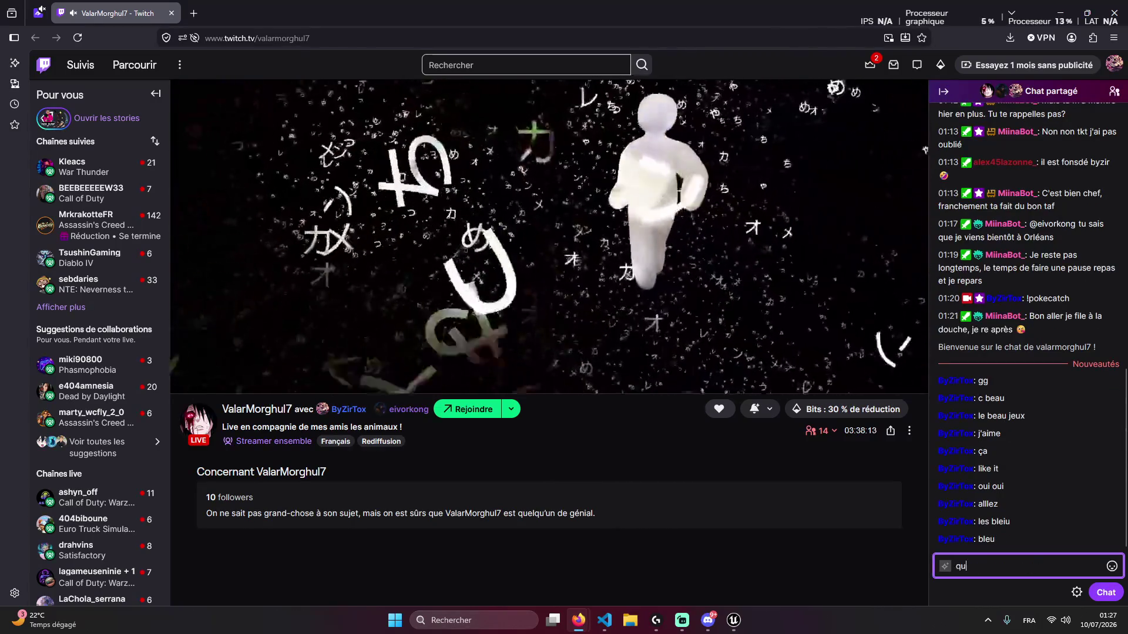
{"action": "type", "text": "oi jss meme pa"}
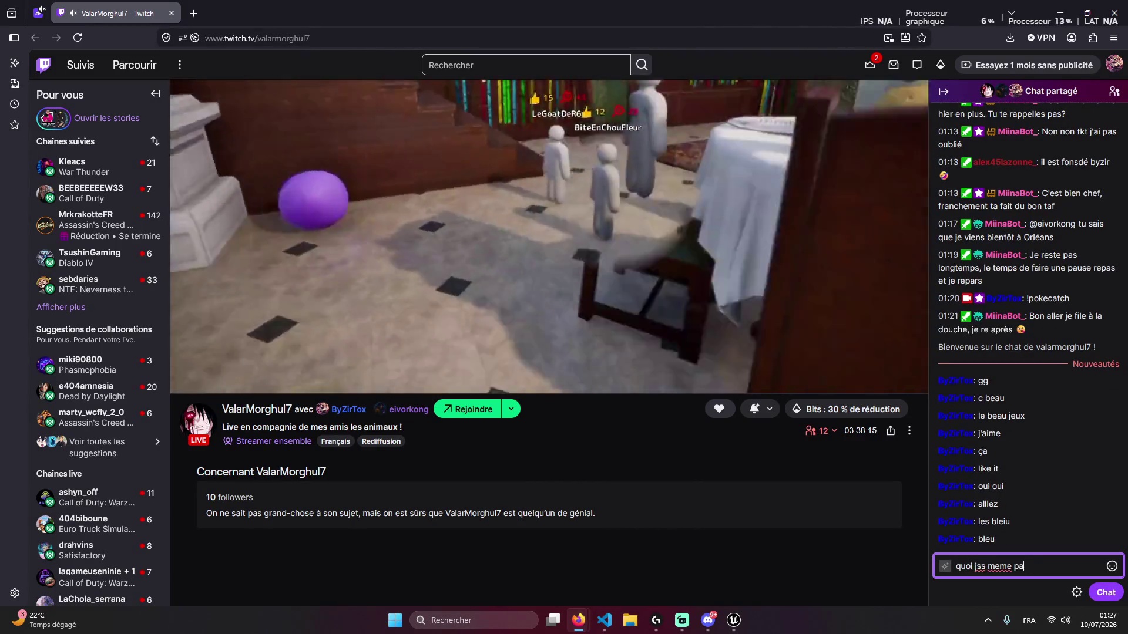
{"action": "type", "text": "s modo"}
{"action": "key", "text": "Return"}
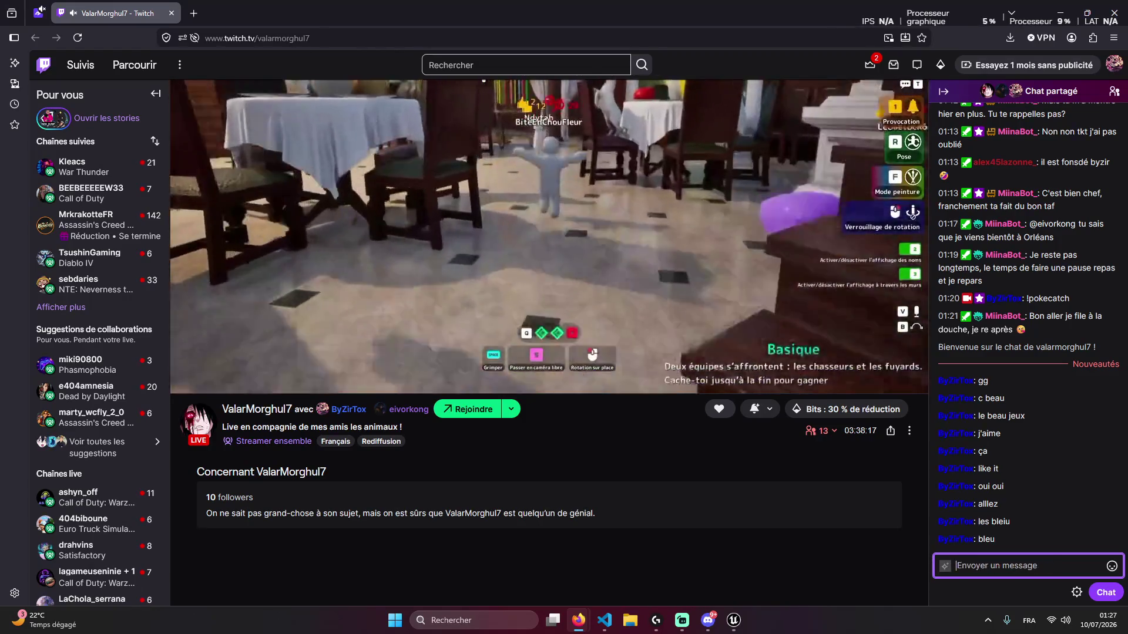
{"action": "type", "text": "jsuis décu"}
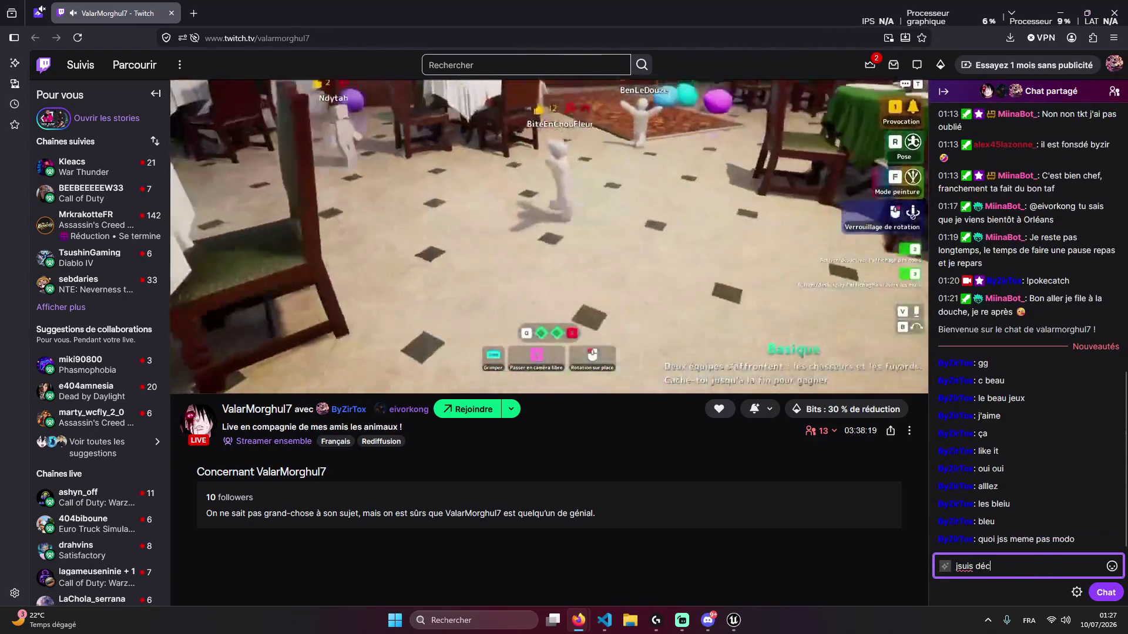
{"action": "key", "text": "Return"}
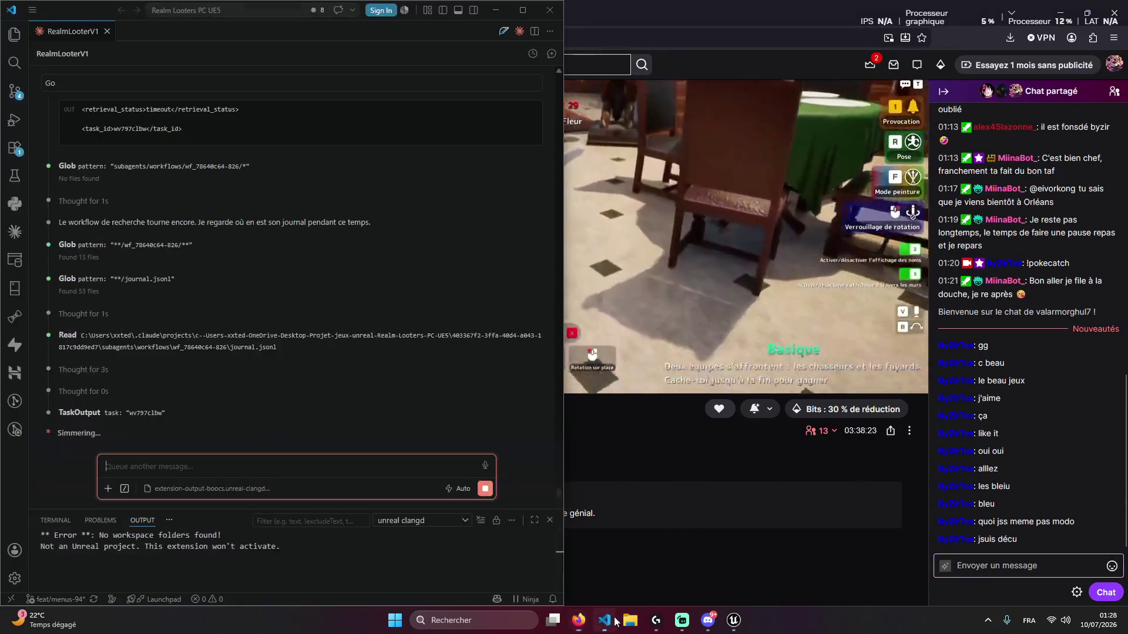
{"action": "left_click", "coordinate": [604, 620]}
{"action": "scroll", "coordinate": [230, 428], "scroll_direction": "up", "scroll_amount": 4}
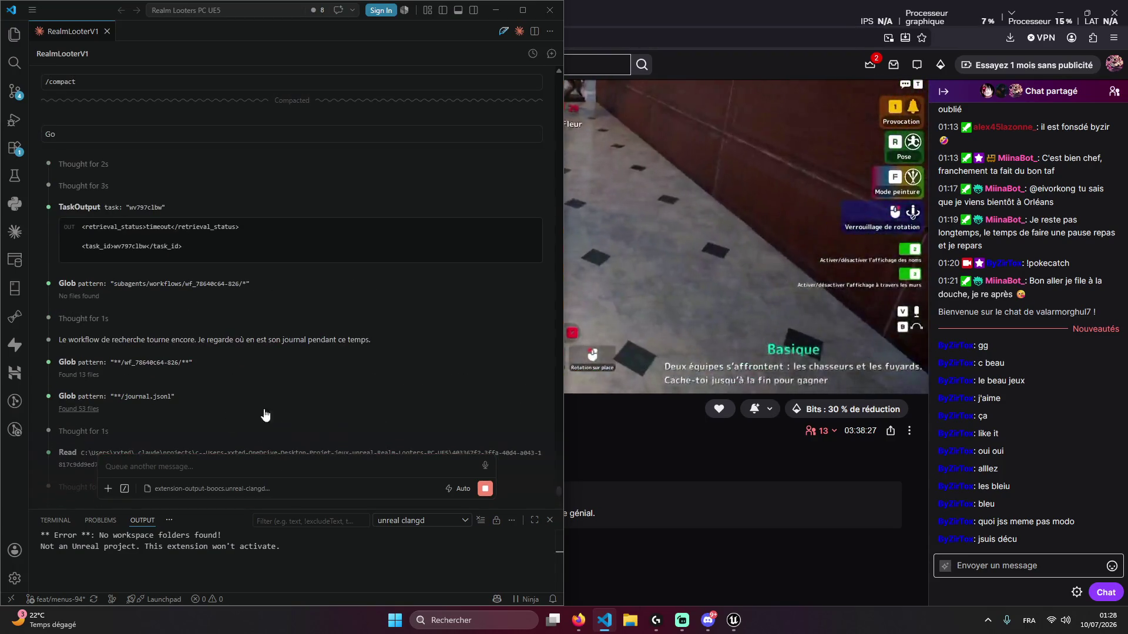
{"action": "scroll", "coordinate": [237, 413], "scroll_direction": "down", "scroll_amount": 4}
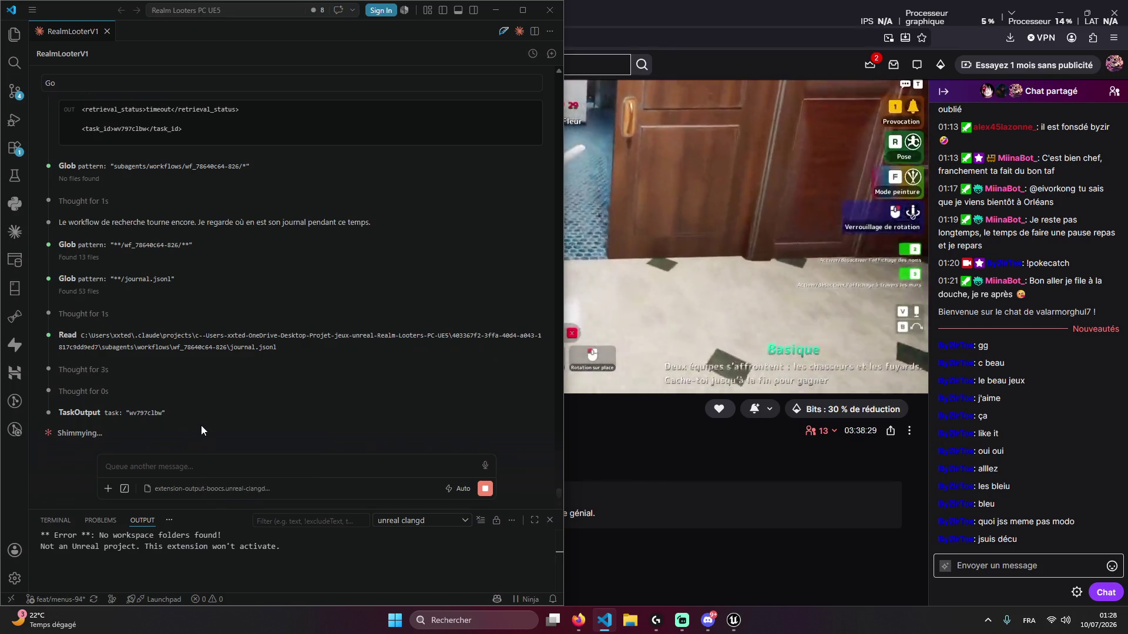
{"action": "scroll", "coordinate": [272, 368], "scroll_direction": "up", "scroll_amount": 10}
{"action": "scroll", "coordinate": [276, 376], "scroll_direction": "down", "scroll_amount": 10}
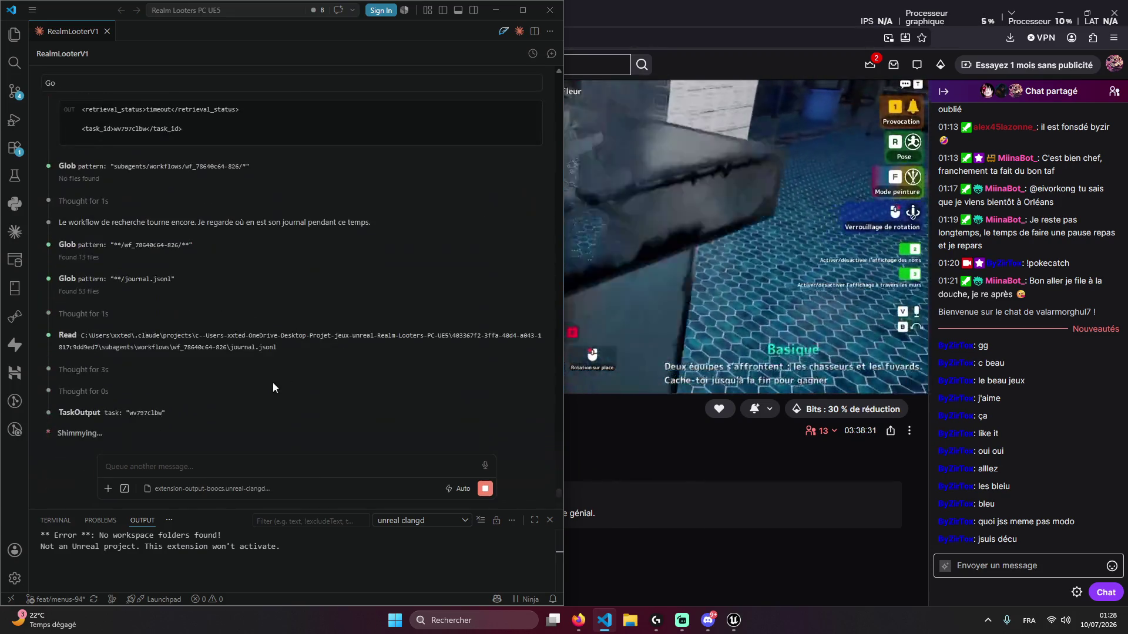
{"action": "key", "text": "alt+Tab"}
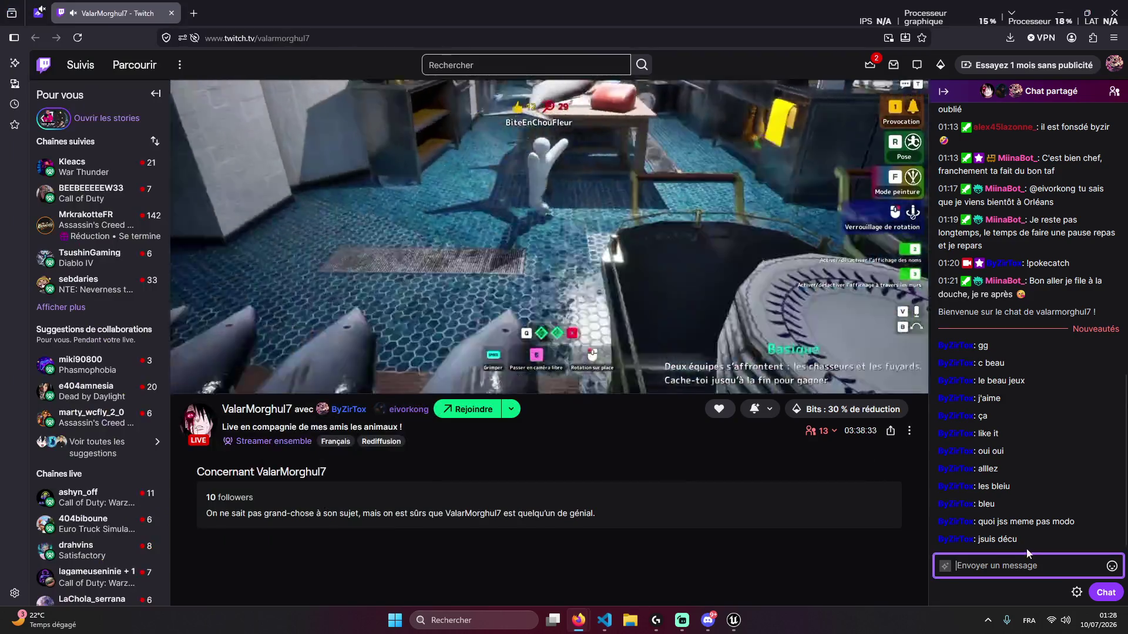
Post 'je regarde' and 'javance mon jeux' in the chat, fixing typos
{"action": "left_click", "coordinate": [986, 553]}
{"action": "left_click", "coordinate": [987, 563]}
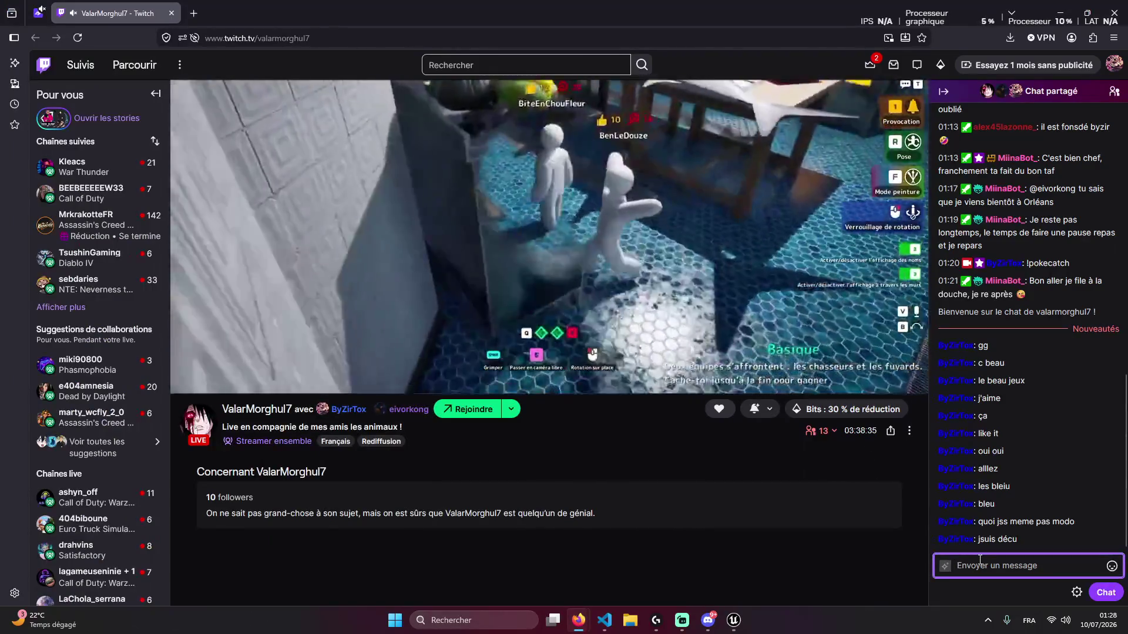
{"action": "type", "text": "je regarde"}
{"action": "key", "text": "Return"}
{"action": "type", "text": "ju"}
{"action": "key", "text": "BackSpace"}
{"action": "type", "text": "a"}
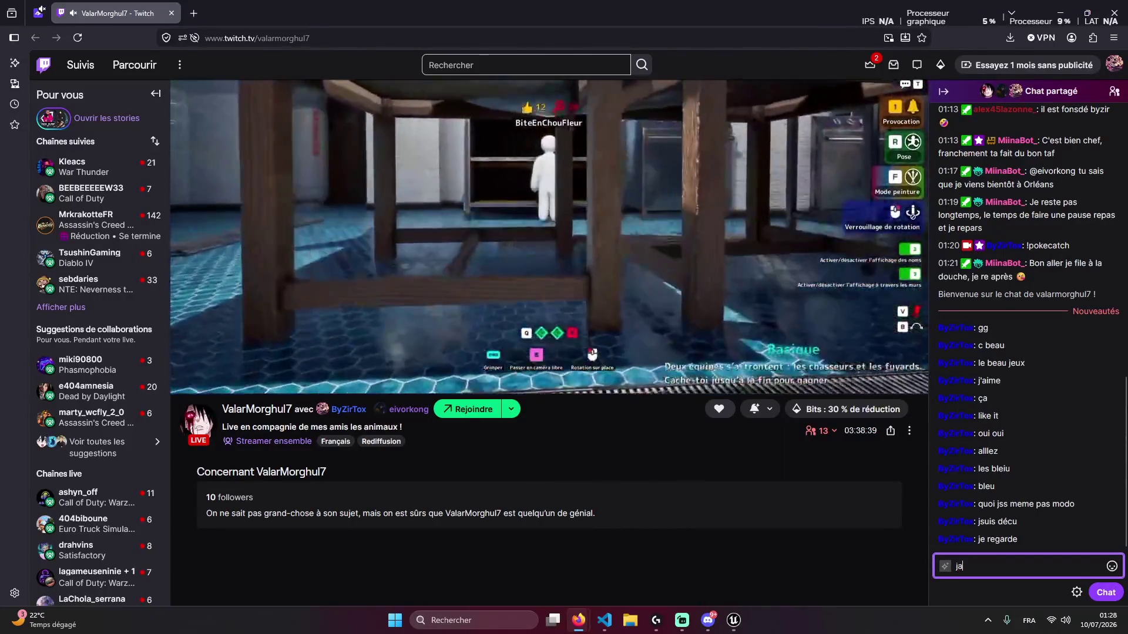
{"action": "type", "text": "vance "}
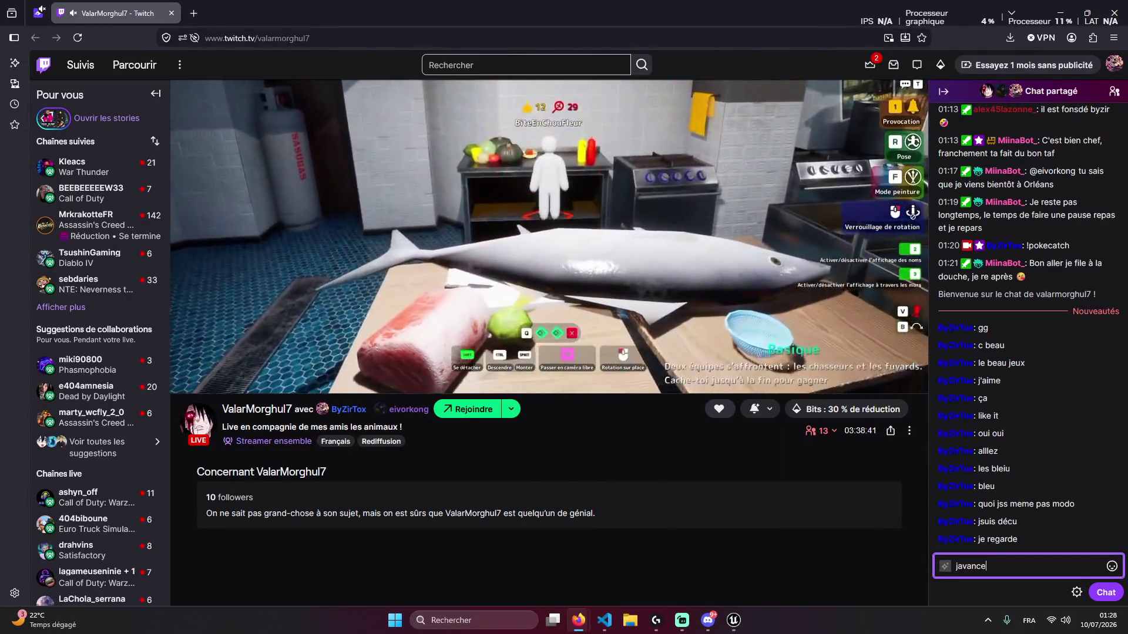
{"action": "type", "text": "mon jeux"}
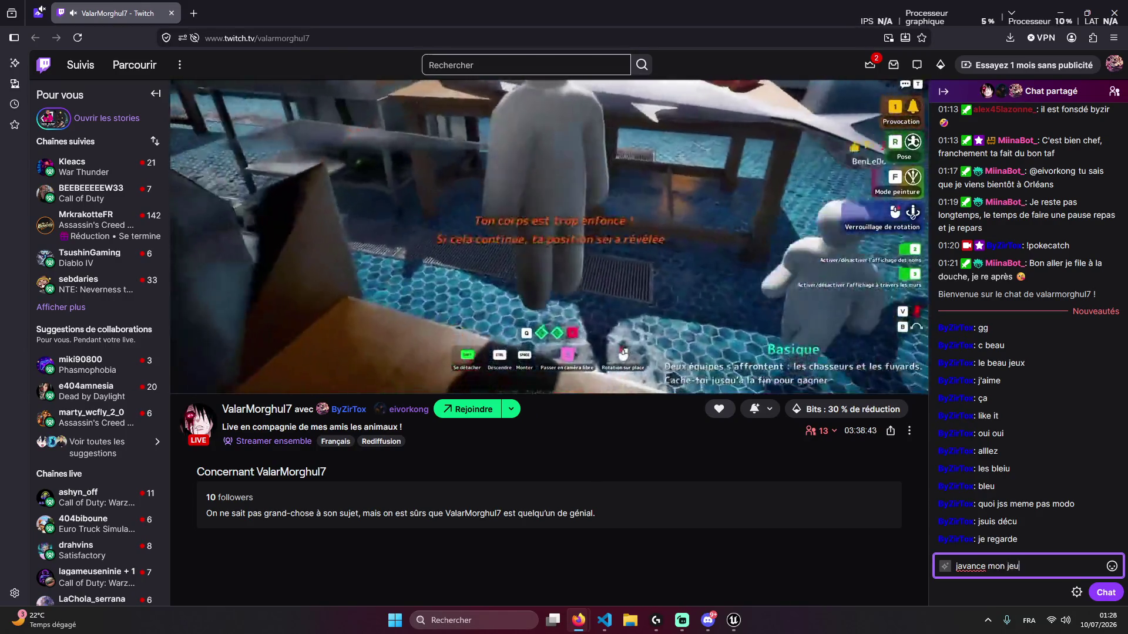
{"action": "key", "text": "Return"}
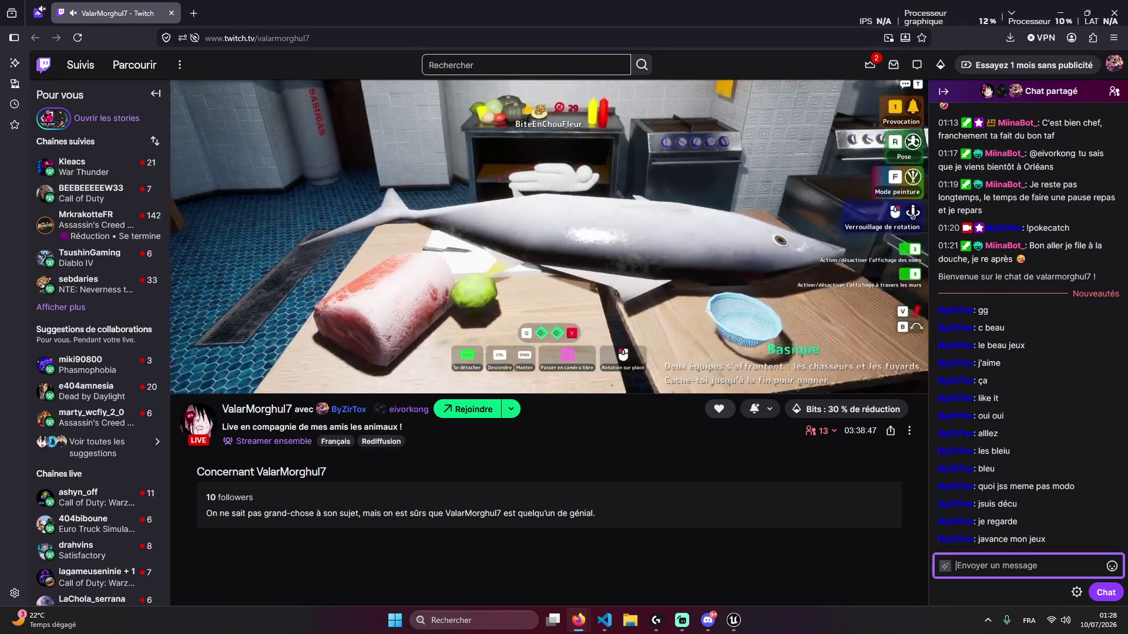
Send 'pour machetez un yaut' and 'et pas vous enmenez avec moi'
{"action": "type", "text": "chetez un yaut"}
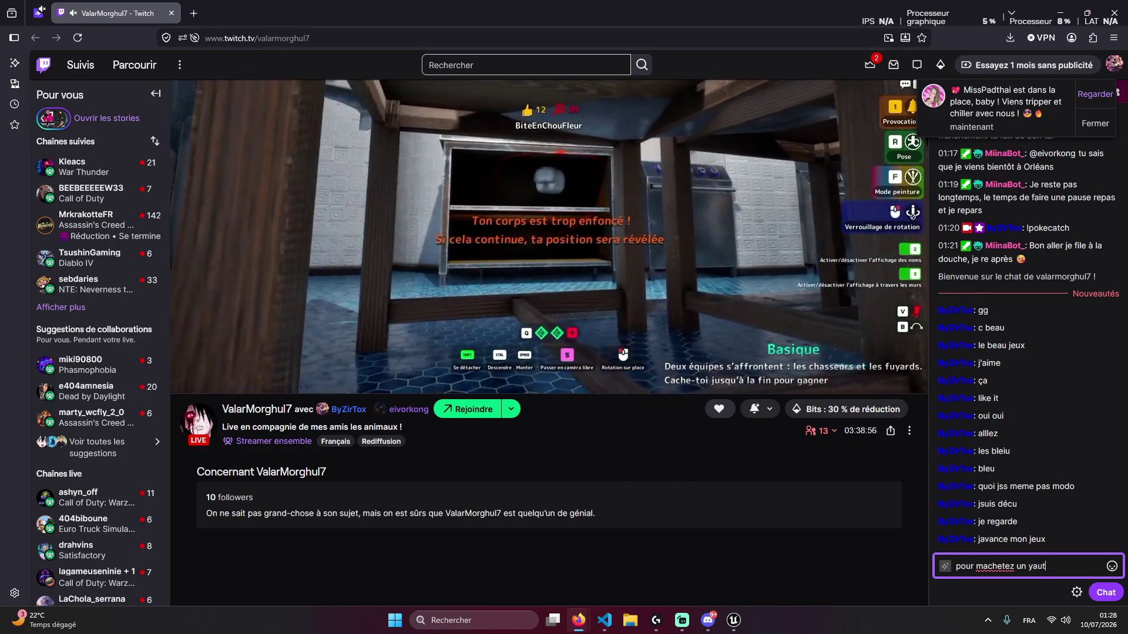
{"action": "key", "text": "Return"}
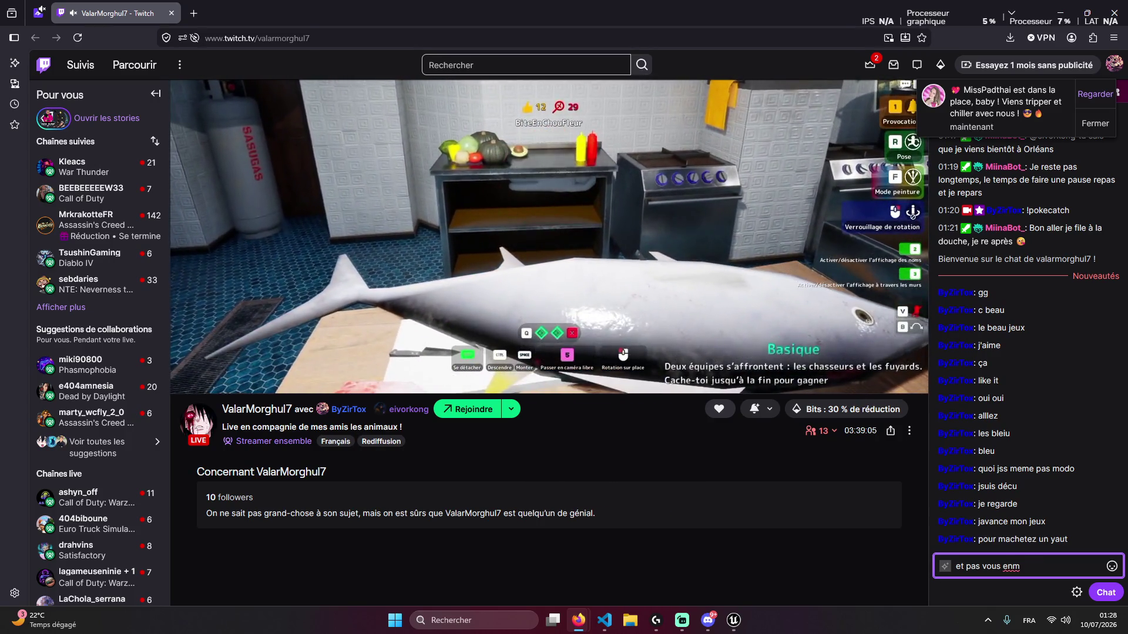
{"action": "type", "text": "enez avec mo"}
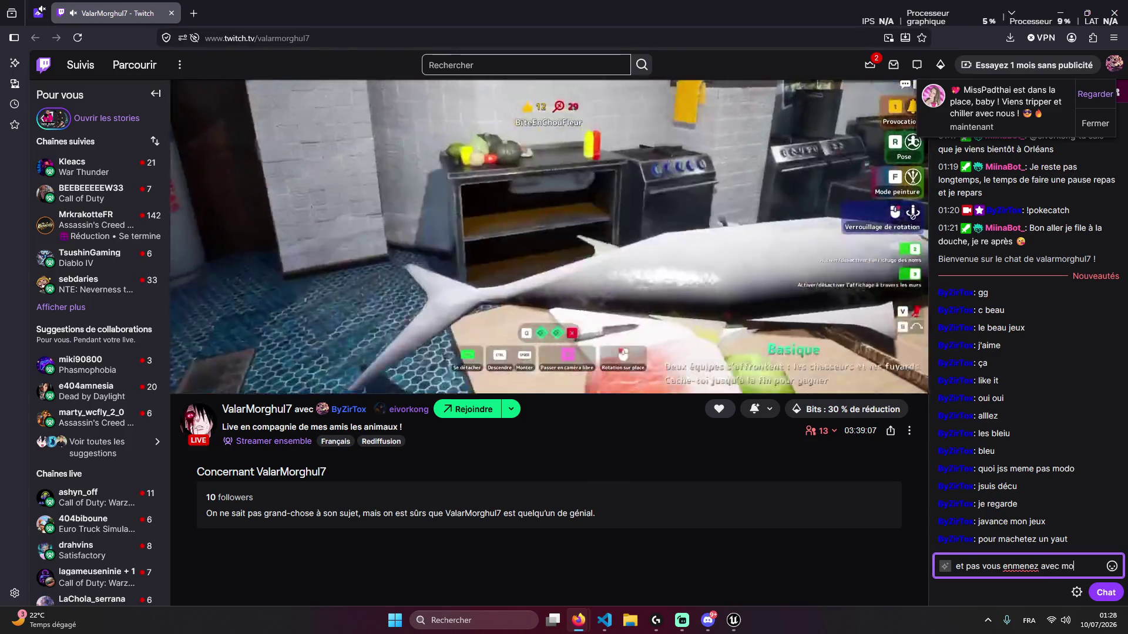
{"action": "type", "text": "i"}
{"action": "key", "text": "Return"}
Glance at the viewer breakdown, then post 'carrément man' and 'c'est trop beau'
{"action": "left_click", "coordinate": [829, 432]}
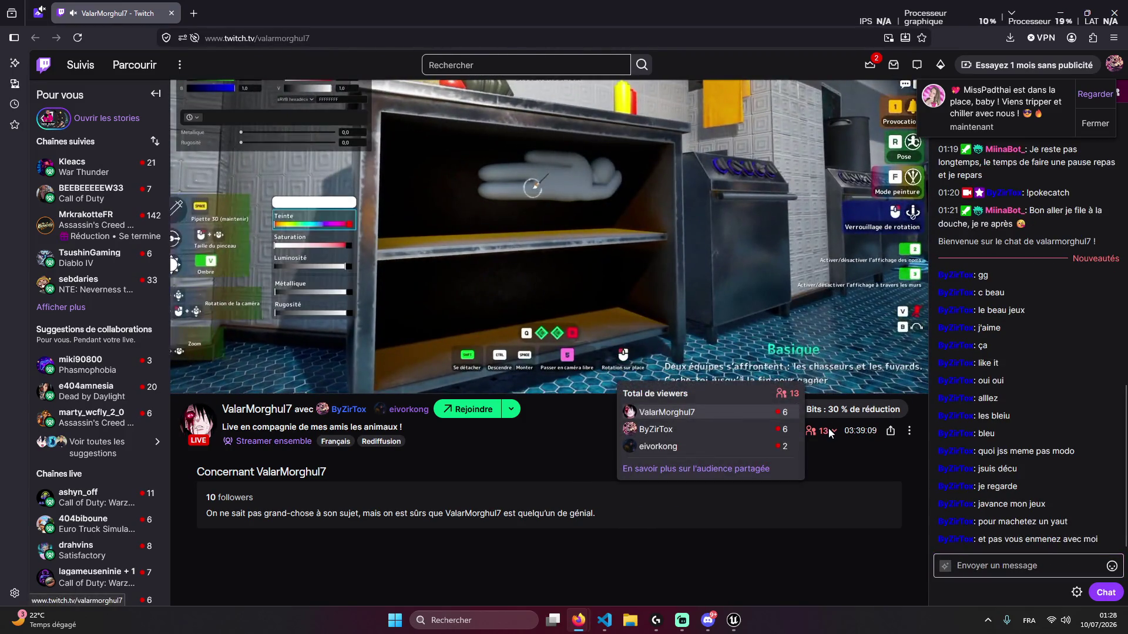
{"action": "left_click", "coordinate": [994, 559]}
{"action": "left_click", "coordinate": [825, 431]}
{"action": "left_click", "coordinate": [994, 560]}
{"action": "type", "text": "carrément man"}
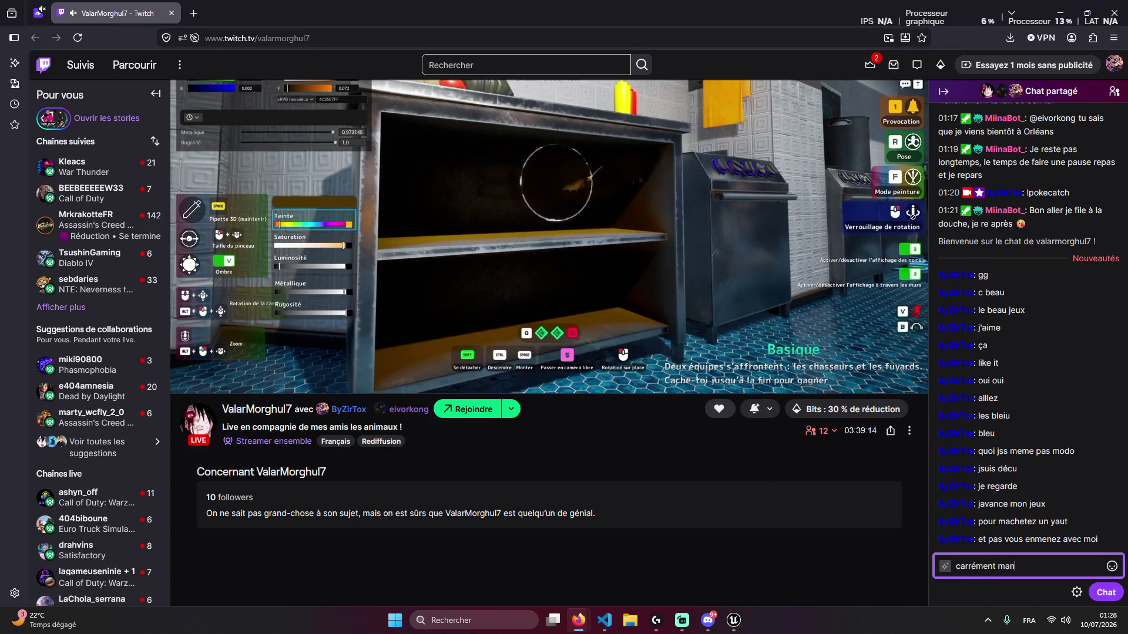
{"action": "key", "text": "Return"}
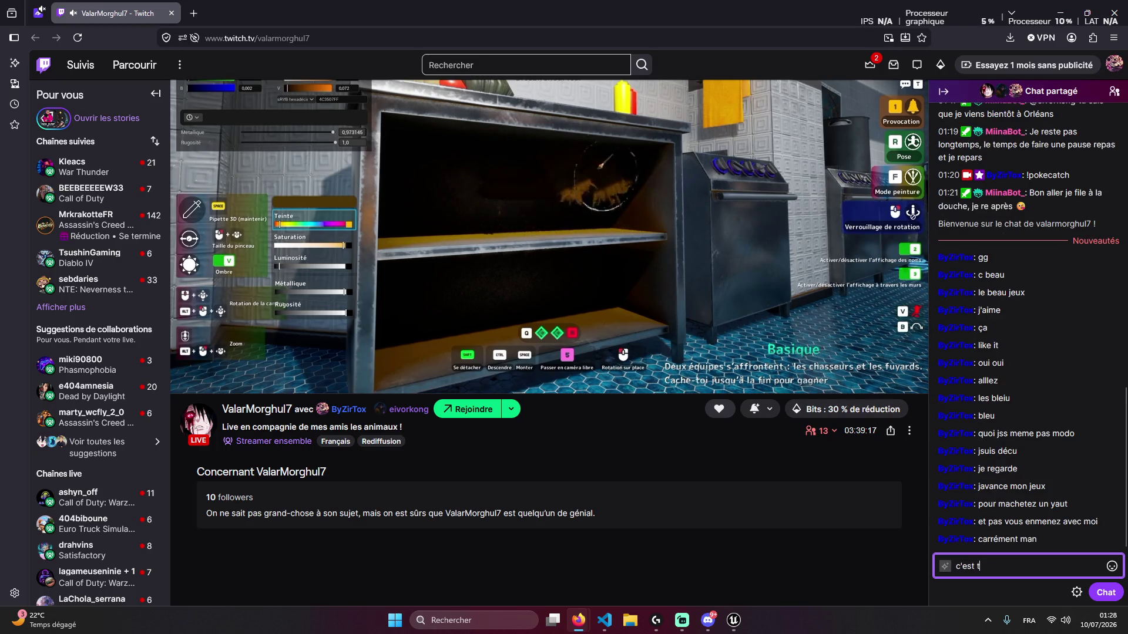
{"action": "key", "text": "Return"}
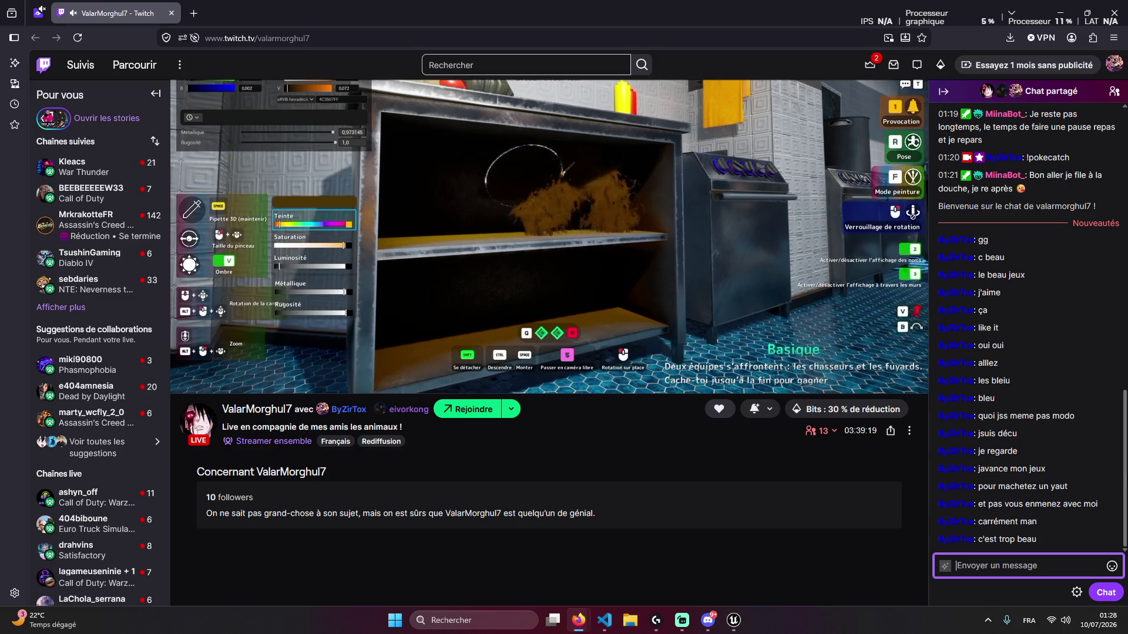
{"action": "left_click", "coordinate": [1111, 568]}
Send SassanStream and ByZirTox emote messages in the Twitch chat
{"action": "triple_click", "coordinate": [989, 486]}
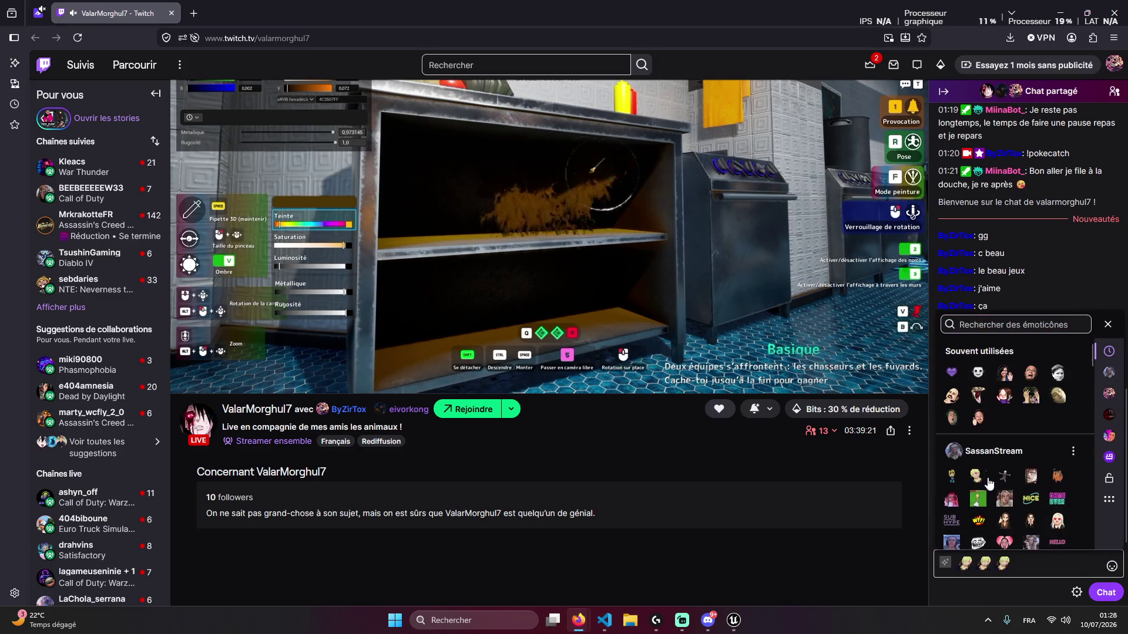
{"action": "left_click", "coordinate": [1106, 593]}
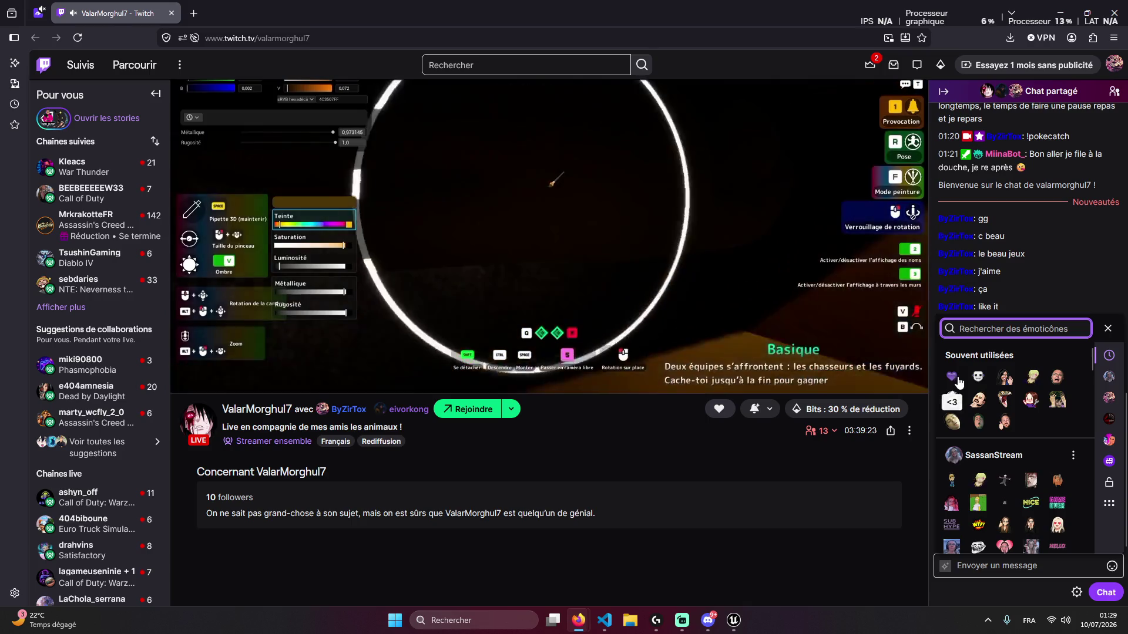
{"action": "left_click", "coordinate": [1111, 566]}
{"action": "scroll", "coordinate": [1016, 440], "scroll_direction": "down", "scroll_amount": 3}
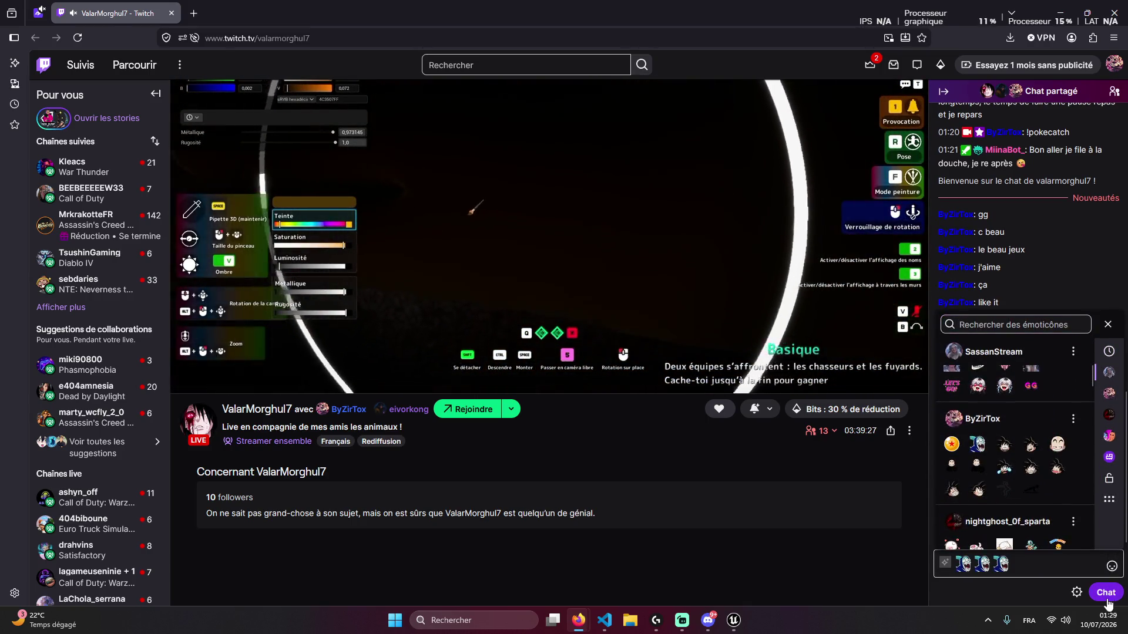
{"action": "left_click", "coordinate": [1112, 566]}
{"action": "left_click", "coordinate": [1112, 566]}
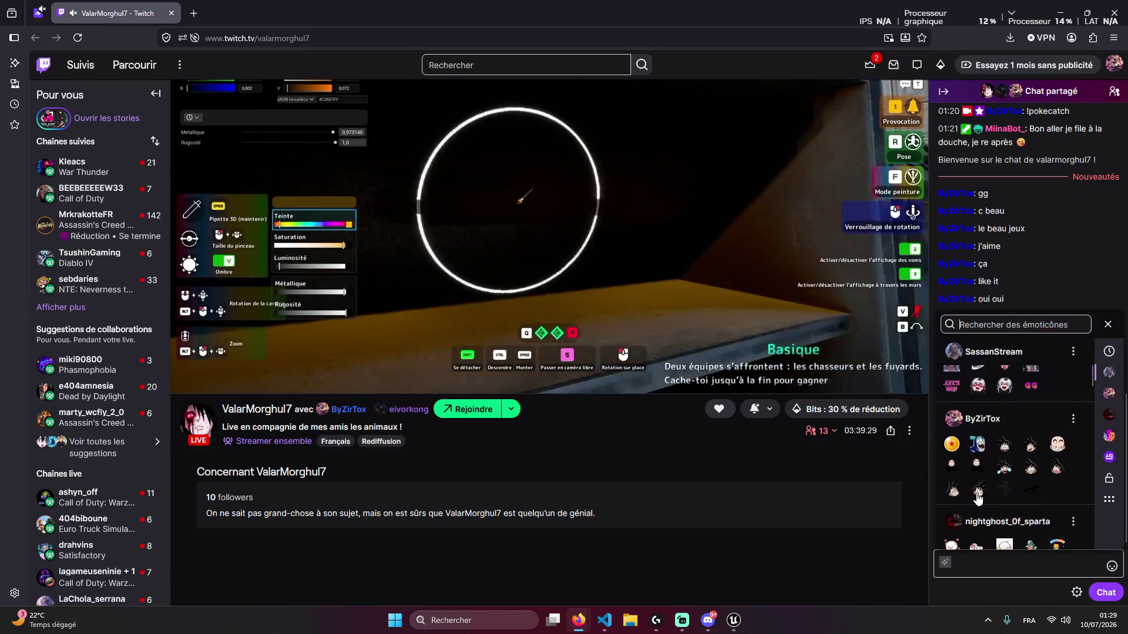
{"action": "left_click", "coordinate": [1112, 566]}
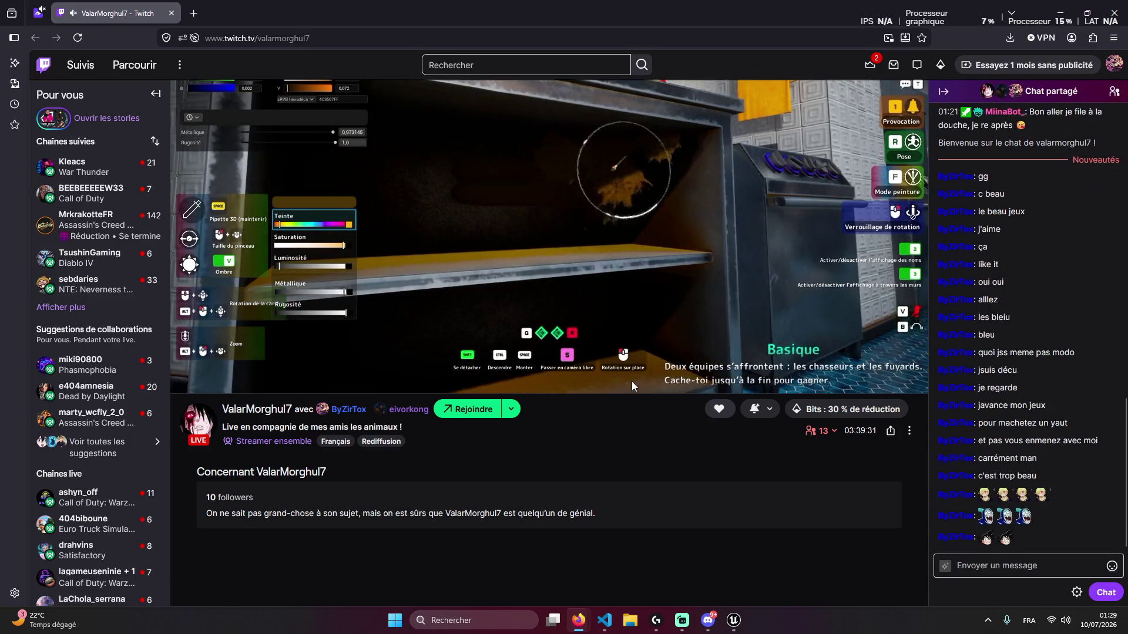
{"action": "left_click", "coordinate": [1109, 567]}
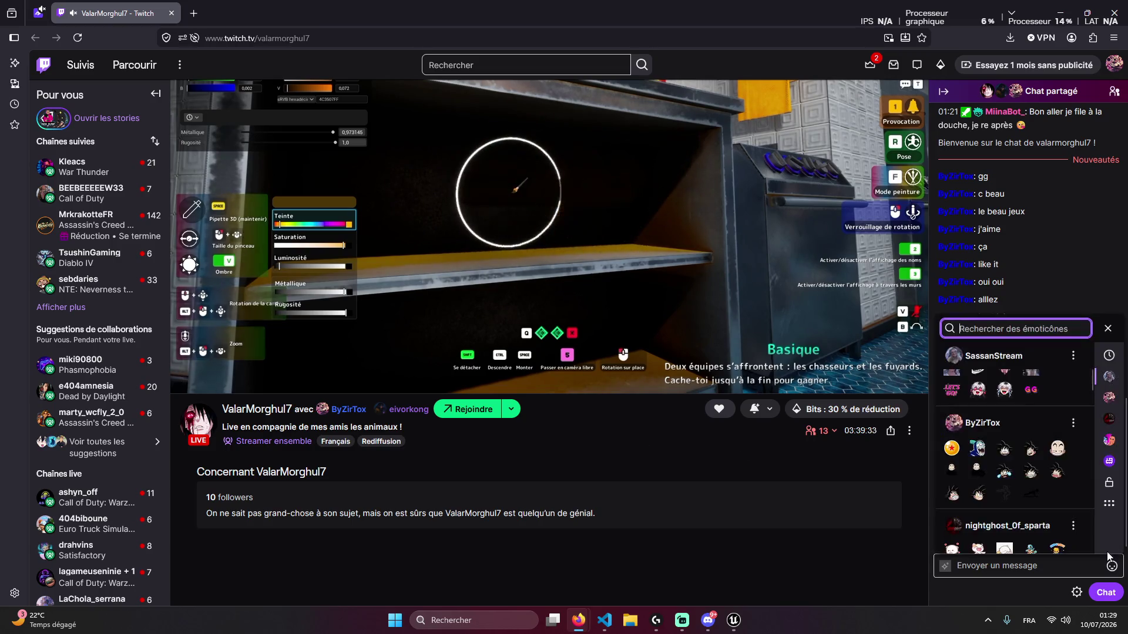
{"action": "left_click", "coordinate": [952, 448]}
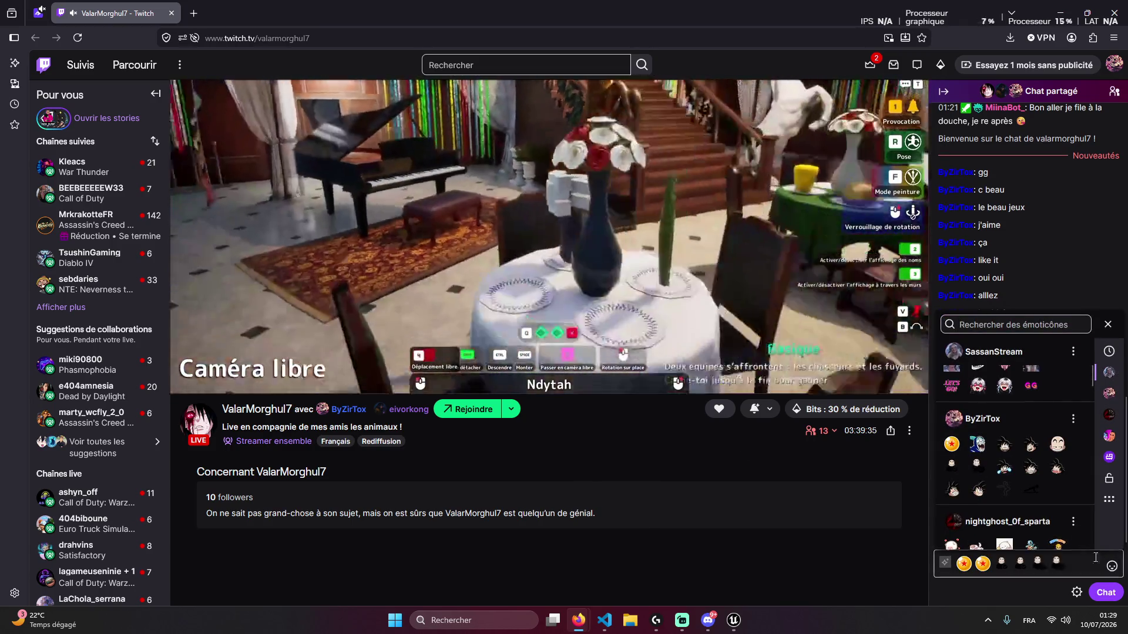
{"action": "left_click", "coordinate": [1100, 592]}
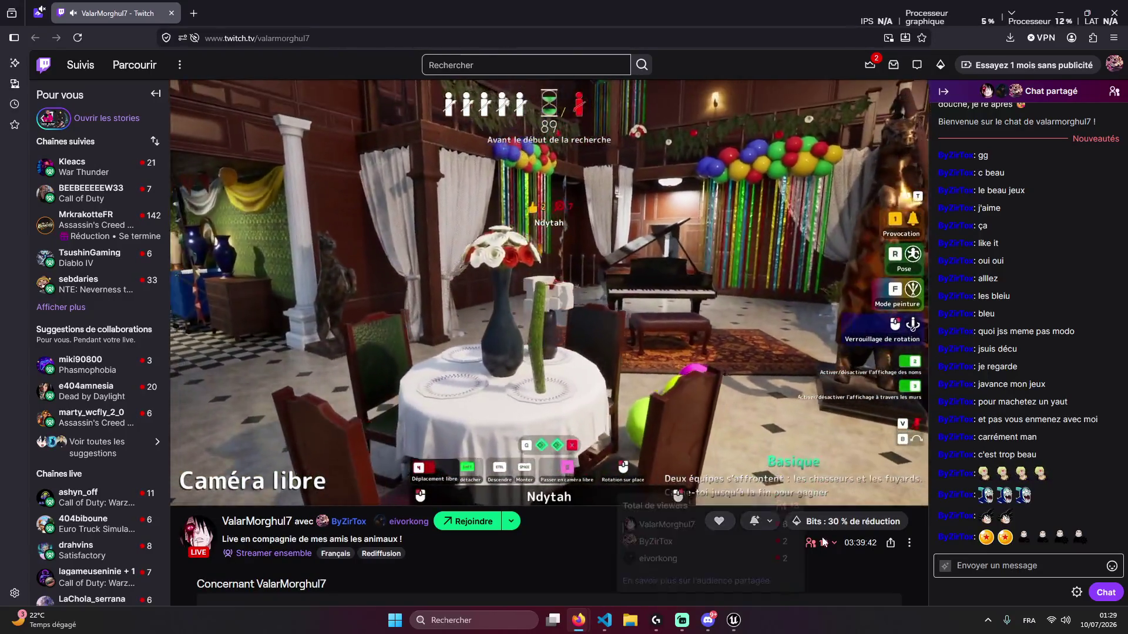
Check the viewer breakdown and post 't'es chaud mon garen' in the chat
{"action": "left_click", "coordinate": [822, 543]}
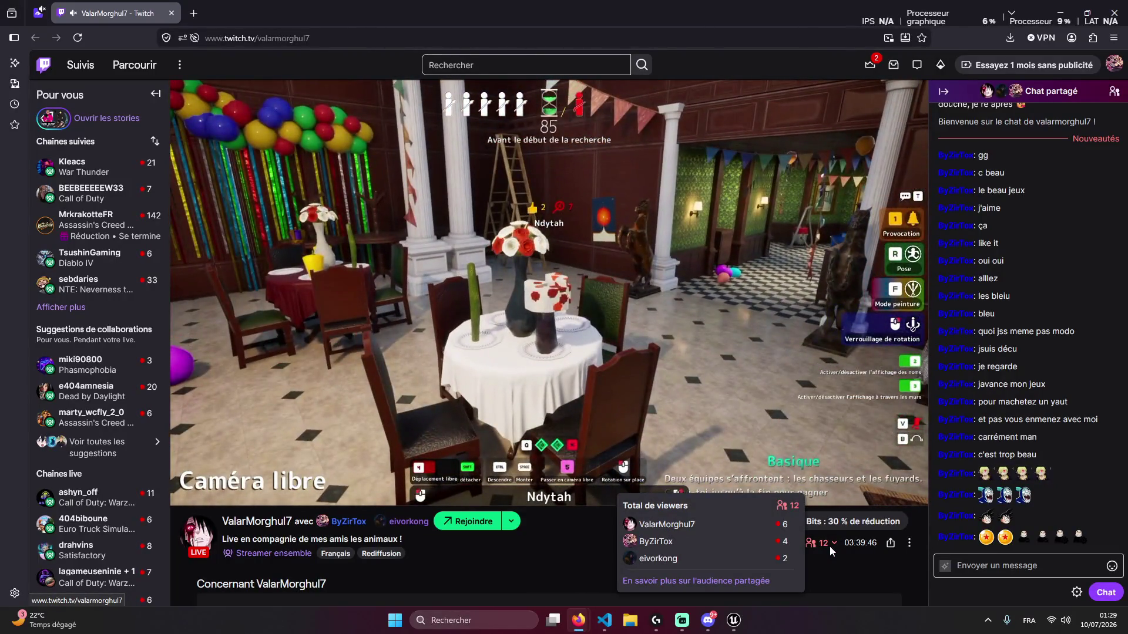
{"action": "left_click", "coordinate": [994, 551]}
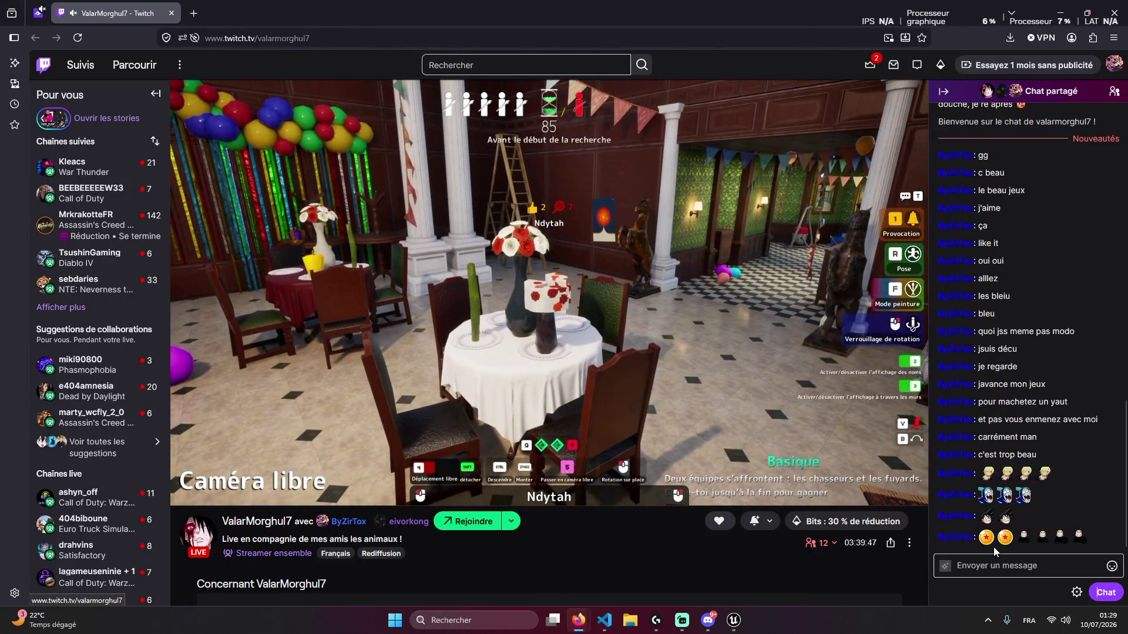
{"action": "type", "text": "t'es cj"}
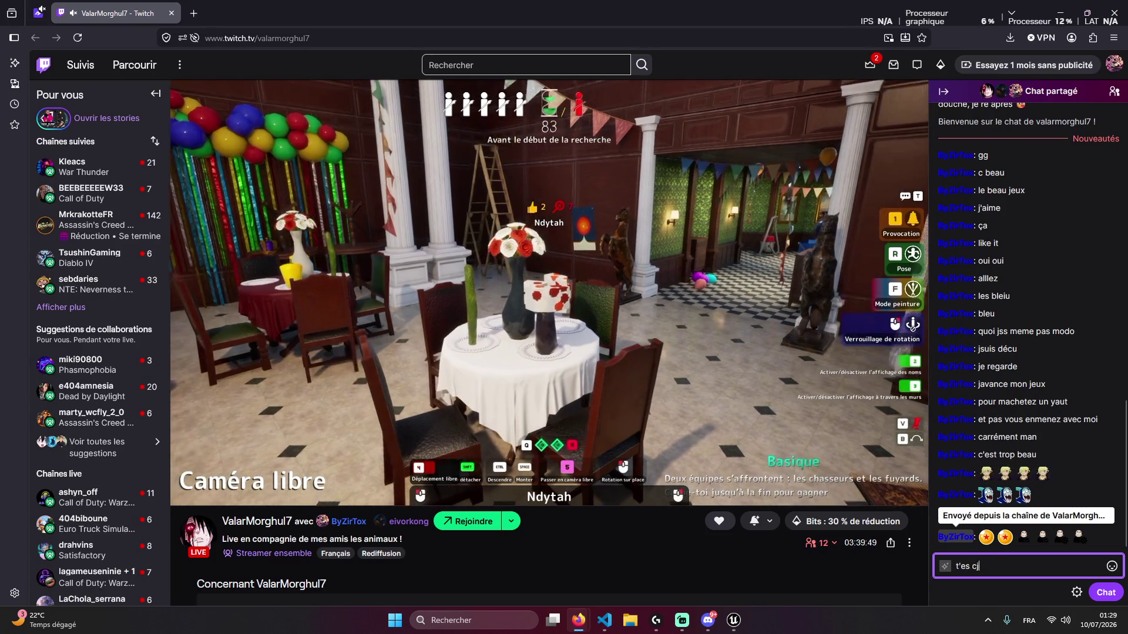
{"action": "type", "text": "ha"}
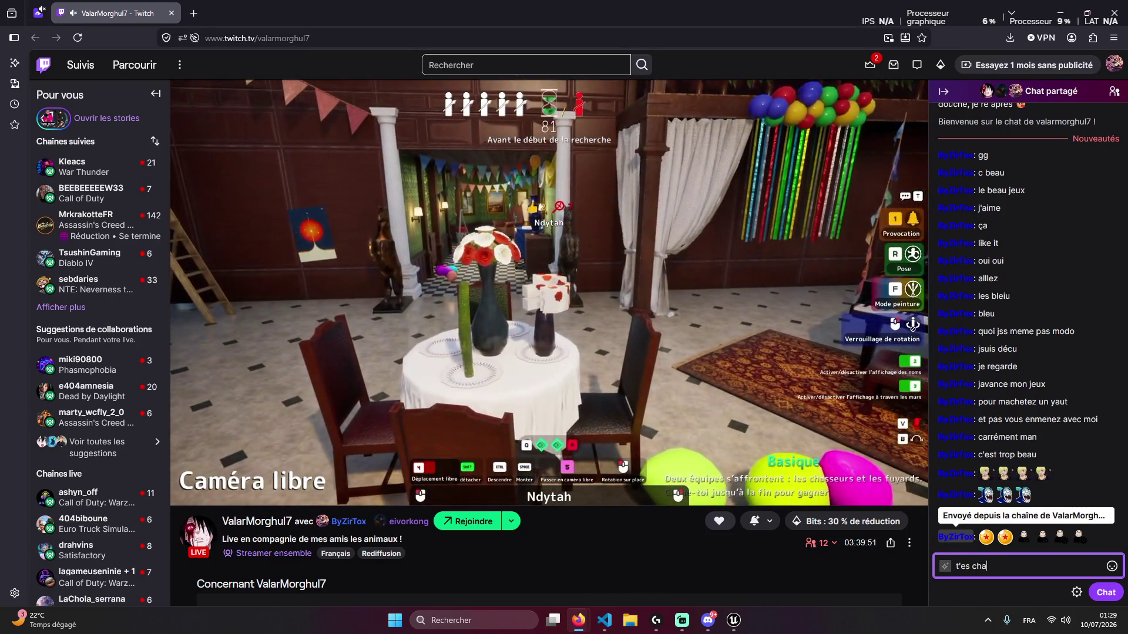
{"action": "type", "text": "ud mon garen"}
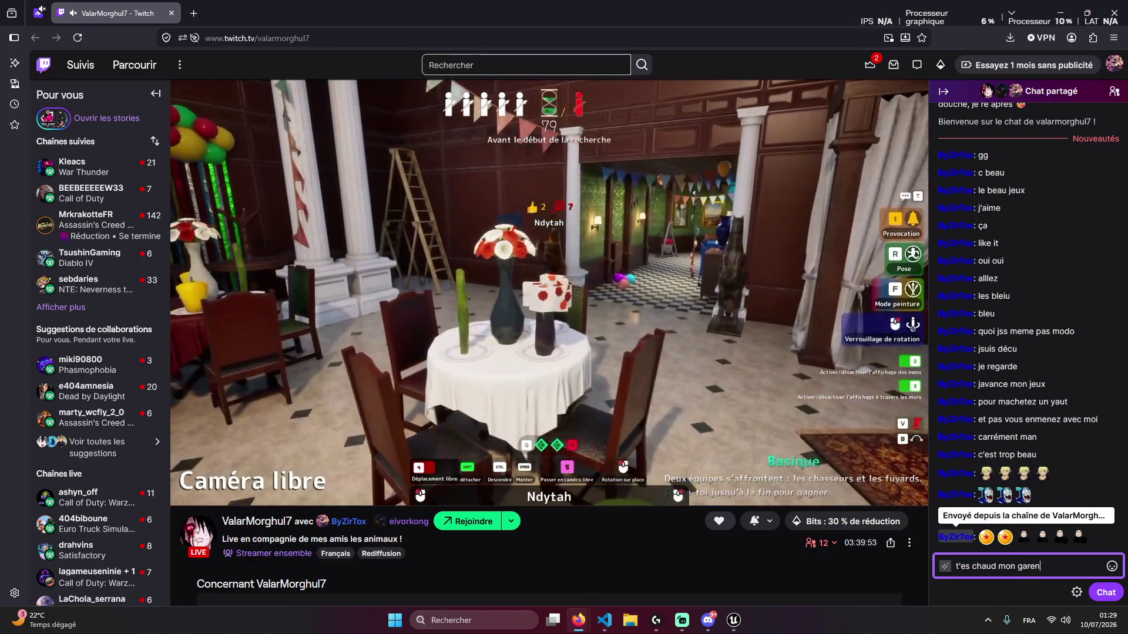
{"action": "key", "text": "Return"}
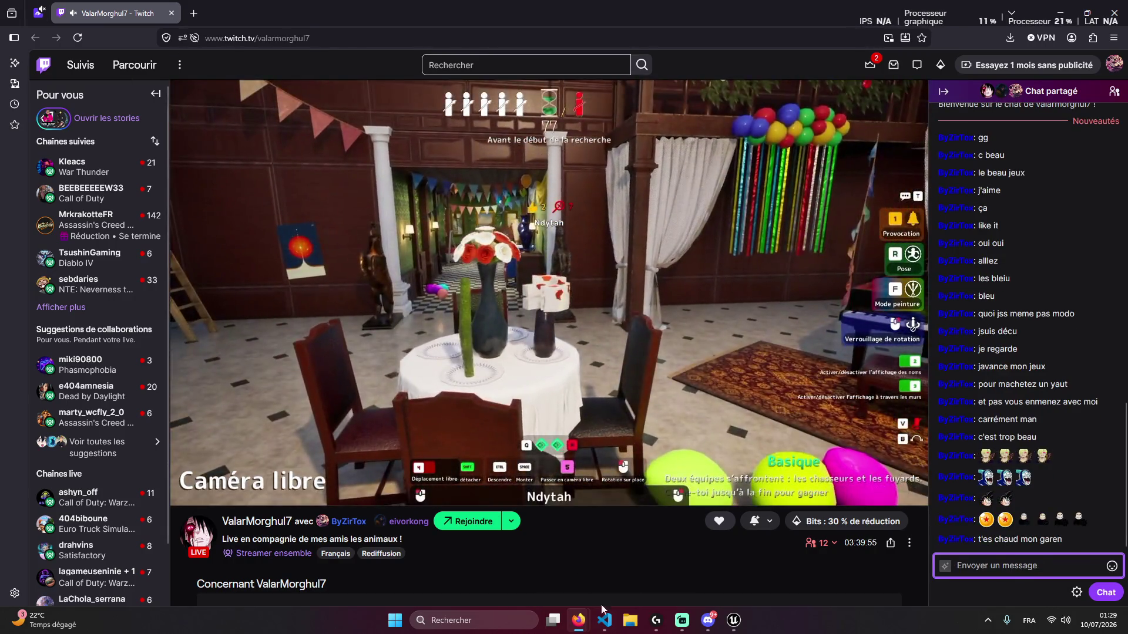
Bring the Twitch stream window back to the front and open a new browser tab
{"action": "left_click", "coordinate": [604, 621]}
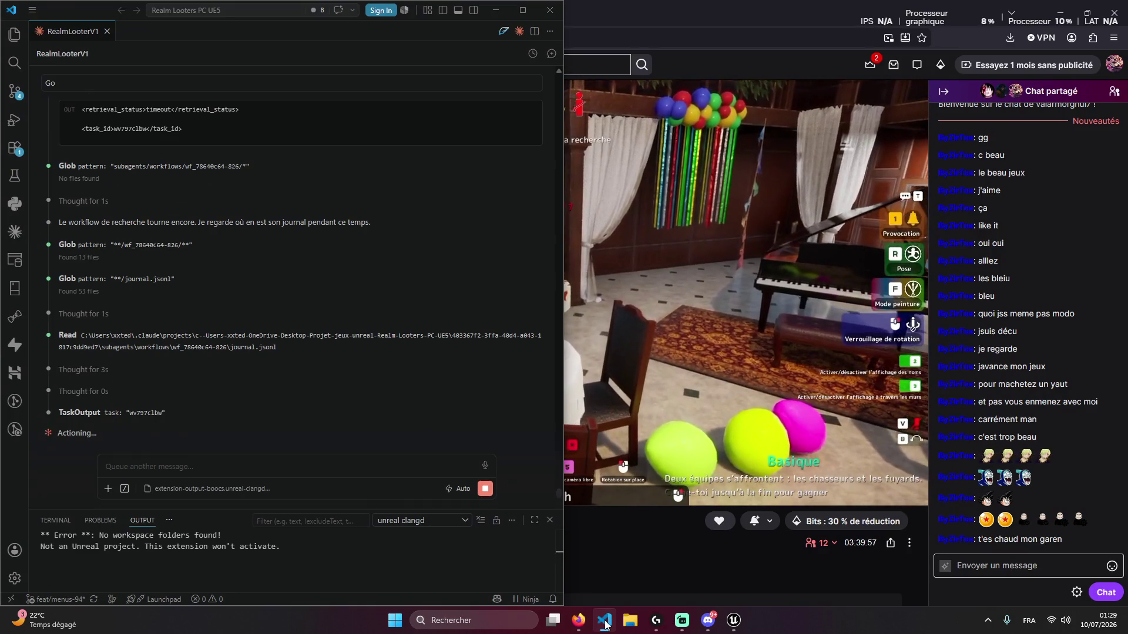
{"action": "left_click", "coordinate": [604, 621]}
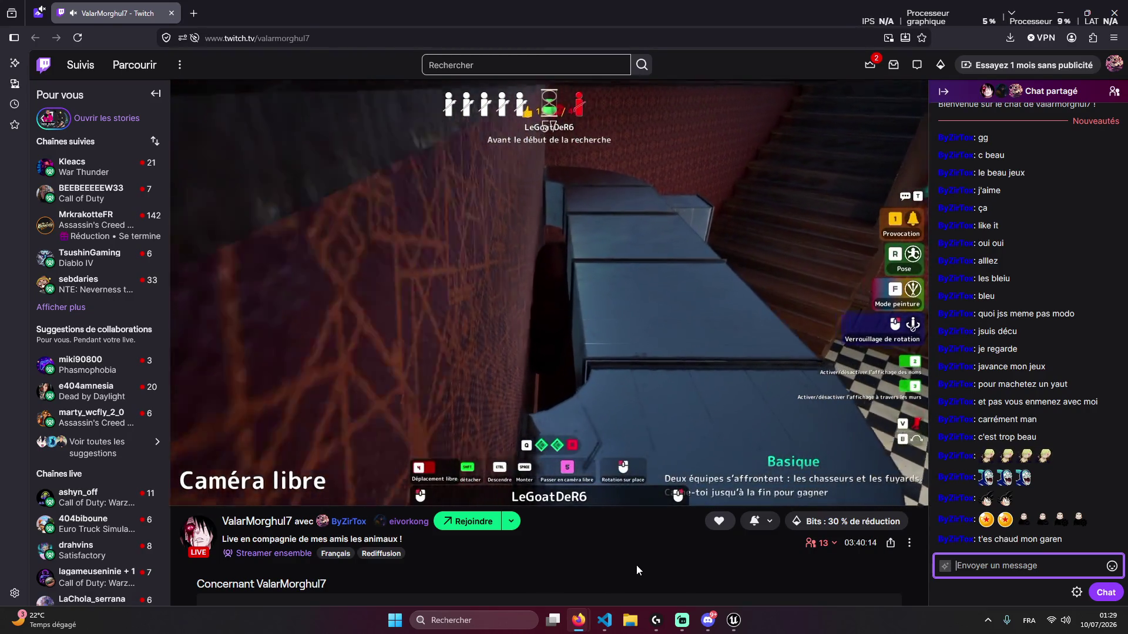
{"action": "mouse_move", "coordinate": [613, 493]}
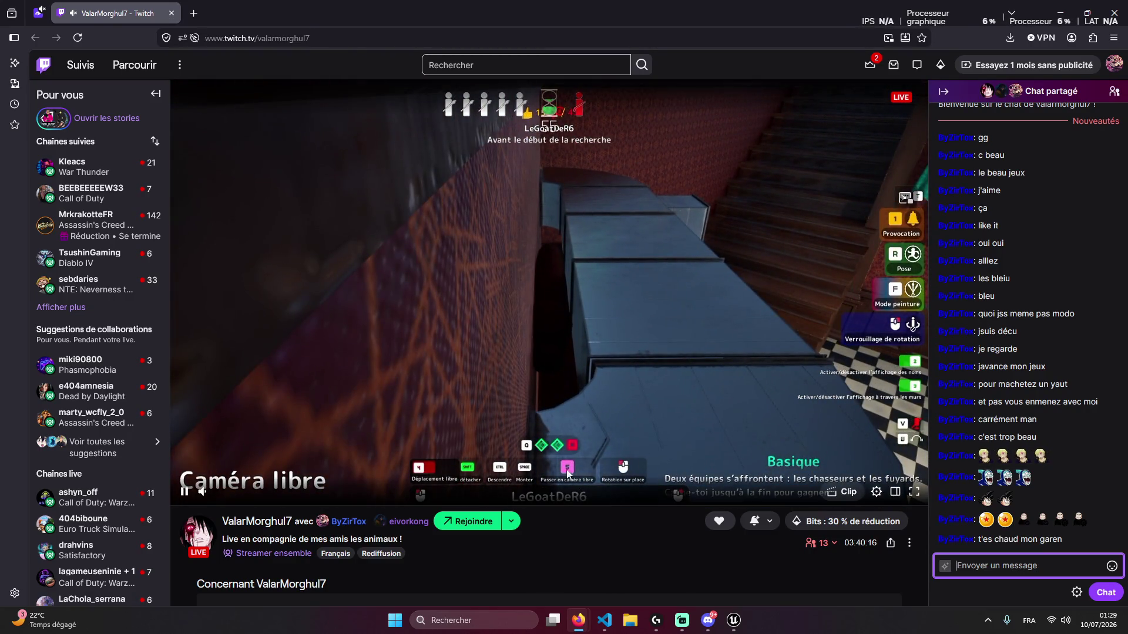
{"action": "key", "text": "ctrl+t"}
Search 'gpt' from the address bar and open the ChatGPT site
{"action": "type", "text": "gpt"}
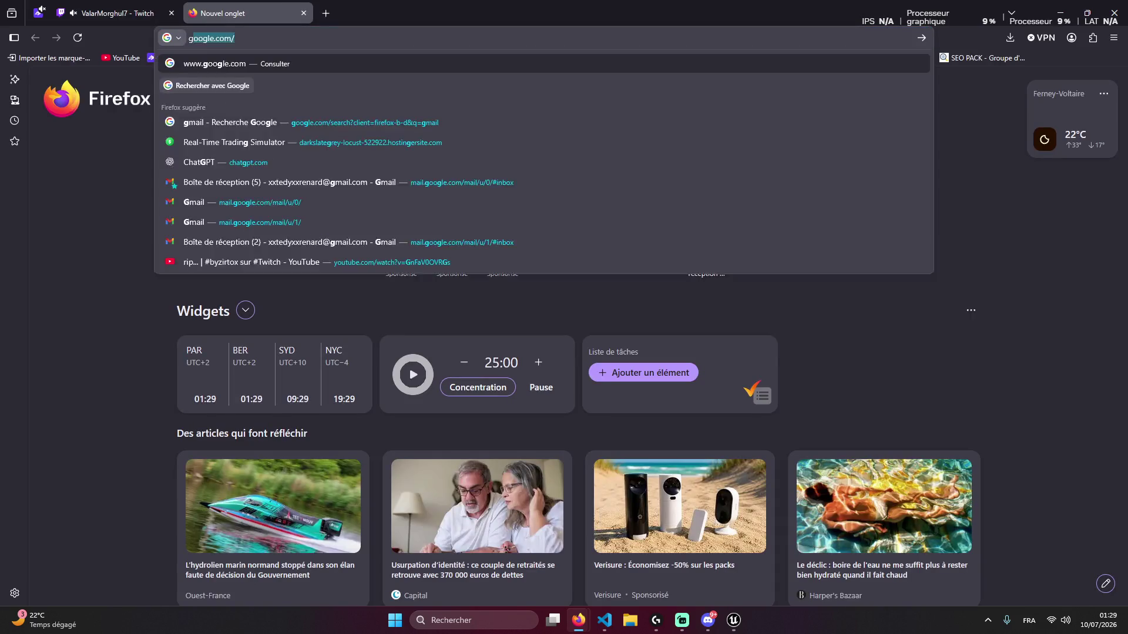
{"action": "key", "text": "Return"}
{"action": "left_click", "coordinate": [204, 193]}
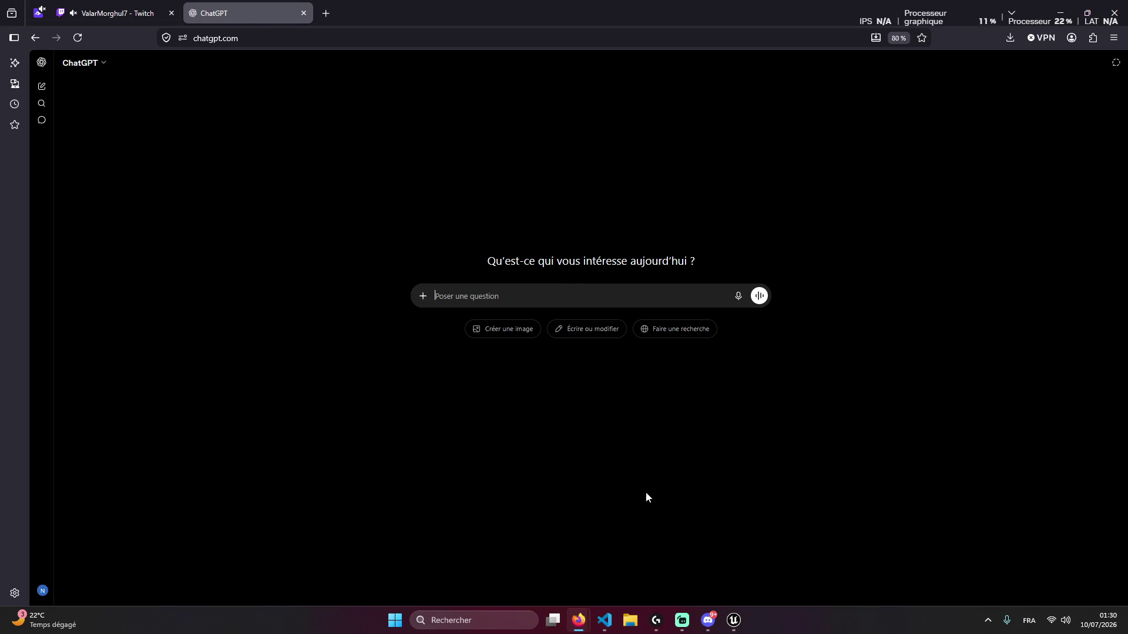
Look over ValarMorghul7's channel page, then draft the Twitch logo prompt in ChatGPT
{"action": "left_click", "coordinate": [602, 628]}
{"action": "left_click", "coordinate": [602, 629]}
{"action": "left_click", "coordinate": [111, 13]}
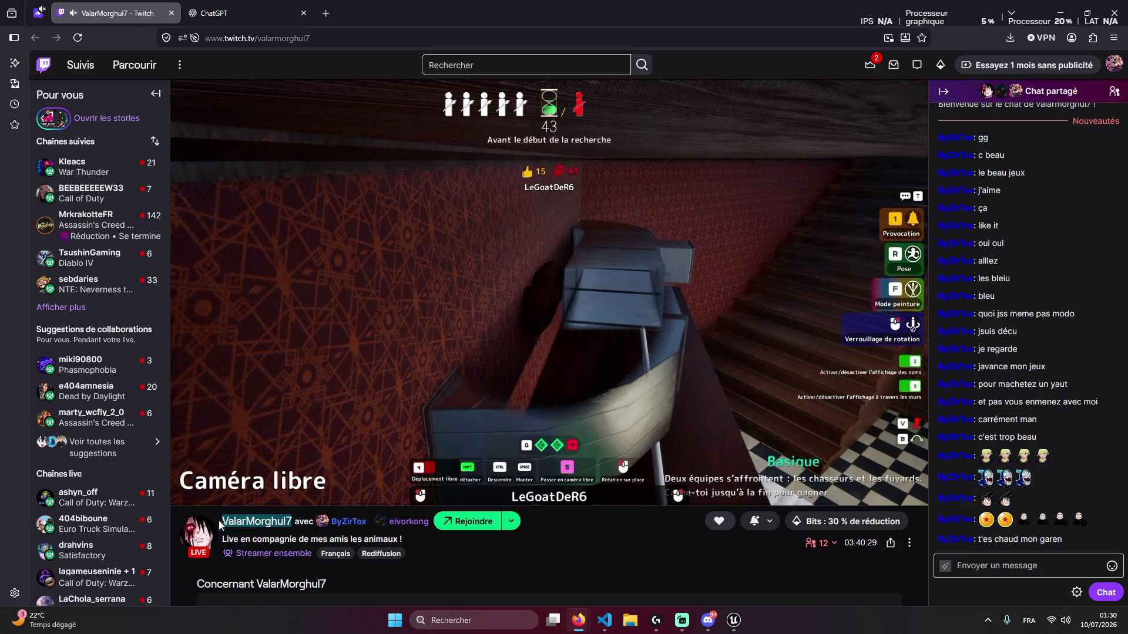
{"action": "left_click", "coordinate": [204, 531]}
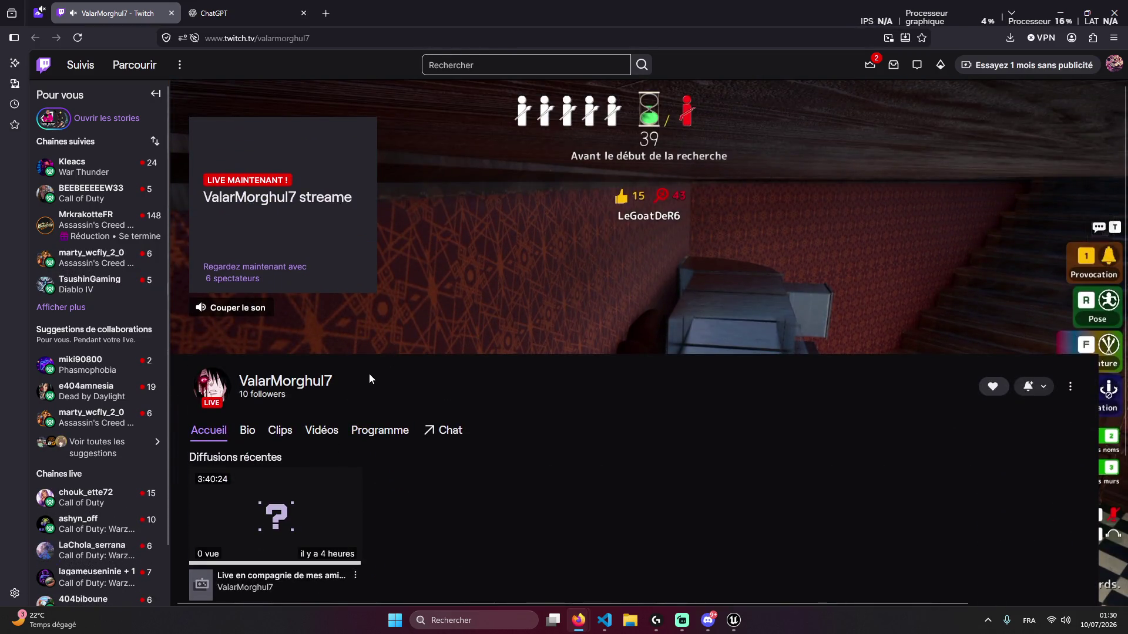
{"action": "left_click", "coordinate": [208, 384]}
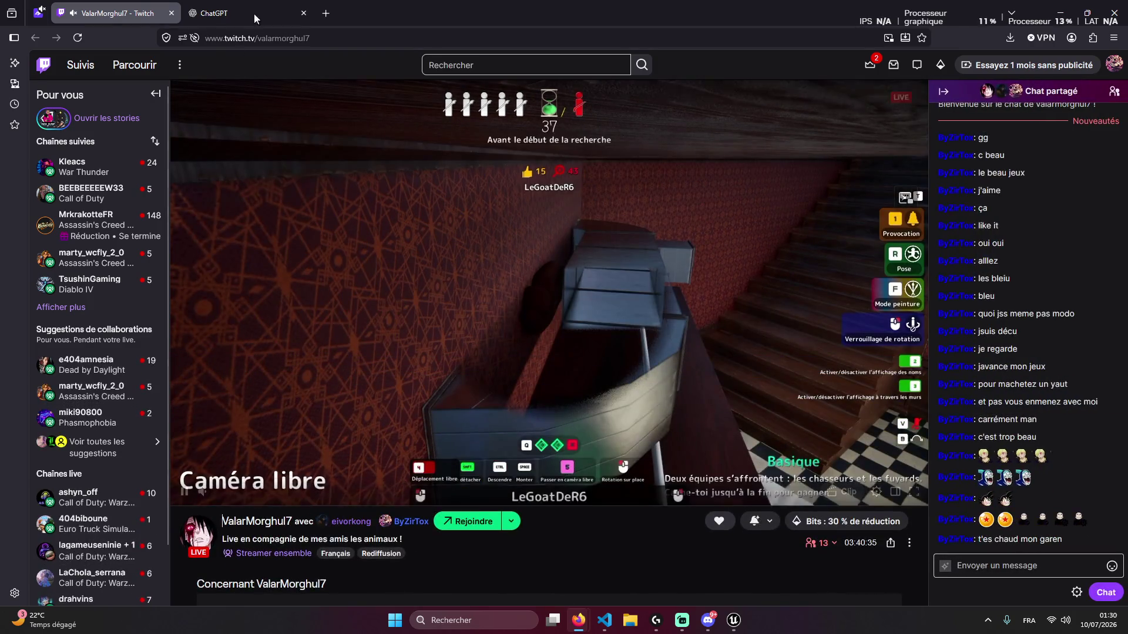
{"action": "key", "text": "ctrl+Tab"}
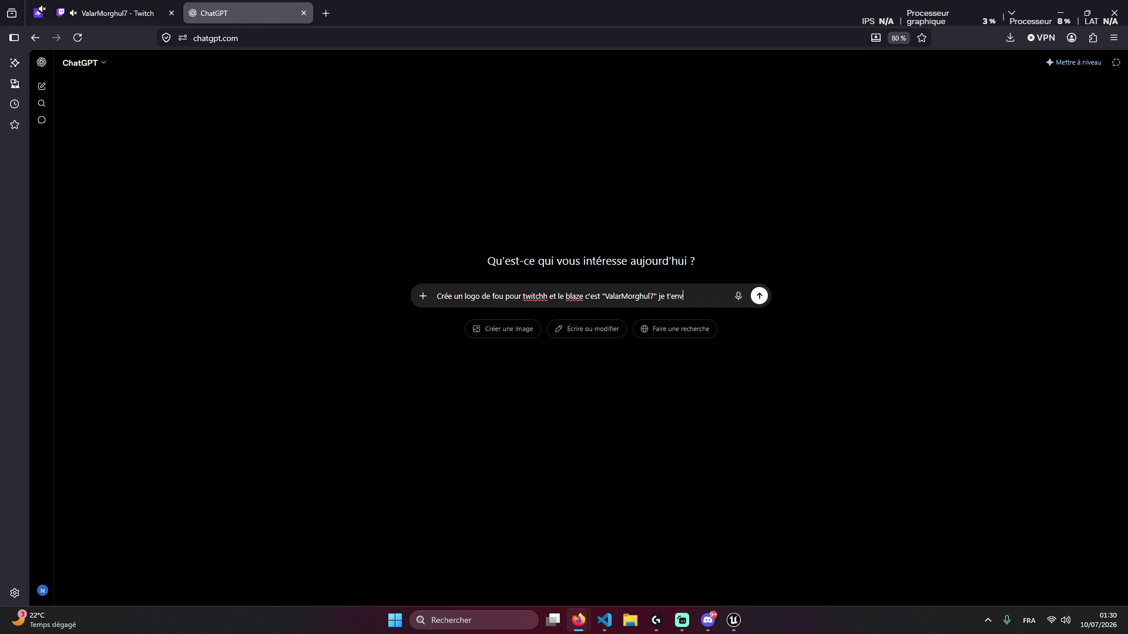
{"action": "type", "text": "o p"}
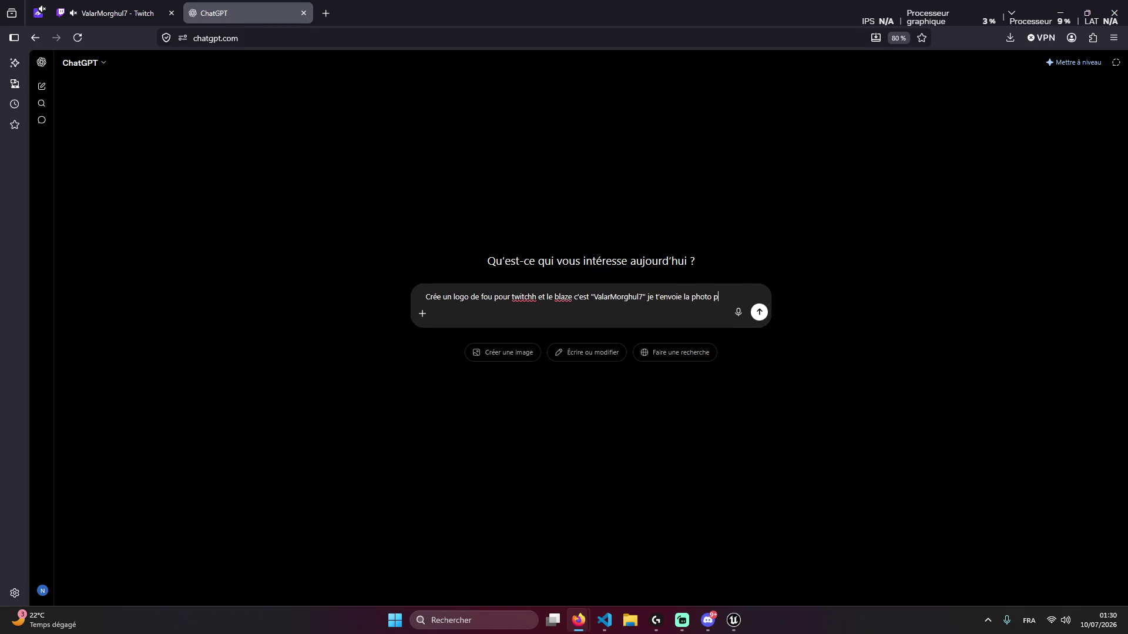
{"action": "type", "text": "oue logo re"}
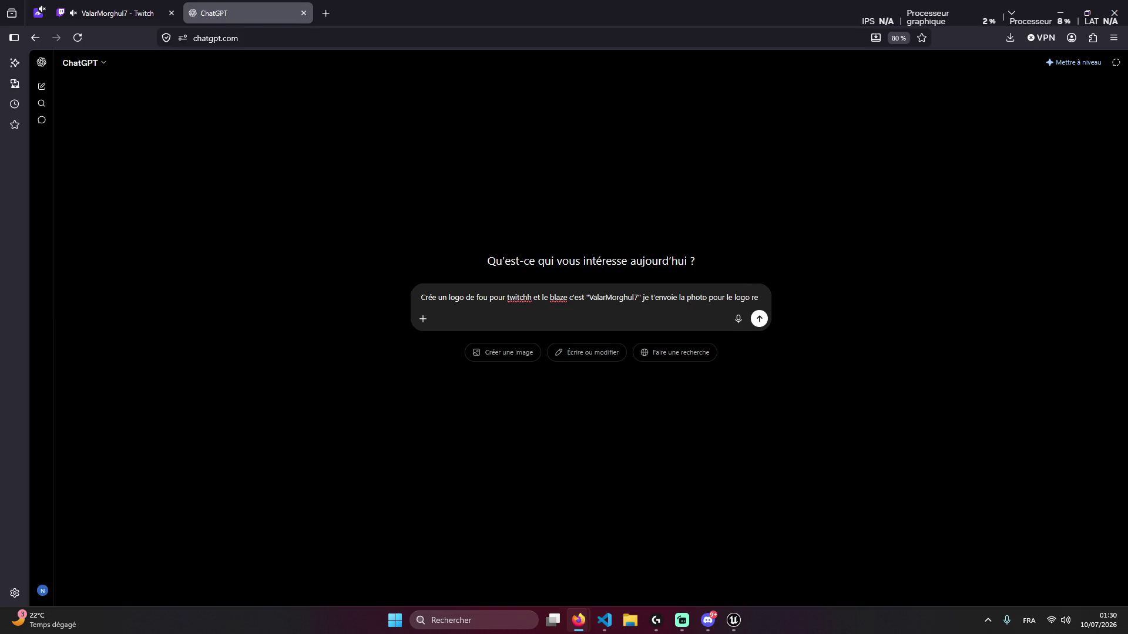
{"action": "type", "text": "mo"}
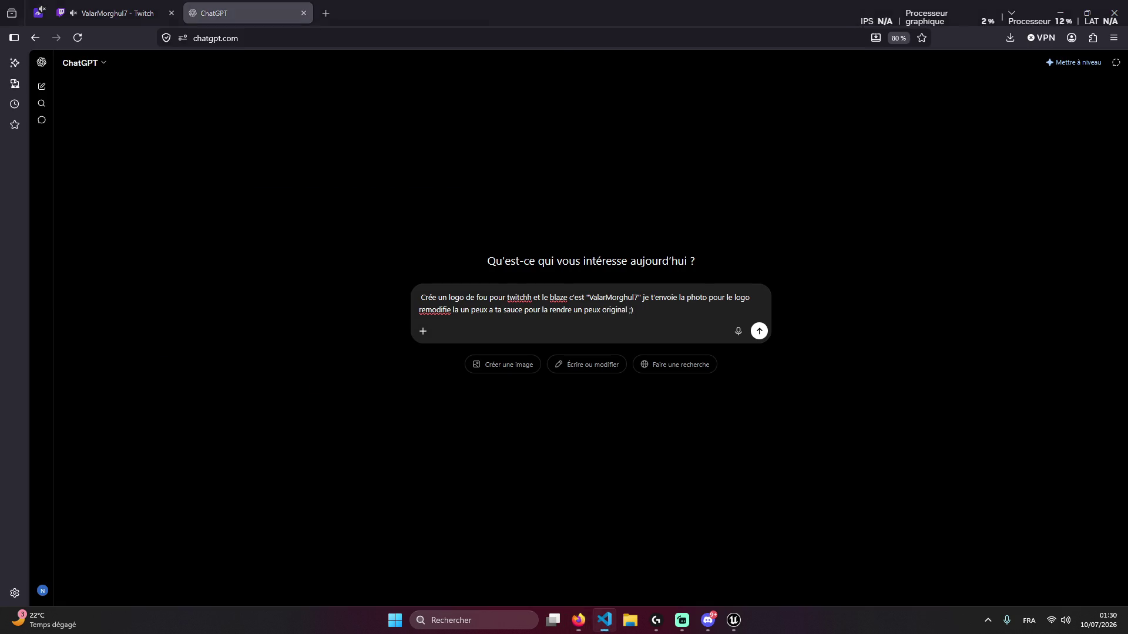
Open the Discord DM with the anime image and try pasting it into ChatGPT
{"action": "left_click", "coordinate": [605, 620]}
{"action": "left_click", "coordinate": [712, 620]}
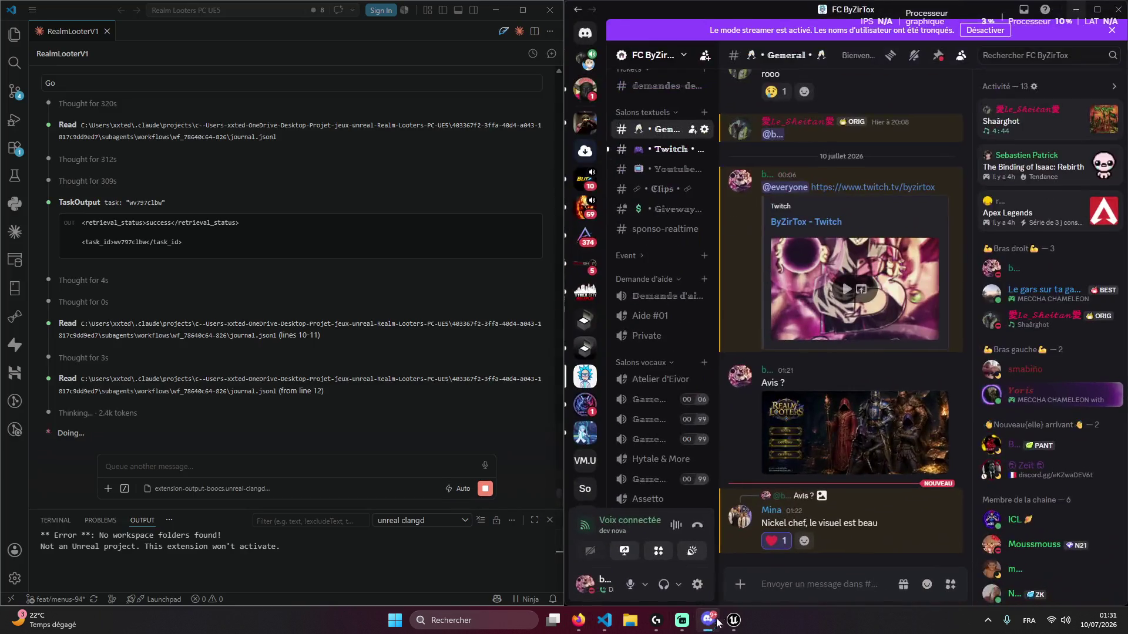
{"action": "left_click", "coordinate": [585, 88]}
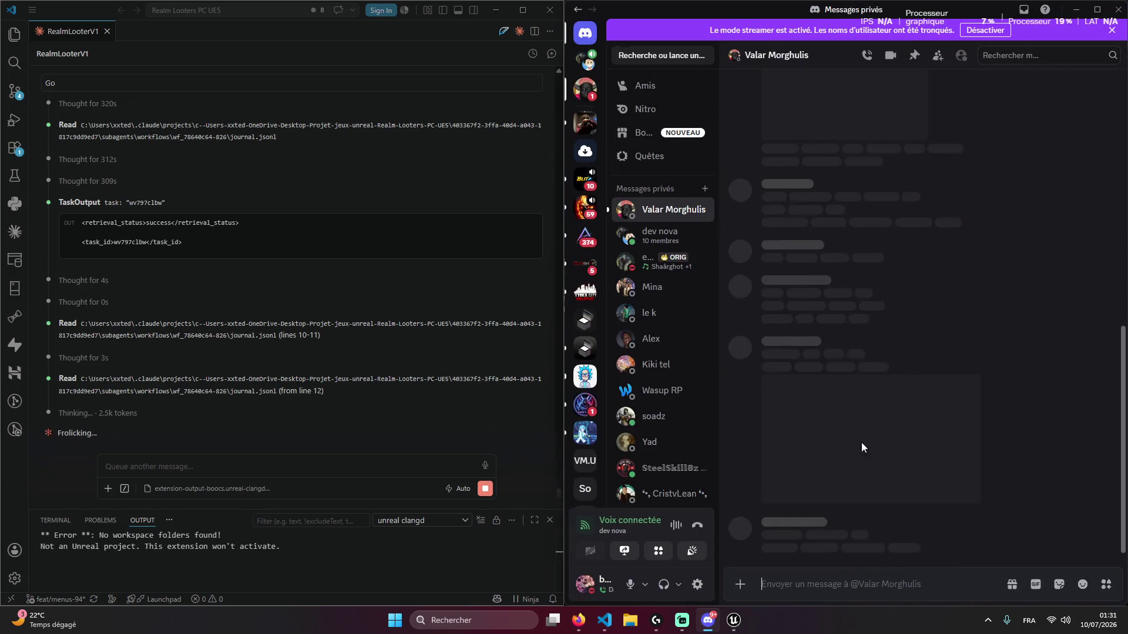
{"action": "left_click", "coordinate": [1100, 333]}
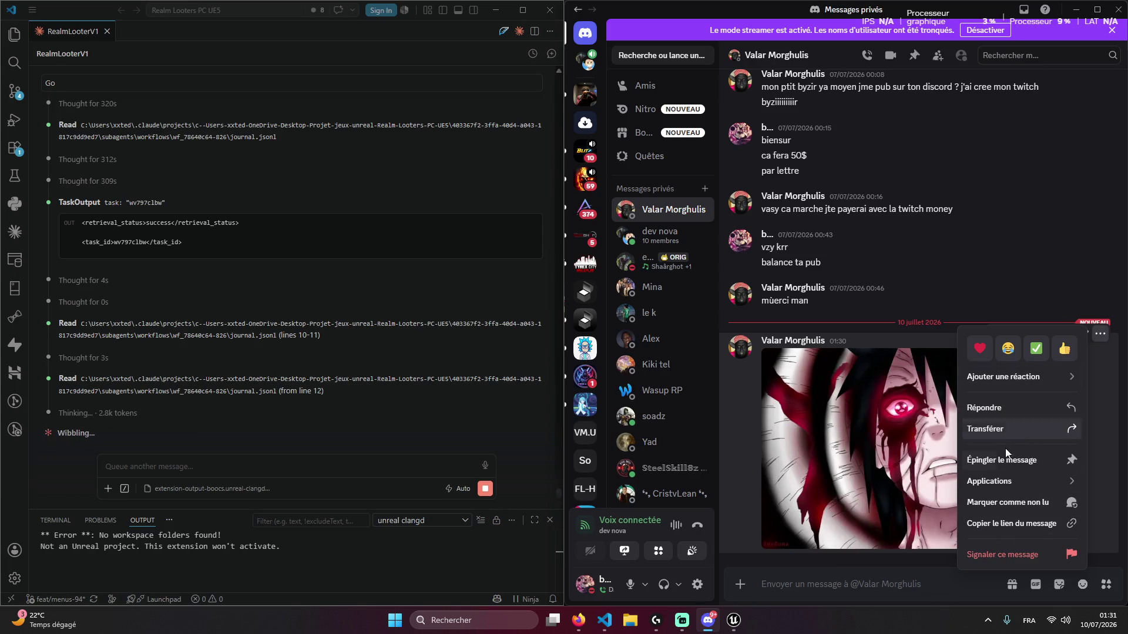
{"action": "left_click", "coordinate": [888, 542]}
{"action": "left_click", "coordinate": [887, 543]}
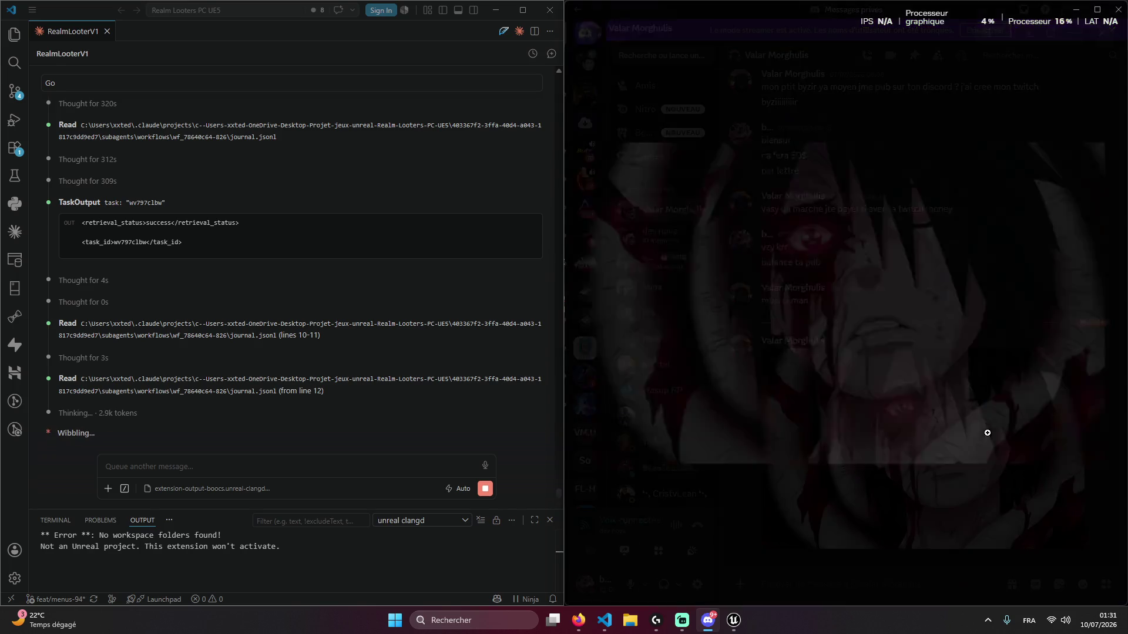
{"action": "left_click", "coordinate": [875, 566]}
{"action": "left_click", "coordinate": [964, 457]}
{"action": "left_click", "coordinate": [866, 488]}
{"action": "left_click", "coordinate": [496, 10]}
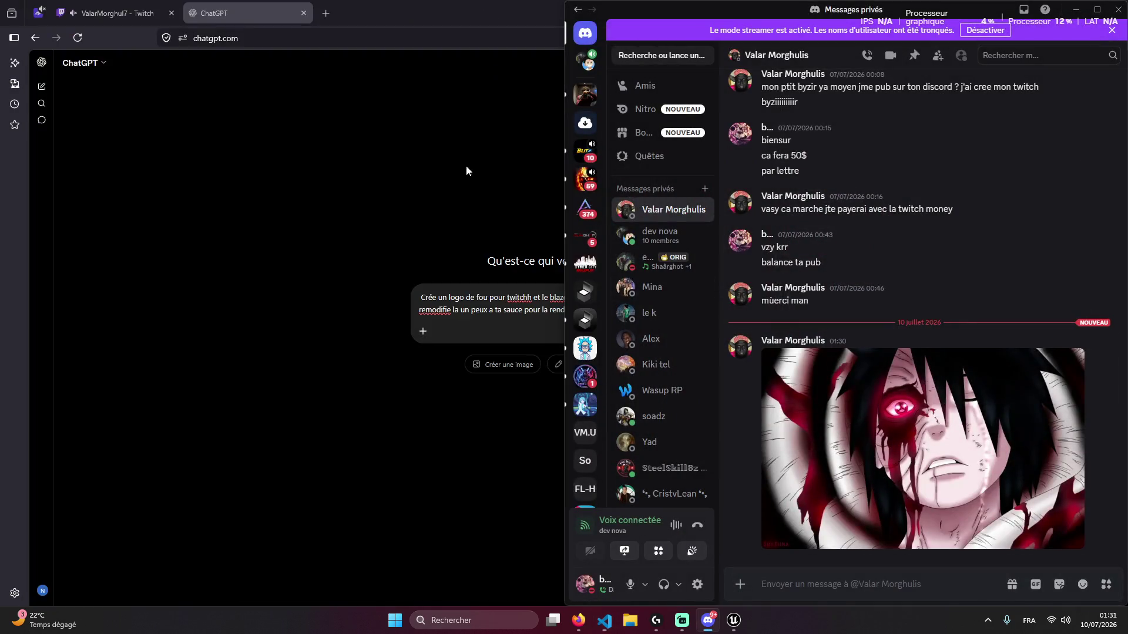
{"action": "left_click", "coordinate": [475, 323]}
{"action": "type", "text": "ValarMorghul7"}
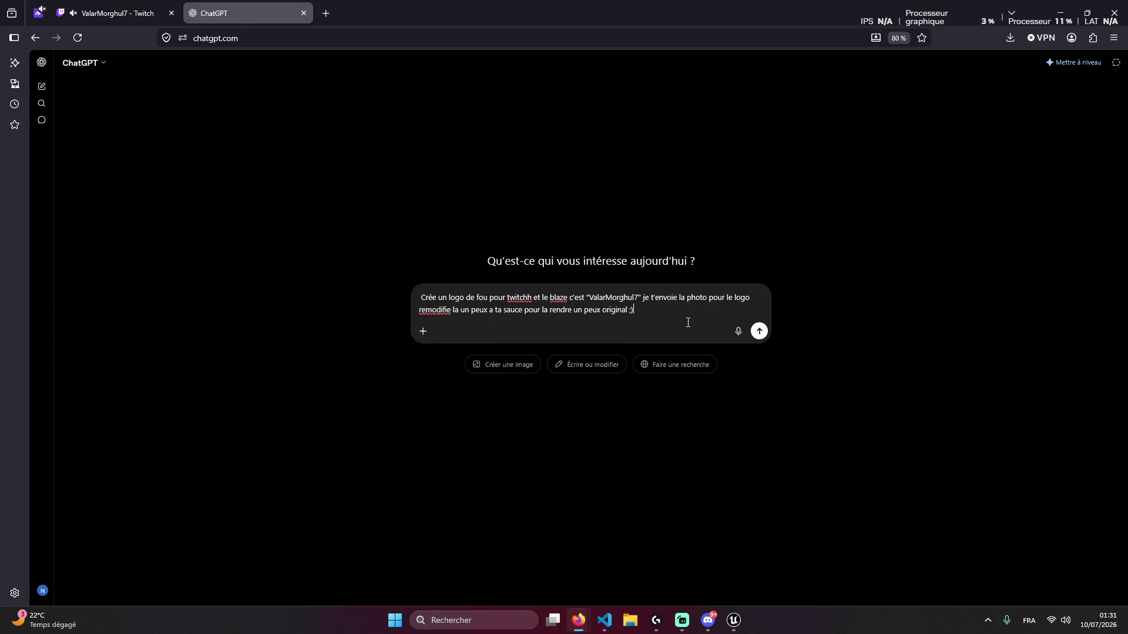
{"action": "key", "text": "alt+Tab"}
Save the anime image to the desktop and drag it into the ChatGPT prompt
{"action": "right_click", "coordinate": [928, 435]}
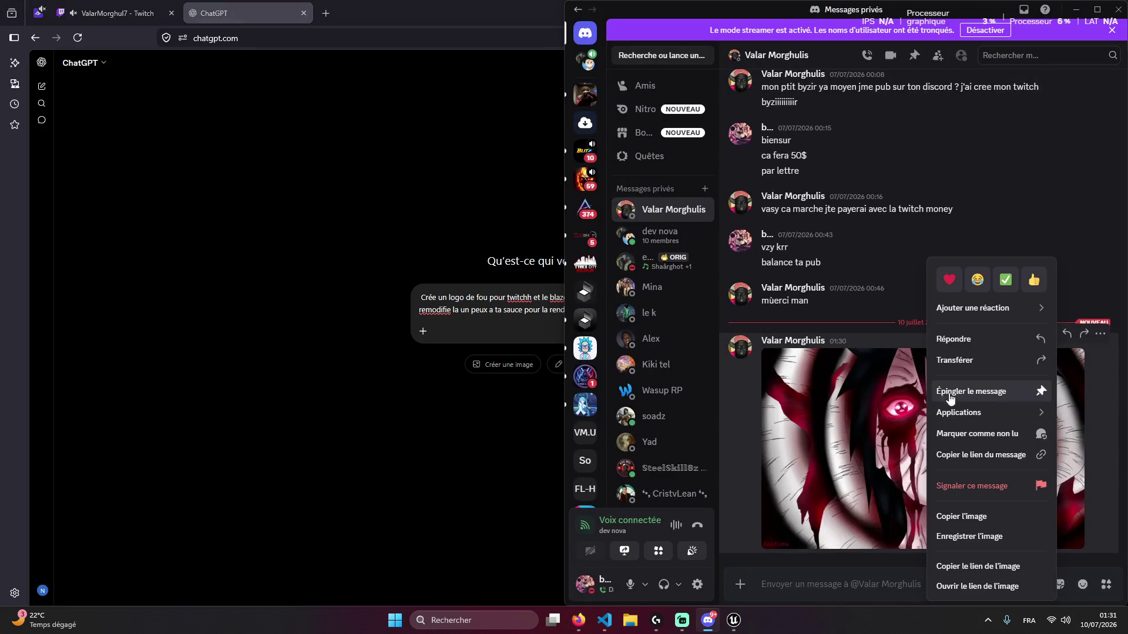
{"action": "left_click", "coordinate": [858, 389]}
{"action": "left_click", "coordinate": [859, 389]}
{"action": "left_click", "coordinate": [1029, 32]}
{"action": "scroll", "coordinate": [617, 117], "scroll_direction": "up", "scroll_amount": 1}
{"action": "left_click", "coordinate": [624, 156]}
{"action": "left_click", "coordinate": [1026, 295]}
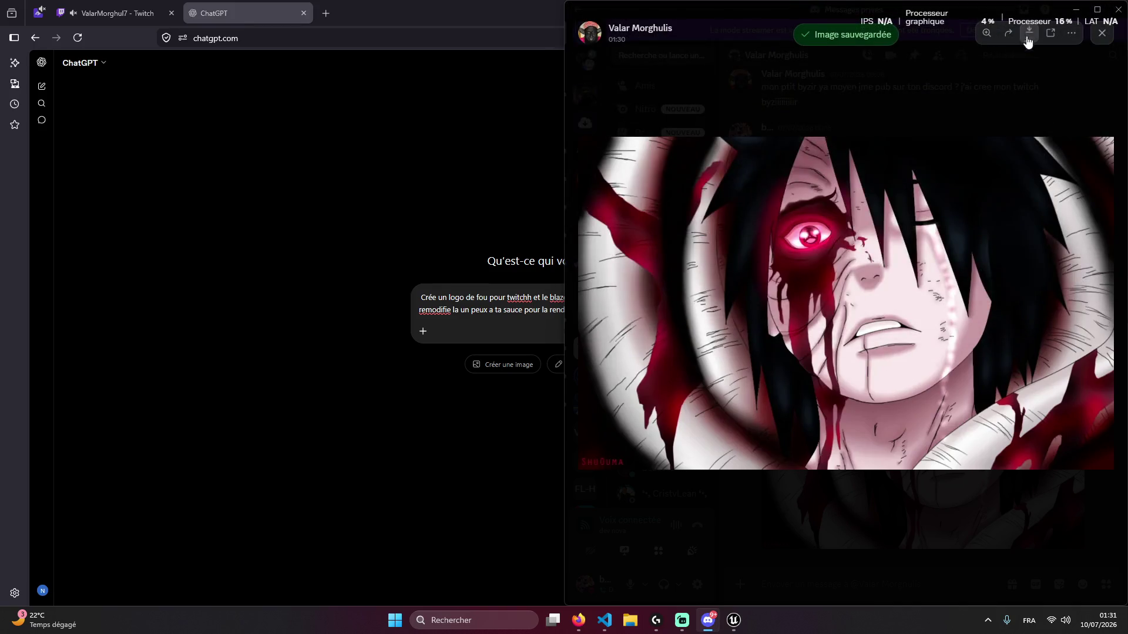
{"action": "left_click", "coordinate": [1029, 33]}
{"action": "left_click_drag", "start_coordinate": [791, 177], "coordinate": [464, 326]}
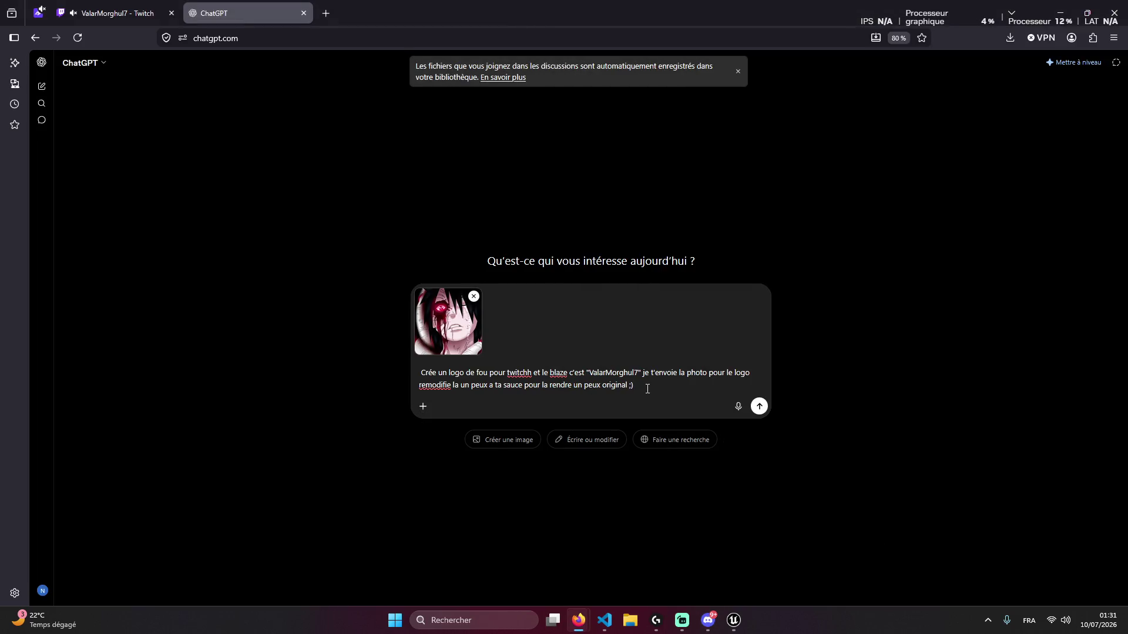
Send the ValarMorghul7 logo prompt with the image, close the file-library notice, and reopen Twitch
{"action": "key", "text": "Return"}
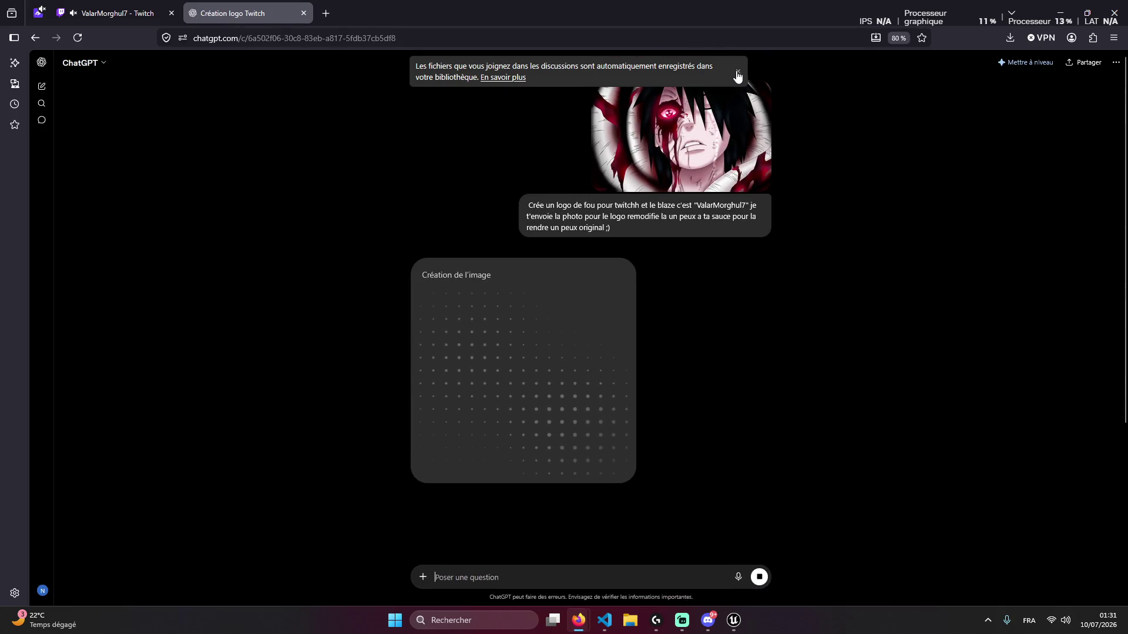
{"action": "left_click", "coordinate": [737, 73]}
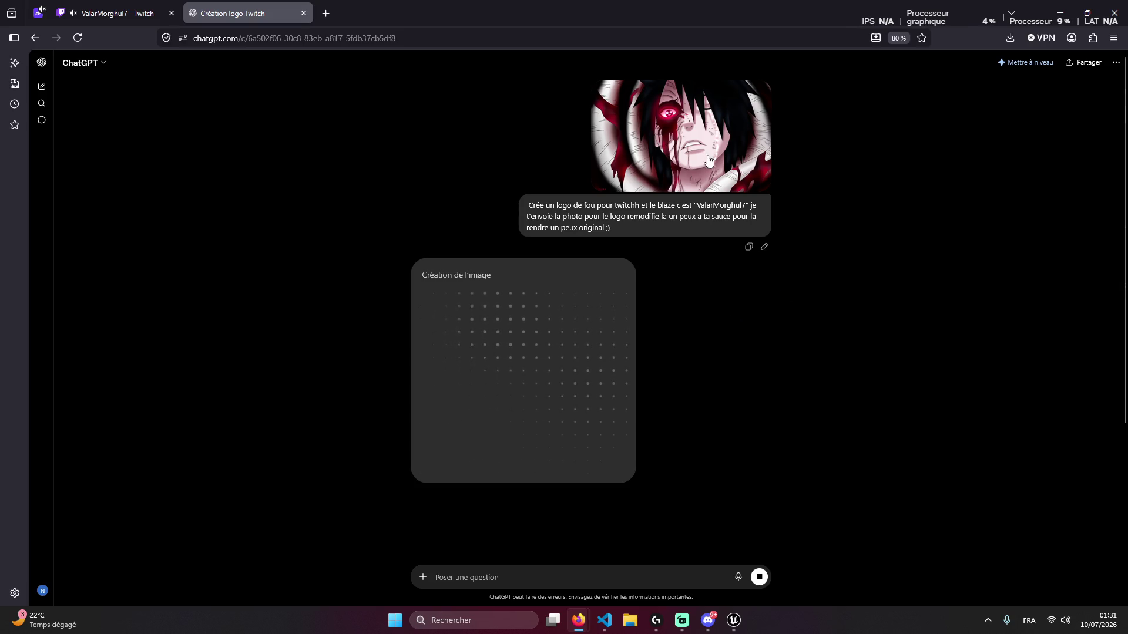
{"action": "left_click", "coordinate": [111, 13]}
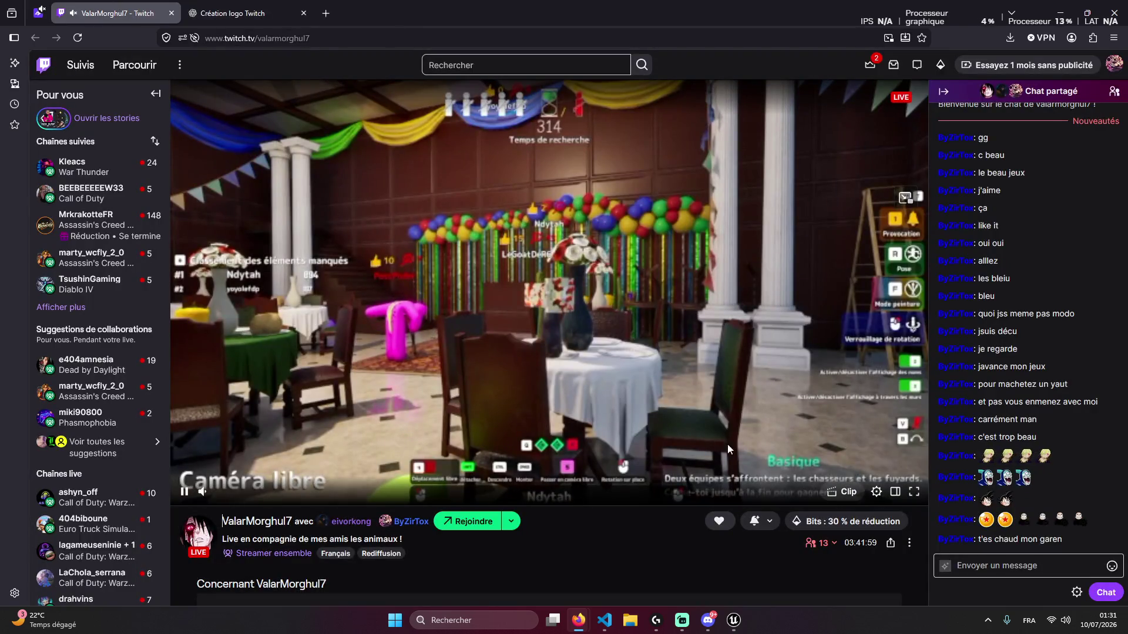
Open eivorkong's channel in a new tab, browse Bio and Clips, close it, and return to ChatGPT
{"action": "left_click", "coordinate": [819, 543]}
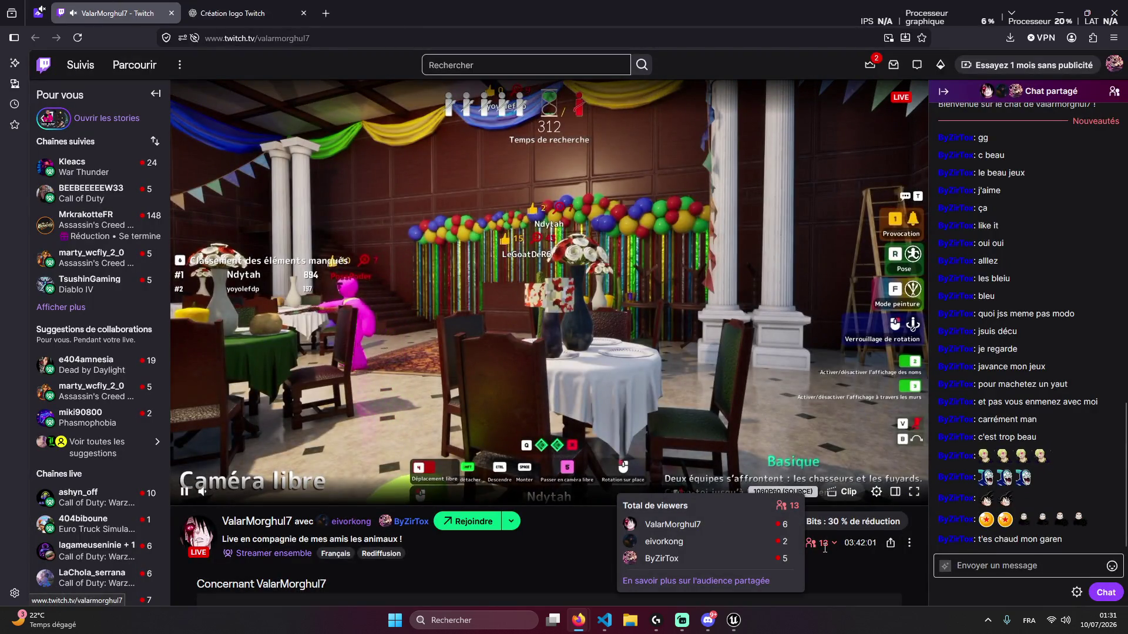
{"action": "right_click", "coordinate": [688, 542]}
{"action": "left_click", "coordinate": [723, 262]}
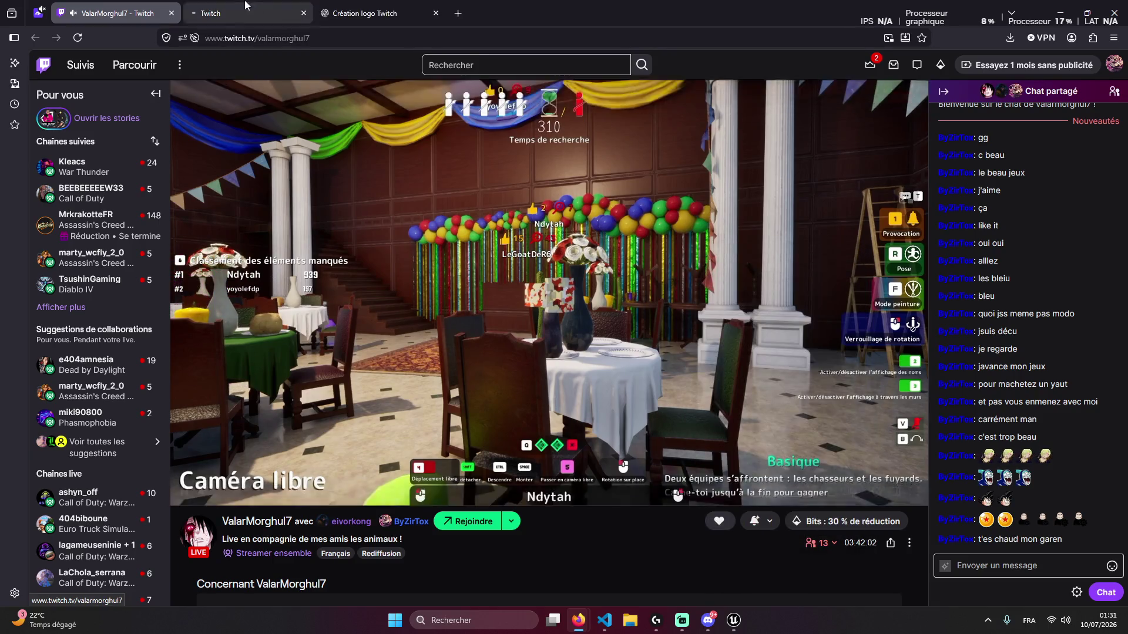
{"action": "left_click", "coordinate": [247, 13]}
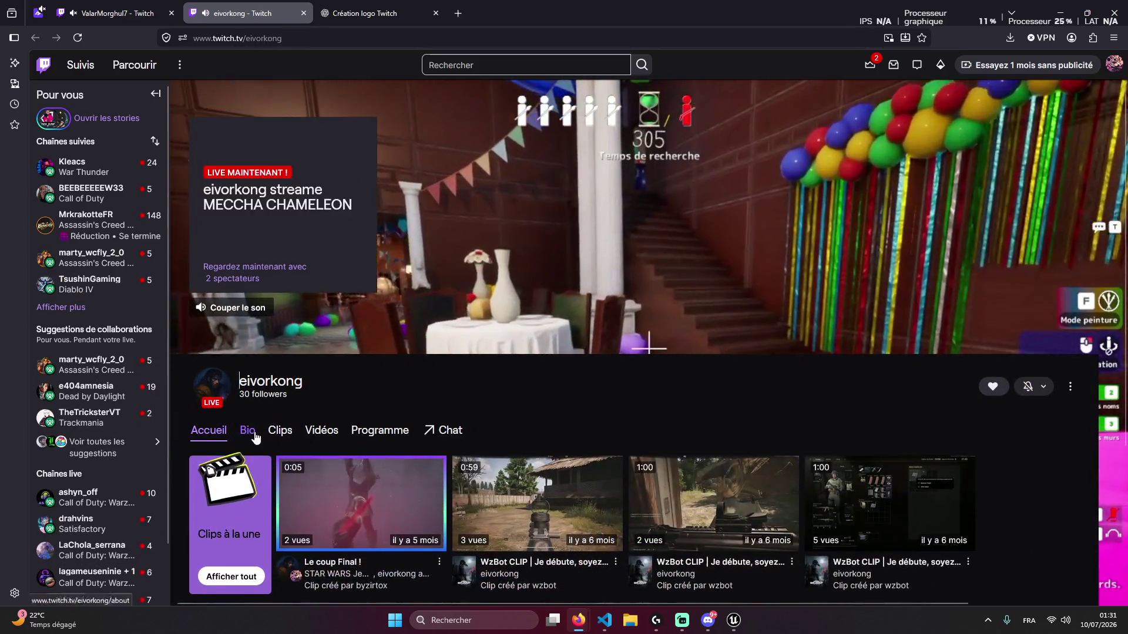
{"action": "left_click", "coordinate": [247, 431]}
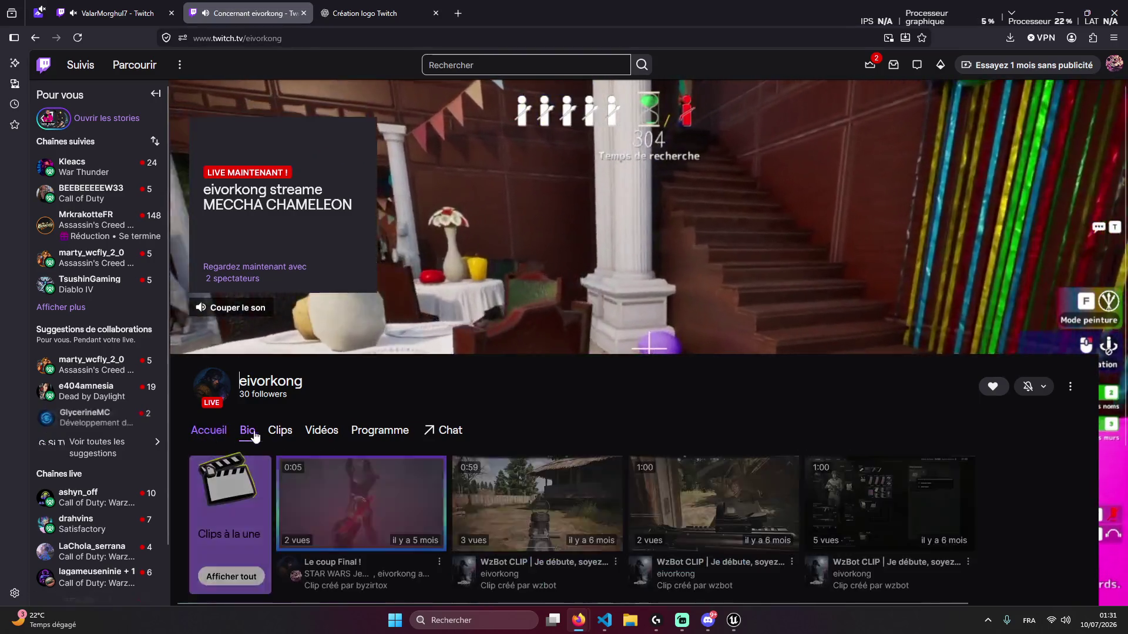
{"action": "left_click", "coordinate": [280, 431]}
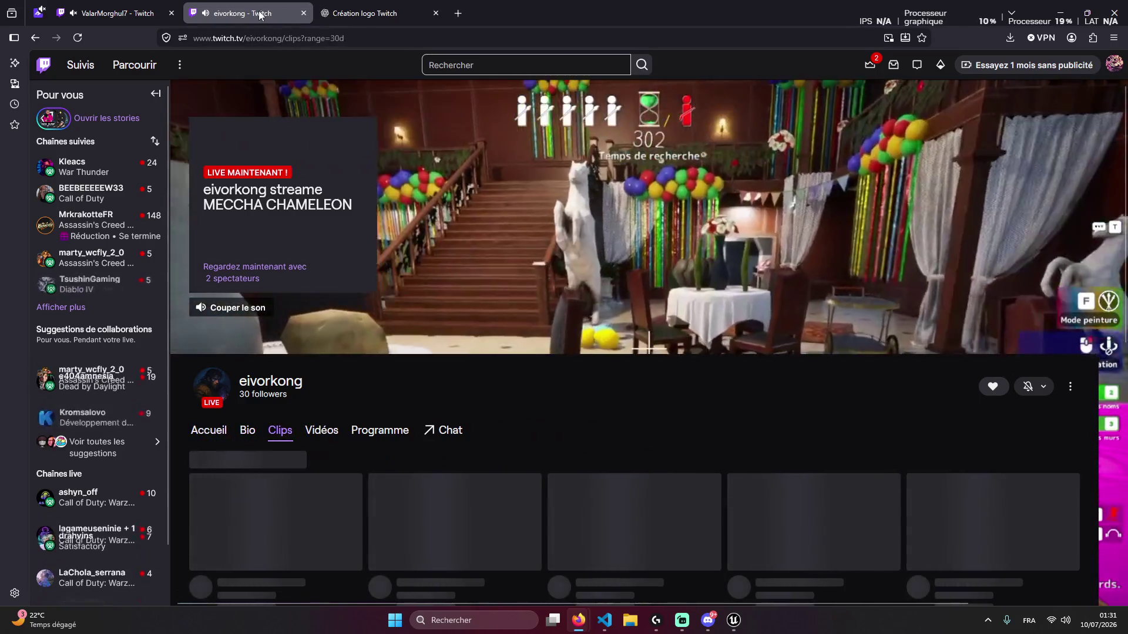
{"action": "middle_click", "coordinate": [259, 12]}
{"action": "left_click", "coordinate": [219, 7]}
{"action": "left_click", "coordinate": [118, 12]}
{"action": "left_click", "coordinate": [202, 6]}
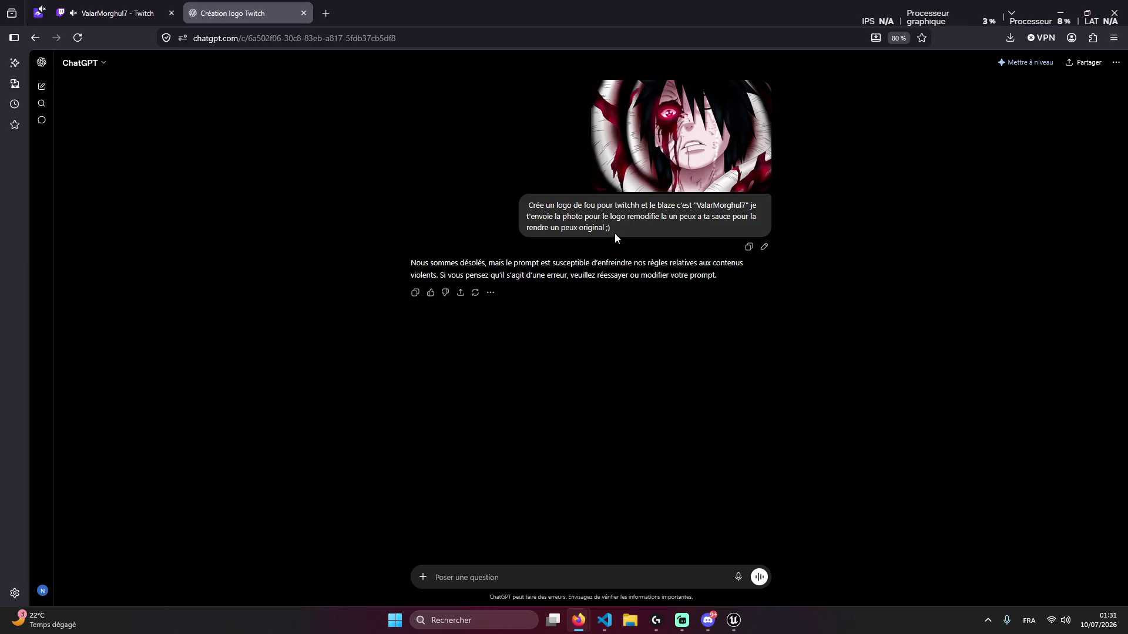
Paste the earlier logo prompt and reword it with 'magnifique' and 'pseudo'
{"action": "left_click_drag", "start_coordinate": [615, 238], "coordinate": [530, 204]}
{"action": "key", "text": "ctrl+c"}
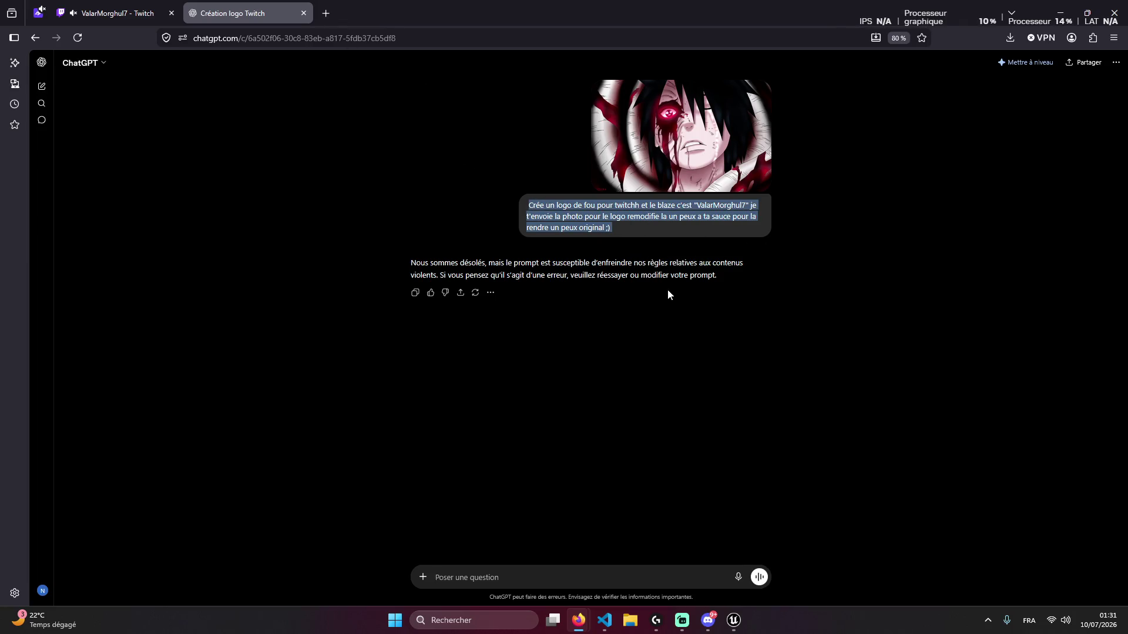
{"action": "left_click", "coordinate": [564, 572]}
{"action": "key", "text": "ctrl+v"}
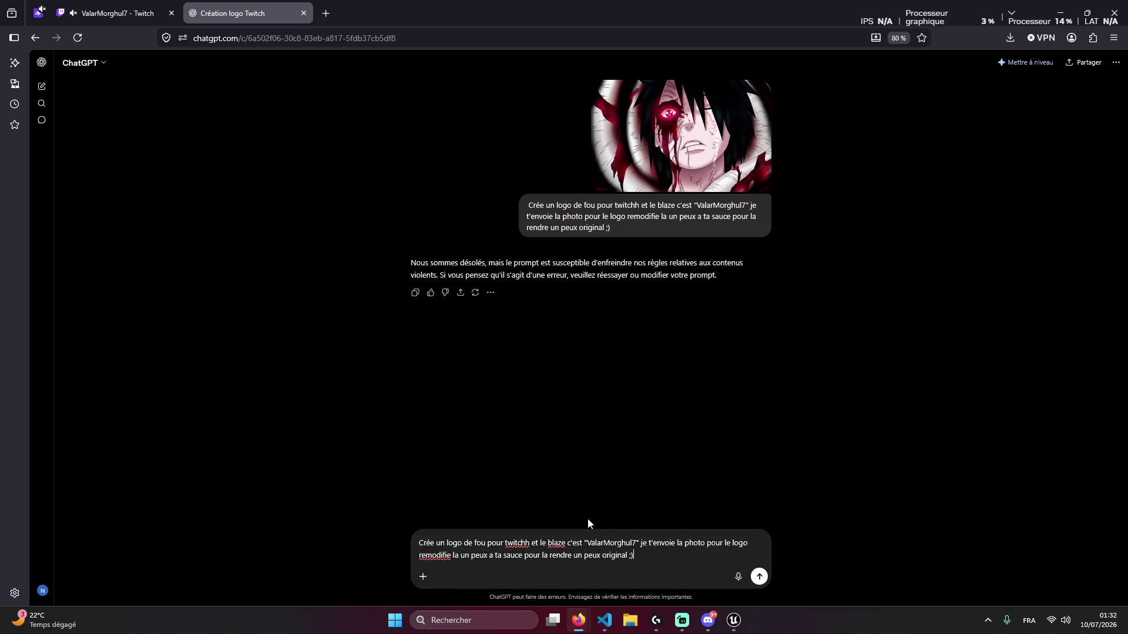
{"action": "key", "text": "BackSpace"}
{"action": "type", "text": "tr"}
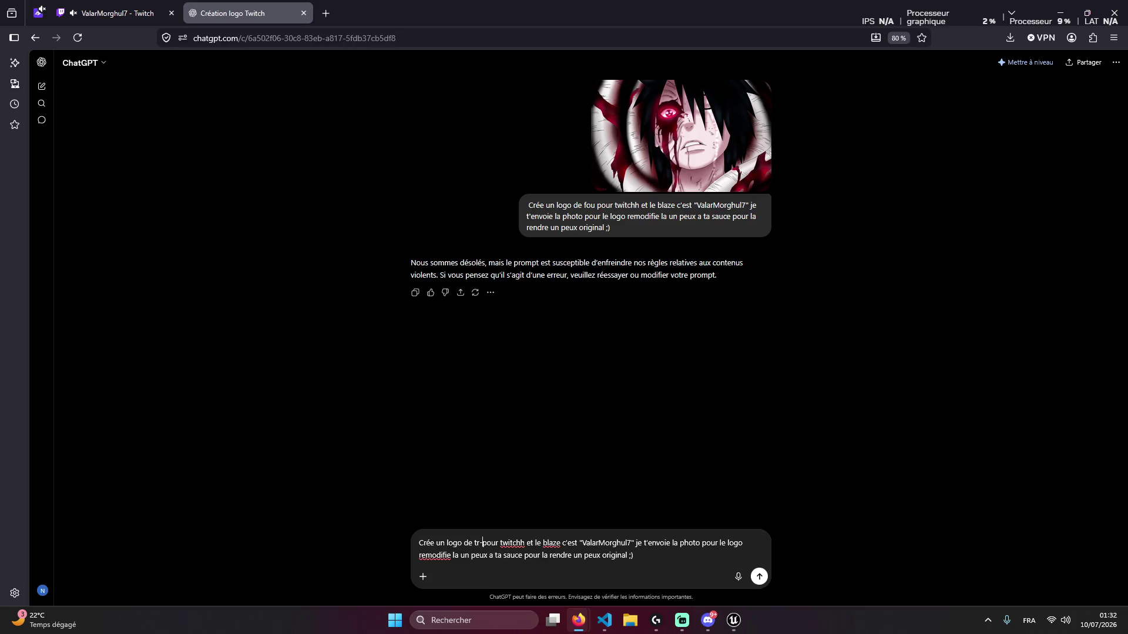
{"action": "key", "text": "BackSpace"}
{"action": "key", "text": "BackSpace"}
{"action": "type", "text": "magni"}
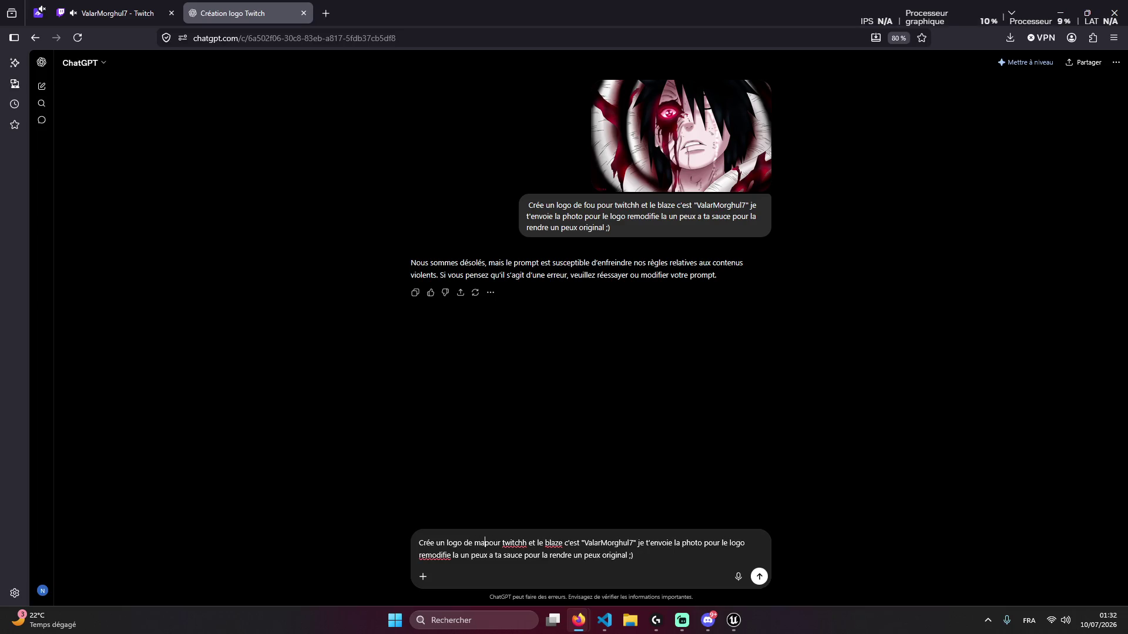
{"action": "type", "text": "fique "}
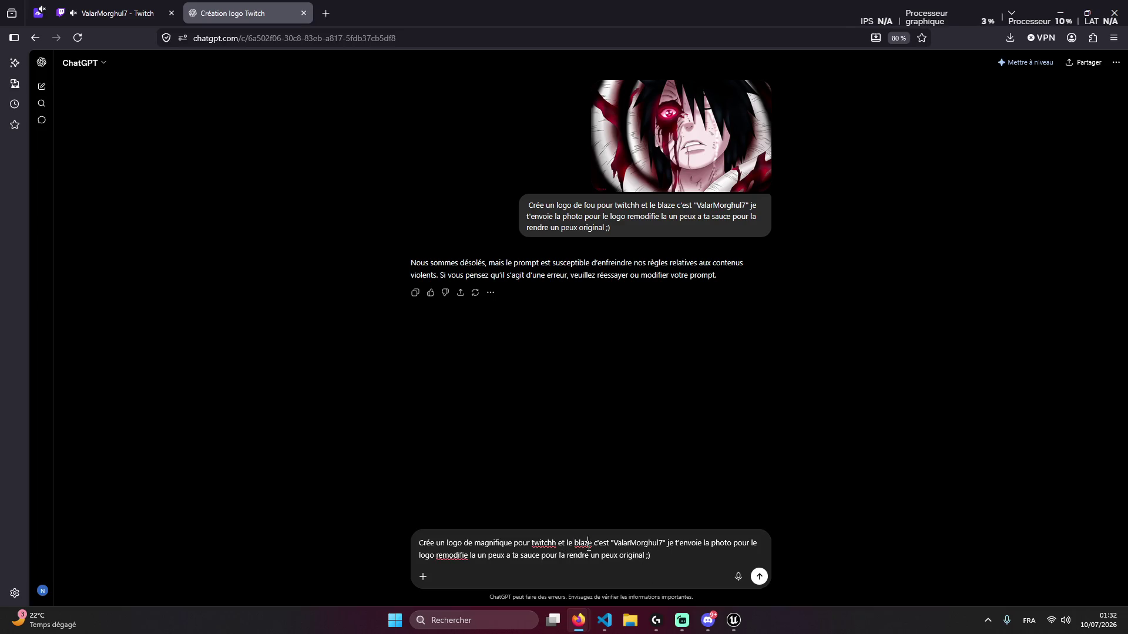
{"action": "type", "text": "p"}
{"action": "type", "text": "eudo"}
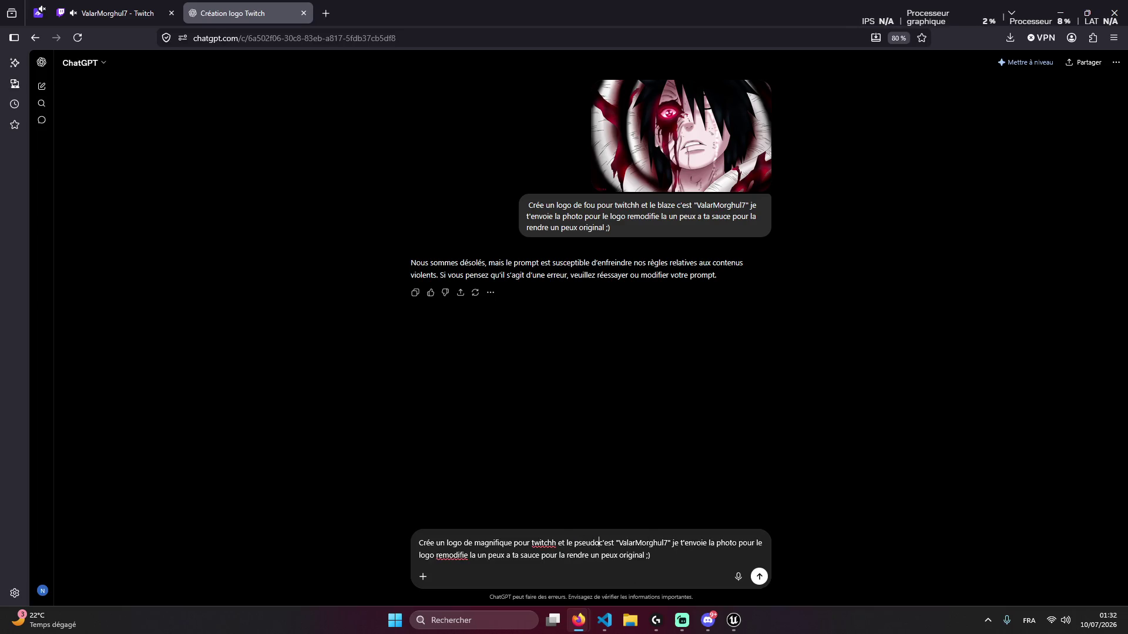
Attach the anime portrait from the desktop, send the request, and return to Twitch
{"action": "left_click", "coordinate": [629, 620]}
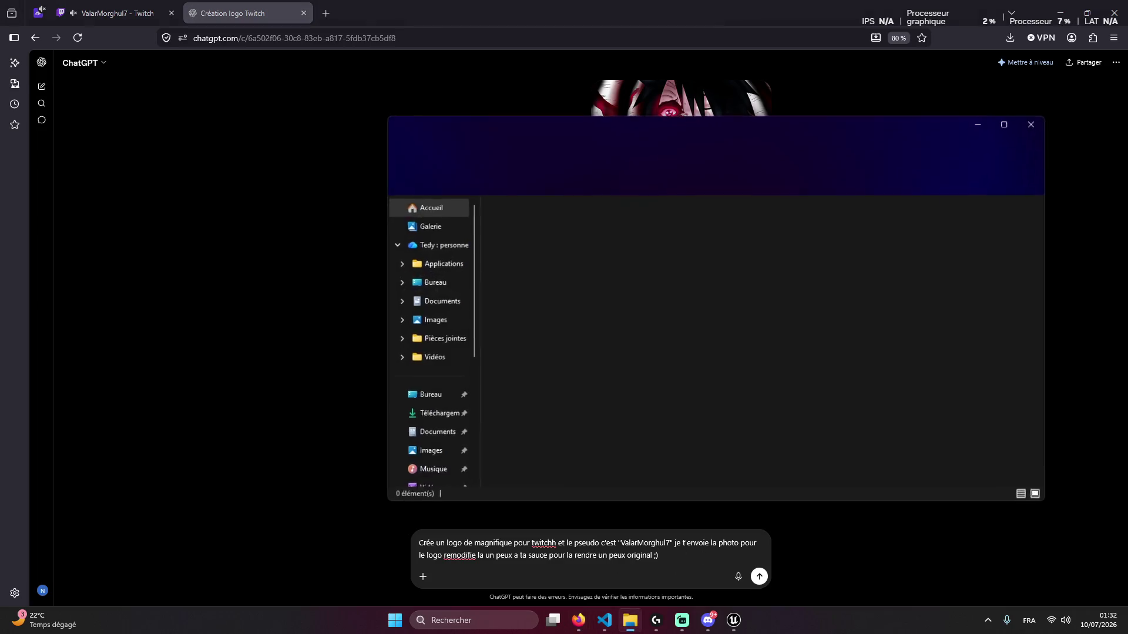
{"action": "key", "text": "super+d"}
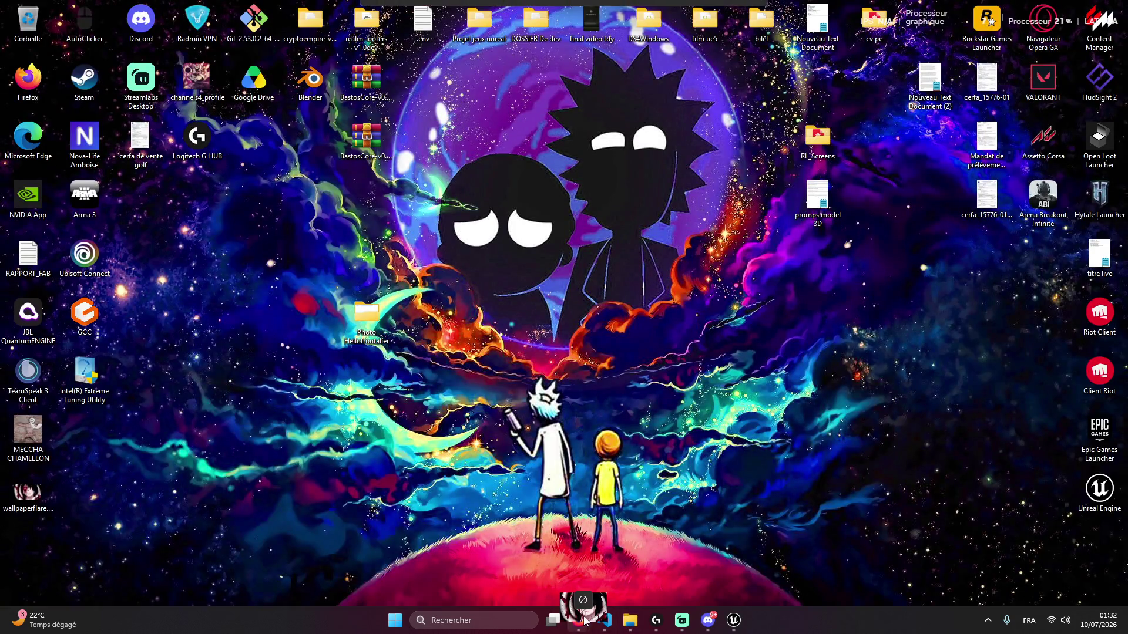
{"action": "mouse_move", "coordinate": [579, 620]}
{"action": "mouse_move", "coordinate": [501, 562]}
{"action": "left_mouse_down"}
{"action": "mouse_move", "coordinate": [558, 478]}
{"action": "mouse_move", "coordinate": [561, 488]}
{"action": "left_mouse_up"}
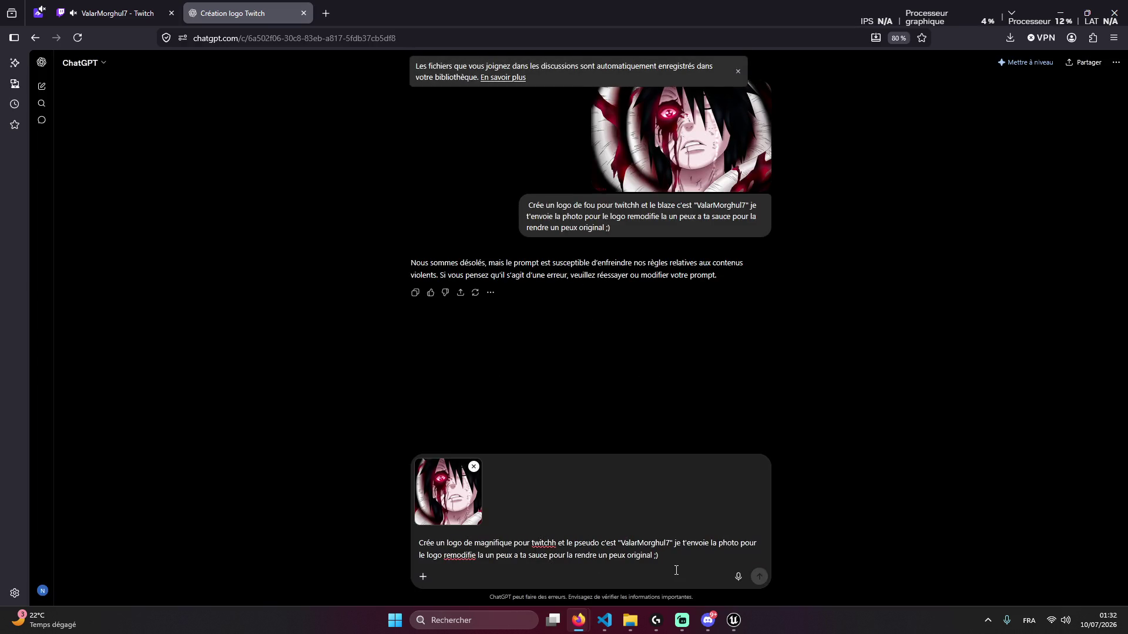
{"action": "key", "text": "Return"}
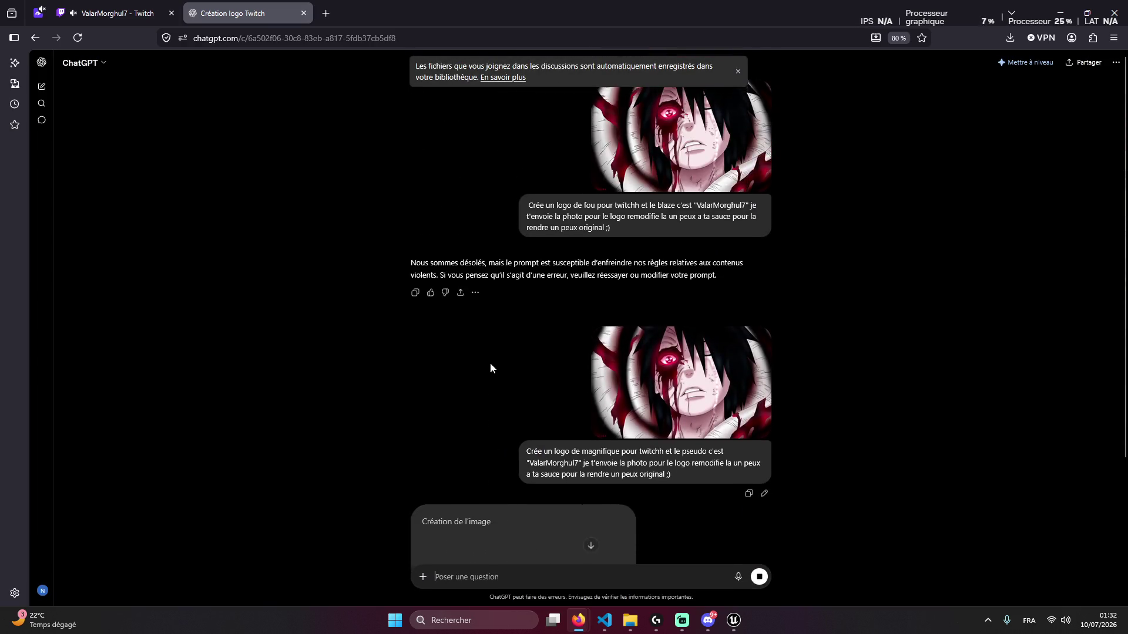
{"action": "left_click", "coordinate": [738, 73]}
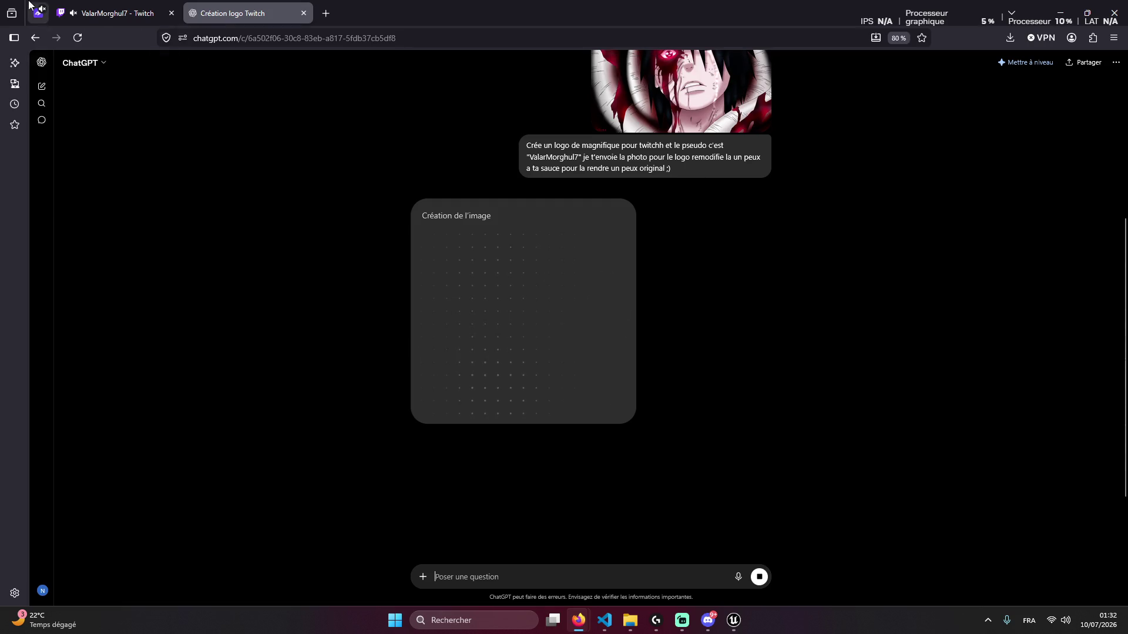
{"action": "left_click", "coordinate": [76, 13]}
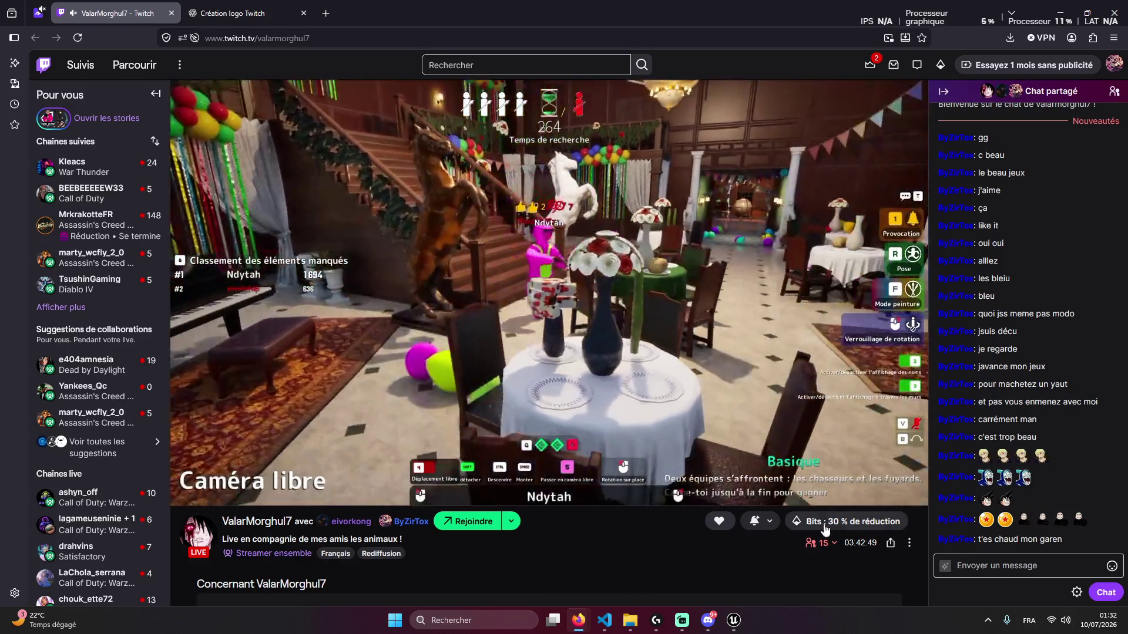
{"action": "left_click", "coordinate": [831, 545]}
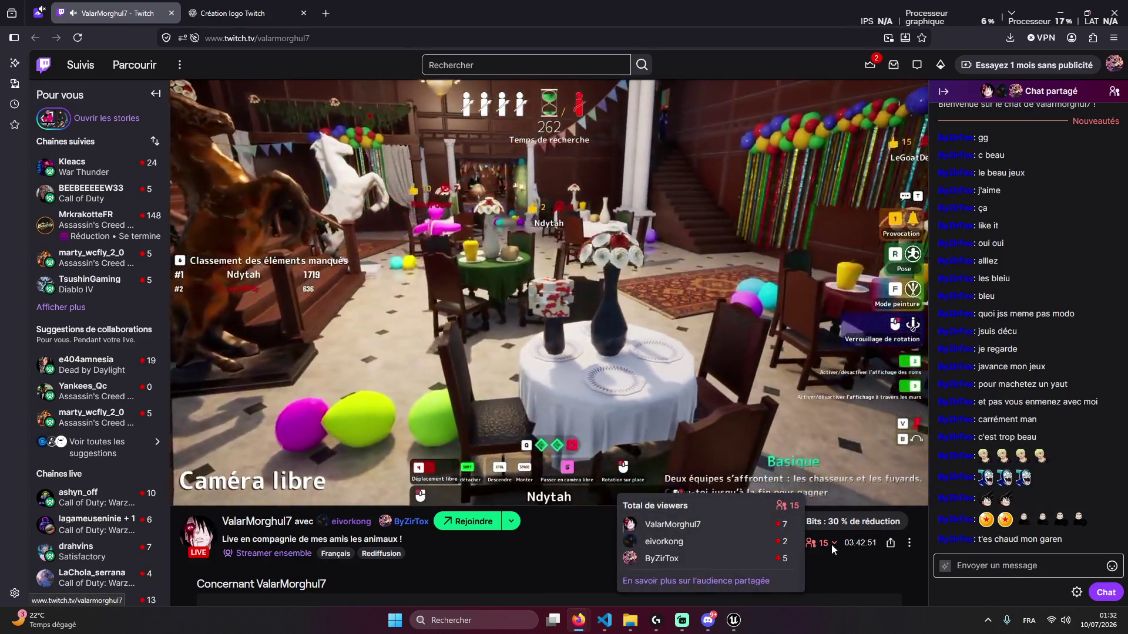
{"action": "left_click", "coordinate": [1053, 566]}
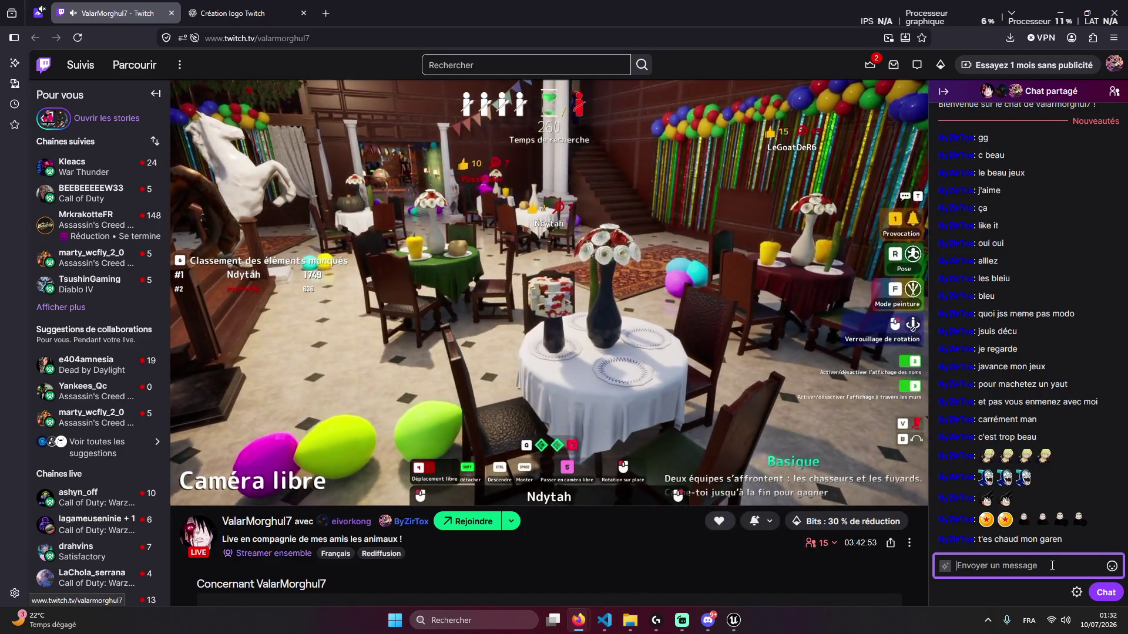
{"action": "left_click", "coordinate": [605, 621]}
{"action": "left_click", "coordinate": [604, 620]}
{"action": "left_click", "coordinate": [728, 622]}
{"action": "left_click", "coordinate": [725, 621]}
{"action": "left_click", "coordinate": [608, 623]}
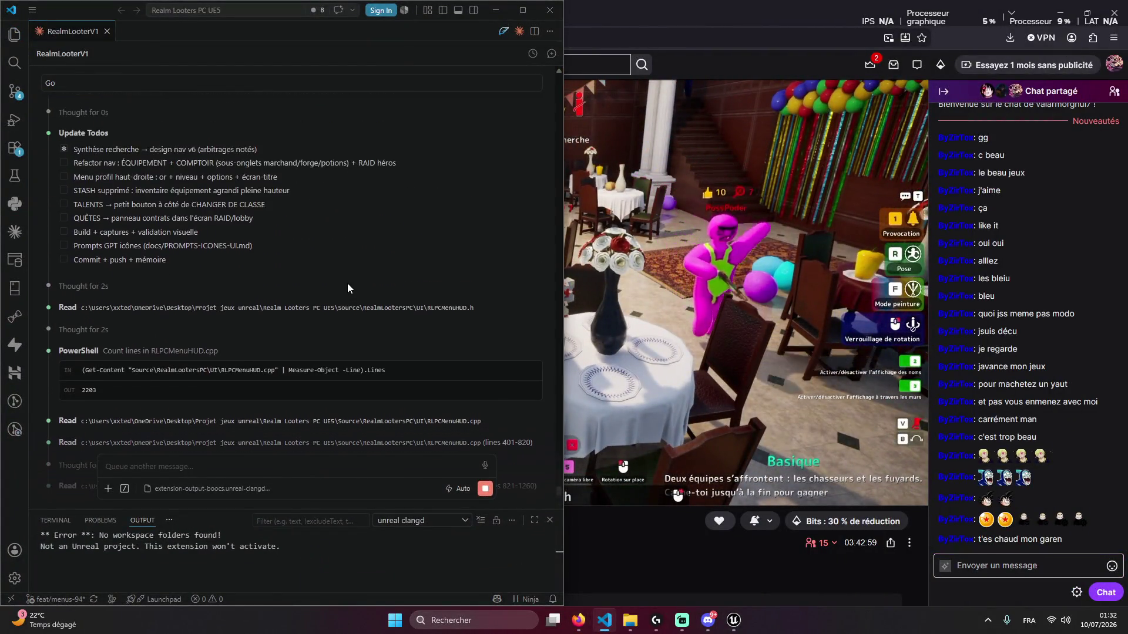
{"action": "left_click", "coordinate": [307, 269]}
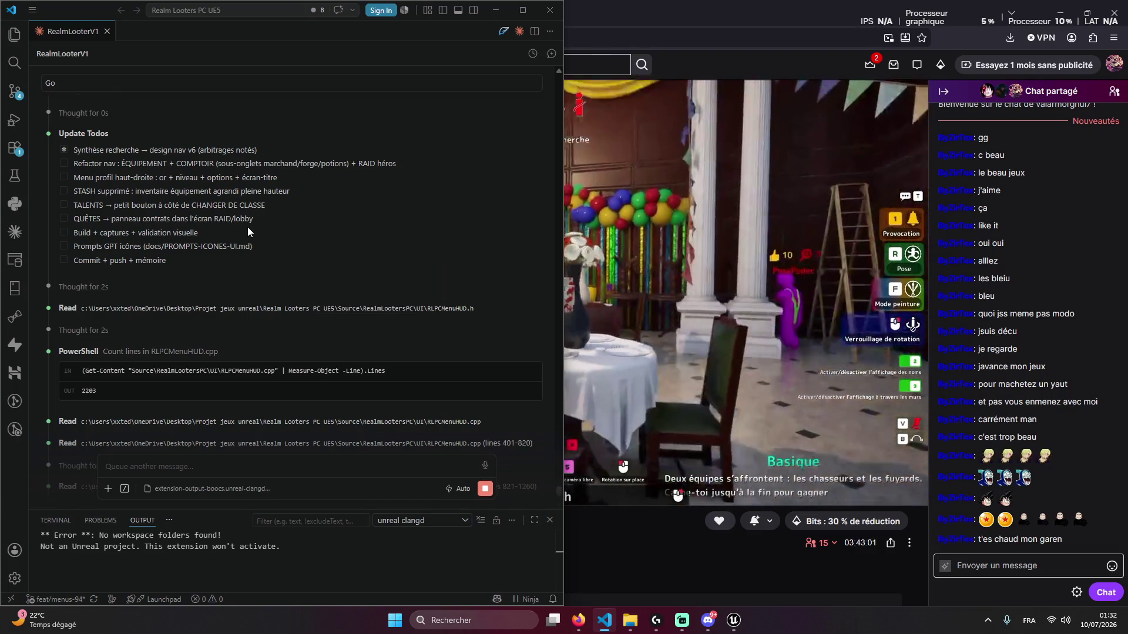
{"action": "scroll", "coordinate": [341, 230], "scroll_direction": "up", "scroll_amount": 2}
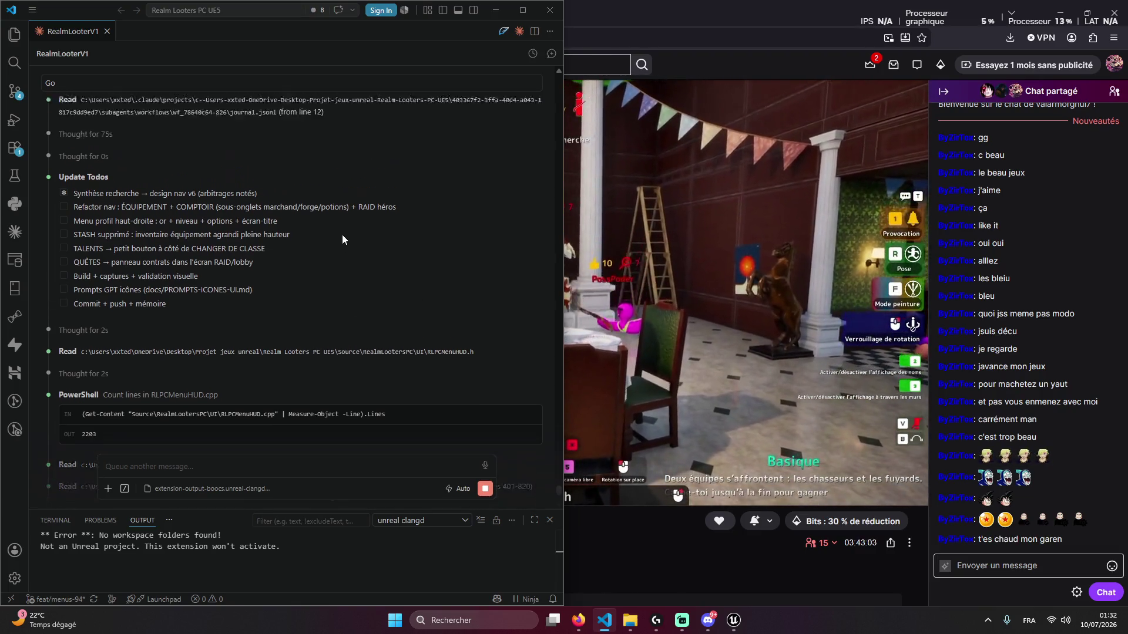
{"action": "left_click", "coordinate": [496, 12]}
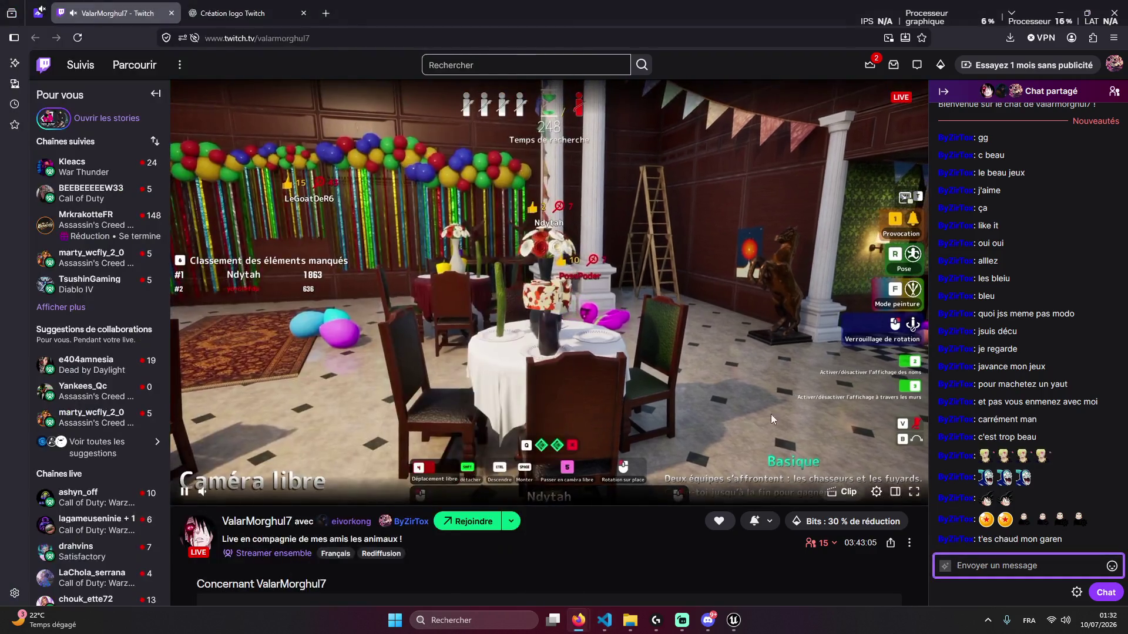
Open the Total de viewers breakdown, close it, and switch to the 'Création logo Twitch' tab
{"action": "left_click", "coordinate": [800, 542]}
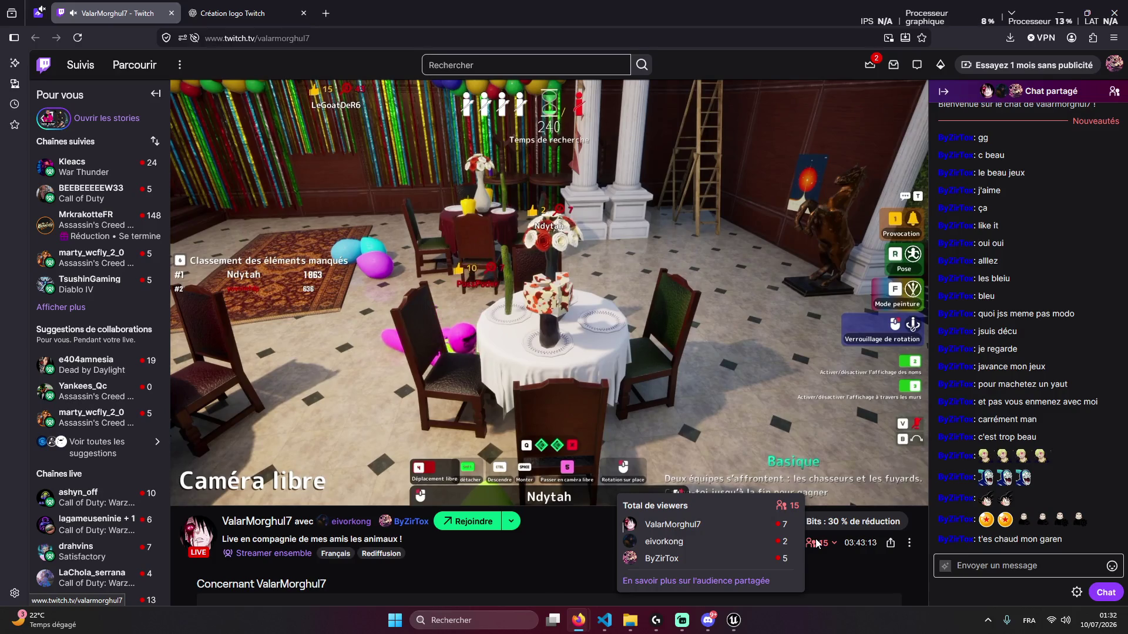
{"action": "left_click", "coordinate": [1022, 565]}
{"action": "left_click", "coordinate": [235, 11]}
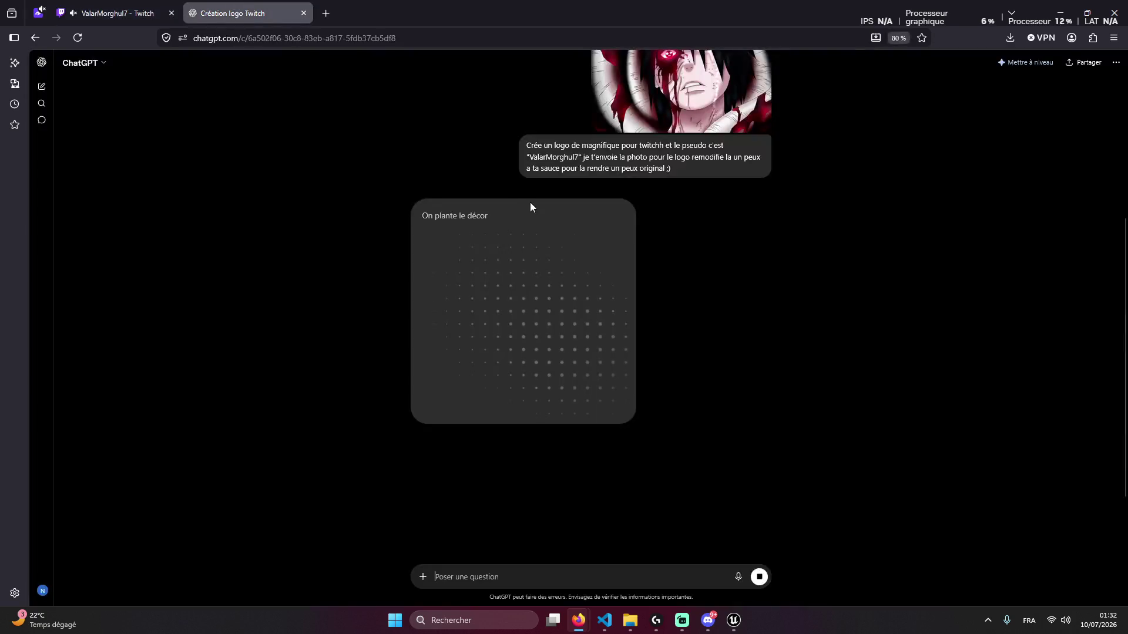
Flip between Twitch and the logo chat, watching the 'Dernières retouches' progress, then return to Twitch
{"action": "left_click", "coordinate": [115, 13]}
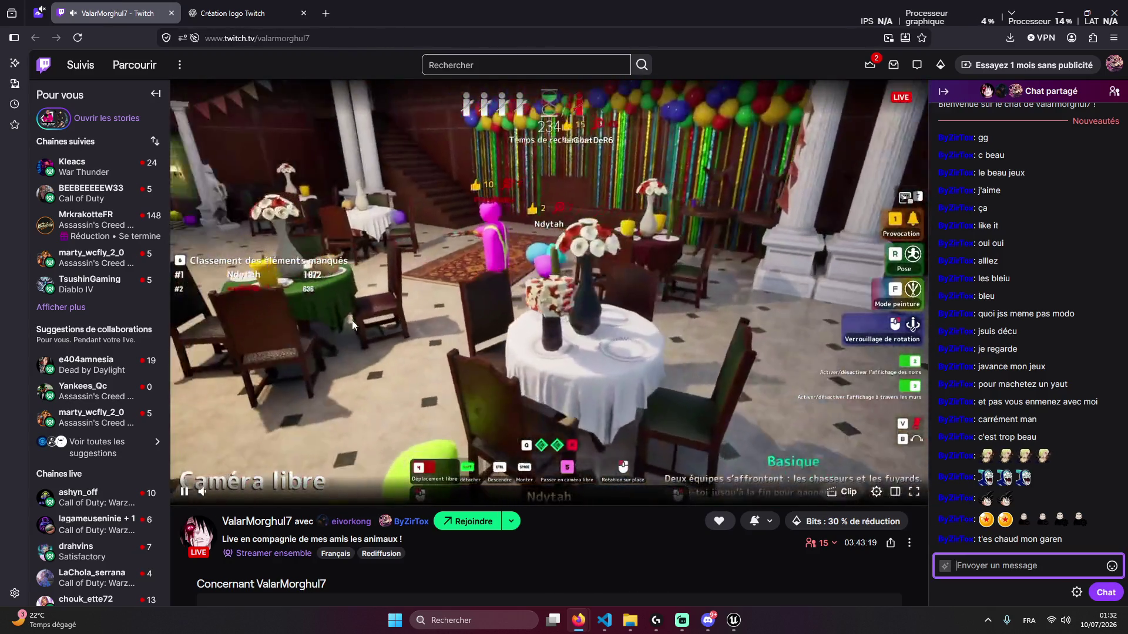
{"action": "key", "text": "ctrl+Tab"}
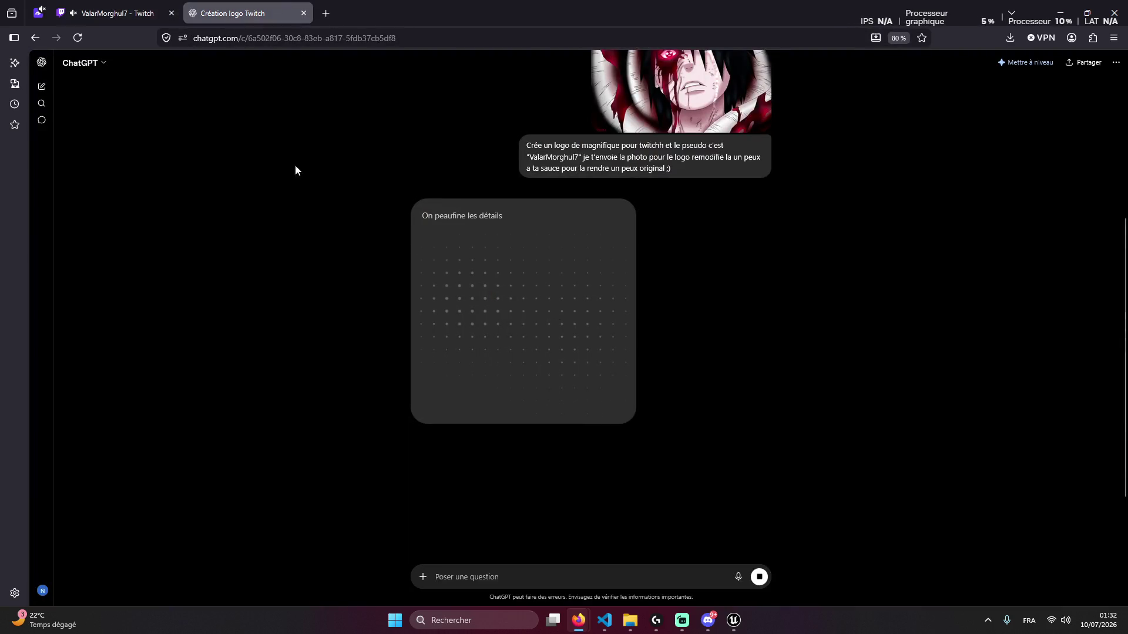
{"action": "left_click", "coordinate": [114, 13]}
{"action": "left_click", "coordinate": [235, 13]}
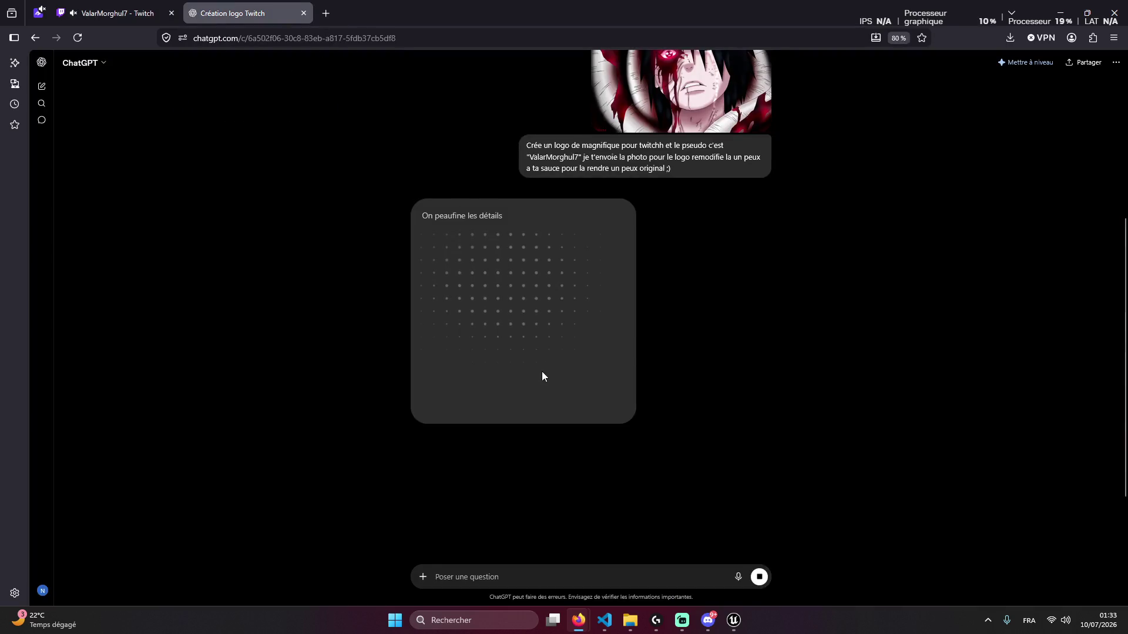
{"action": "scroll", "coordinate": [543, 373], "scroll_direction": "up", "scroll_amount": 4}
{"action": "scroll", "coordinate": [590, 390], "scroll_direction": "down", "scroll_amount": 7}
{"action": "scroll", "coordinate": [593, 405], "scroll_direction": "up", "scroll_amount": 5}
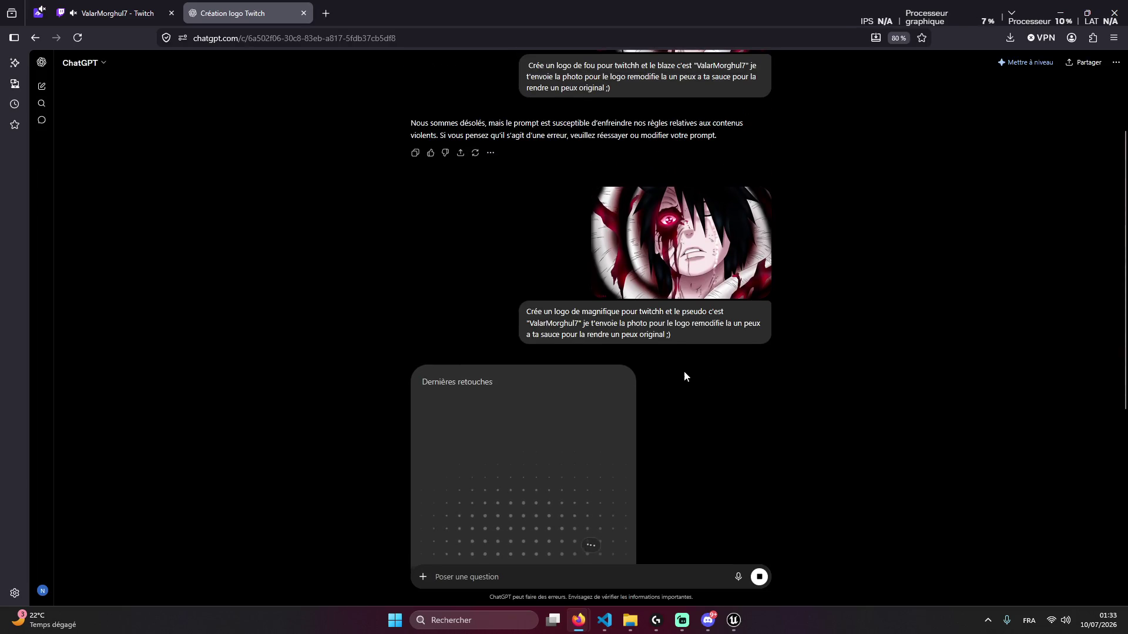
{"action": "scroll", "coordinate": [676, 369], "scroll_direction": "down", "scroll_amount": 3}
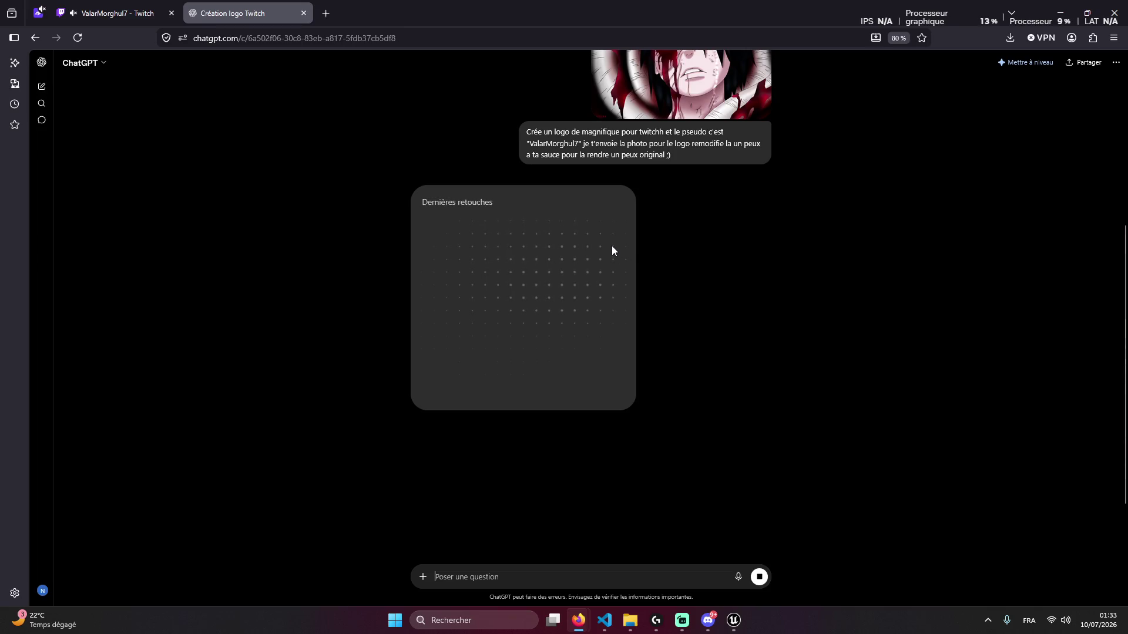
{"action": "scroll", "coordinate": [611, 247], "scroll_direction": "up", "scroll_amount": 1}
{"action": "key", "text": "ctrl+Tab"}
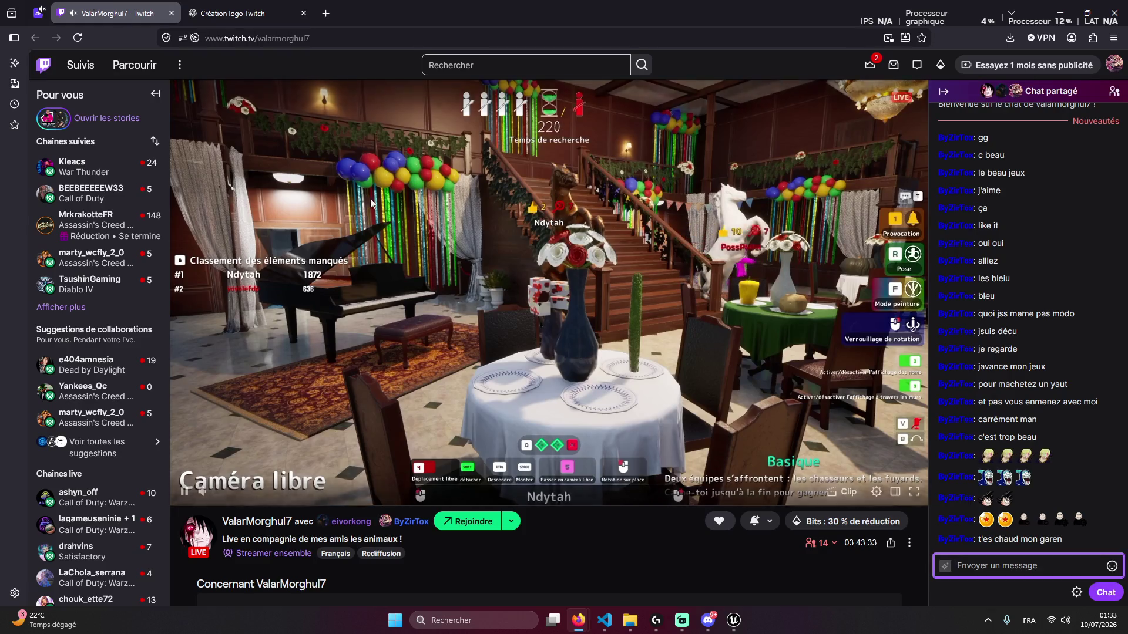
Check the Twitch viewer breakdown, then go back to the 'Création logo Twitch' ChatGPT tab
{"action": "left_click", "coordinate": [823, 544]}
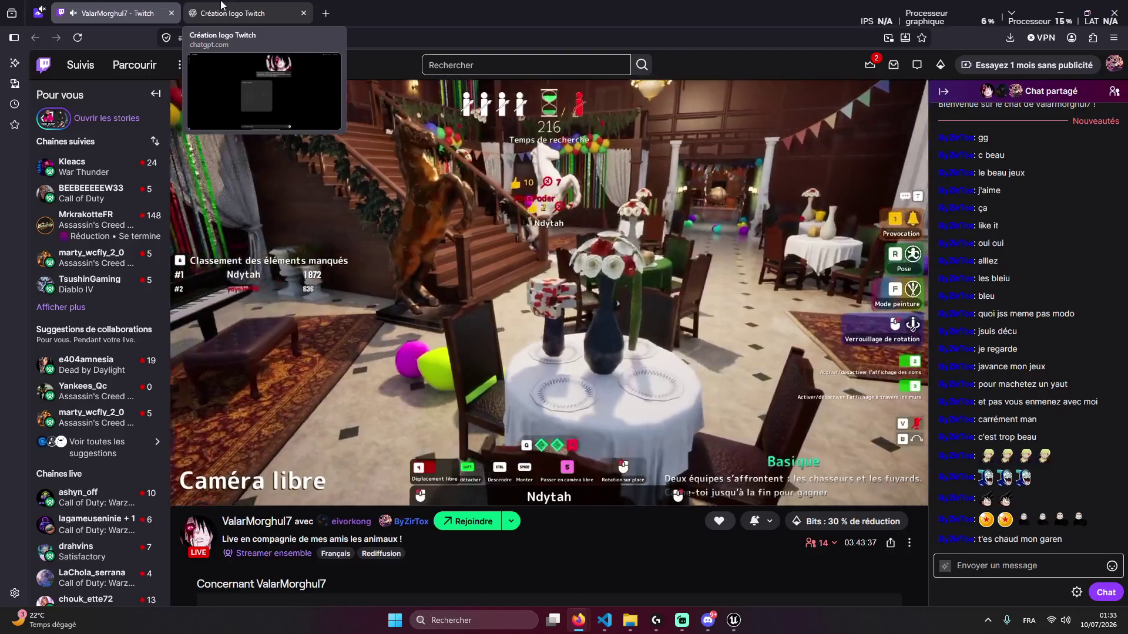
{"action": "left_click", "coordinate": [222, 6]}
{"action": "key", "text": "ctrl+Tab"}
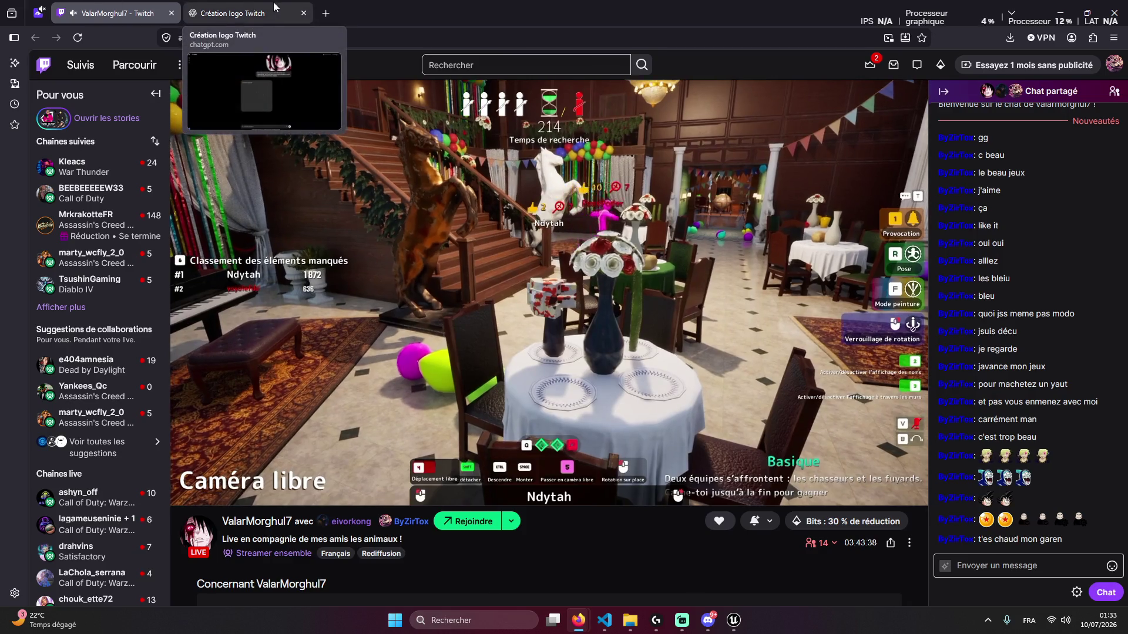
{"action": "left_click", "coordinate": [250, 7]}
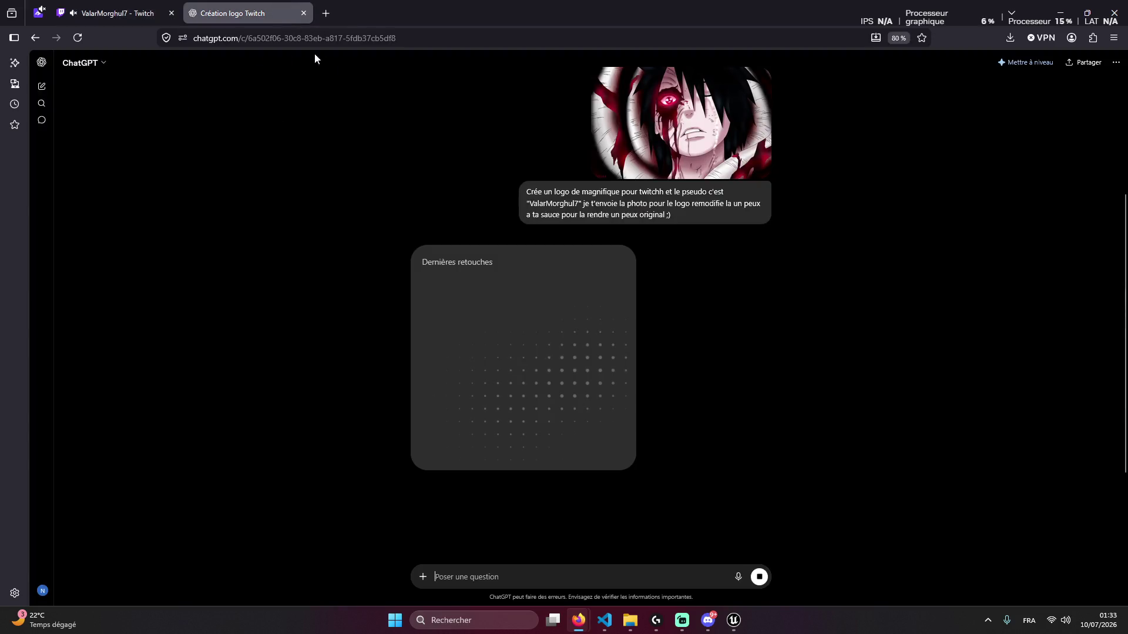
{"action": "left_click", "coordinate": [136, 14]}
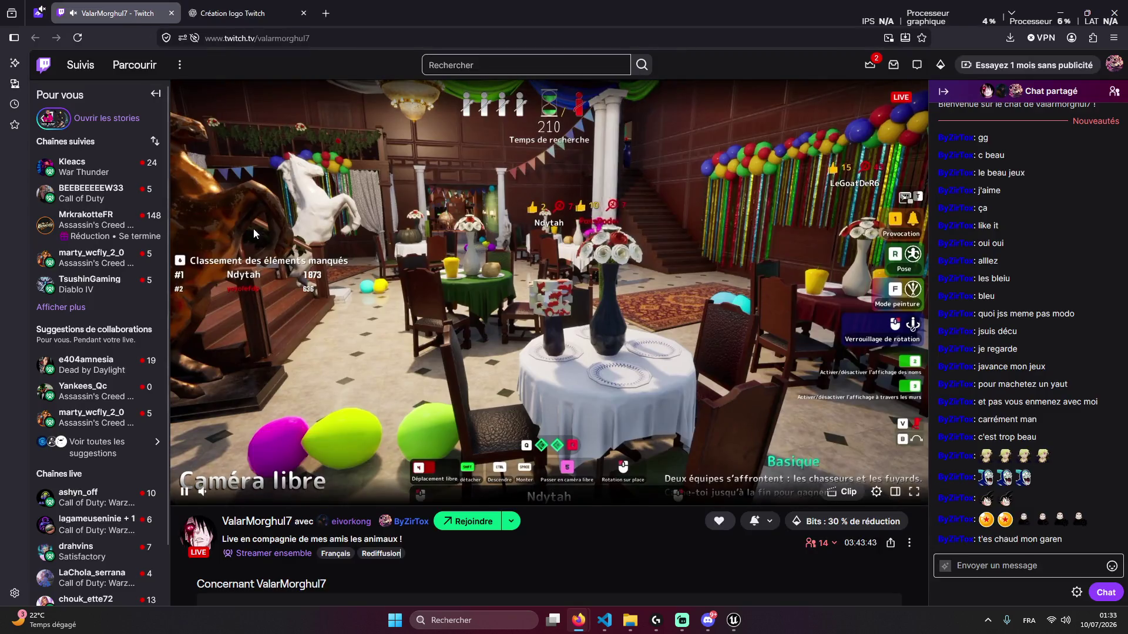
{"action": "left_click", "coordinate": [229, 6]}
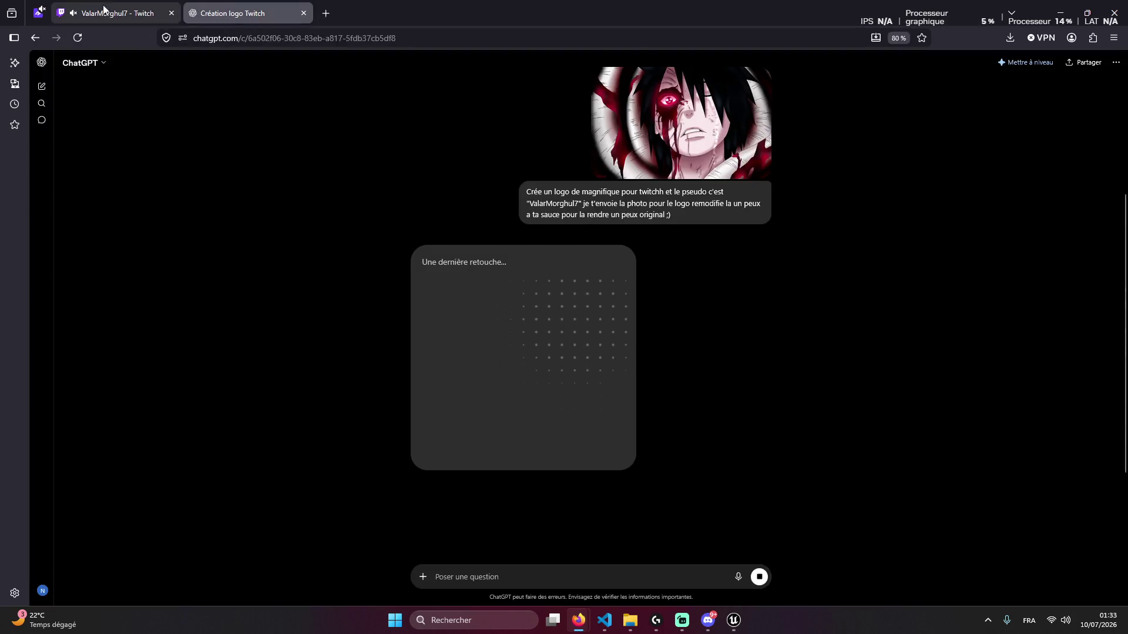
{"action": "left_click", "coordinate": [116, 13]}
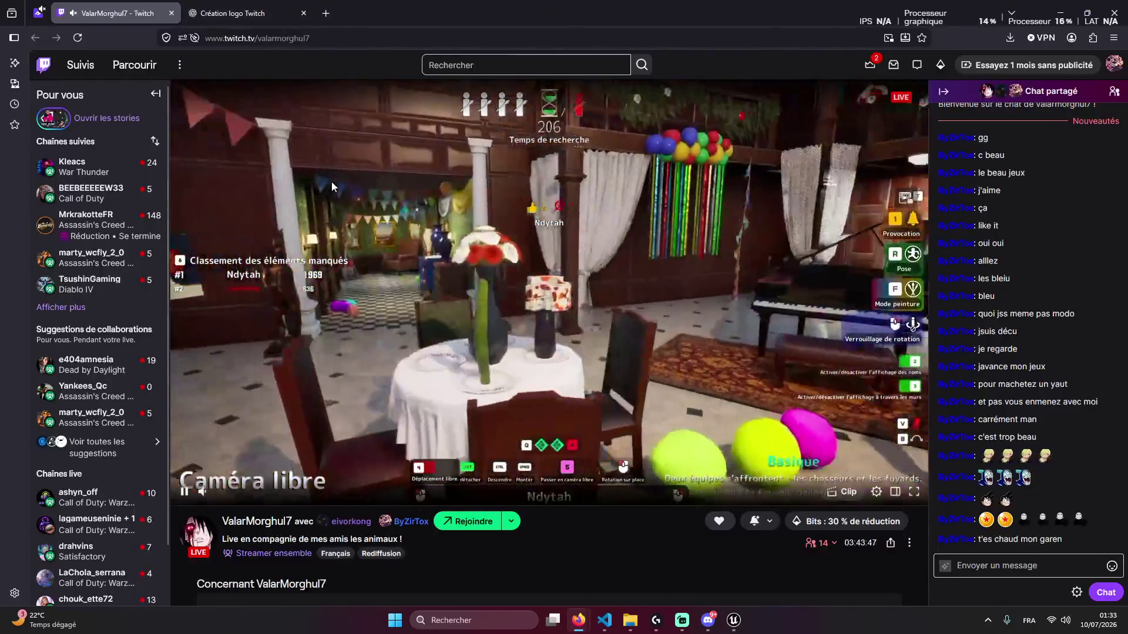
{"action": "scroll", "coordinate": [333, 188], "scroll_direction": "up", "scroll_amount": 2}
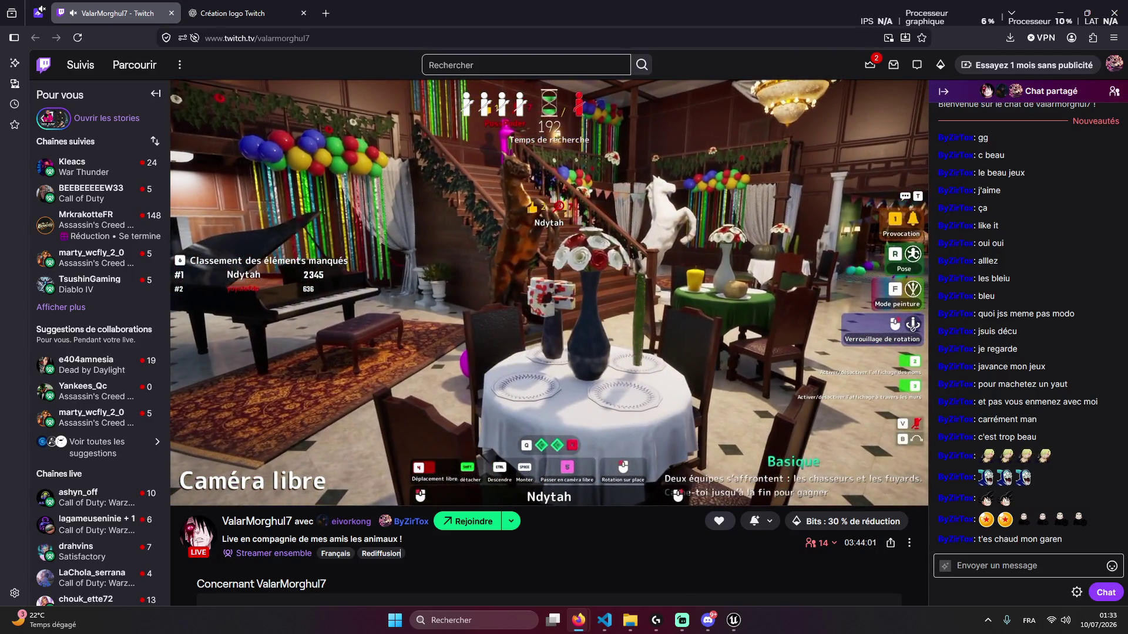
{"action": "left_click", "coordinate": [240, 5]}
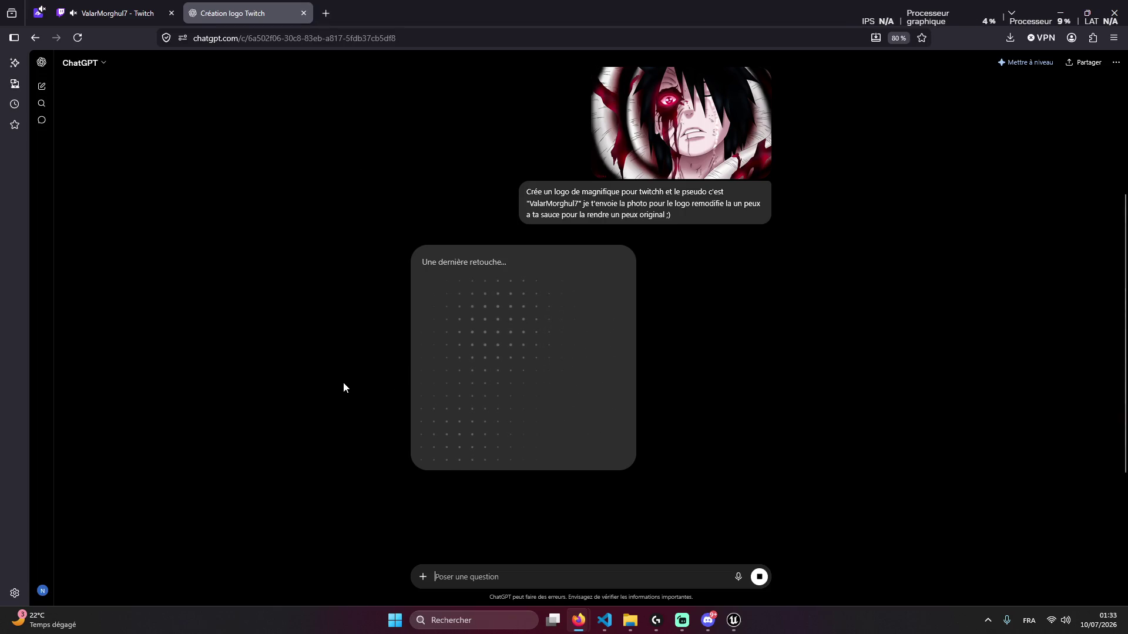
Reload the ChatGPT logo chat, see both image requests refused, and open a new tab
{"action": "scroll", "coordinate": [382, 365], "scroll_direction": "down", "scroll_amount": 2}
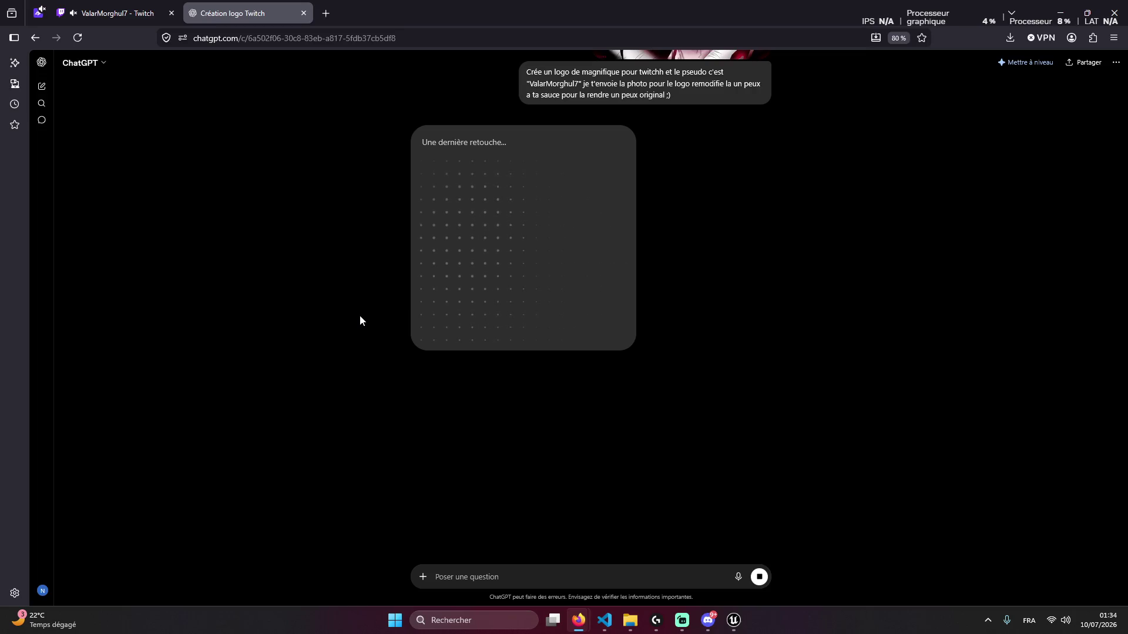
{"action": "key", "text": "F5"}
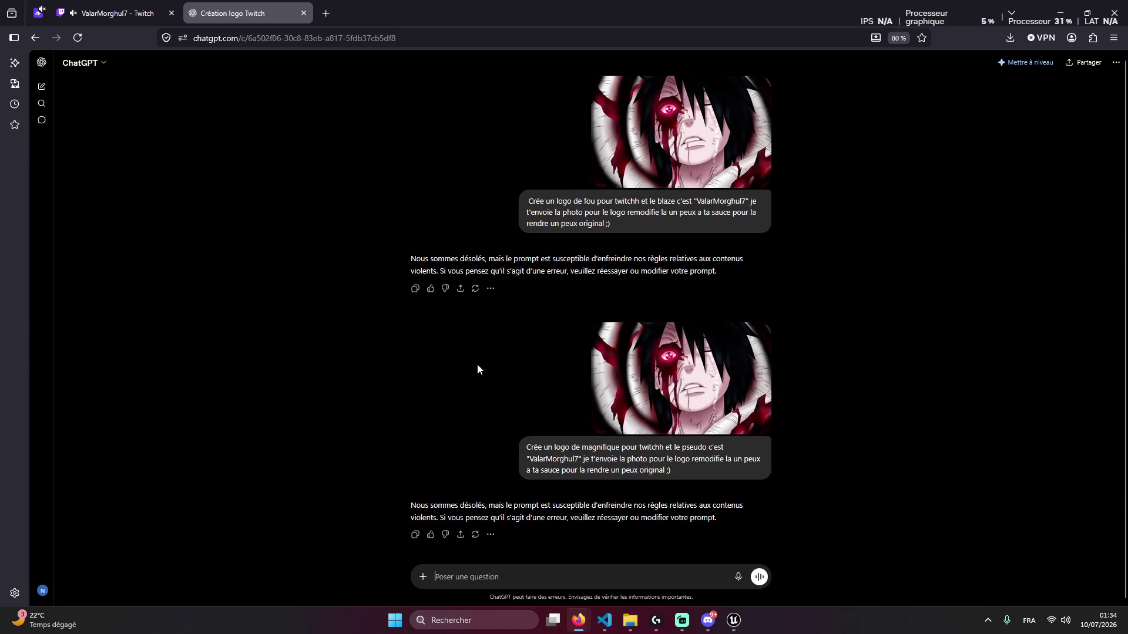
{"action": "key", "text": "ctrl+t"}
Go to Gemini and paste in the logo prompt copied from ChatGPT
{"action": "type", "text": "gemini"}
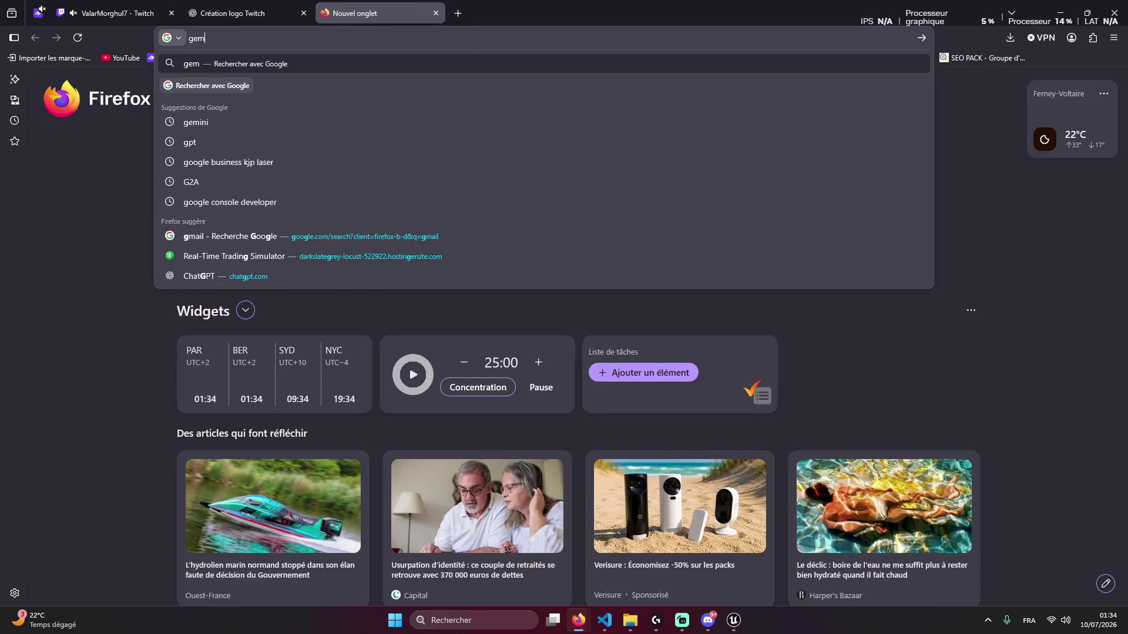
{"action": "key", "text": "Return"}
{"action": "left_click", "coordinate": [222, 197]}
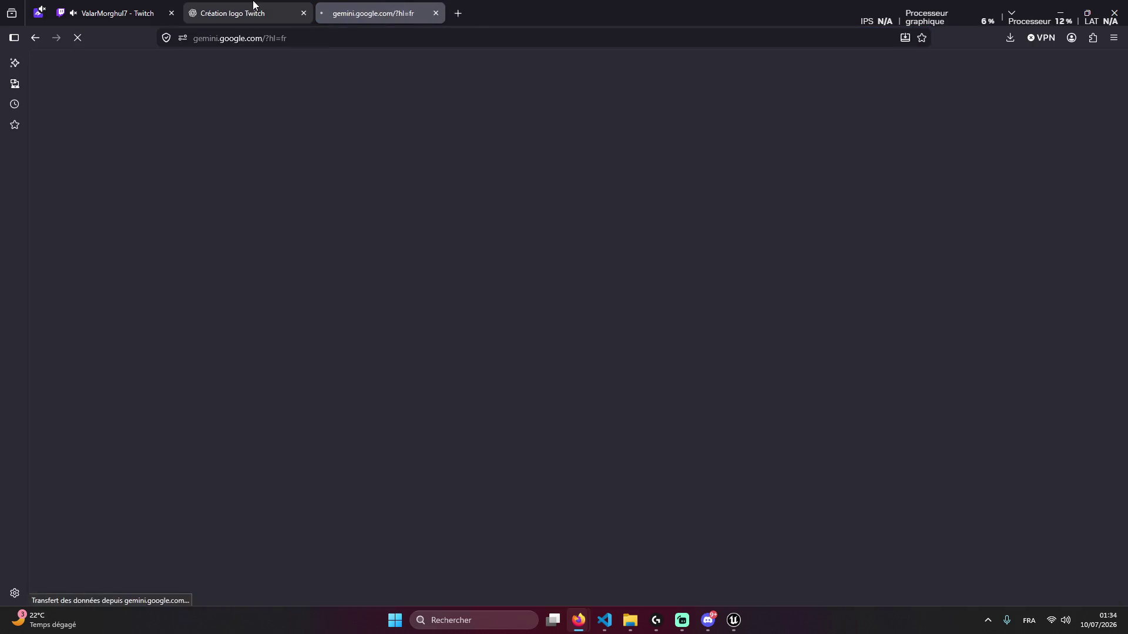
{"action": "key", "text": "ctrl+shift+Tab"}
{"action": "key", "text": "ctrl+Tab"}
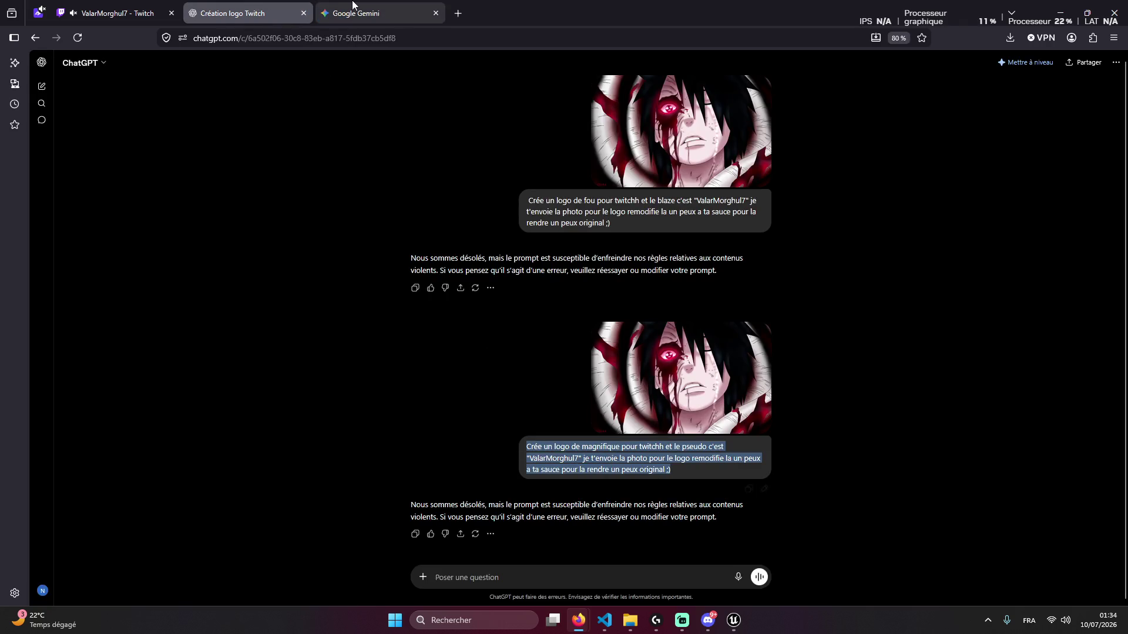
{"action": "type", "text": "Crée un logo de magnifique pour twitchh et le pseudo c'est \"ValarMorghul7\" je t'envoie la photo pour le logo remodifie la un peux a ta sauce pour la rendre un peux original ;)"}
Attach the red-eyed anime character image from the desktop and send the request
{"action": "left_click", "coordinate": [573, 413]}
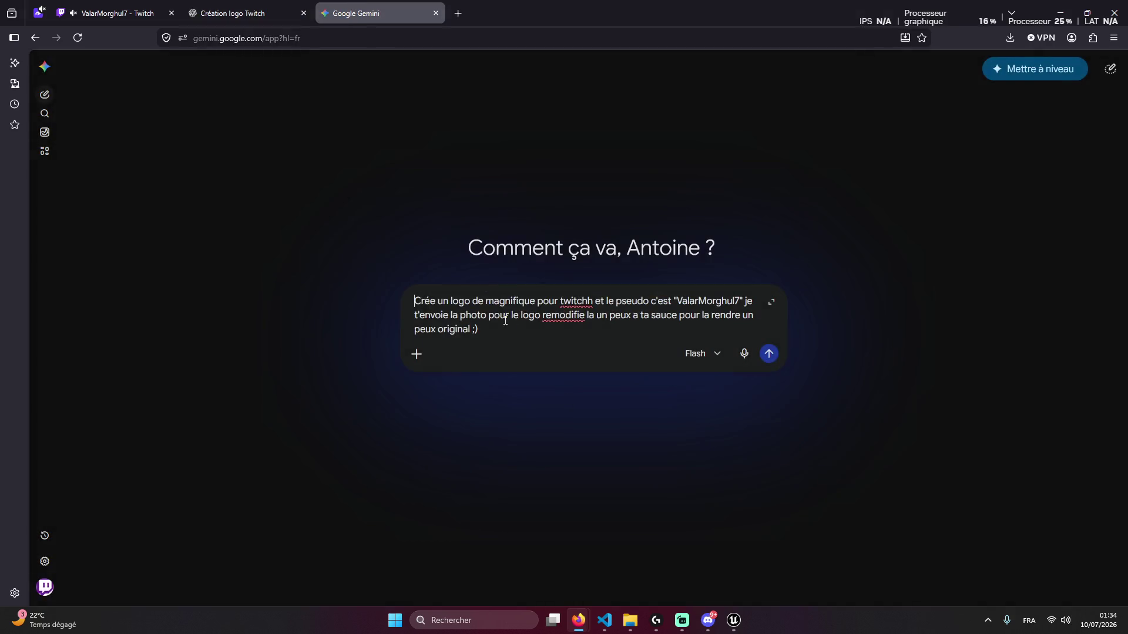
{"action": "left_click", "coordinate": [578, 621]}
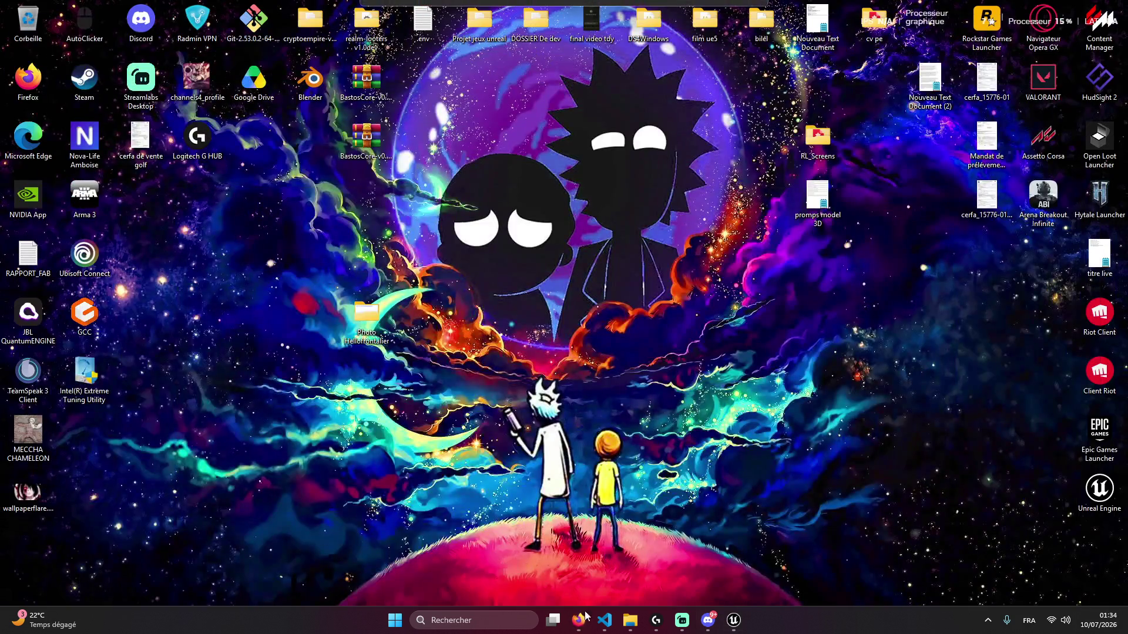
{"action": "mouse_move", "coordinate": [584, 618]}
{"action": "left_mouse_down"}
{"action": "mouse_move", "coordinate": [508, 567]}
{"action": "mouse_move", "coordinate": [525, 493]}
{"action": "mouse_move", "coordinate": [517, 336]}
{"action": "left_mouse_up"}
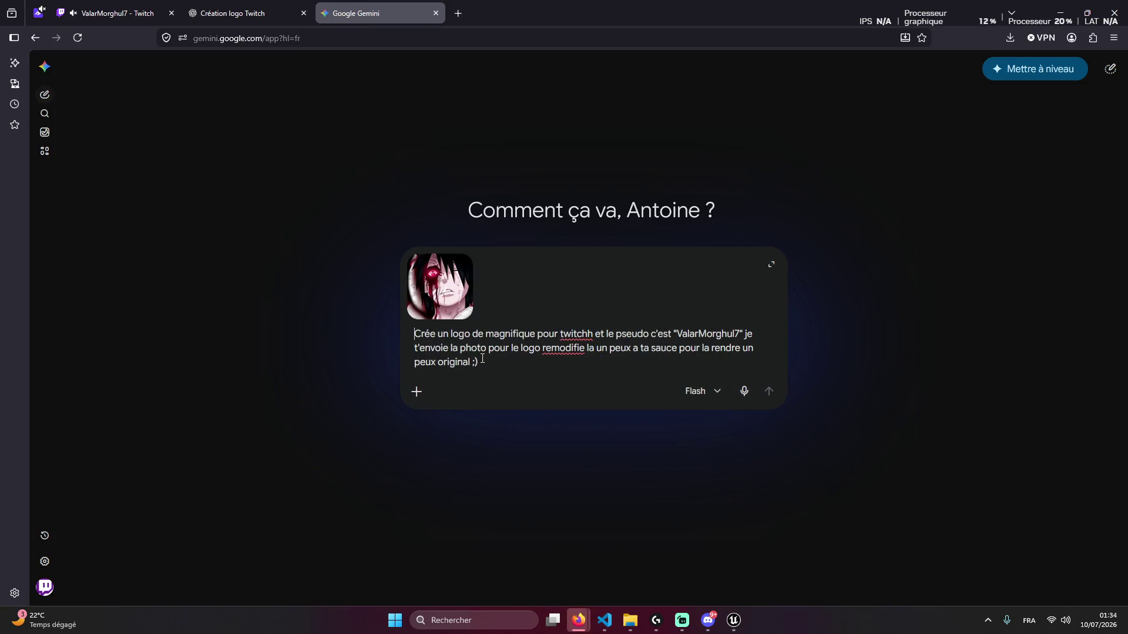
{"action": "key", "text": "Return"}
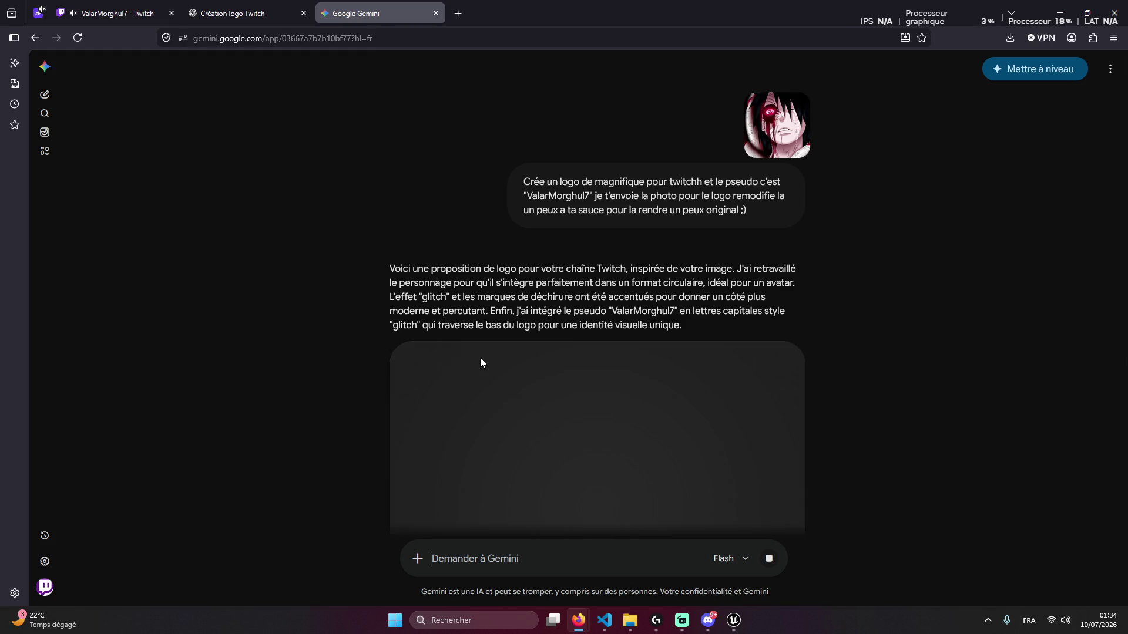
Scroll through Gemini's generated red-and-black circular glitch logo
{"action": "scroll", "coordinate": [630, 329], "scroll_direction": "down", "scroll_amount": 5}
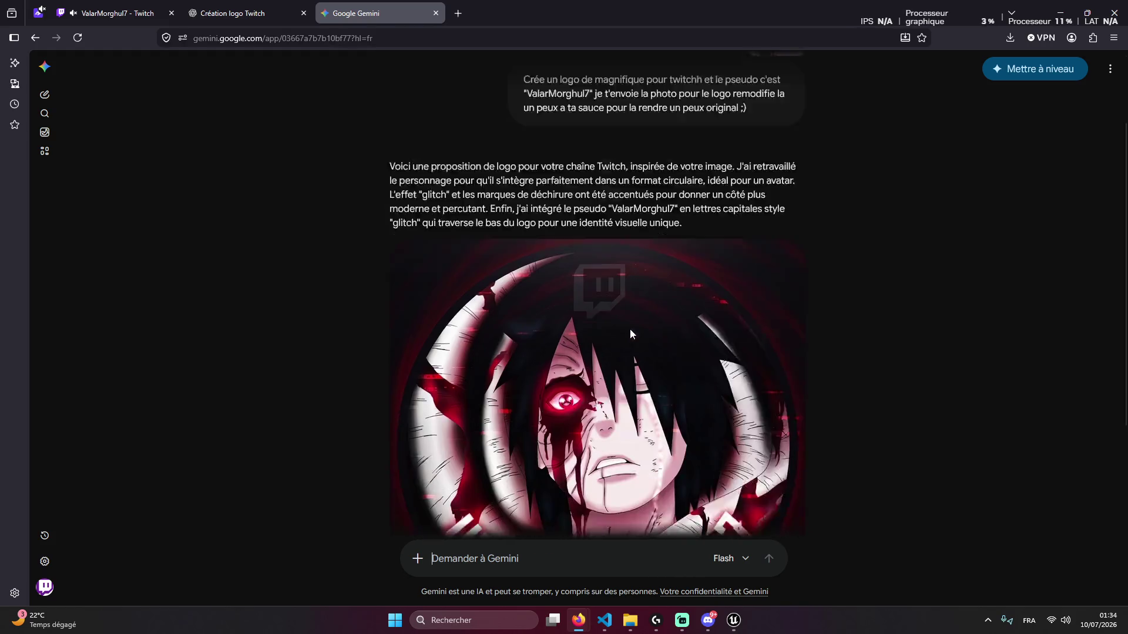
{"action": "scroll", "coordinate": [744, 420], "scroll_direction": "up", "scroll_amount": 4}
{"action": "scroll", "coordinate": [735, 435], "scroll_direction": "down", "scroll_amount": 4}
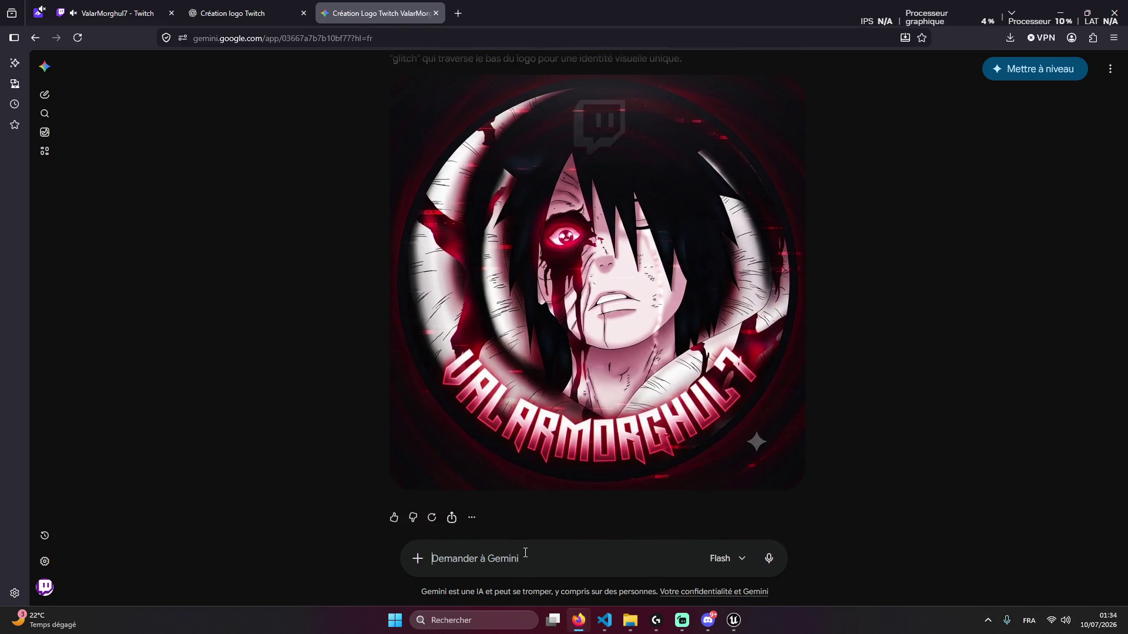
{"action": "mouse_move", "coordinate": [642, 472]}
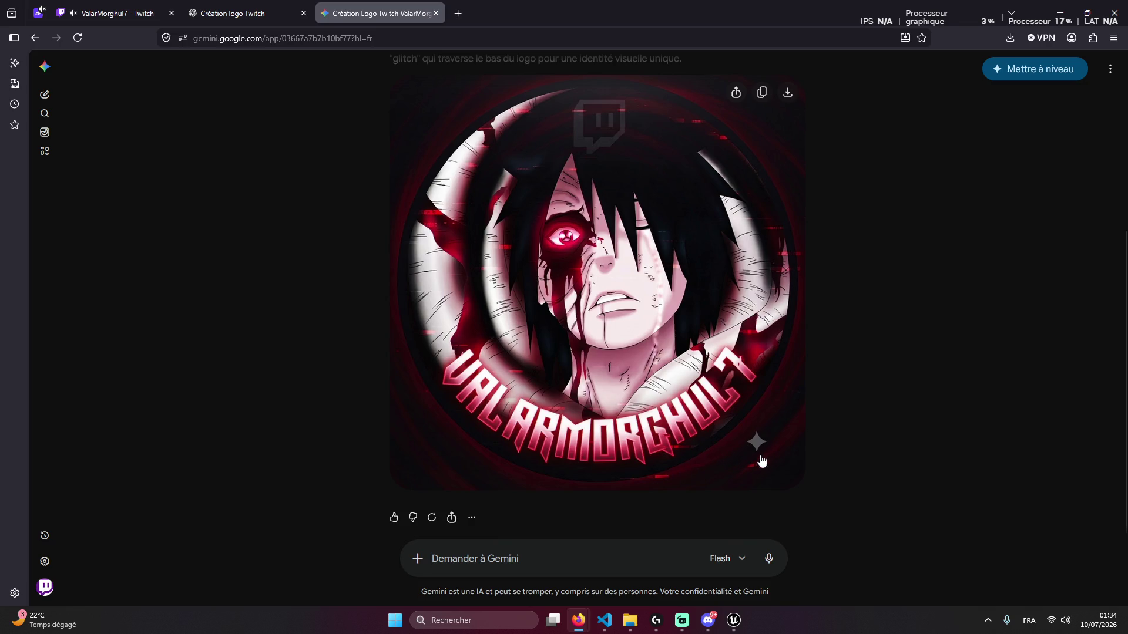
{"action": "scroll", "coordinate": [755, 446], "scroll_direction": "up", "scroll_amount": 2}
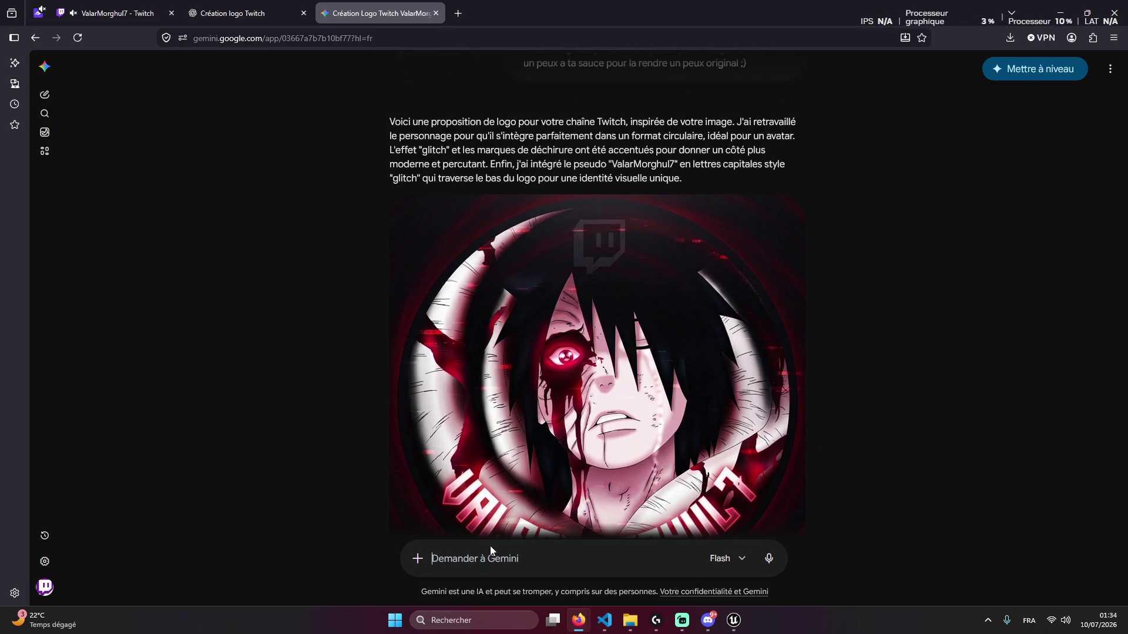
{"action": "scroll", "coordinate": [579, 514], "scroll_direction": "down", "scroll_amount": 2}
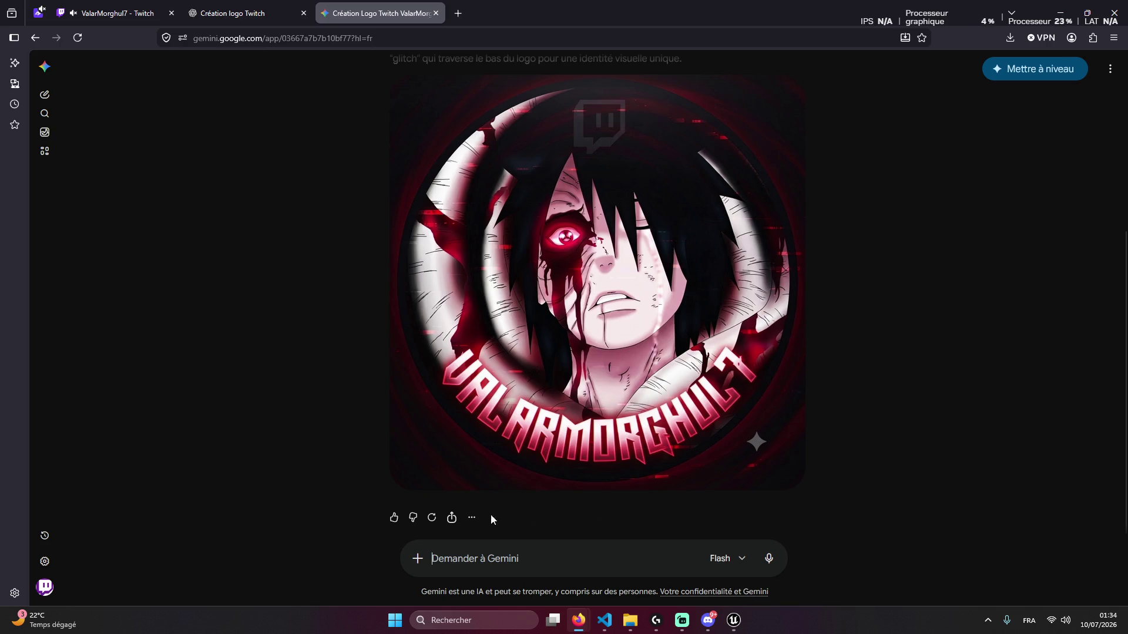
Glance at the Twitch stream, then close the ChatGPT conversation tab
{"action": "key", "text": "ctrl+shift+Tab"}
{"action": "key", "text": "ctrl+shift+Tab"}
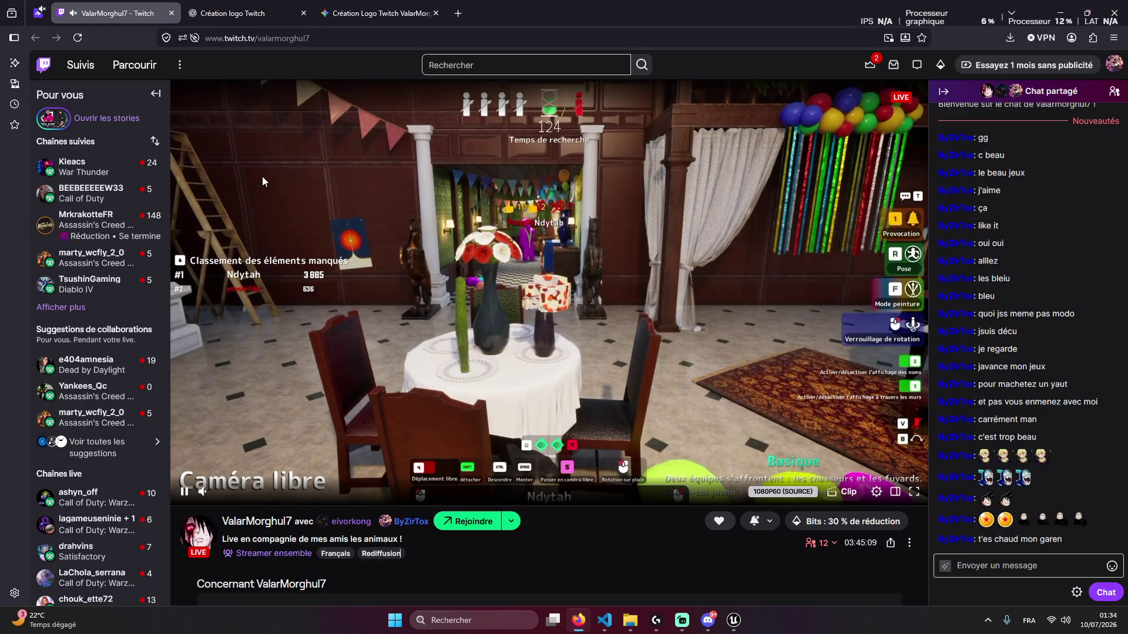
{"action": "key", "text": "ctrl+Tab"}
{"action": "left_click", "coordinate": [376, 13]}
{"action": "middle_click", "coordinate": [283, 17]}
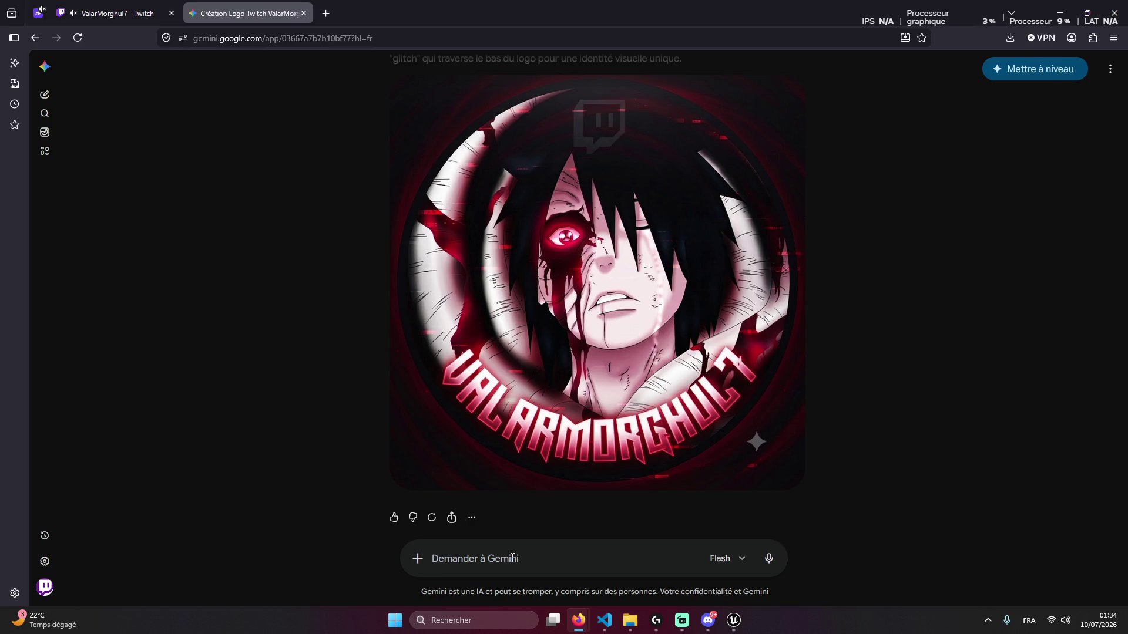
Ask Gemini to drop the circular lettering and put a central V styled like the character's eye
{"action": "type", "text": "L"}
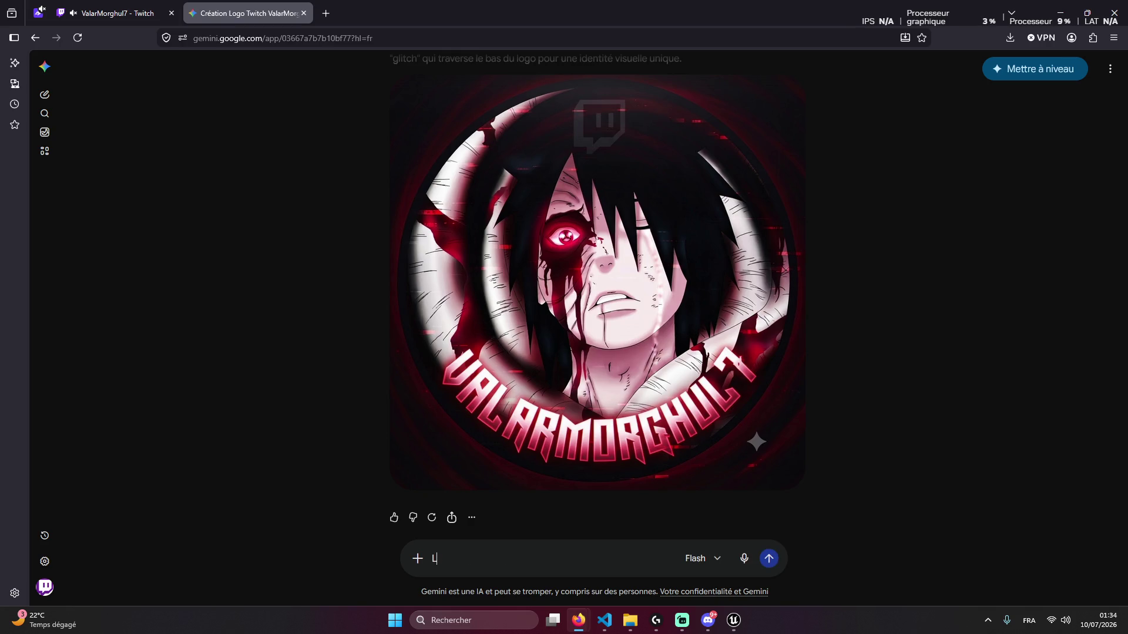
{"action": "type", "text": "eec"}
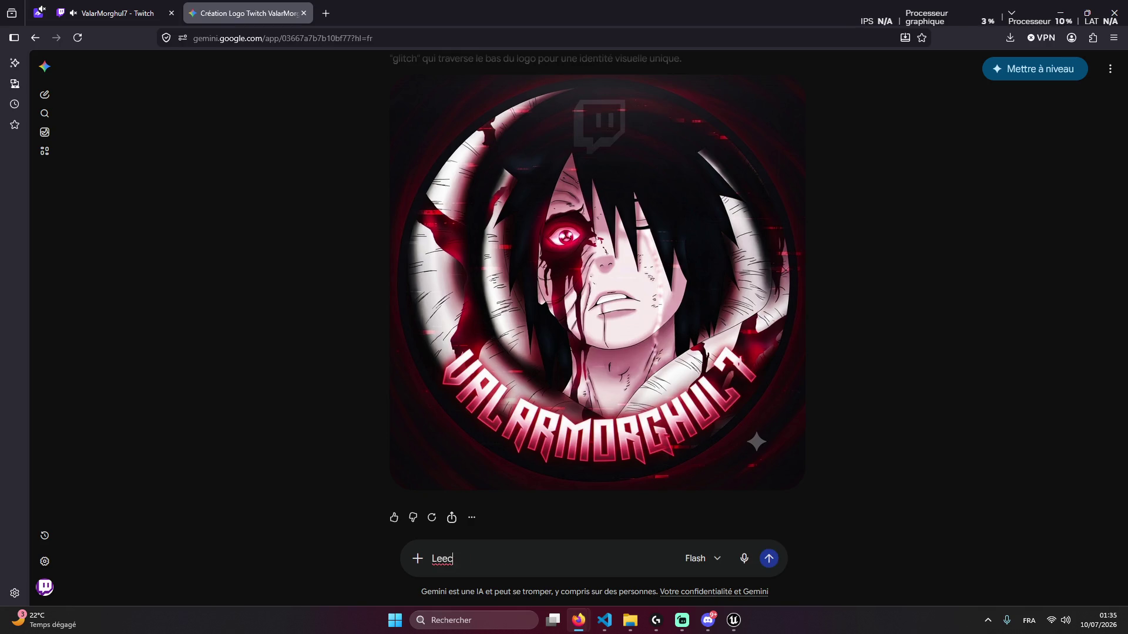
{"action": "type", "text": "rture en circ"}
{"action": "type", "text": "ulaire c'est"}
{"action": "type", "text": "pas o"}
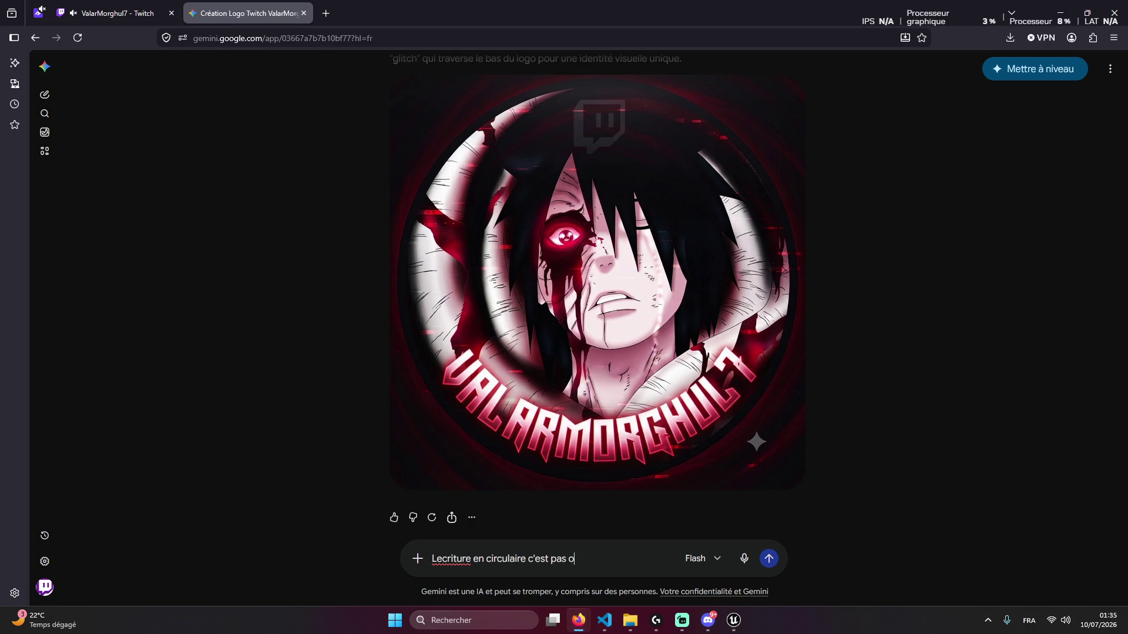
{"action": "type", "text": "umais un V dans"}
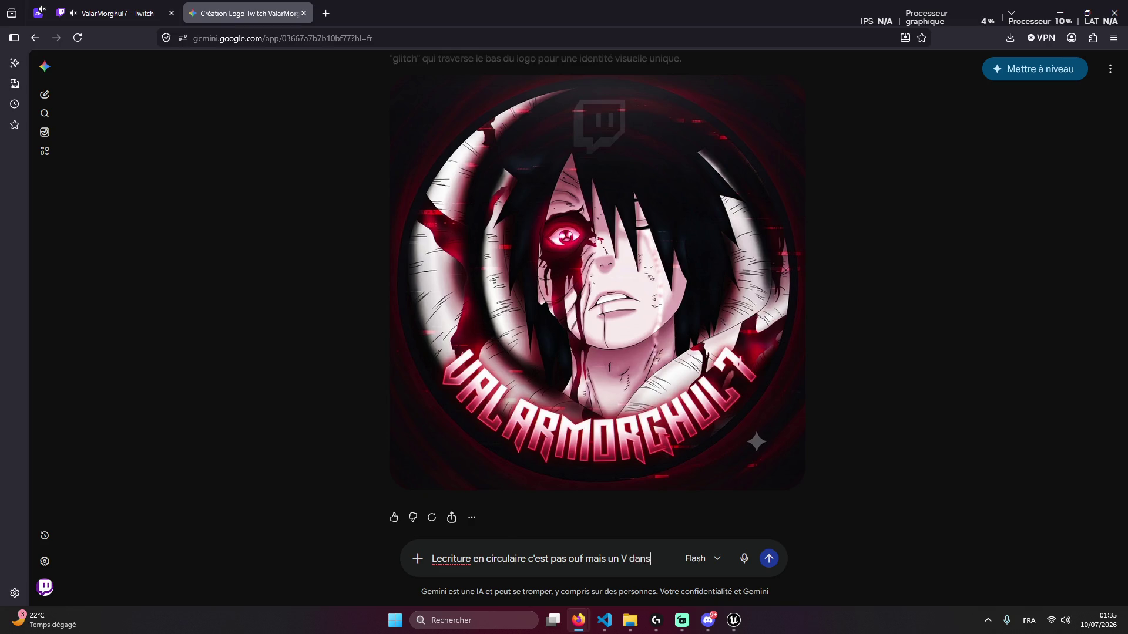
{"action": "type", "text": " le meme"}
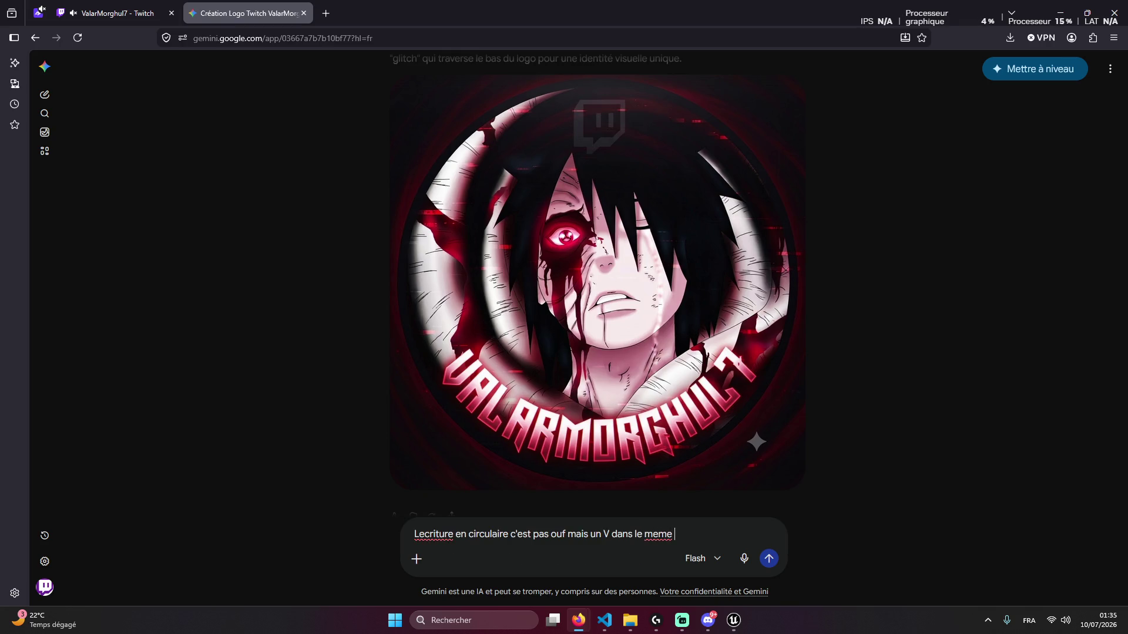
{"action": "type", "text": " thème que lo"}
{"action": "type", "text": "eil de laphg"}
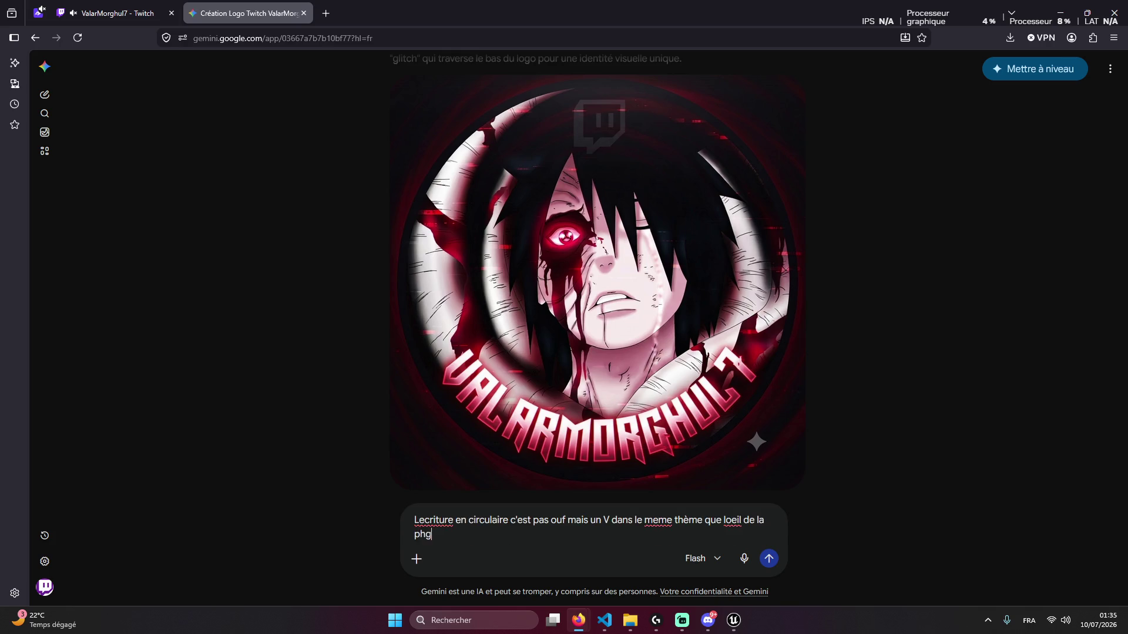
{"action": "type", "text": "oto pour v"}
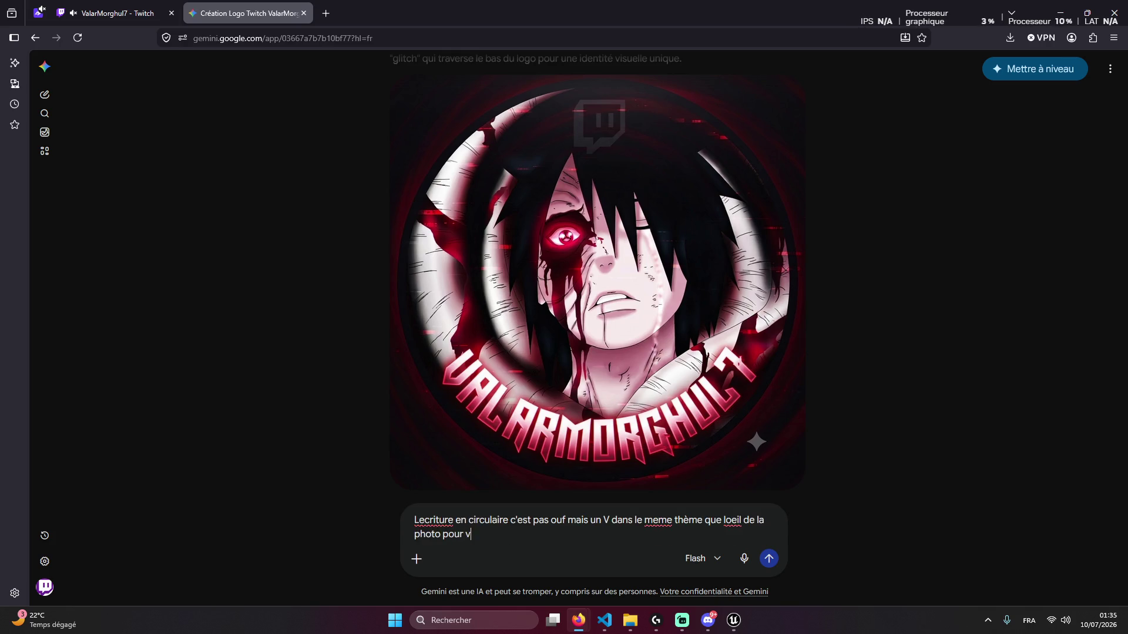
{"action": "key", "text": "BackSpace"}
{"action": "type", "text": "fait"}
{"action": "type", "text": "resorti"}
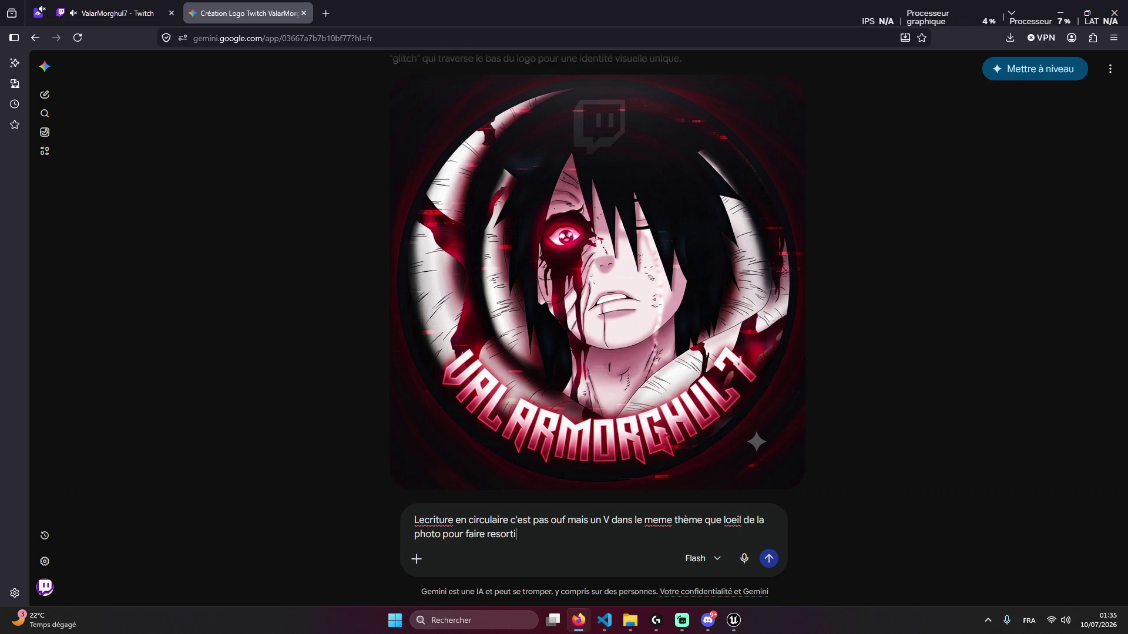
{"action": "type", "text": "re"}
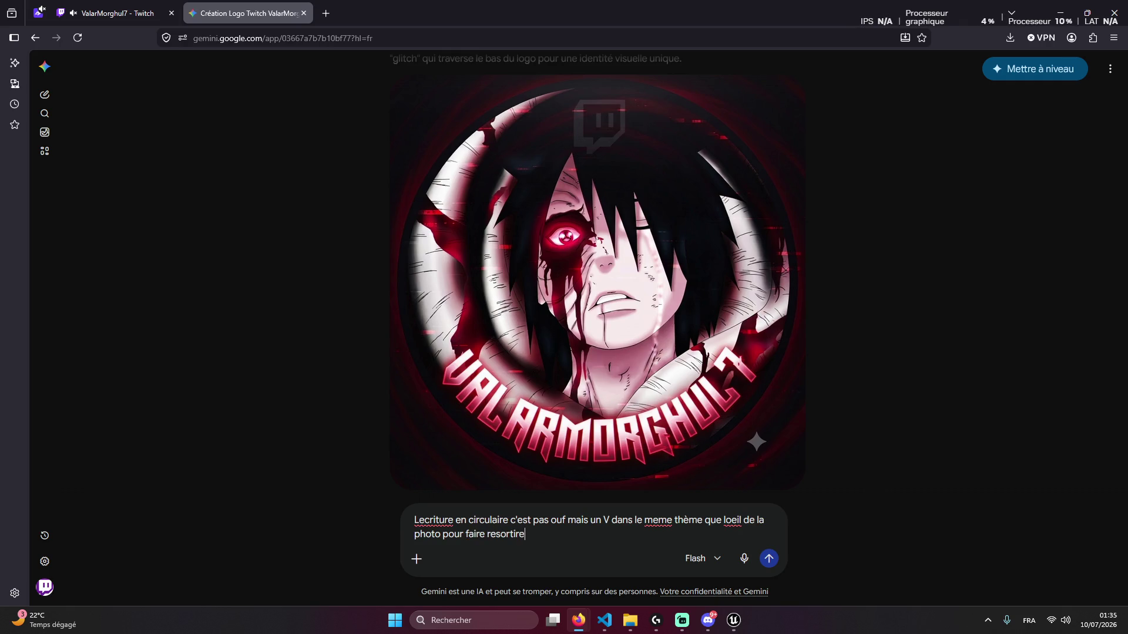
{"action": "type", "text": " le V "}
{"action": "type", "text": "ba"}
{"action": "type", "text": "laz"}
{"action": "type", "text": " tu compr"}
{"action": "type", "text": " centre "}
{"action": "type", "text": "+ le blaze"}
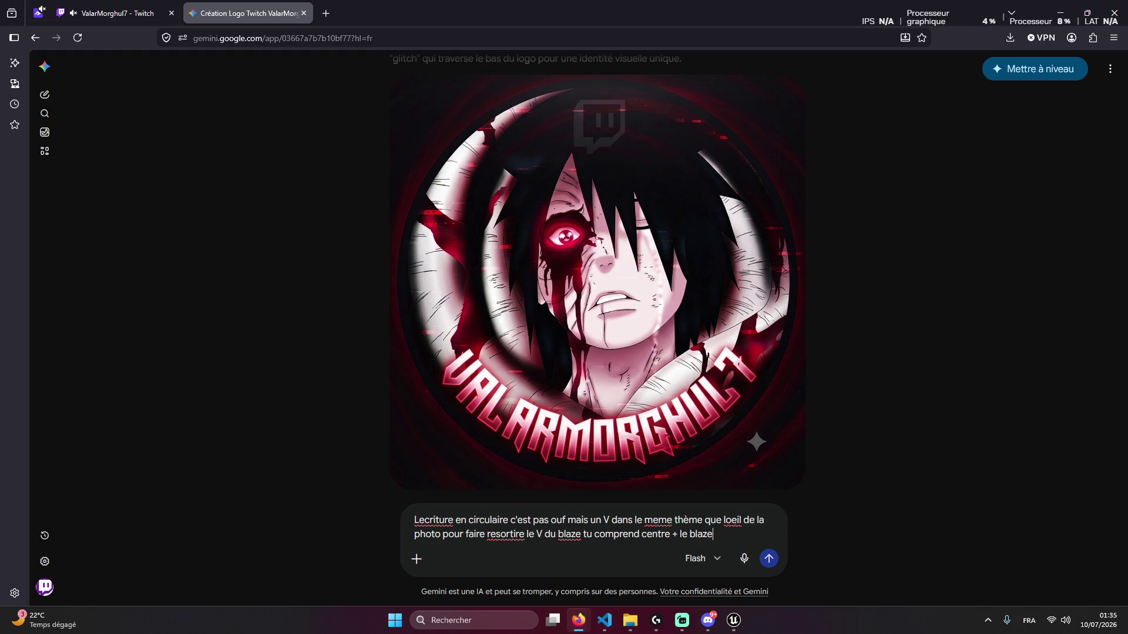
{"action": "key", "text": "Return"}
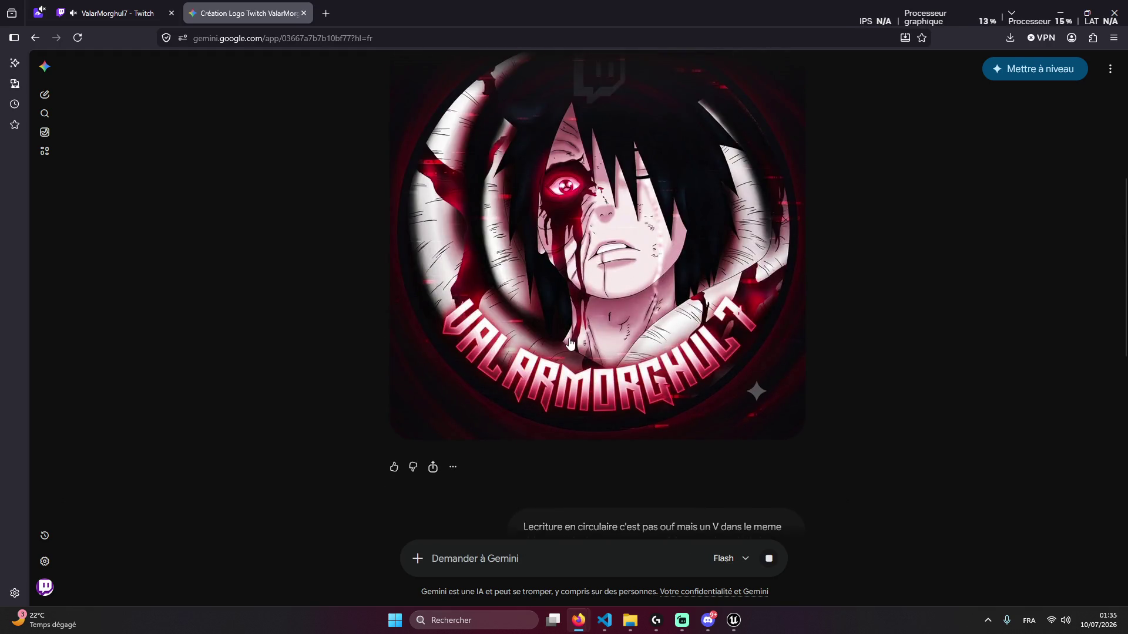
{"action": "left_click", "coordinate": [581, 297]}
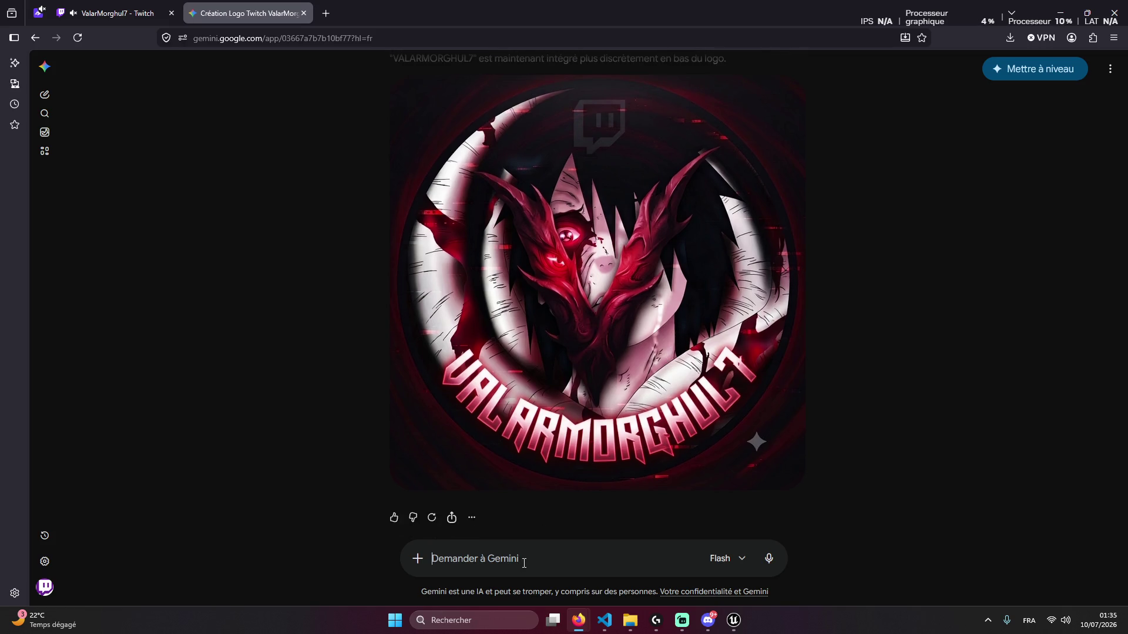
Edit the earlier prompt: keep the name on the image without circular lettering, make the V stand out
{"action": "scroll", "coordinate": [646, 411], "scroll_direction": "up", "scroll_amount": 5}
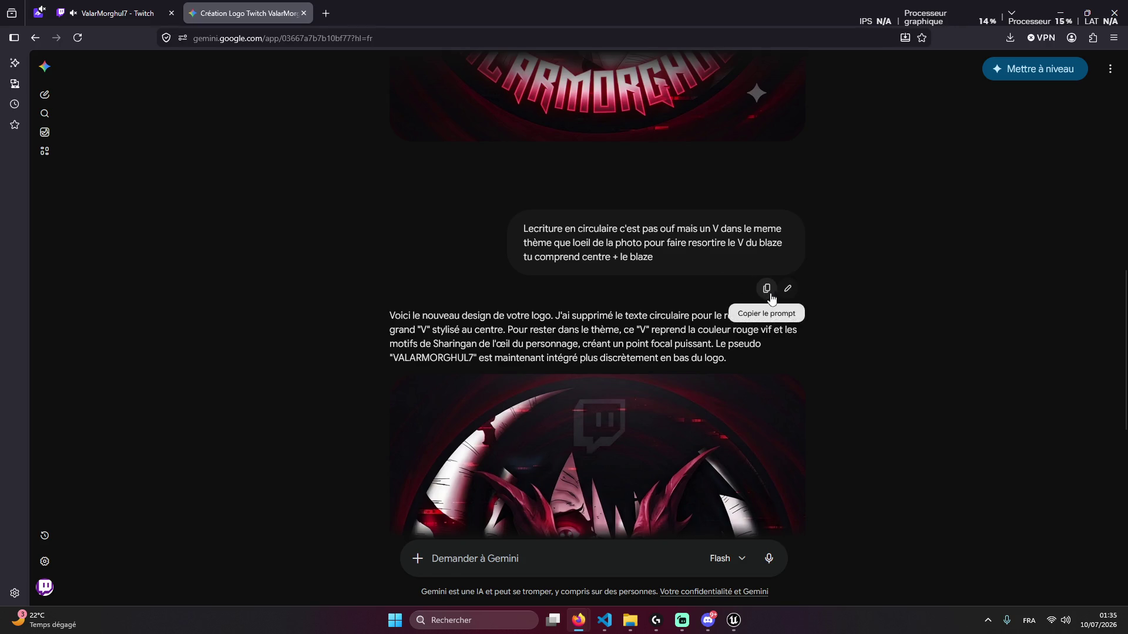
{"action": "left_click", "coordinate": [788, 288]}
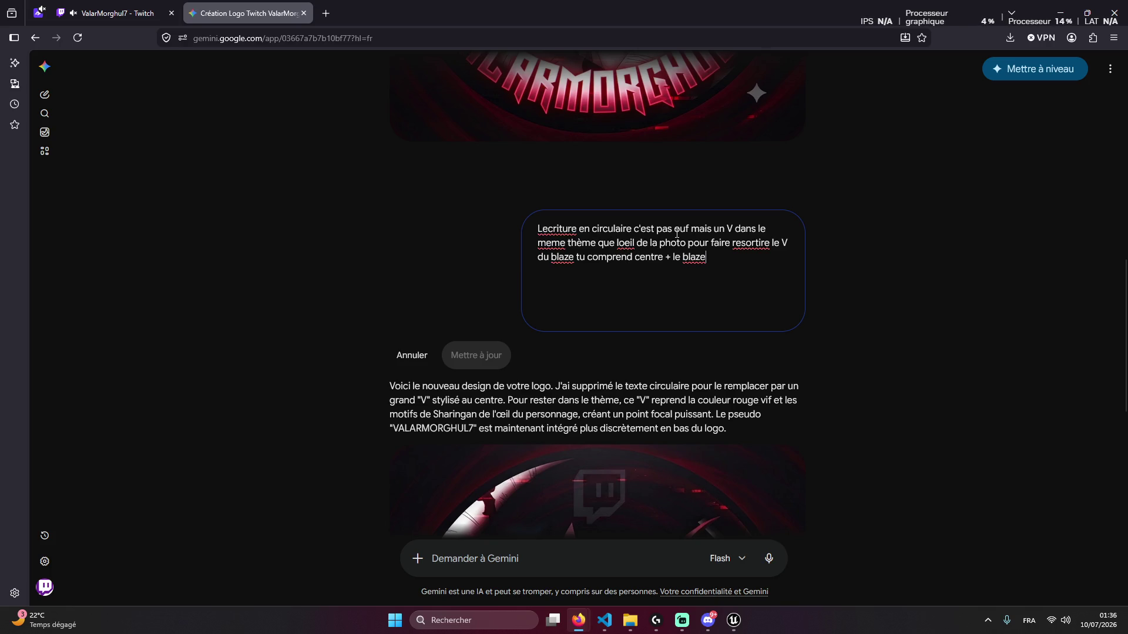
{"action": "mouse_move", "coordinate": [698, 228]}
{"action": "left_mouse_down"}
{"action": "mouse_move", "coordinate": [648, 230]}
{"action": "mouse_move", "coordinate": [724, 230]}
{"action": "mouse_move", "coordinate": [566, 244]}
{"action": "mouse_move", "coordinate": [717, 249]}
{"action": "left_mouse_up"}
{"action": "key", "text": "BackSpace"}
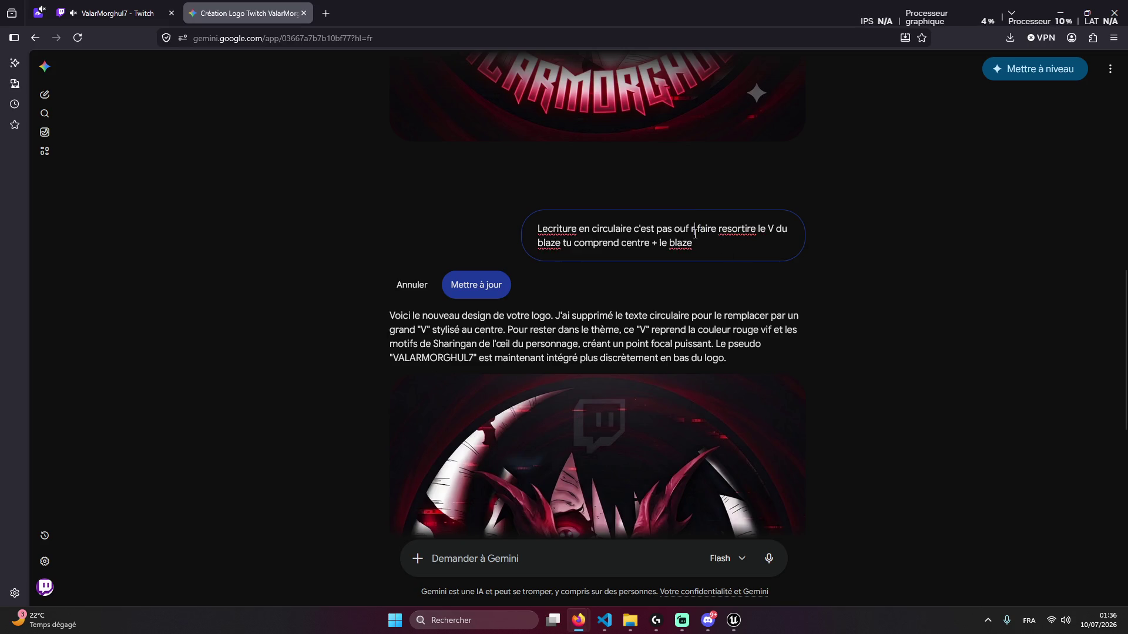
{"action": "key", "text": "Delete"}
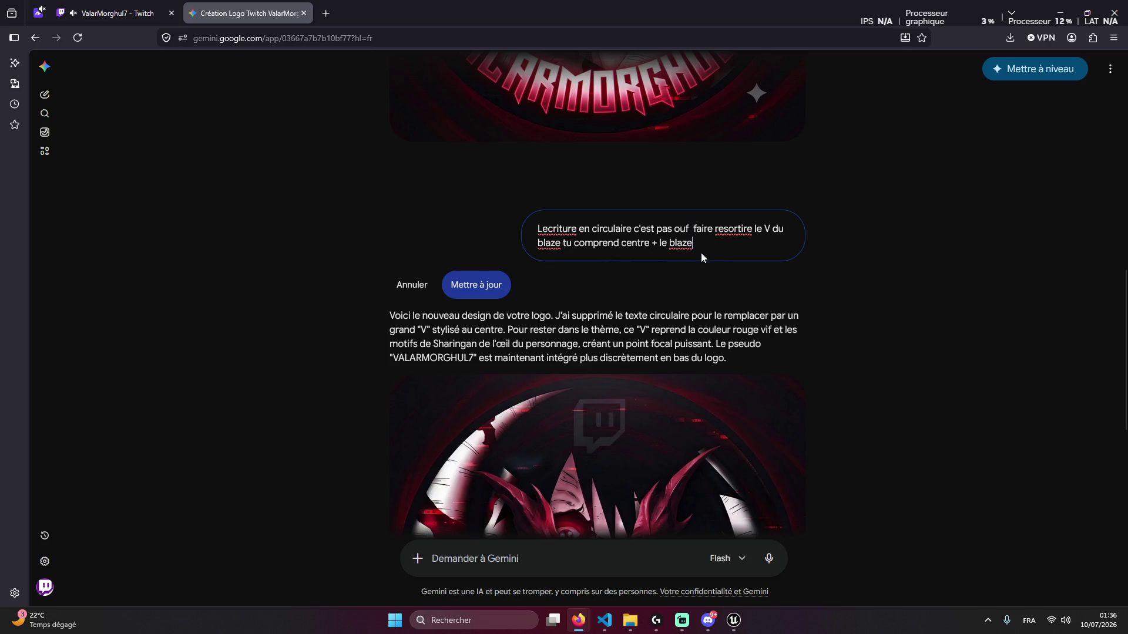
{"action": "scroll", "coordinate": [668, 204], "scroll_direction": "down", "scroll_amount": 1}
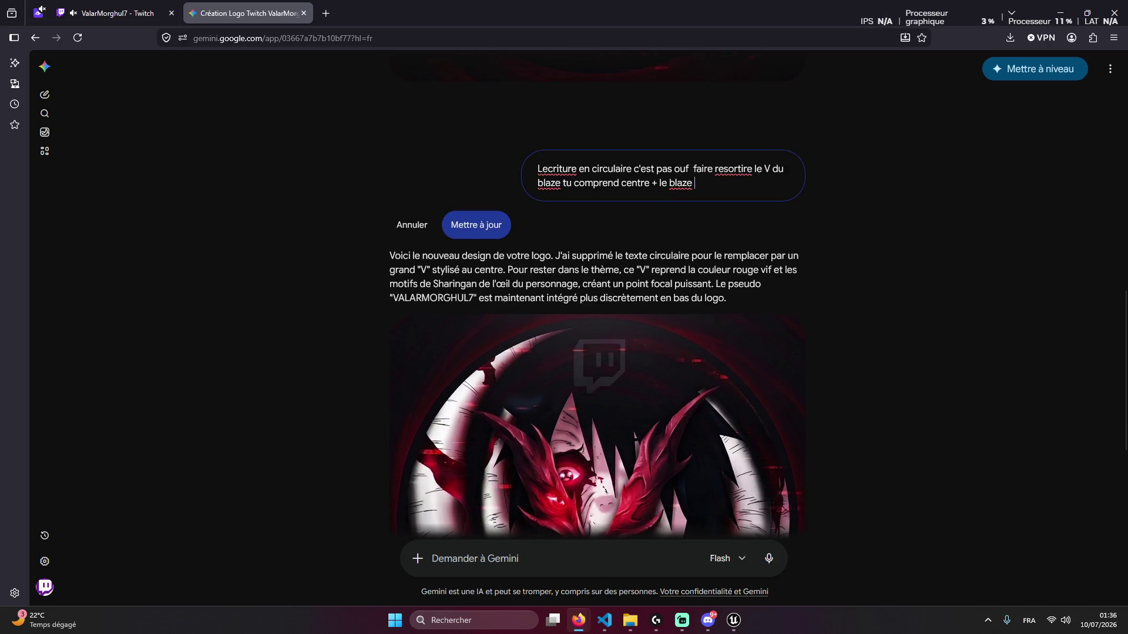
{"action": "type", "text": "sur limag"}
{"action": "type", "text": "e mais pas le"}
{"action": "type", "text": "criture ciru"}
{"action": "key", "text": "BackSpace"}
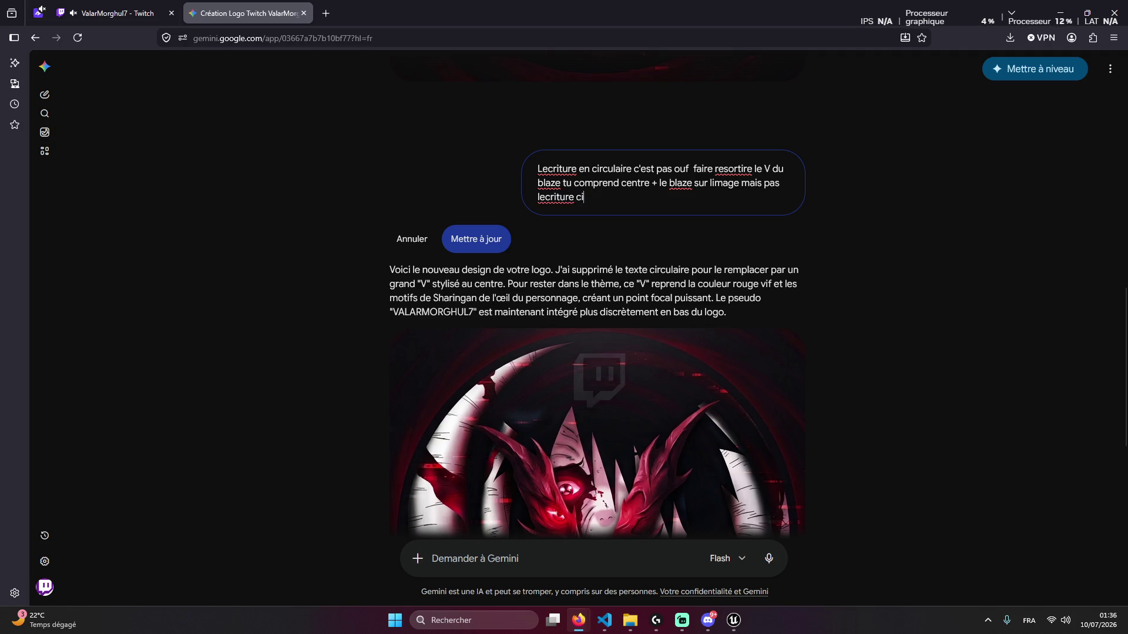
{"action": "type", "text": "en circulaire et fait bien res"}
{"action": "type", "text": "or"}
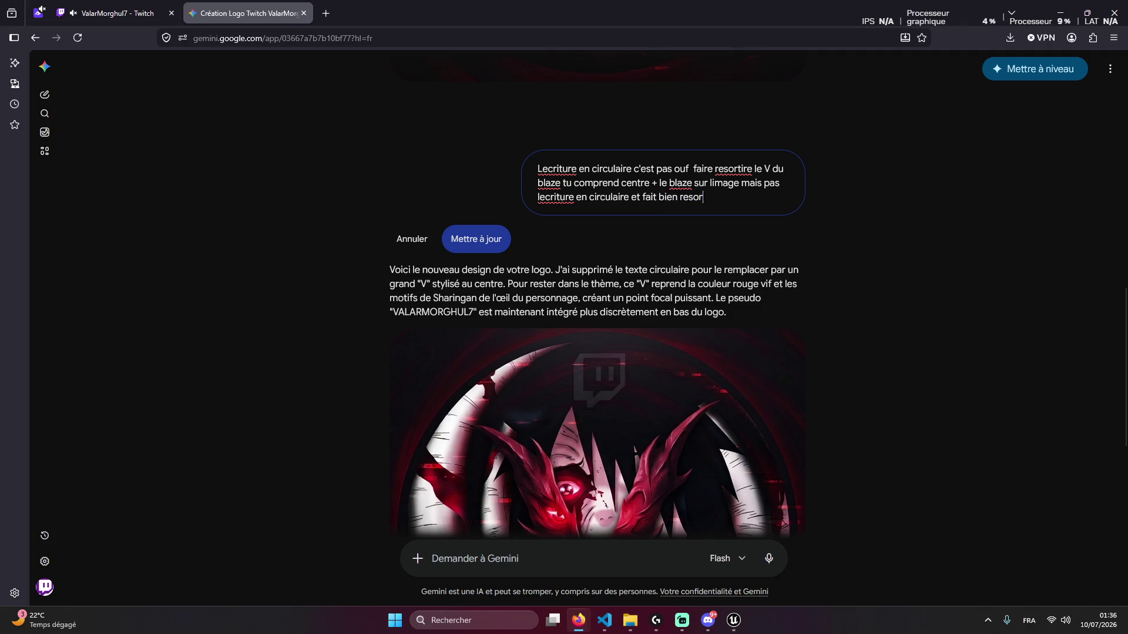
{"action": "type", "text": "tivre le v"}
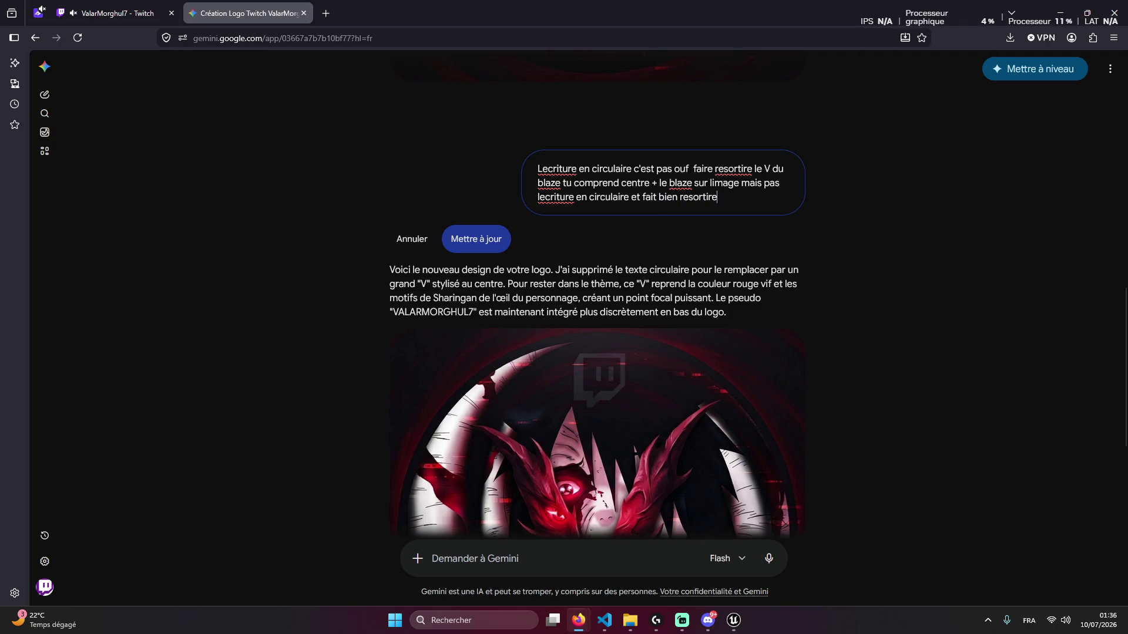
{"action": "key", "text": "Return"}
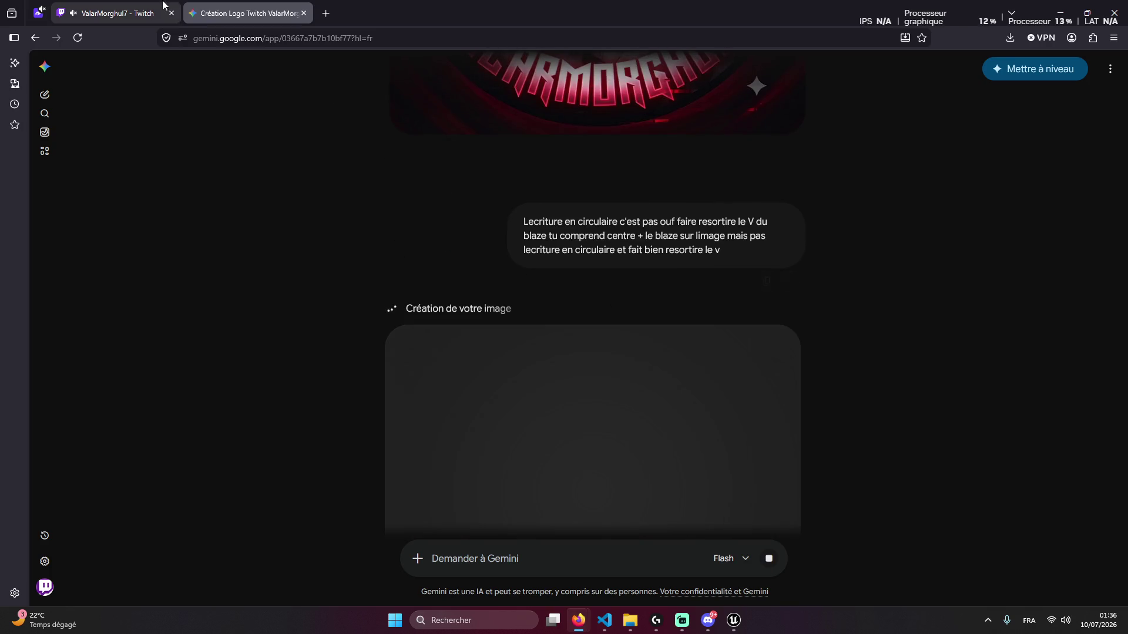
Get back to the Gemini tab, view the regenerated red-V logo, and download it full-size
{"action": "left_click", "coordinate": [147, 6]}
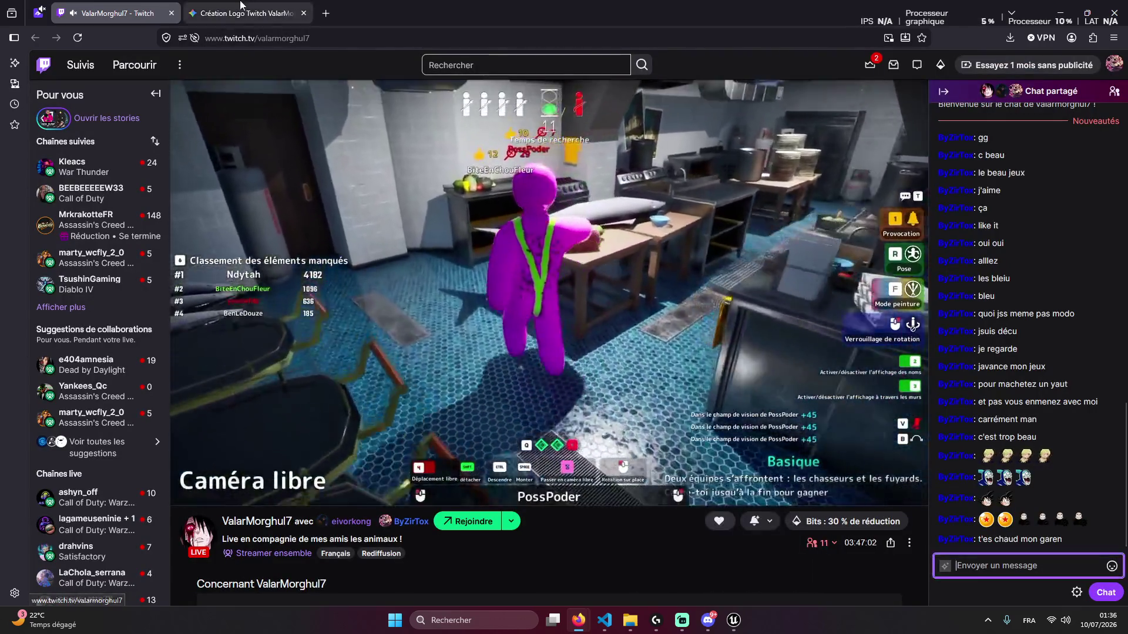
{"action": "left_click", "coordinate": [240, 7]}
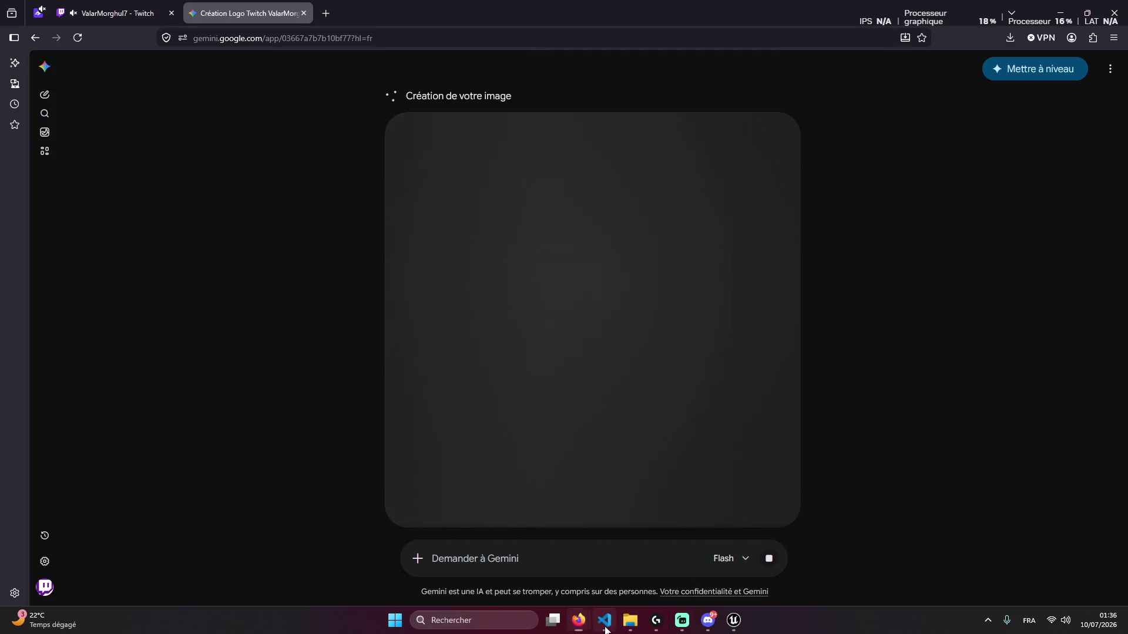
{"action": "left_click", "coordinate": [605, 620]}
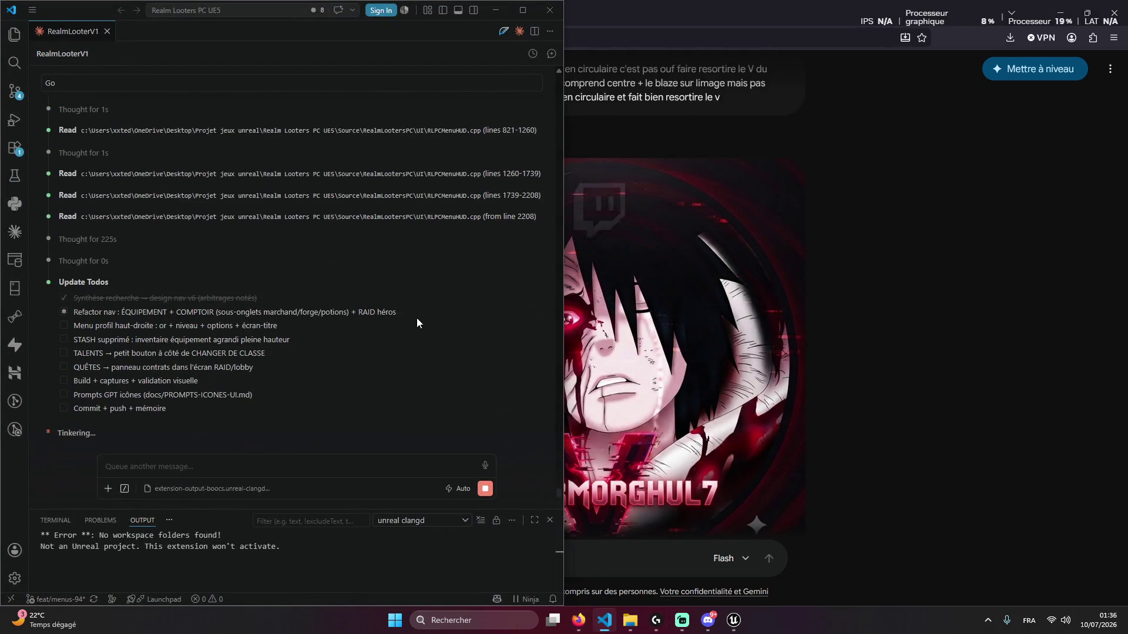
{"action": "left_click", "coordinate": [495, 10]}
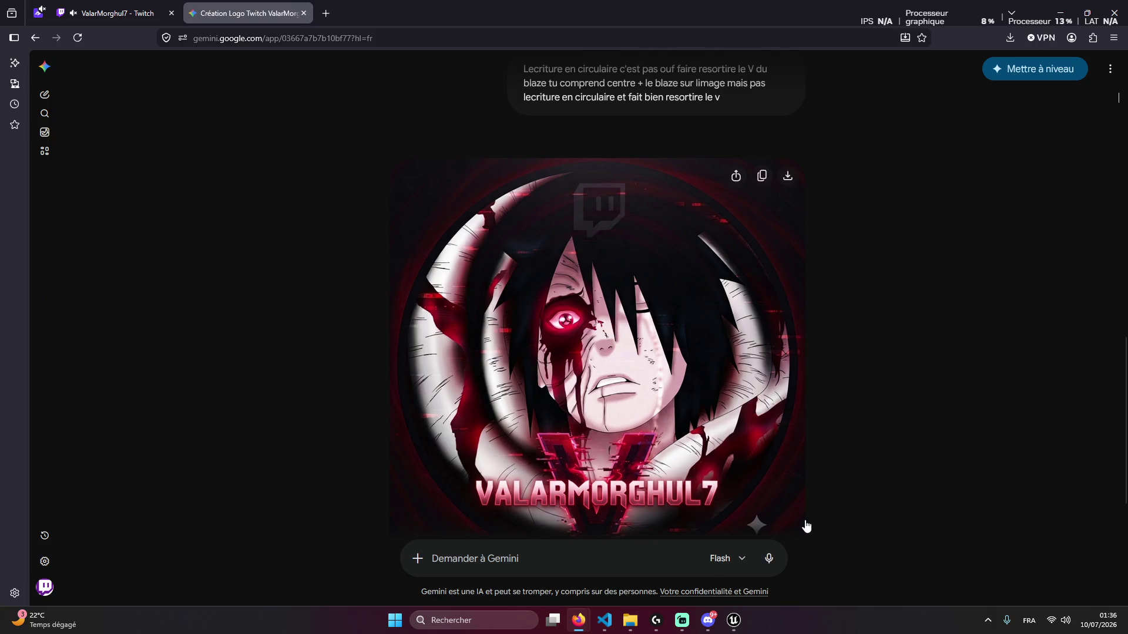
{"action": "scroll", "coordinate": [828, 502], "scroll_direction": "down", "scroll_amount": 3}
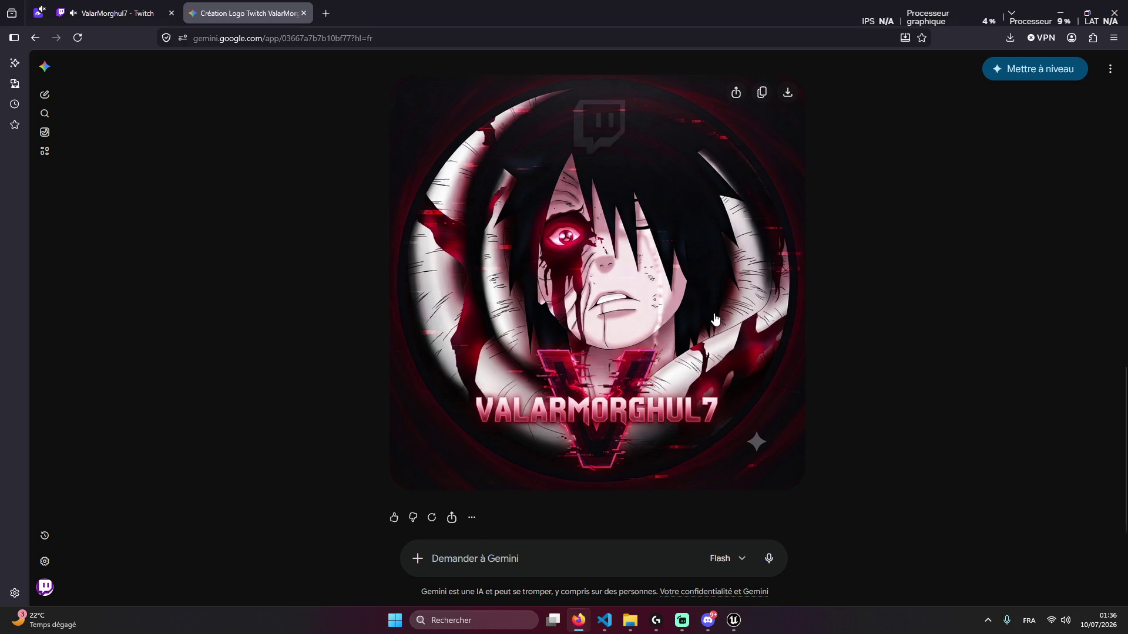
{"action": "scroll", "coordinate": [716, 314], "scroll_direction": "up", "scroll_amount": 1}
{"action": "left_click", "coordinate": [787, 154]}
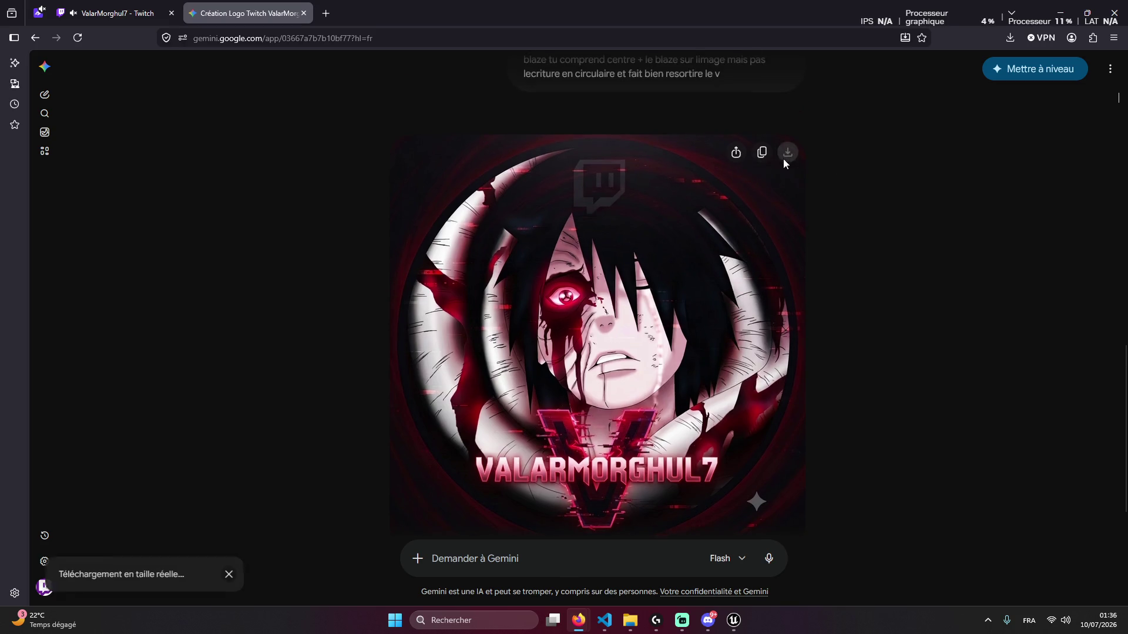
Start writing the banner request in Gemini's prompt and open the browser's downloads list
{"action": "left_click", "coordinate": [538, 558]}
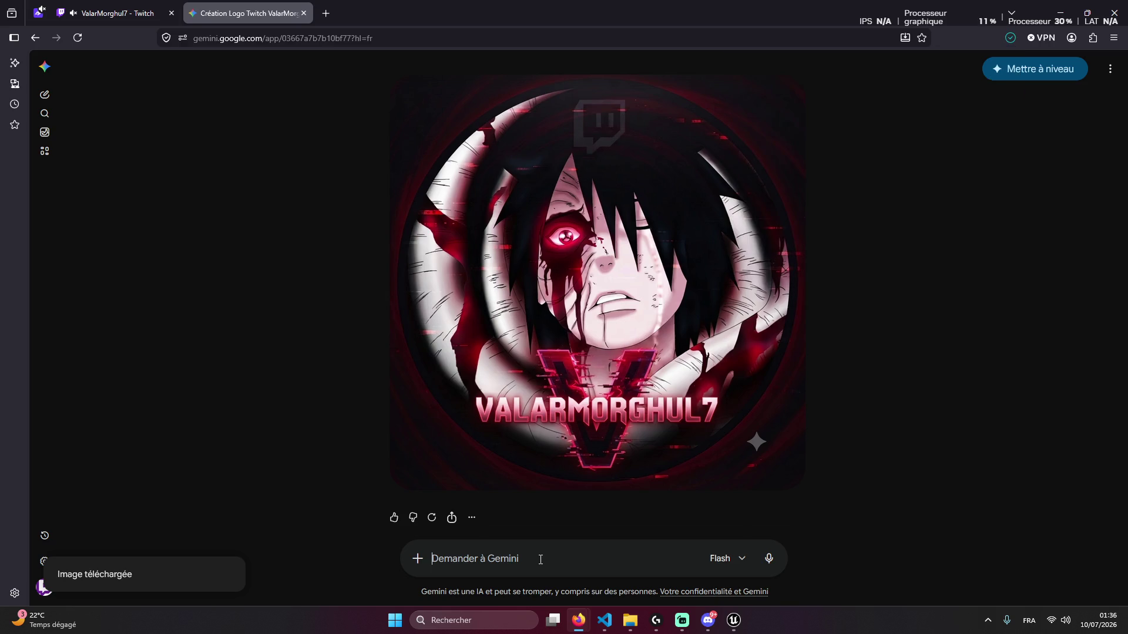
{"action": "type", "text": "Maijestu"}
{"action": "key", "text": "BackSpace"}
{"action": "key", "text": "BackSpace"}
{"action": "key", "text": "BackSpace"}
{"action": "type", "text": "C'est parfait crée une banière"}
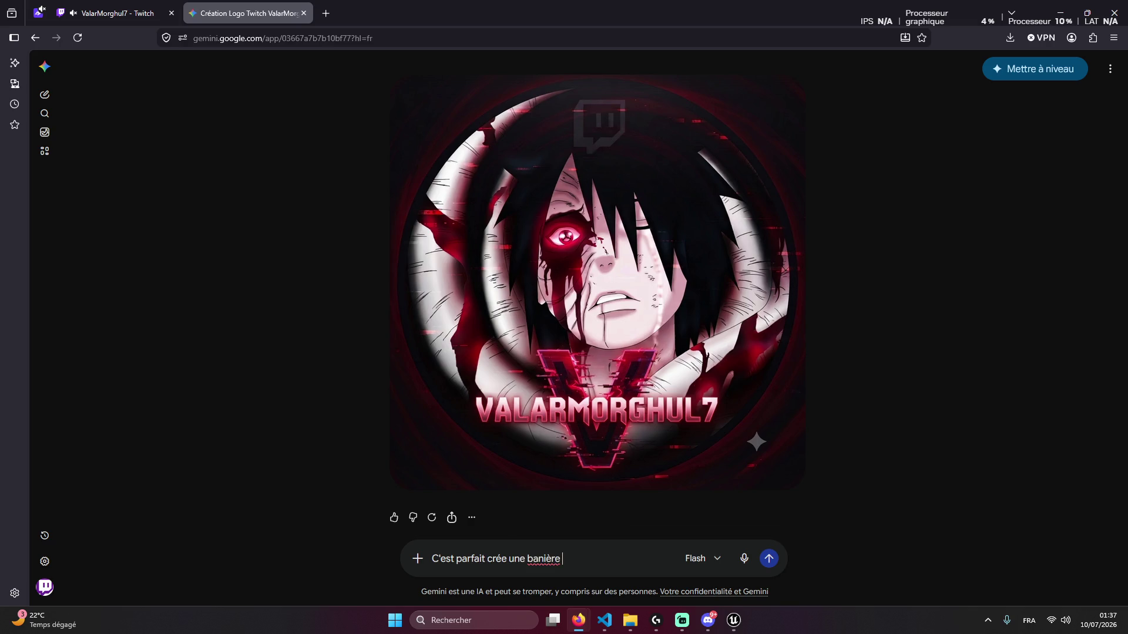
{"action": "type", "text": "p"}
{"action": "type", "text": "tiw"}
{"action": "type", "text": "w"}
{"action": "type", "text": "tenant"}
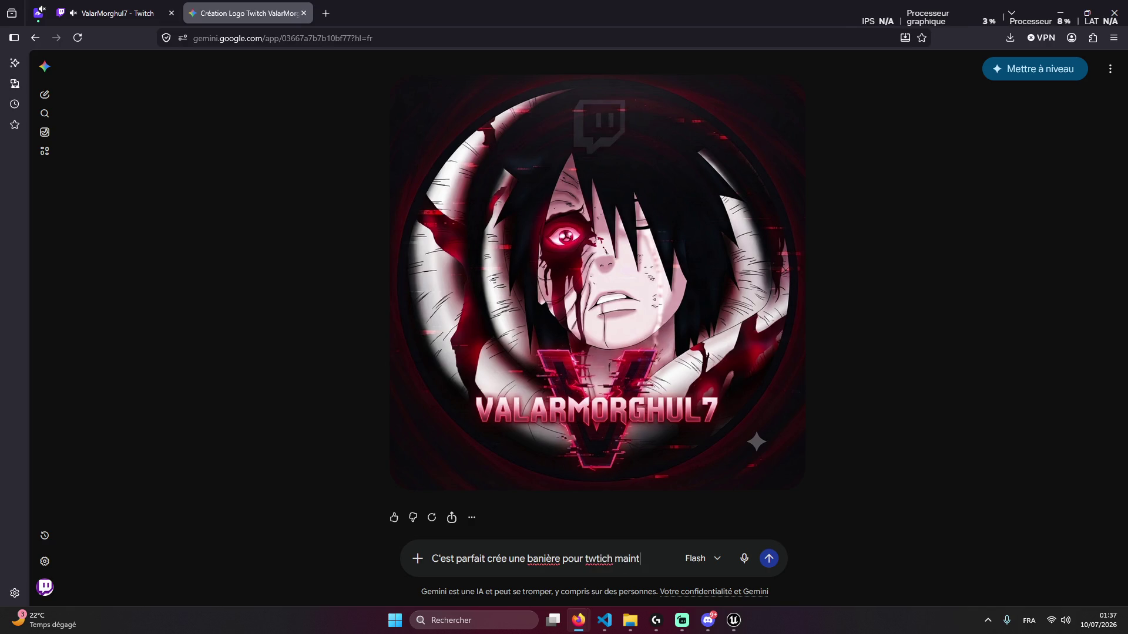
{"action": "left_click", "coordinate": [1010, 38]}
Rename the downloaded logo image to 'Logo Valar' in its folder
{"action": "left_click", "coordinate": [1000, 66]}
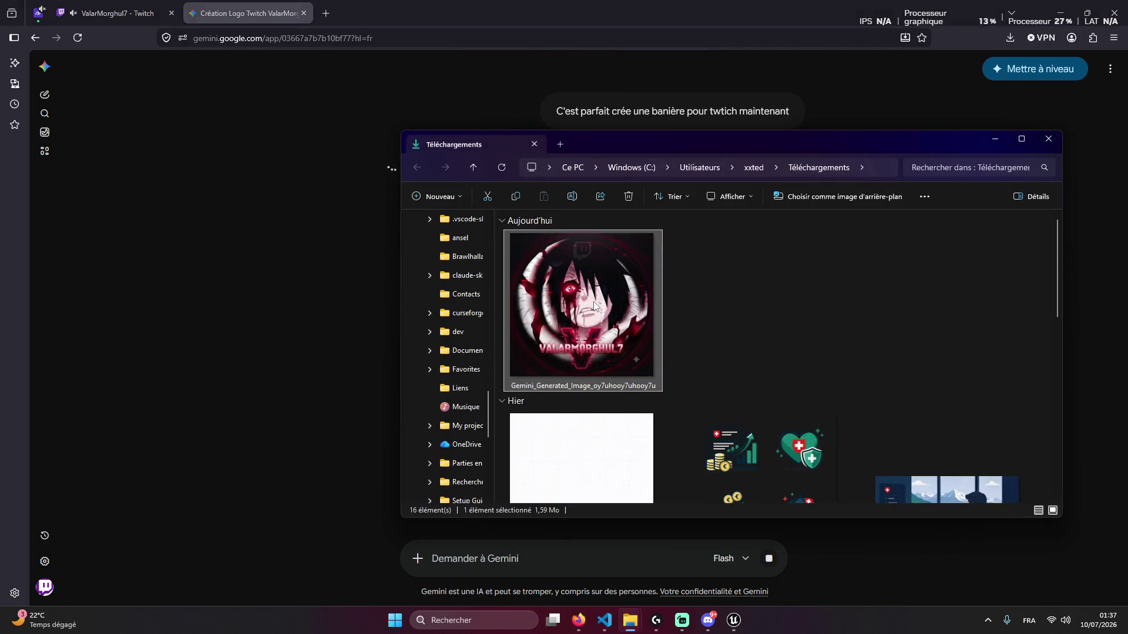
{"action": "right_click", "coordinate": [594, 305]}
{"action": "left_click", "coordinate": [689, 89]}
{"action": "type", "text": "L"}
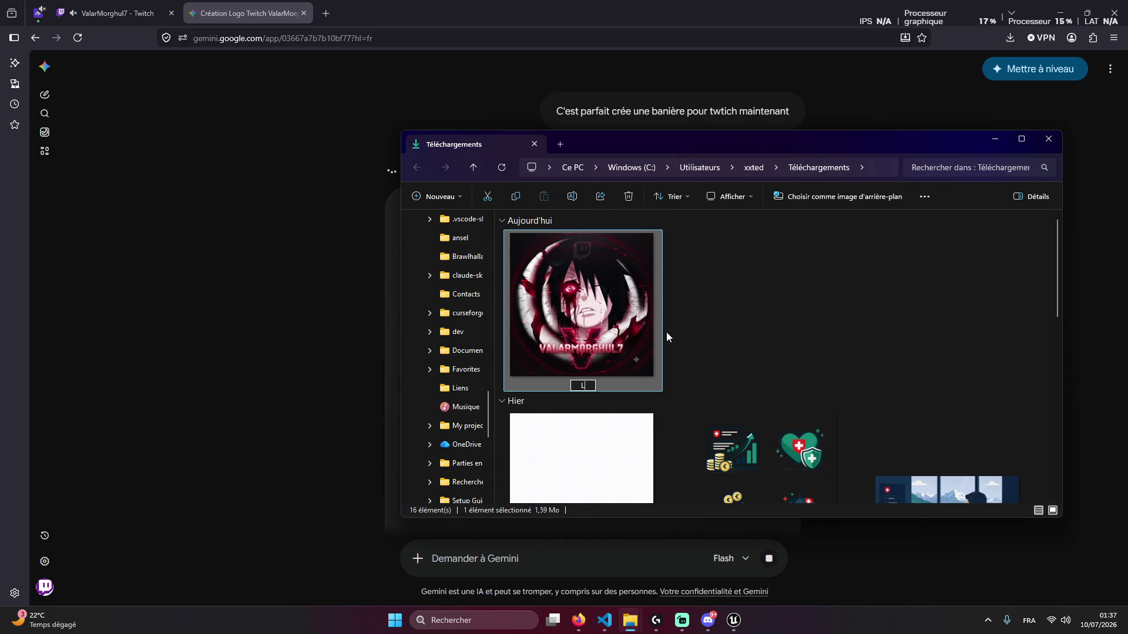
{"action": "type", "text": "ogo Valar"}
{"action": "left_click", "coordinate": [666, 332]}
Send the Logo Valar file in a Discord direct message, then return to Gemini
{"action": "mouse_move", "coordinate": [605, 329]}
{"action": "left_mouse_down"}
{"action": "mouse_move", "coordinate": [724, 593]}
{"action": "mouse_move", "coordinate": [711, 614]}
{"action": "mouse_move", "coordinate": [729, 567]}
{"action": "mouse_move", "coordinate": [713, 590]}
{"action": "mouse_move", "coordinate": [782, 522]}
{"action": "mouse_move", "coordinate": [751, 532]}
{"action": "mouse_move", "coordinate": [721, 574]}
{"action": "mouse_move", "coordinate": [767, 531]}
{"action": "mouse_move", "coordinate": [732, 588]}
{"action": "mouse_move", "coordinate": [629, 617]}
{"action": "mouse_move", "coordinate": [656, 557]}
{"action": "mouse_move", "coordinate": [843, 562]}
{"action": "mouse_move", "coordinate": [852, 502]}
{"action": "left_mouse_up"}
{"action": "key", "text": "Return"}
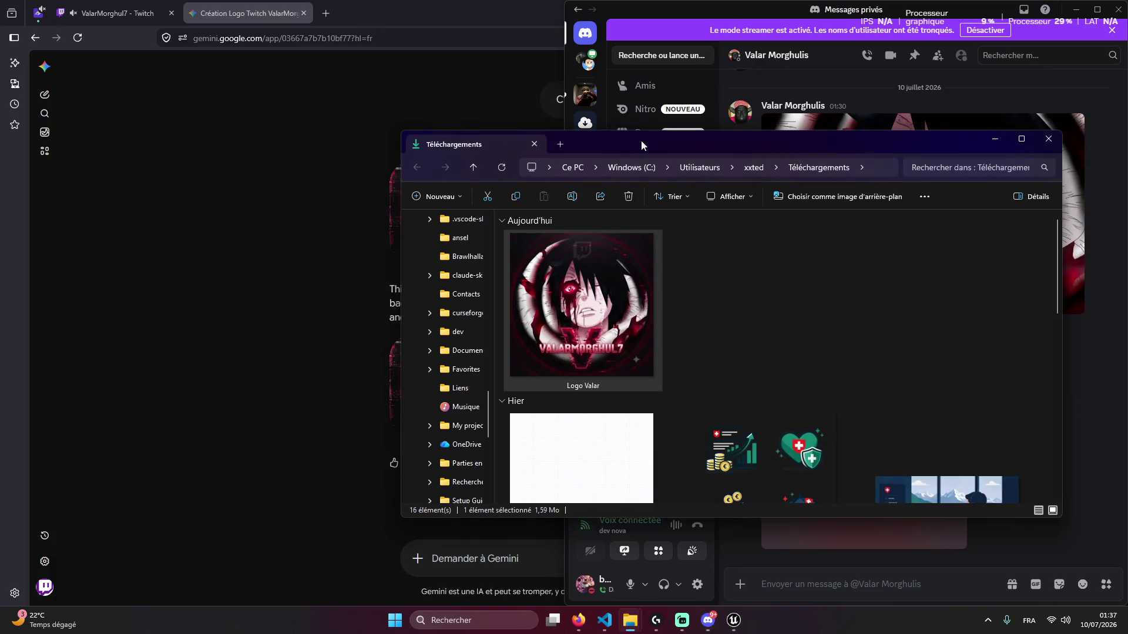
{"action": "left_click", "coordinate": [362, 326]}
{"action": "left_click", "coordinate": [318, 325]}
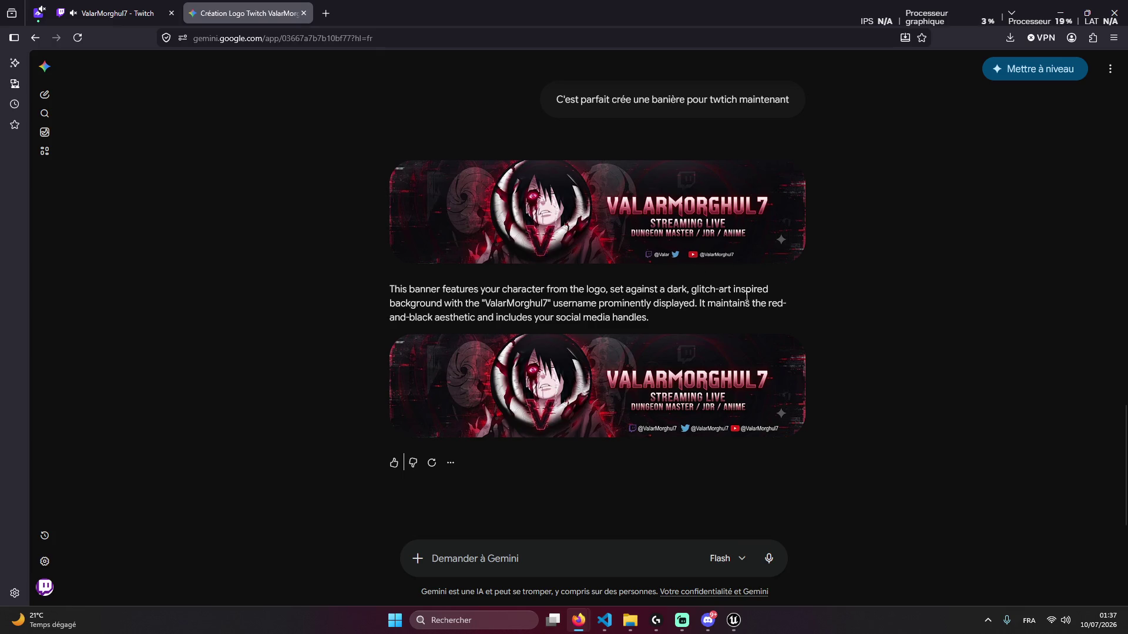
Ask Gemini to remove the banner's 'DUNGEON MASTER / JDR / ANIME' tagline, attaching a snip, rest perfect
{"action": "mouse_move", "coordinate": [726, 263]}
{"action": "left_click", "coordinate": [580, 548]}
{"action": "mouse_move", "coordinate": [703, 419]}
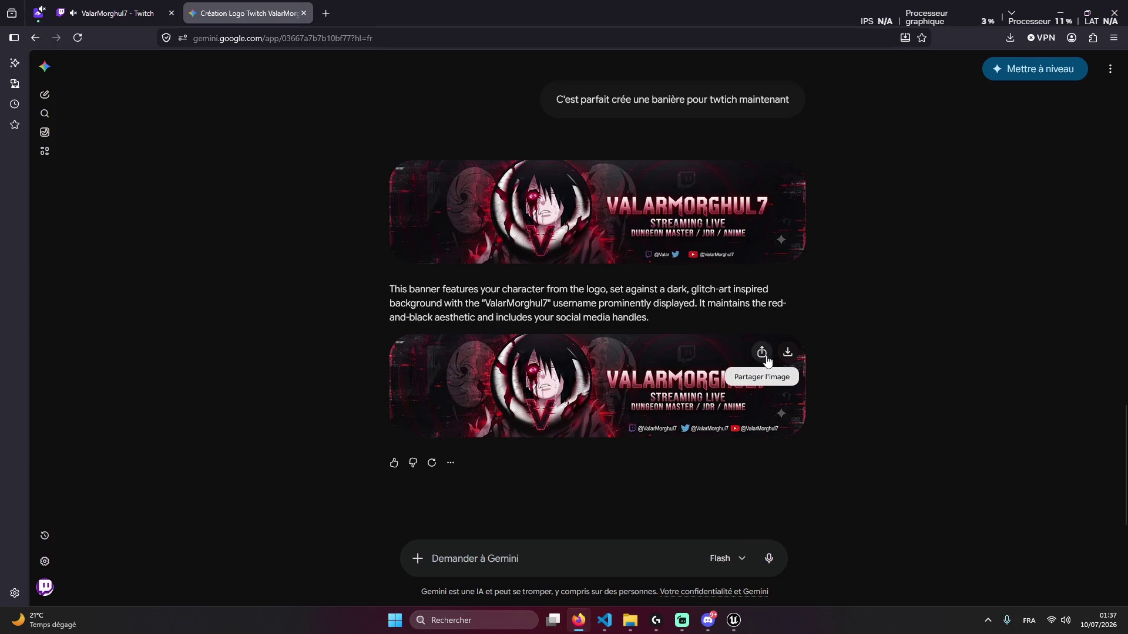
{"action": "type", "text": "retire"}
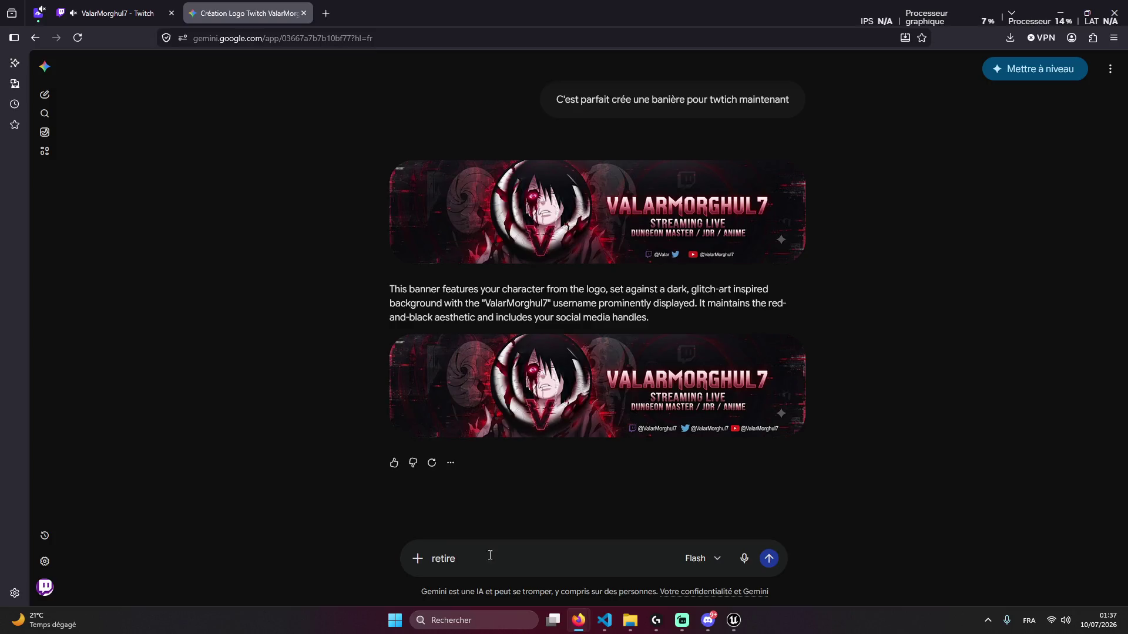
{"action": "key", "text": "super+shift+s"}
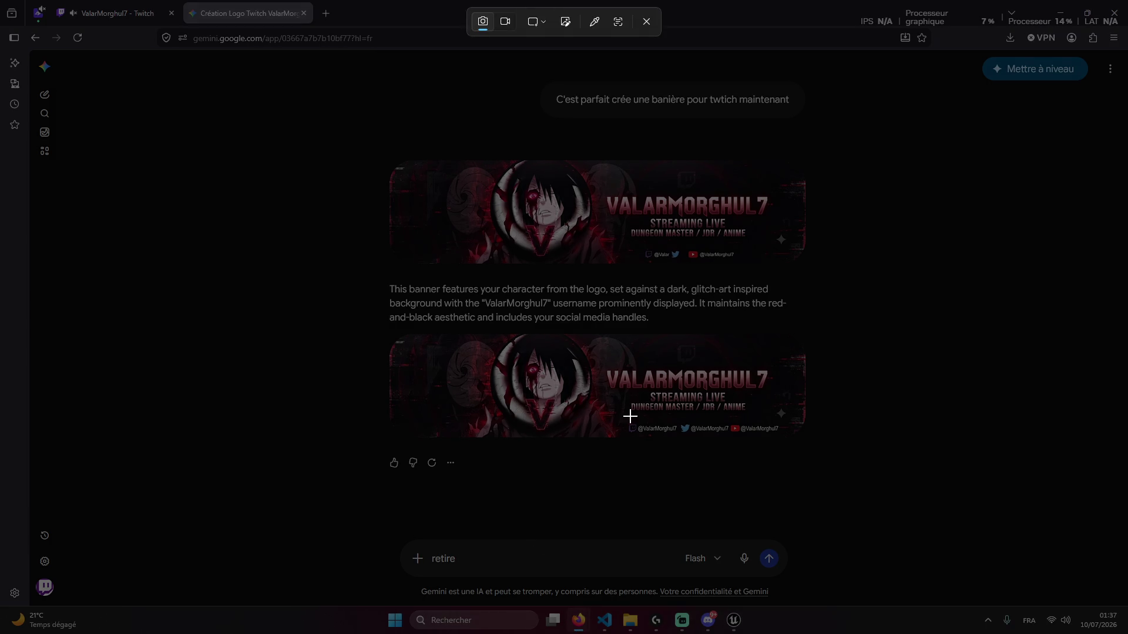
{"action": "left_click_drag", "start_coordinate": [628, 401], "coordinate": [753, 420]}
{"action": "key", "text": "ctrl+v"}
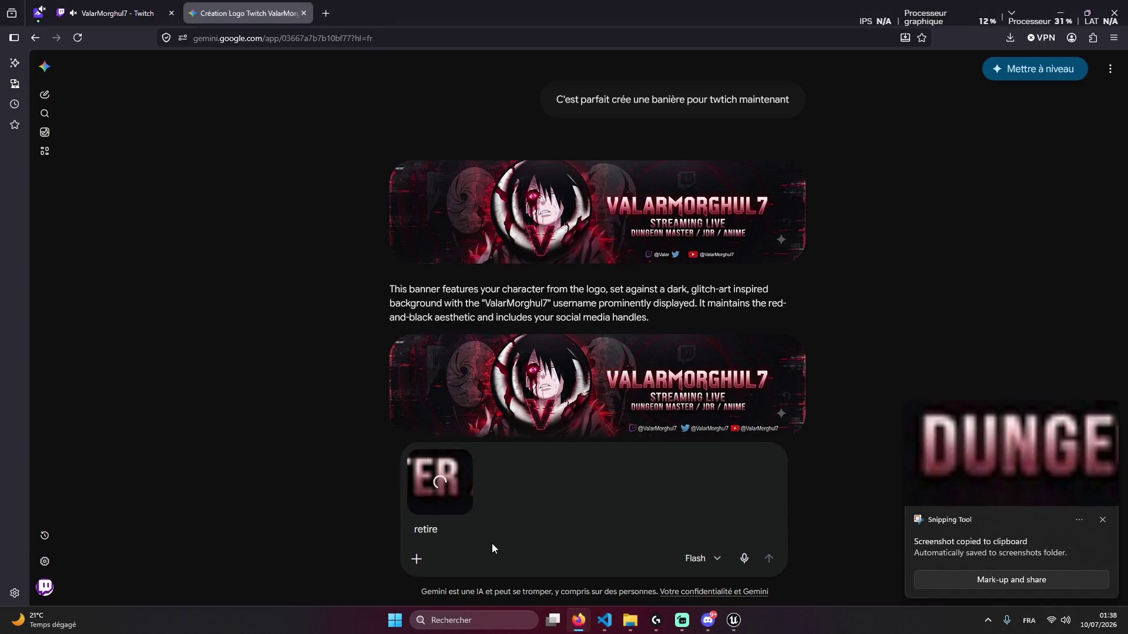
{"action": "type", "text": "et c'est parfait"}
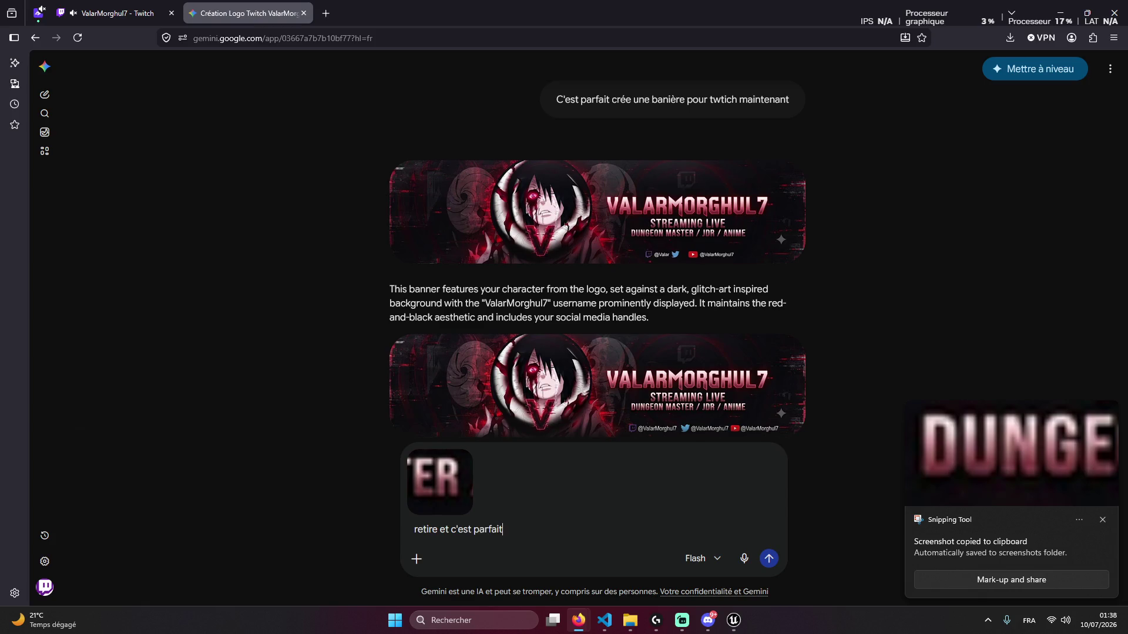
{"action": "key", "text": "Return"}
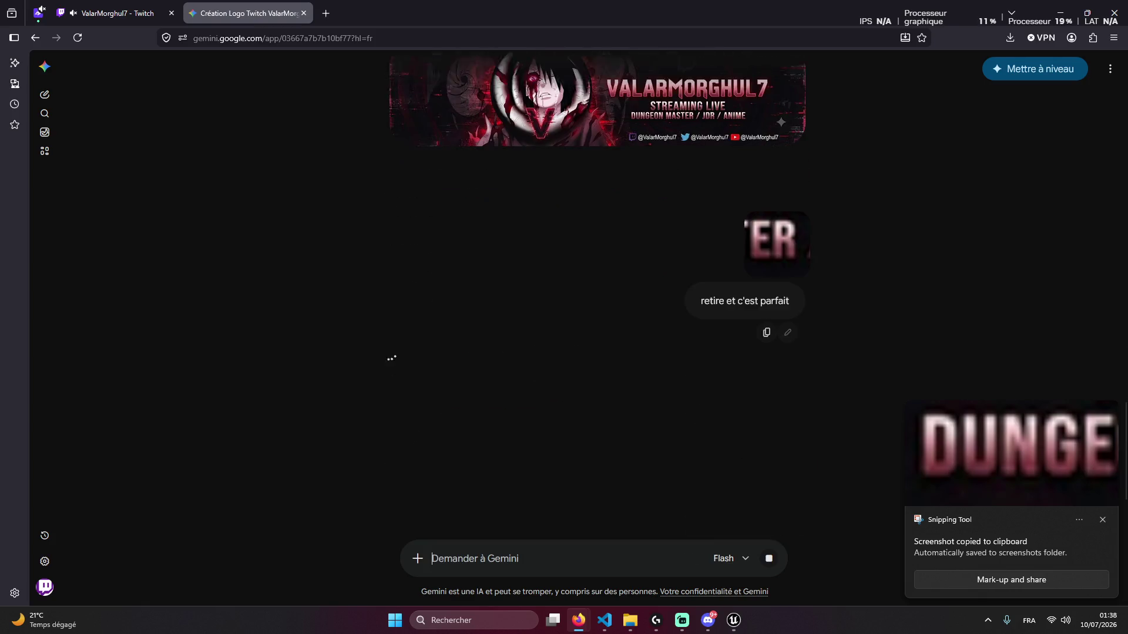
{"action": "scroll", "coordinate": [523, 364], "scroll_direction": "up", "scroll_amount": 2}
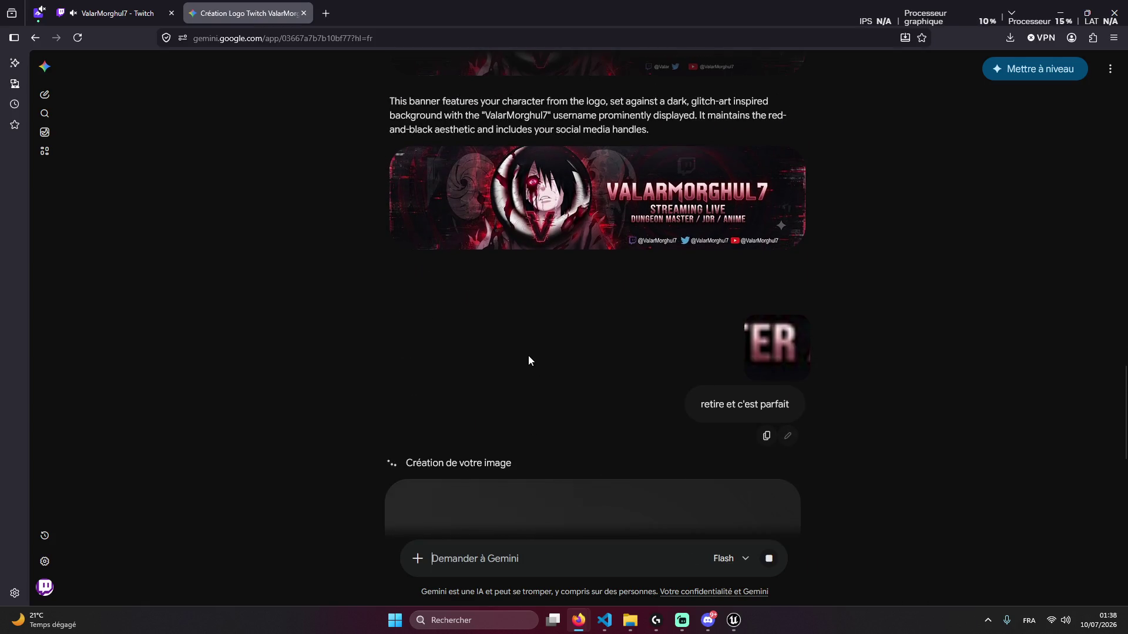
Download the tagline-free ValarMorghul7 banner at full size and show it in the downloads folder
{"action": "scroll", "coordinate": [547, 317], "scroll_direction": "up", "scroll_amount": 2}
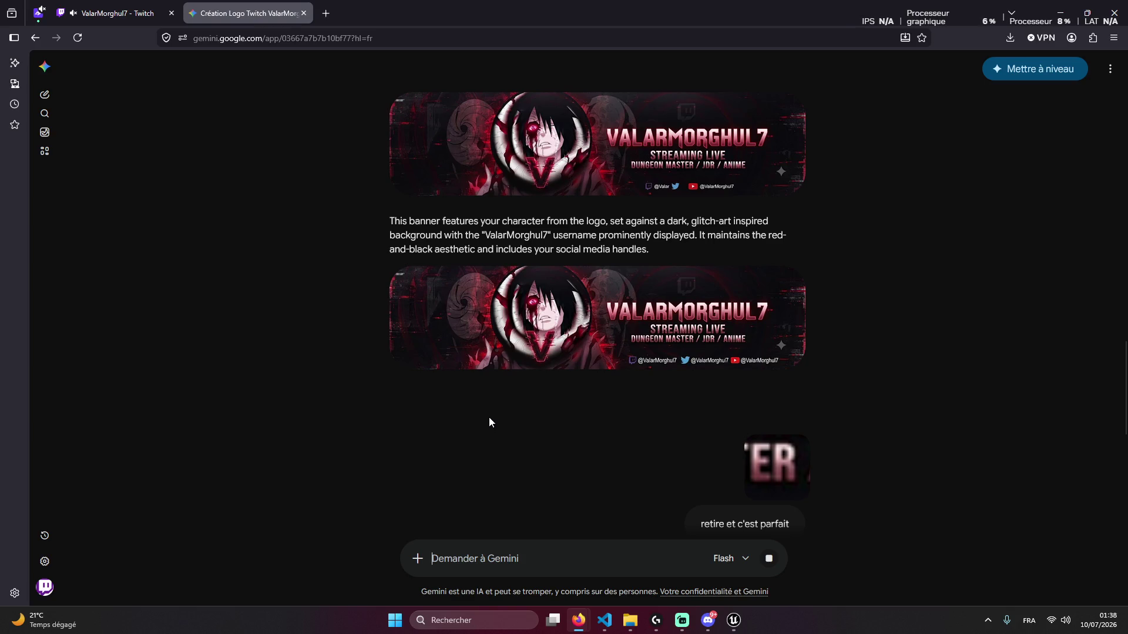
{"action": "scroll", "coordinate": [489, 421], "scroll_direction": "down", "scroll_amount": 1}
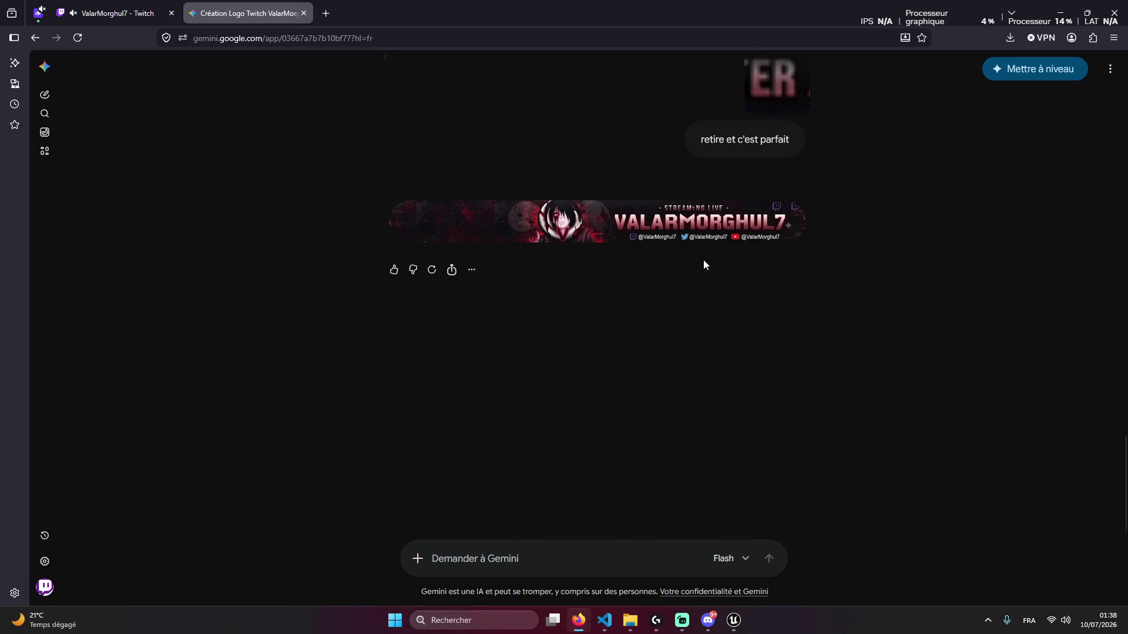
{"action": "scroll", "coordinate": [587, 288], "scroll_direction": "up", "scroll_amount": 6}
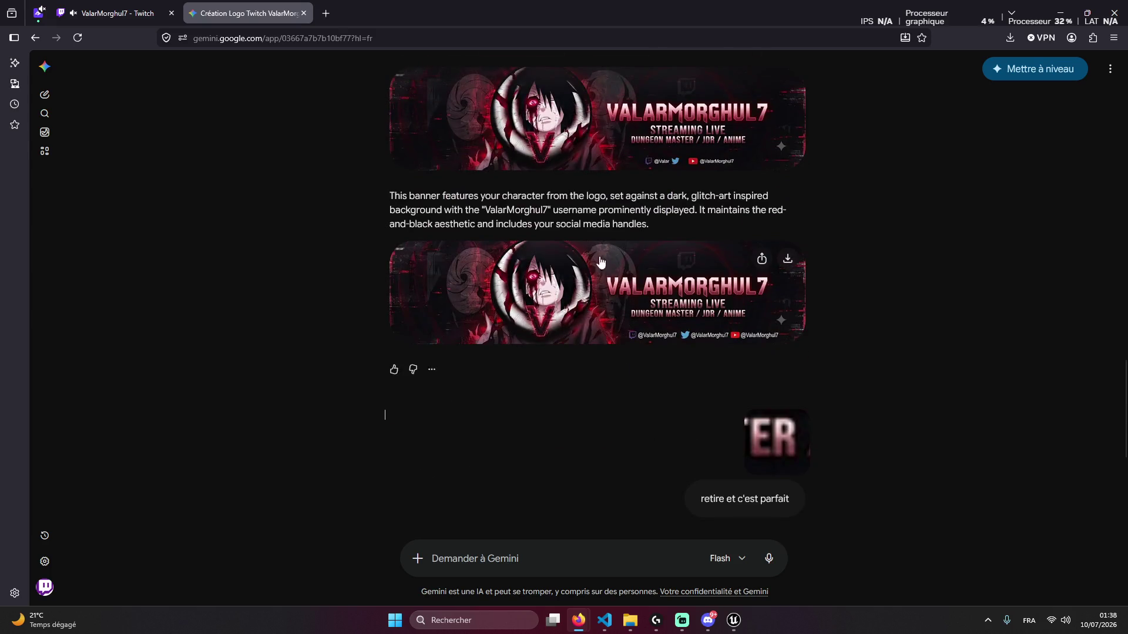
{"action": "scroll", "coordinate": [581, 352], "scroll_direction": "down", "scroll_amount": 4}
{"action": "left_click", "coordinate": [556, 341]}
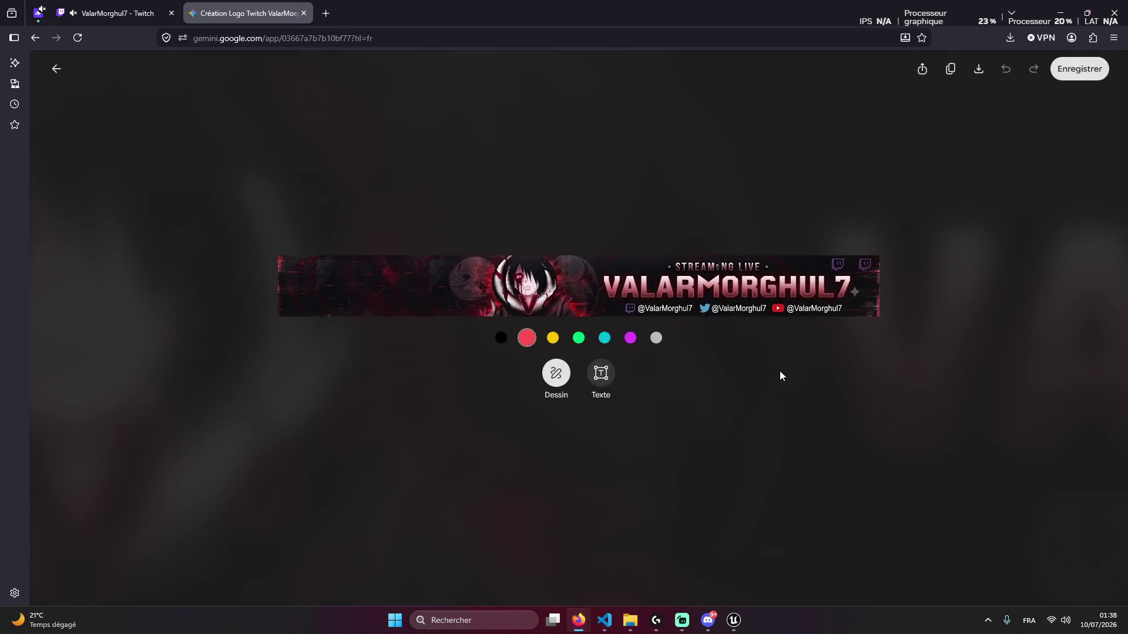
{"action": "left_click", "coordinate": [765, 344]}
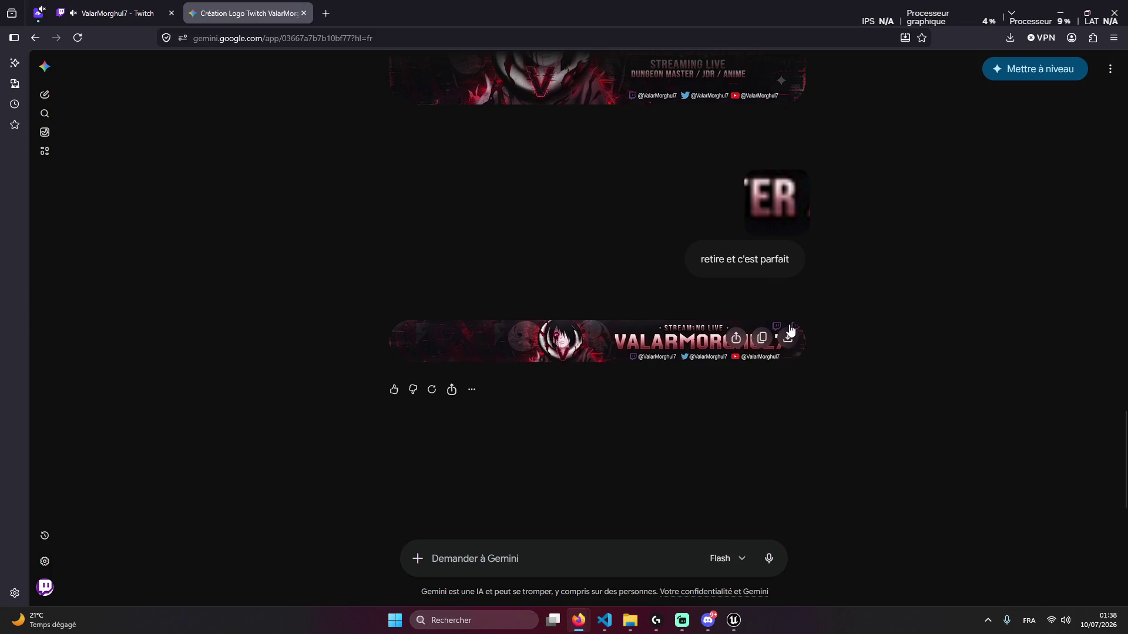
{"action": "left_click", "coordinate": [788, 338]}
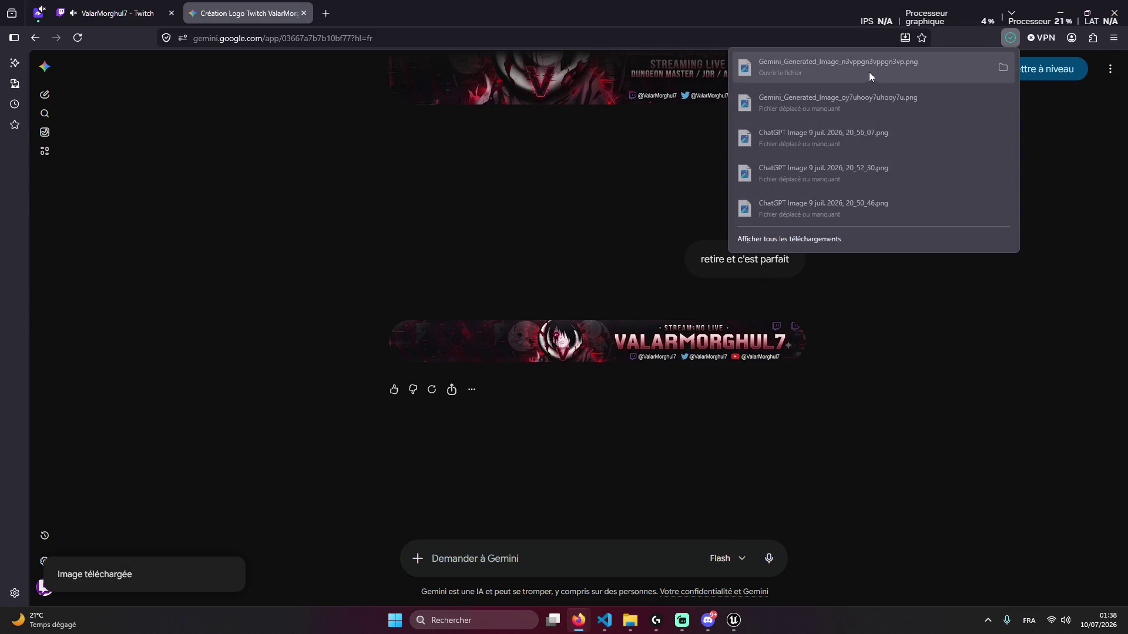
{"action": "left_click", "coordinate": [1005, 66]}
{"action": "right_click", "coordinate": [608, 326]}
Rename the downloaded banner file to 'Banière Valar'
{"action": "left_click", "coordinate": [710, 166]}
{"action": "type", "text": "Banière"}
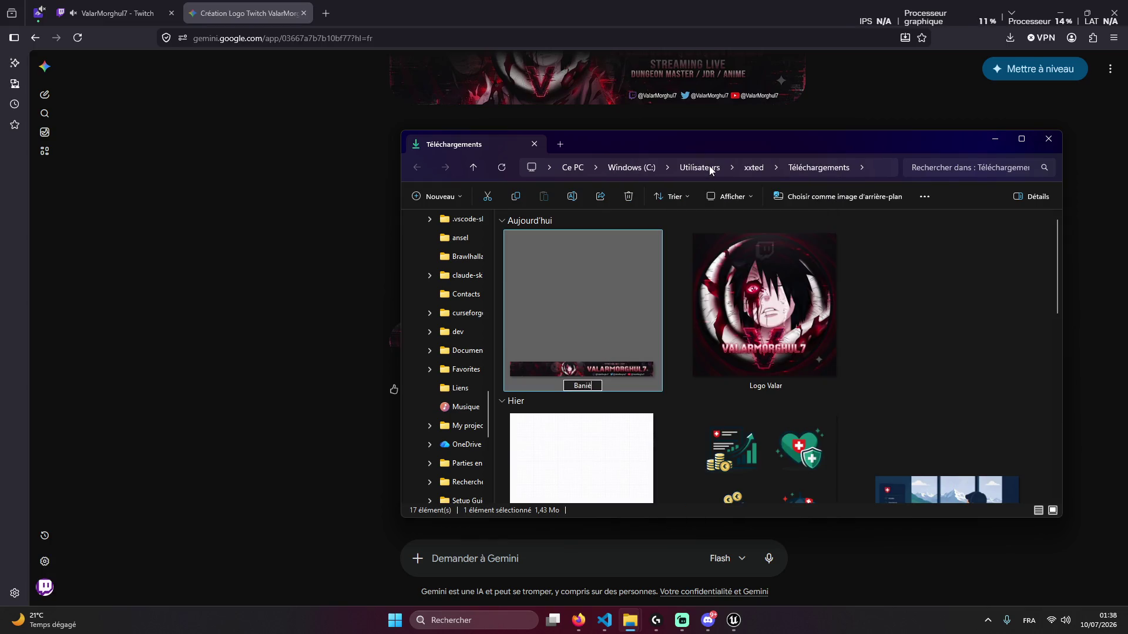
{"action": "type", "text": " Valar"}
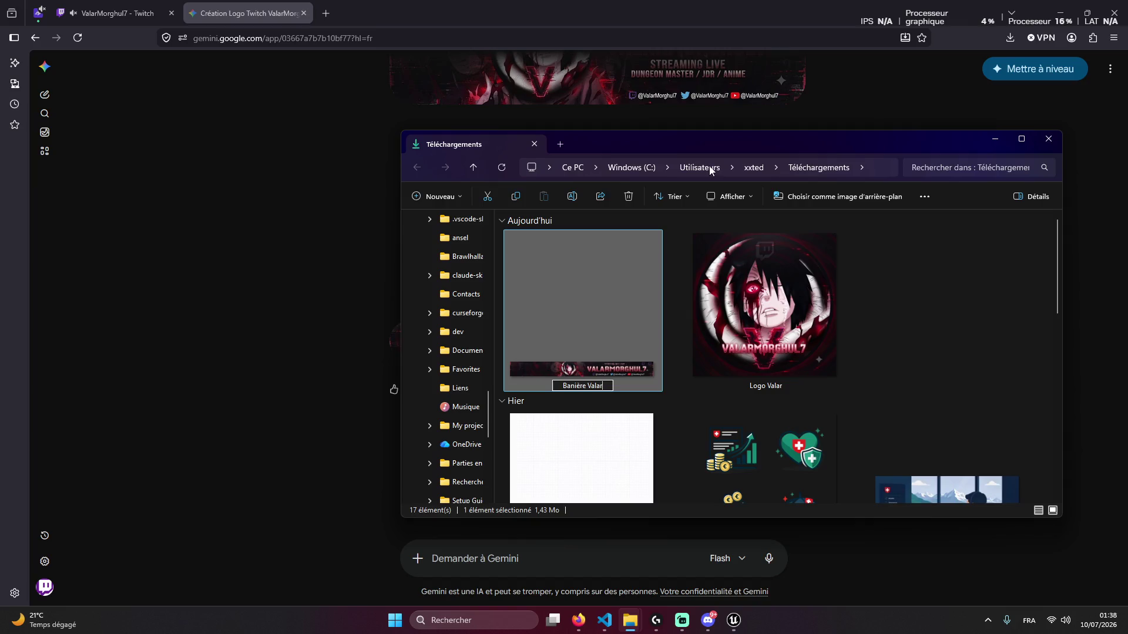
{"action": "left_click", "coordinate": [893, 338]}
Attach the Banière Valar file to the Discord DM
{"action": "mouse_move", "coordinate": [577, 308]}
{"action": "left_mouse_down"}
{"action": "mouse_move", "coordinate": [594, 555]}
{"action": "mouse_move", "coordinate": [685, 387]}
{"action": "mouse_move", "coordinate": [722, 439]}
{"action": "left_mouse_up"}
{"action": "left_click", "coordinate": [566, 321]}
{"action": "mouse_move", "coordinate": [587, 349]}
{"action": "left_mouse_down"}
{"action": "mouse_move", "coordinate": [658, 611]}
{"action": "mouse_move", "coordinate": [712, 617]}
{"action": "mouse_move", "coordinate": [834, 447]}
{"action": "mouse_move", "coordinate": [853, 511]}
{"action": "left_mouse_up"}
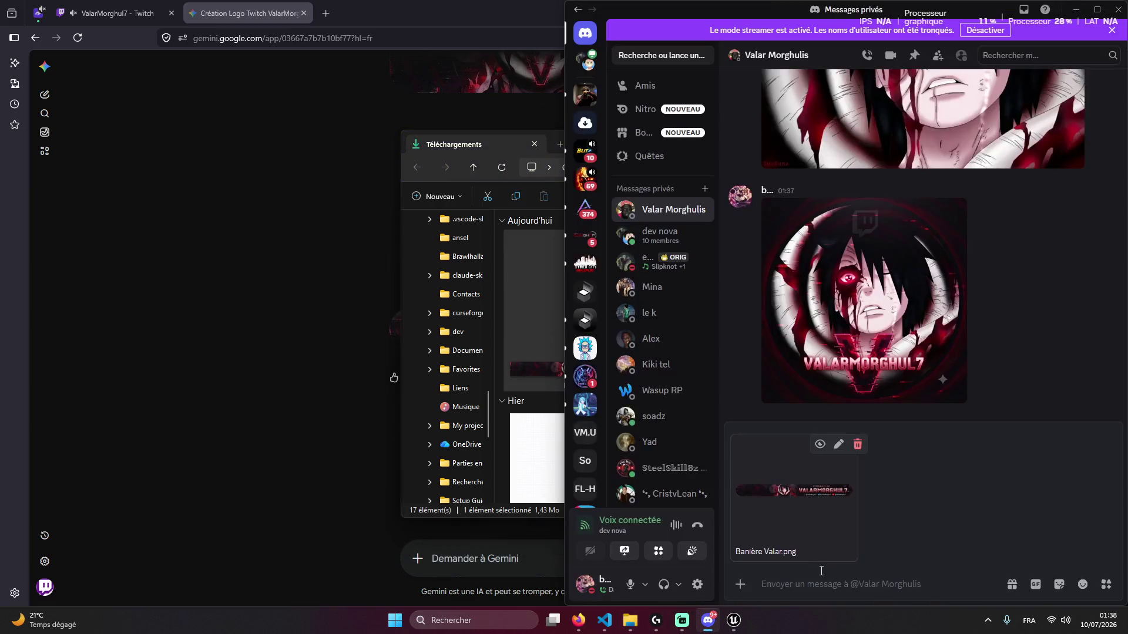
{"action": "left_click", "coordinate": [515, 125]}
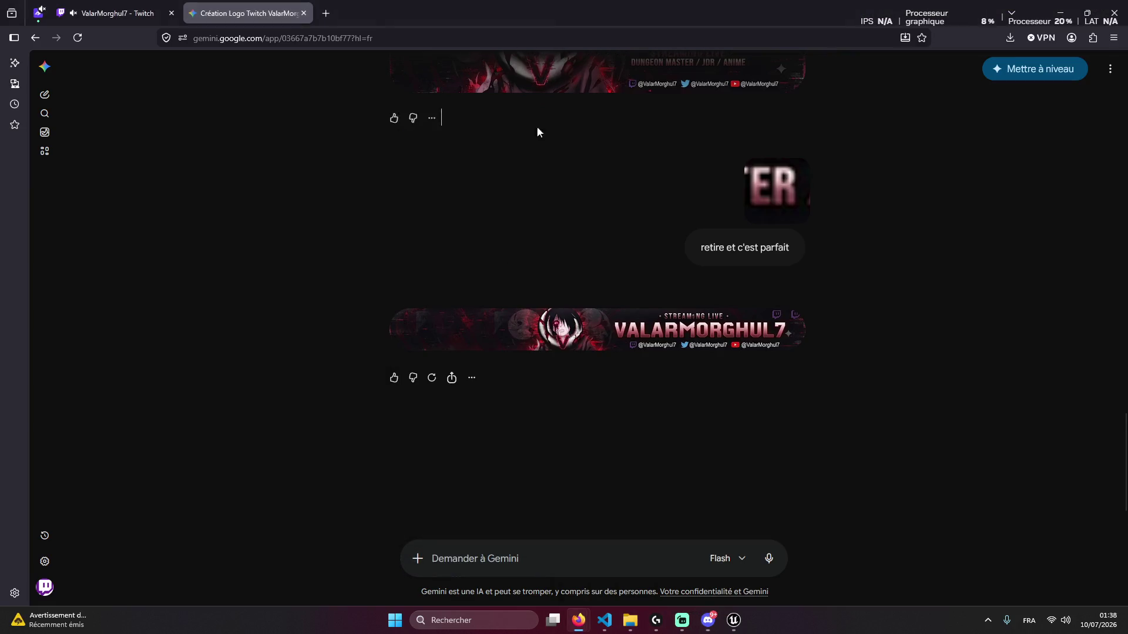
Download the earlier tagline banner and attach it to the Gemini prompt
{"action": "scroll", "coordinate": [587, 437], "scroll_direction": "up", "scroll_amount": 1}
{"action": "scroll", "coordinate": [606, 450], "scroll_direction": "up", "scroll_amount": 5}
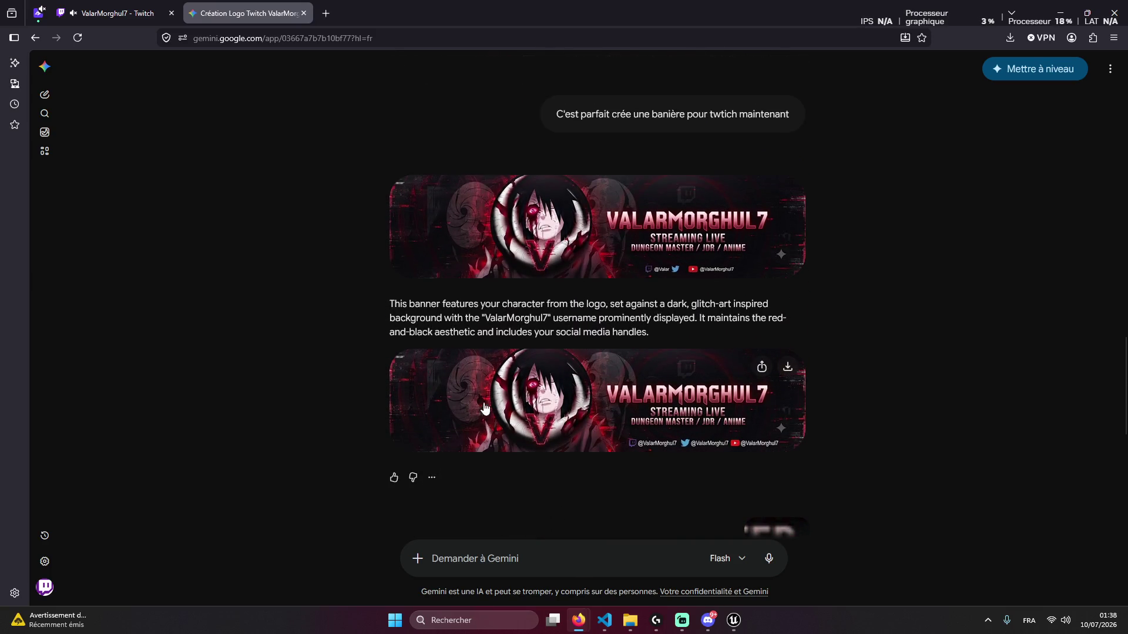
{"action": "left_click", "coordinate": [535, 410]}
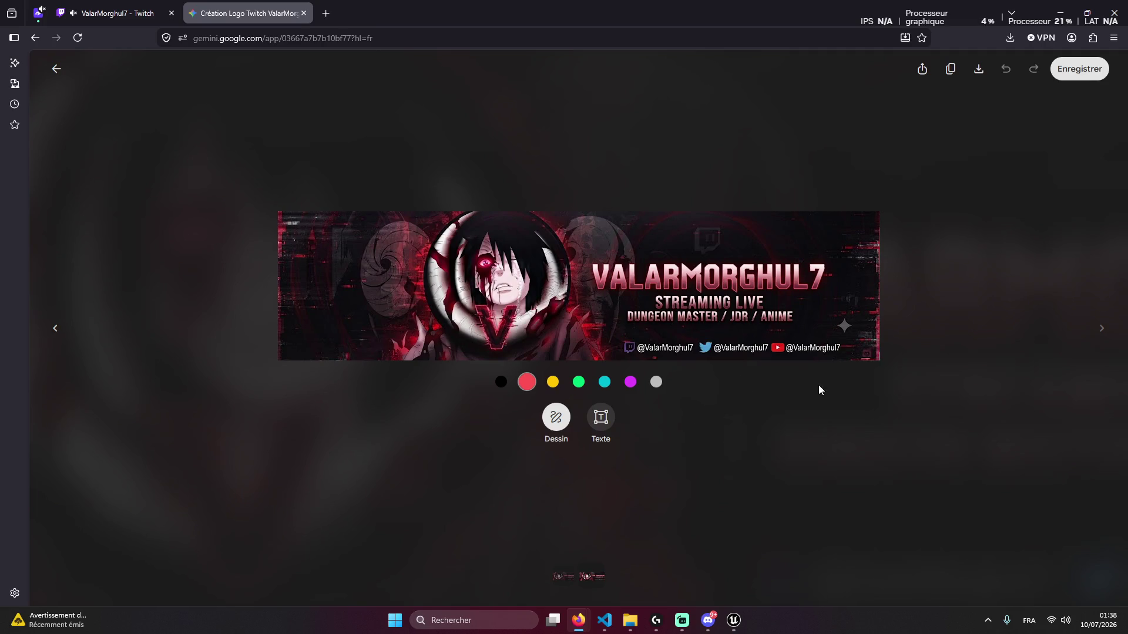
{"action": "key", "text": "Escape"}
{"action": "scroll", "coordinate": [705, 440], "scroll_direction": "up", "scroll_amount": 1}
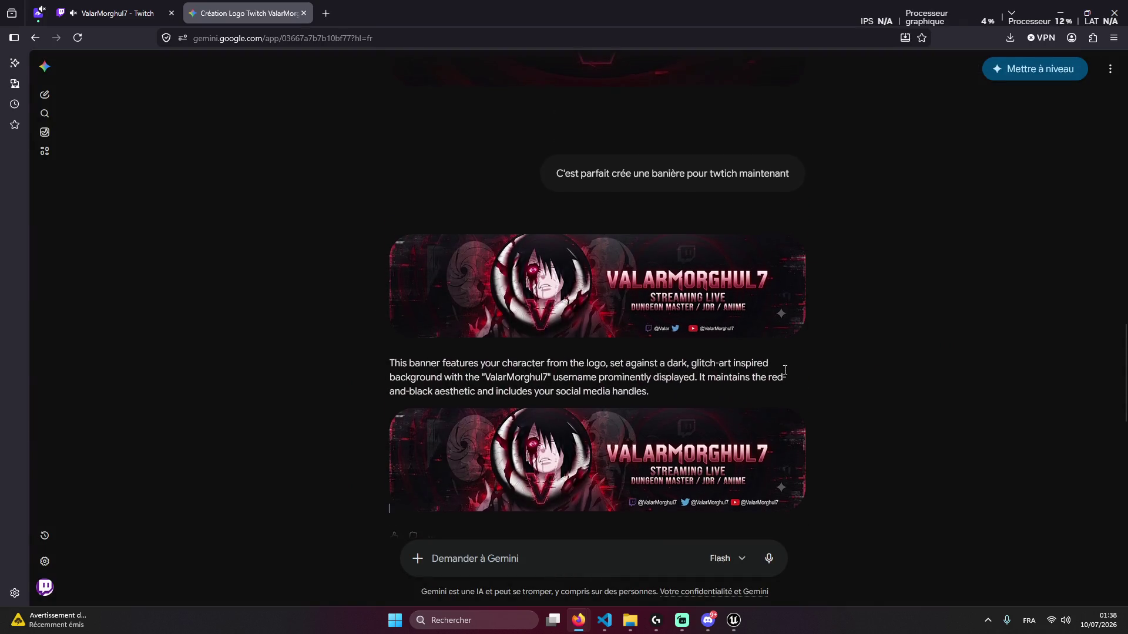
{"action": "left_click", "coordinate": [786, 432]}
{"action": "scroll", "coordinate": [686, 423], "scroll_direction": "down", "scroll_amount": 6}
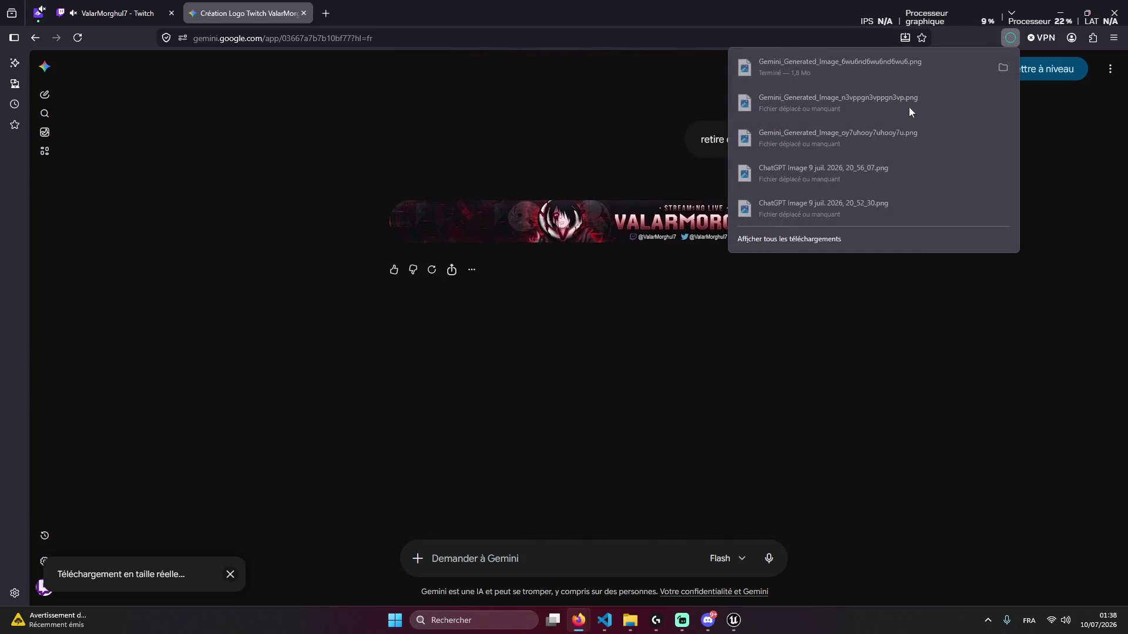
{"action": "left_click_drag", "start_coordinate": [826, 132], "coordinate": [502, 496]}
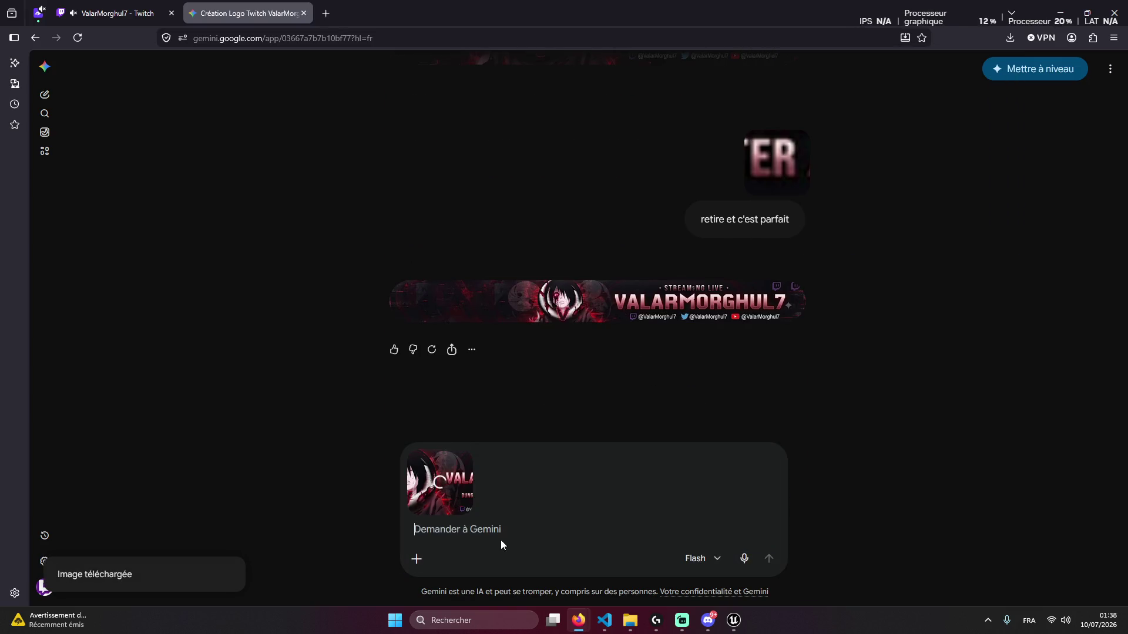
Ask Gemini to remove the 'Dungeon Master / Jdr / Anime' tagline from the banner
{"action": "scroll", "coordinate": [647, 400], "scroll_direction": "up", "scroll_amount": 5}
{"action": "left_click", "coordinate": [516, 531]}
{"action": "type", "text": "c'est une banière twitc"}
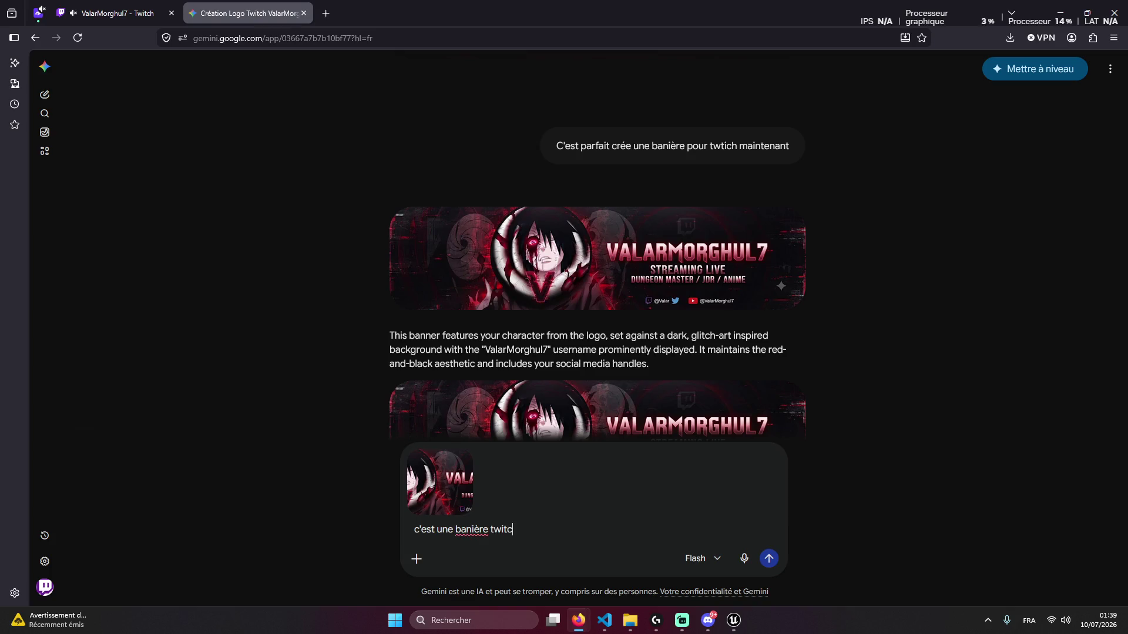
{"action": "type", "text": "tire "}
{"action": "type", "text": "n Master / Jo"}
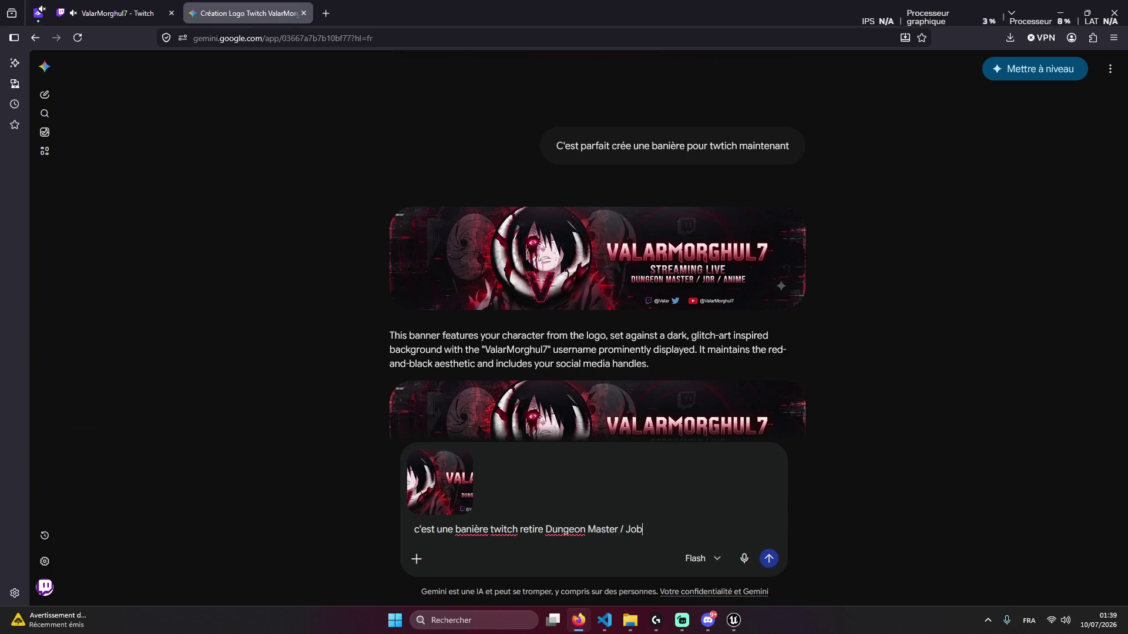
{"action": "key", "text": "BackSpace"}
{"action": "type", "text": "dr "}
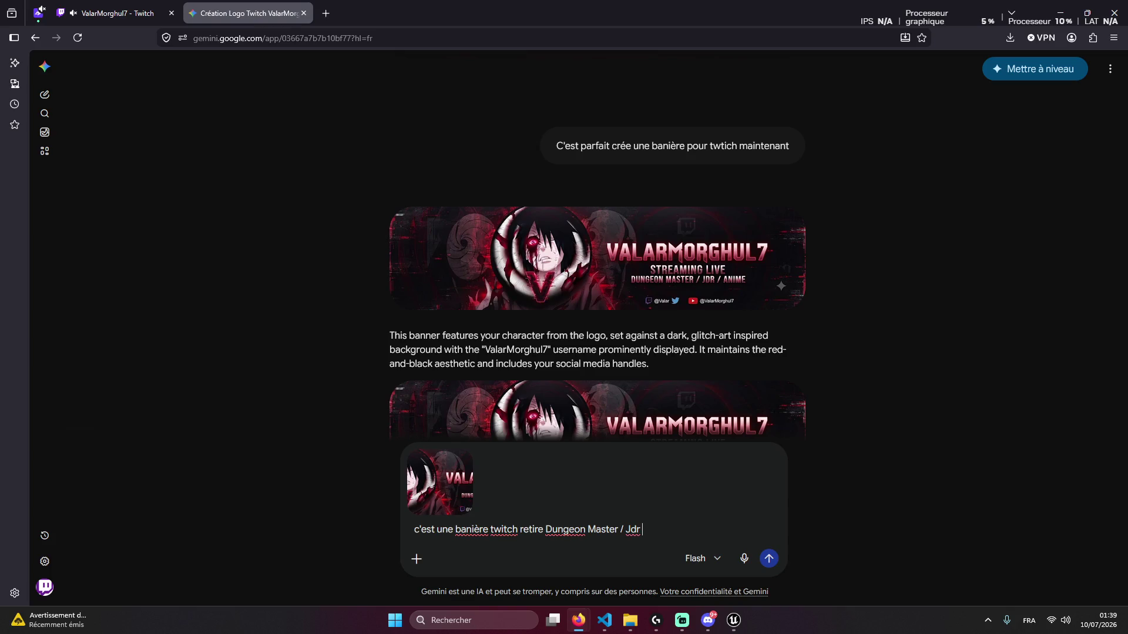
{"action": "type", "text": "e"}
{"action": "key", "text": "Return"}
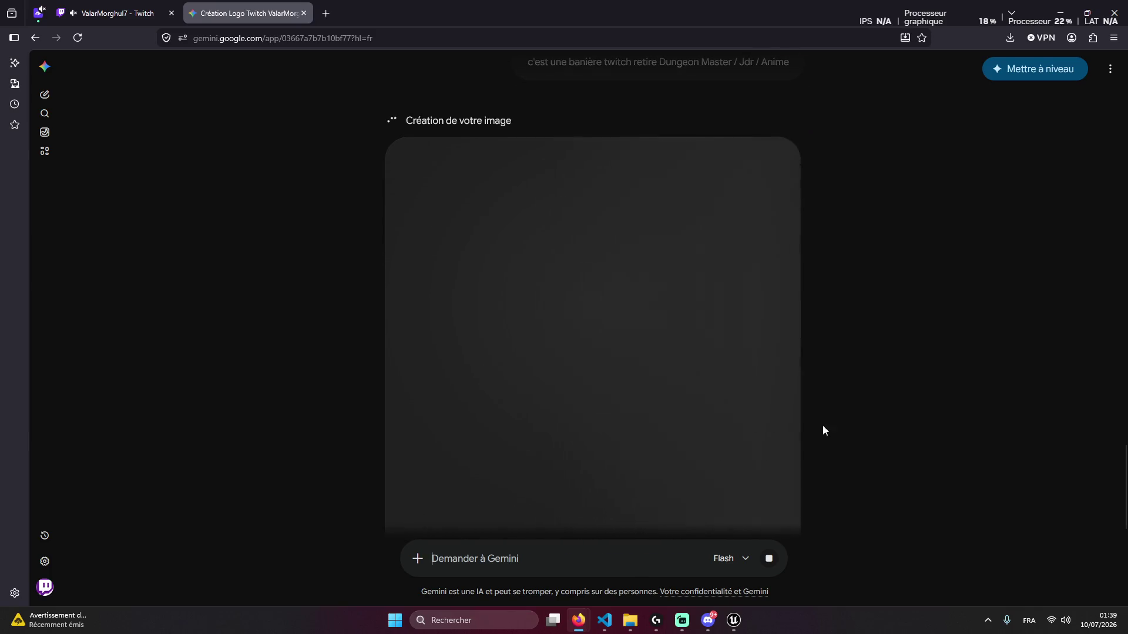
Wait for Gemini to finish the banner with only 'STREAMING LIVE' under VALARMORGHUL7
{"action": "right_click", "coordinate": [842, 425]}
{"action": "left_click", "coordinate": [842, 425]}
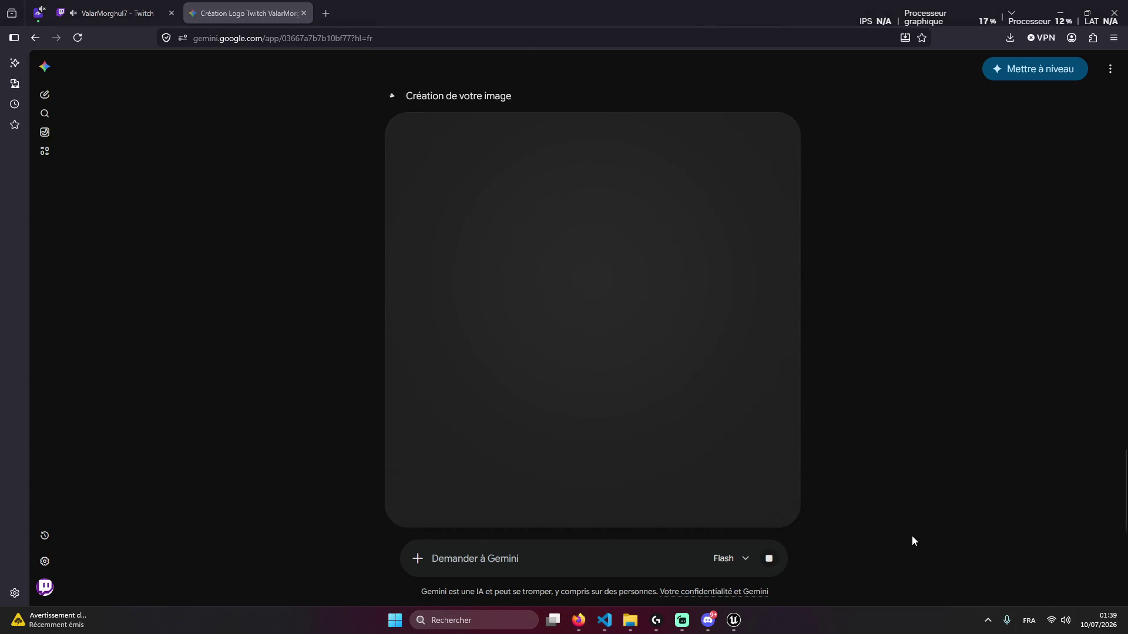
{"action": "left_click", "coordinate": [117, 13]}
{"action": "left_click", "coordinate": [296, 5]}
{"action": "left_click", "coordinate": [117, 13]}
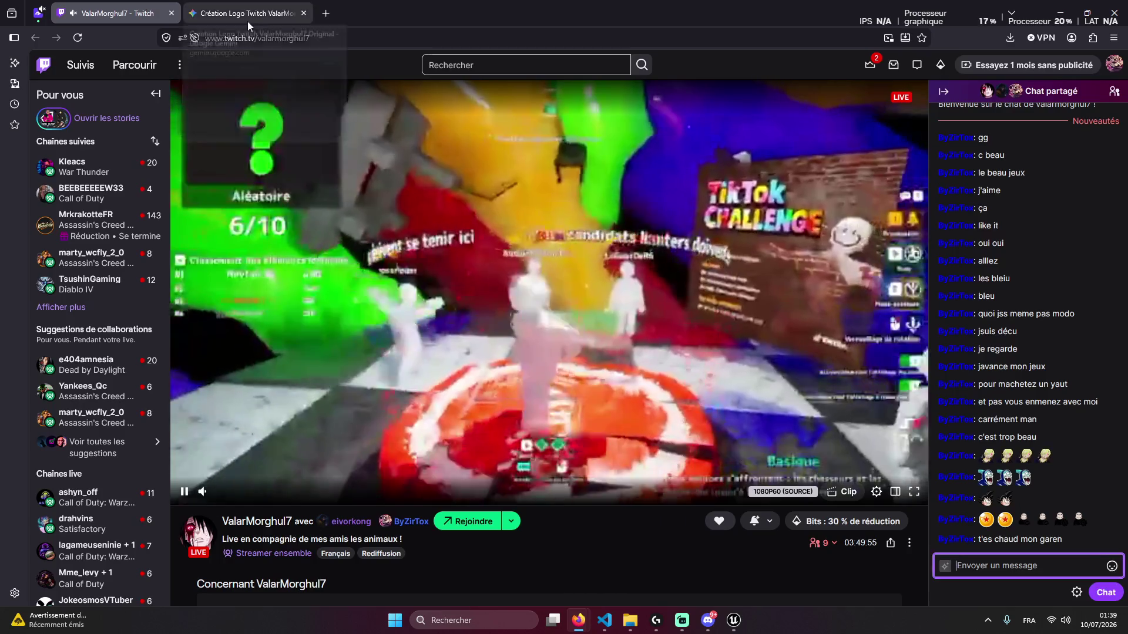
{"action": "left_click", "coordinate": [247, 13]}
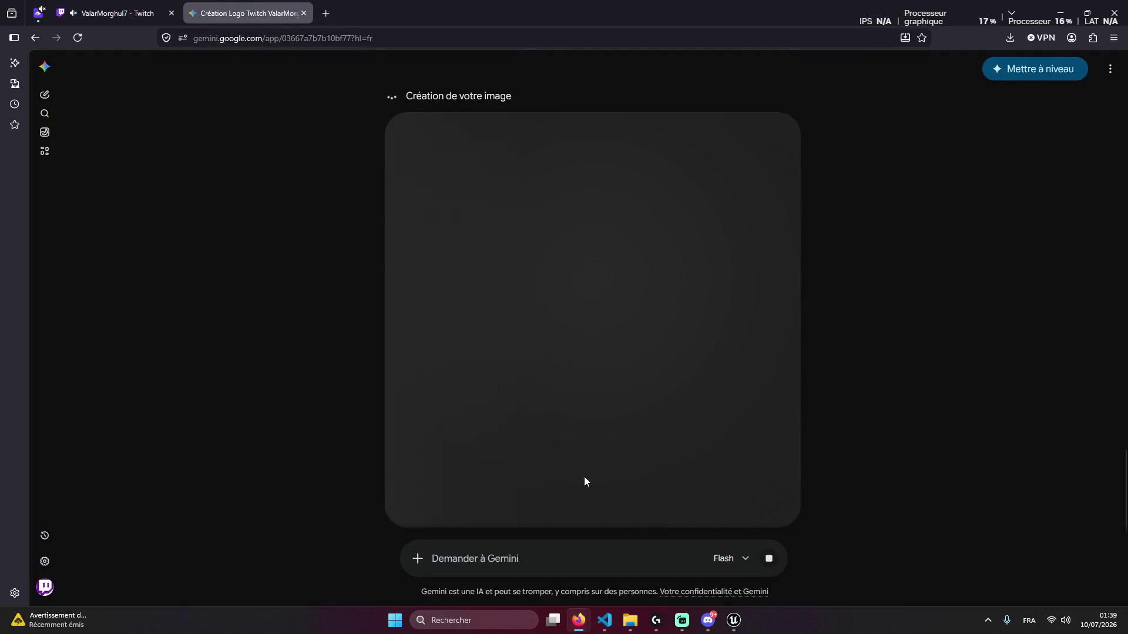
{"action": "left_click", "coordinate": [118, 13]}
{"action": "left_click", "coordinate": [246, 13]}
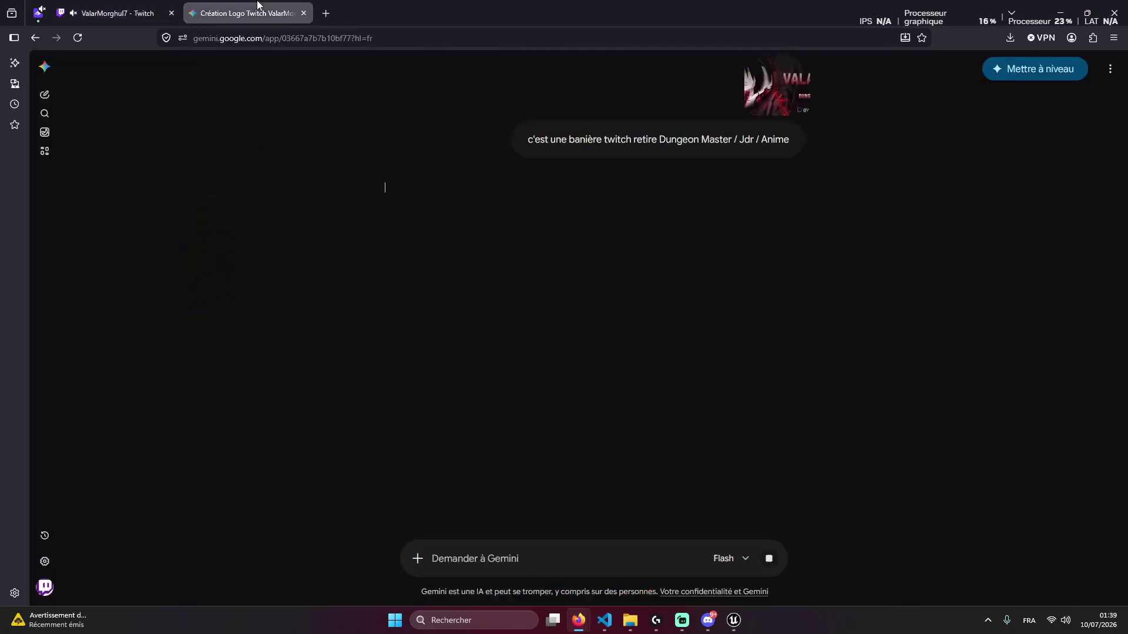
Download the new banner and rename it after the existing Banière Valar file
{"action": "mouse_move", "coordinate": [738, 294]}
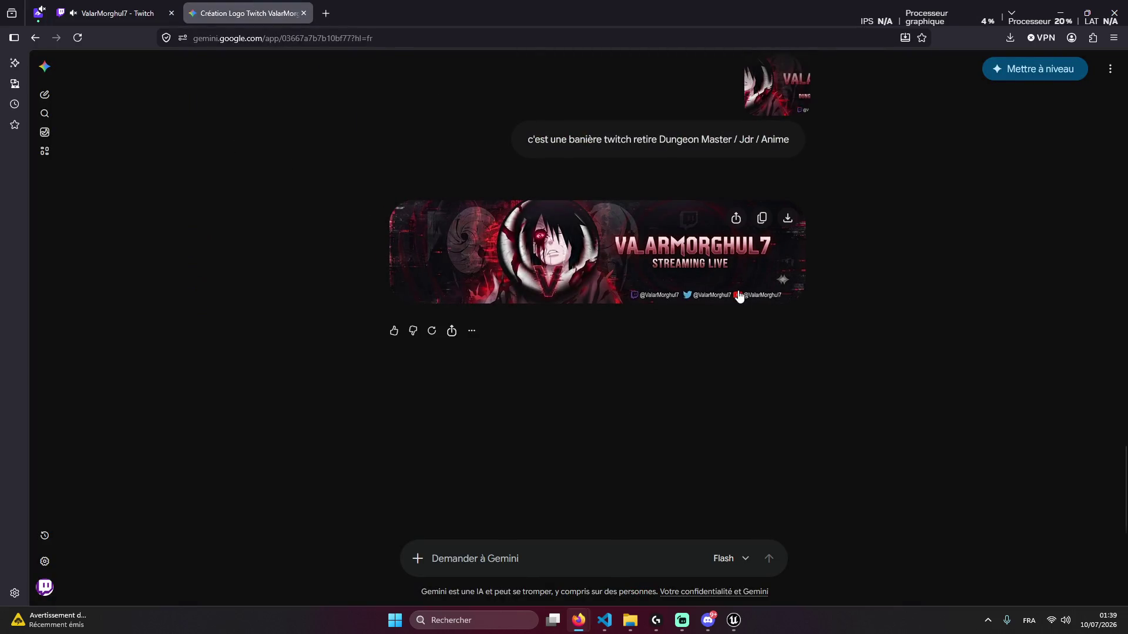
{"action": "left_click", "coordinate": [786, 221]}
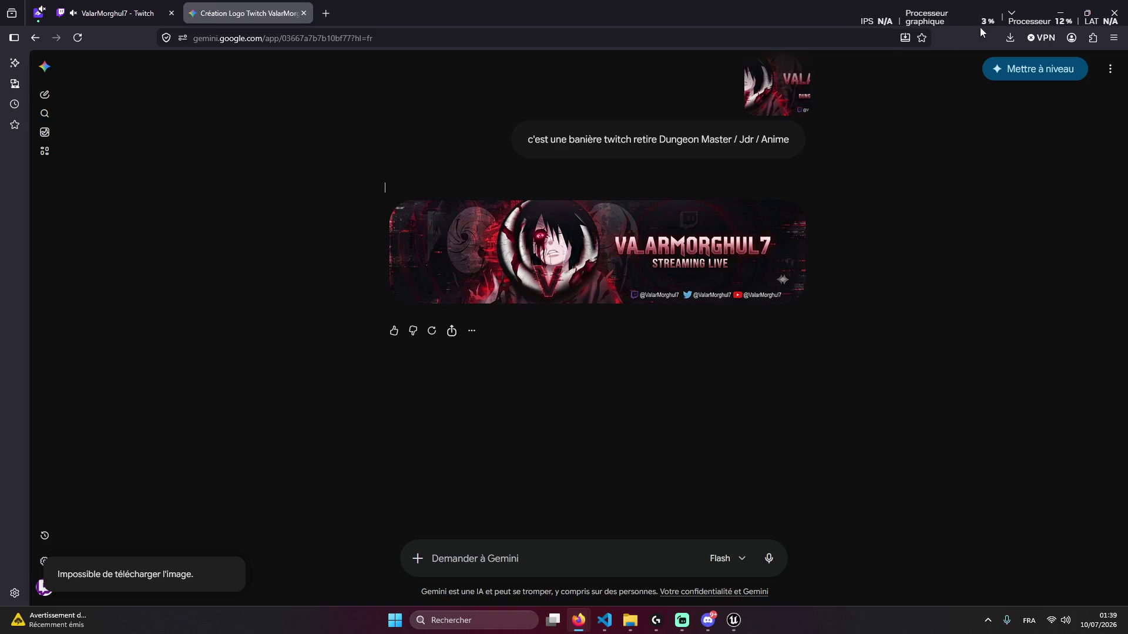
{"action": "left_click", "coordinate": [1010, 37]}
{"action": "left_click", "coordinate": [998, 69]}
{"action": "left_click", "coordinate": [717, 340]}
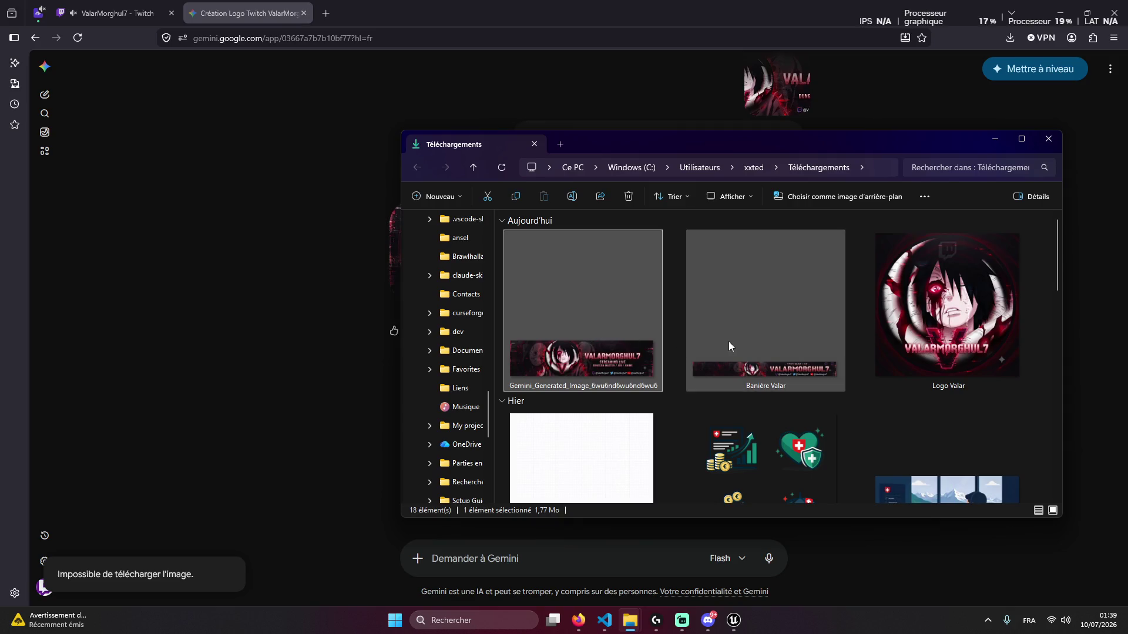
{"action": "right_click", "coordinate": [736, 343]}
{"action": "left_click", "coordinate": [824, 178]}
{"action": "left_click", "coordinate": [570, 369]}
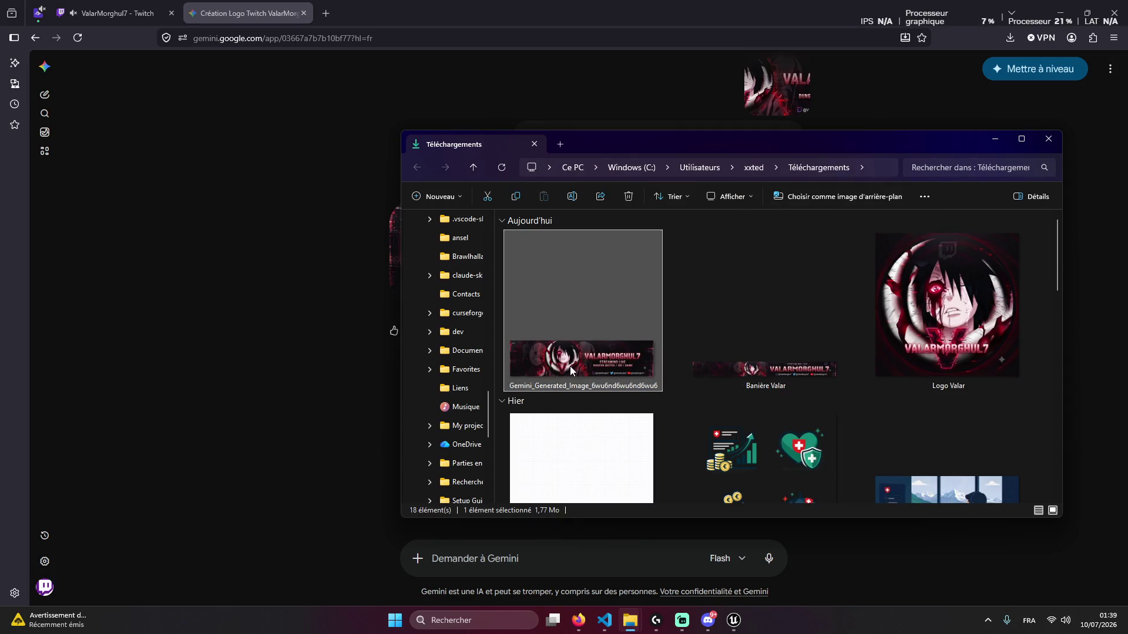
{"action": "right_click", "coordinate": [575, 369]}
{"action": "left_click", "coordinate": [658, 158]}
{"action": "type", "text": "Banière Valar"}
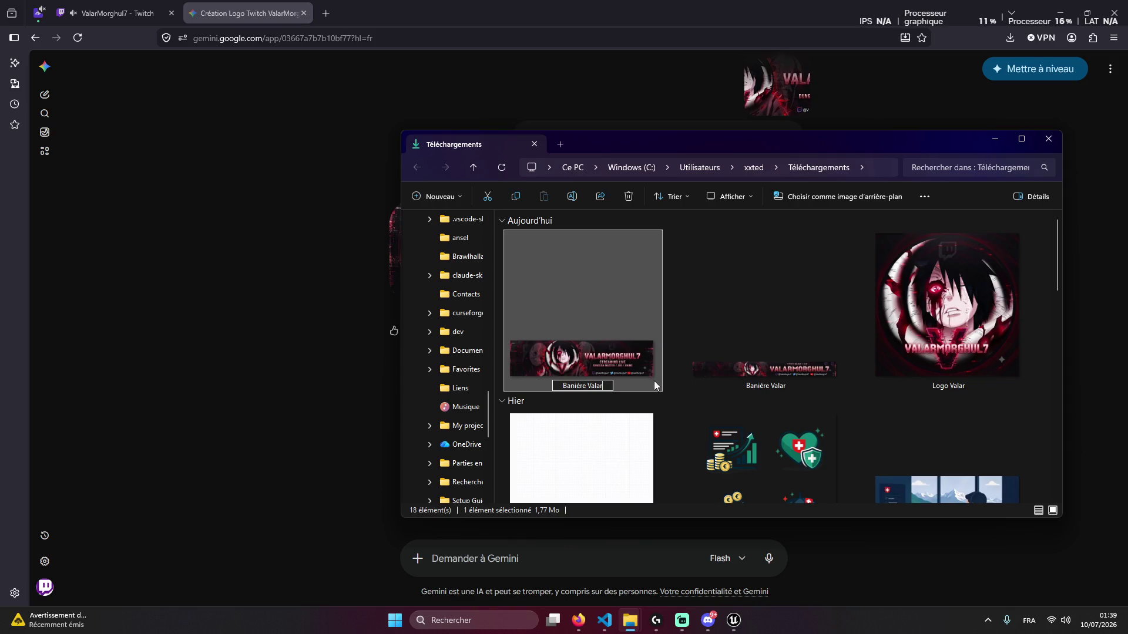
{"action": "key", "text": "Return"}
Send the renamed banner file in the Discord DM
{"action": "mouse_move", "coordinate": [654, 381]}
{"action": "left_mouse_down"}
{"action": "mouse_move", "coordinate": [710, 621]}
{"action": "mouse_move", "coordinate": [839, 575]}
{"action": "mouse_move", "coordinate": [844, 585]}
{"action": "left_mouse_up"}
{"action": "key", "text": "Return"}
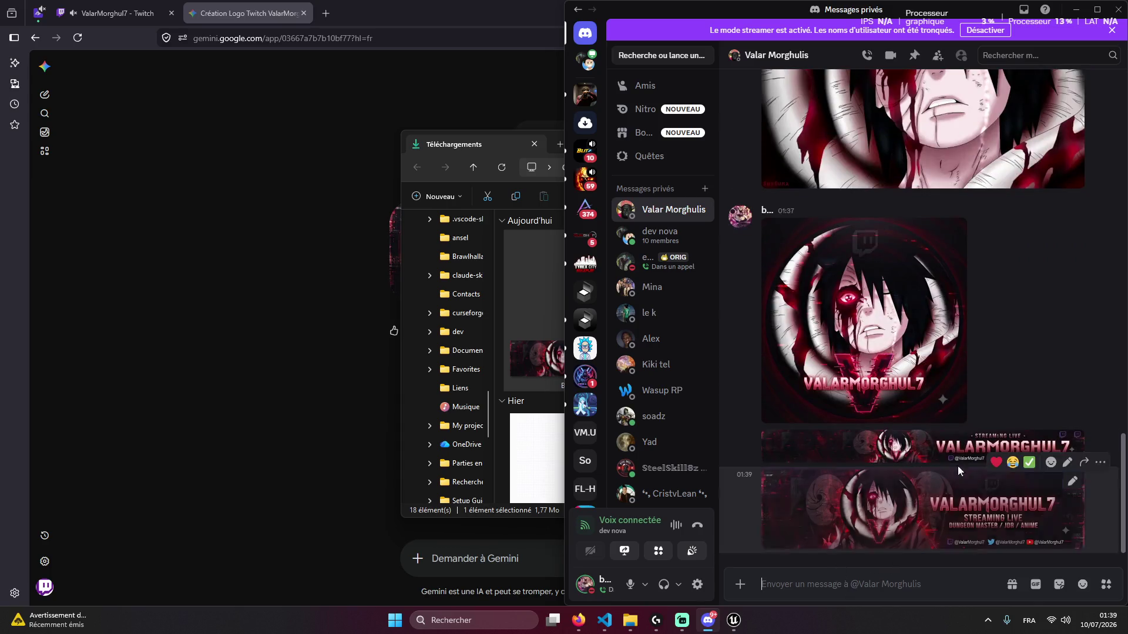
{"action": "right_click", "coordinate": [1033, 362]}
{"action": "key", "text": "Escape"}
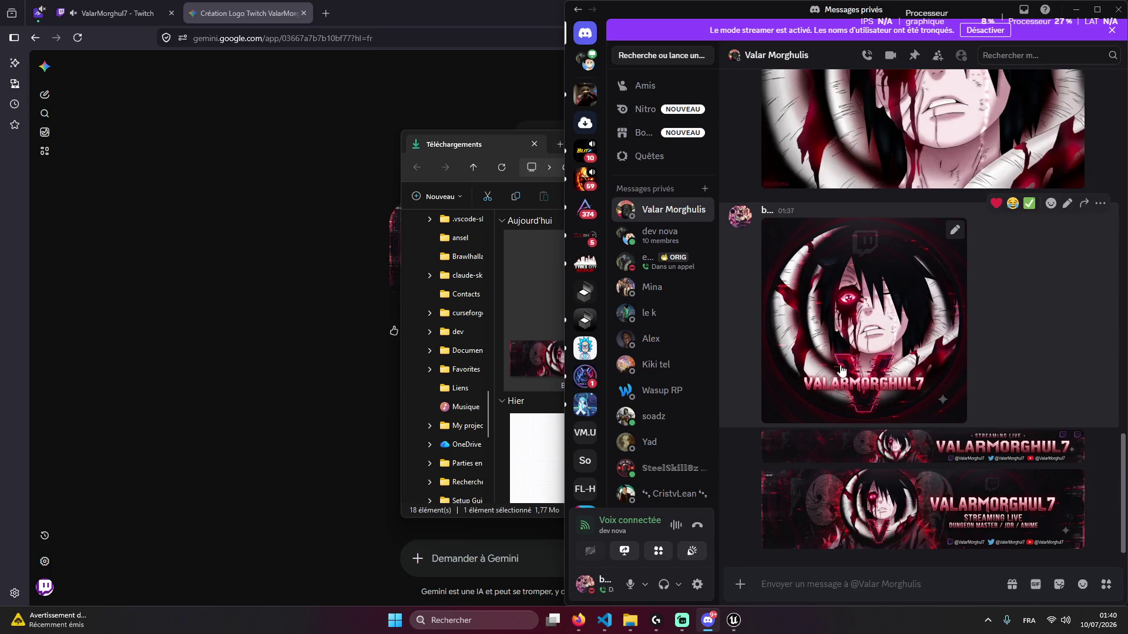
Download the latest Gemini banner again at full size and show it in its folder
{"action": "left_click", "coordinate": [524, 414]}
{"action": "left_click", "coordinate": [344, 362]}
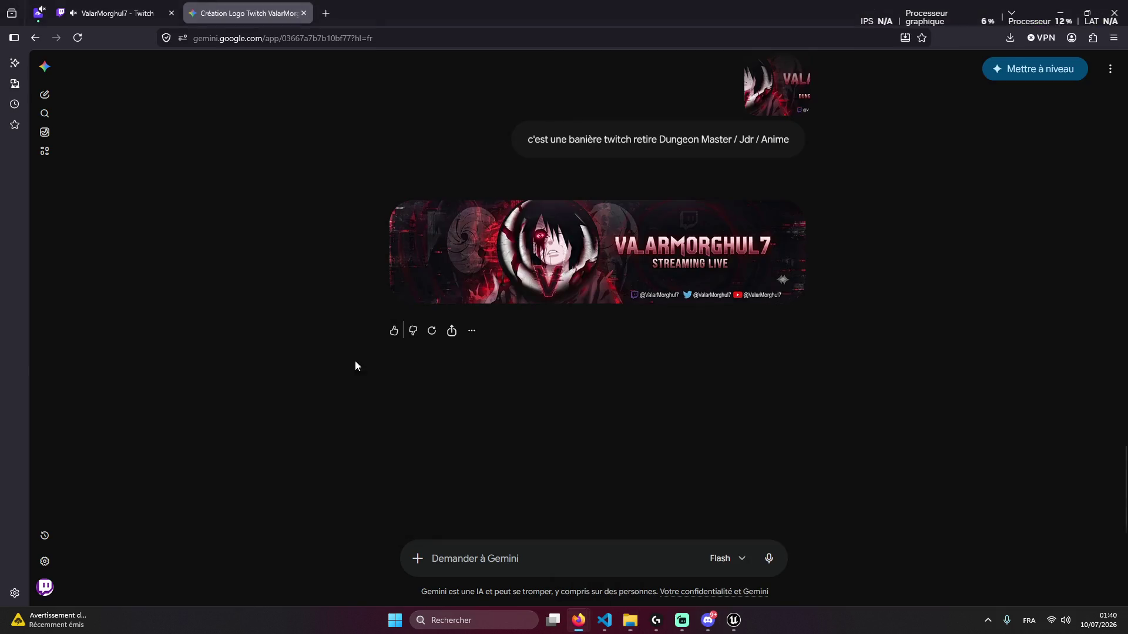
{"action": "left_click", "coordinate": [788, 218]}
{"action": "left_click", "coordinate": [1010, 37]}
{"action": "left_click", "coordinate": [1001, 69]}
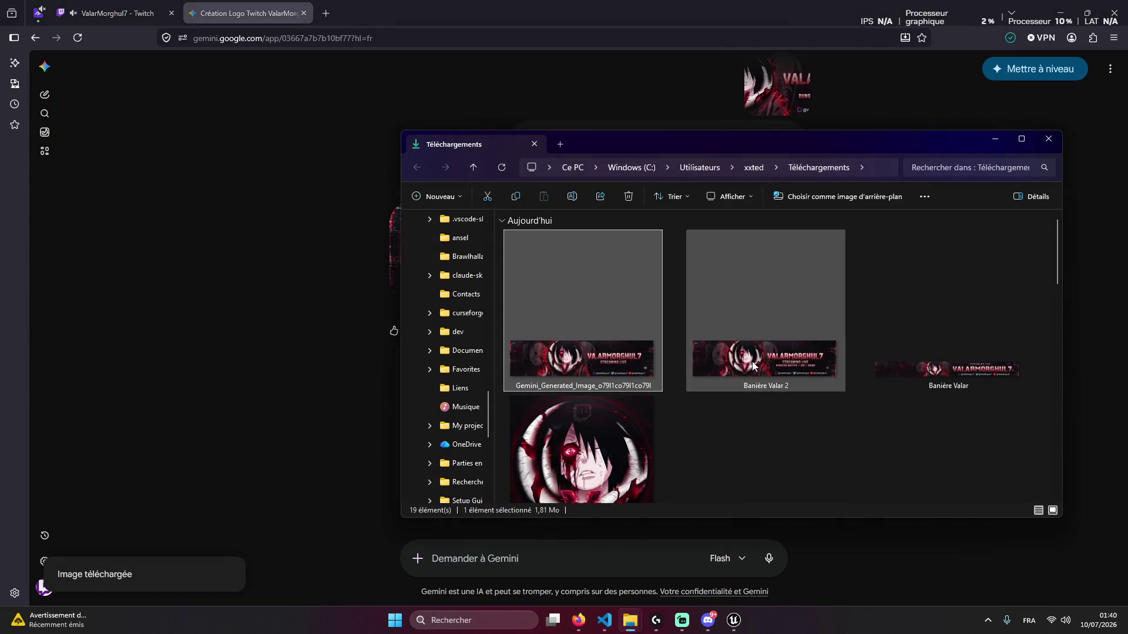
Delete the older Banière Valar 2 file and rename the new image 'Banière Valar 2'
{"action": "right_click", "coordinate": [770, 312]}
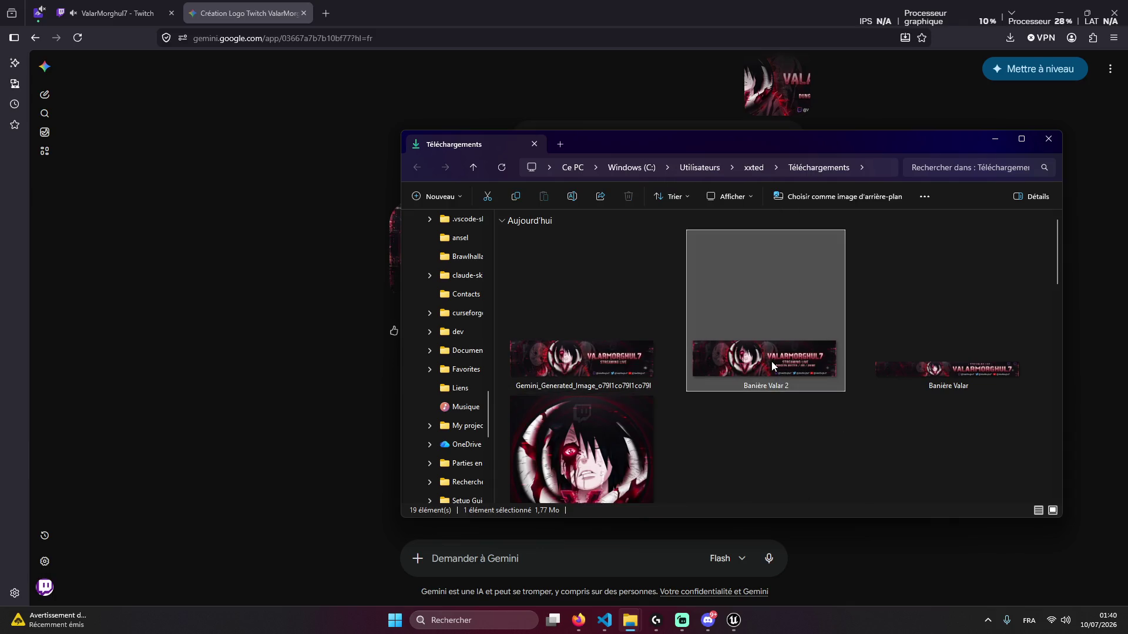
{"action": "key", "text": "Escape"}
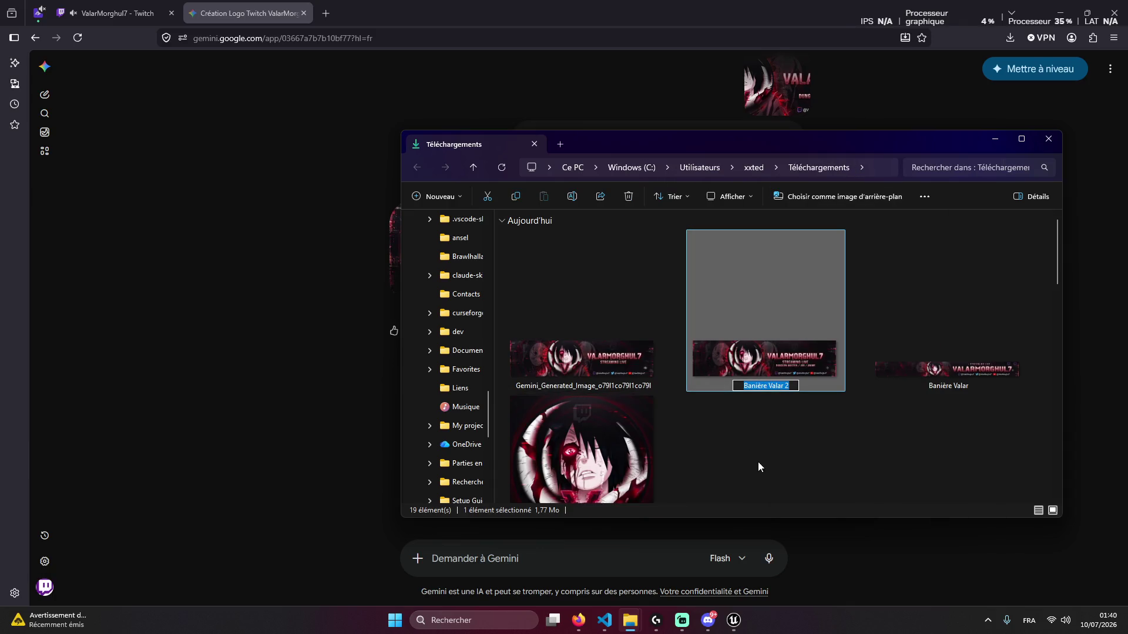
{"action": "left_click", "coordinate": [759, 462]}
{"action": "left_click", "coordinate": [777, 387]}
{"action": "key", "text": "Delete"}
{"action": "right_click", "coordinate": [602, 347]}
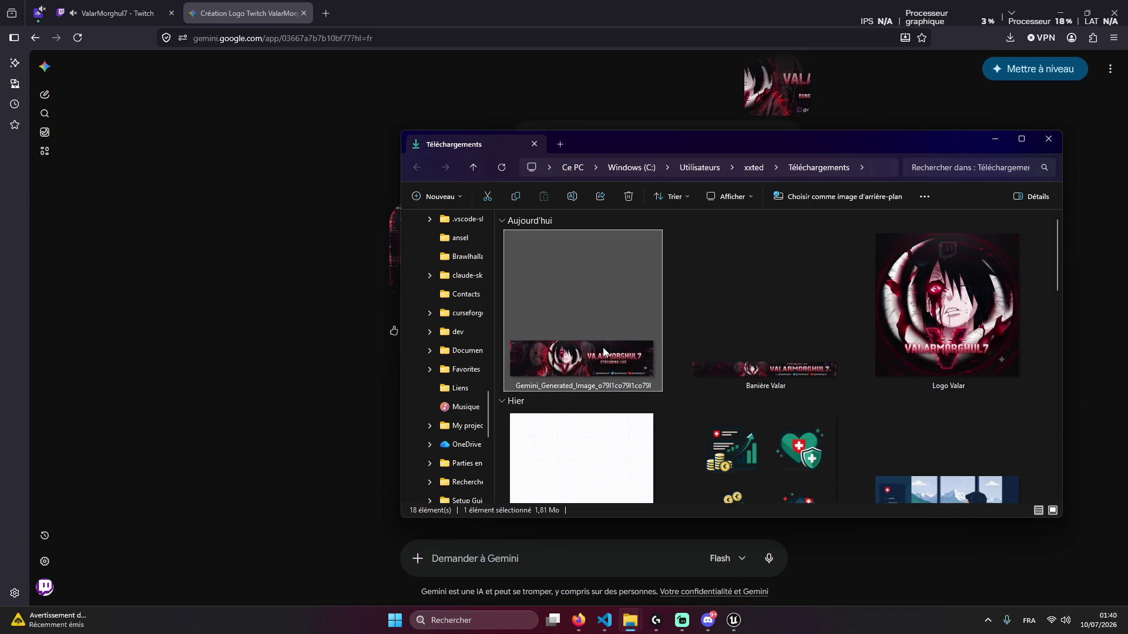
{"action": "left_click", "coordinate": [713, 155]}
{"action": "type", "text": "Banière Valar 2"}
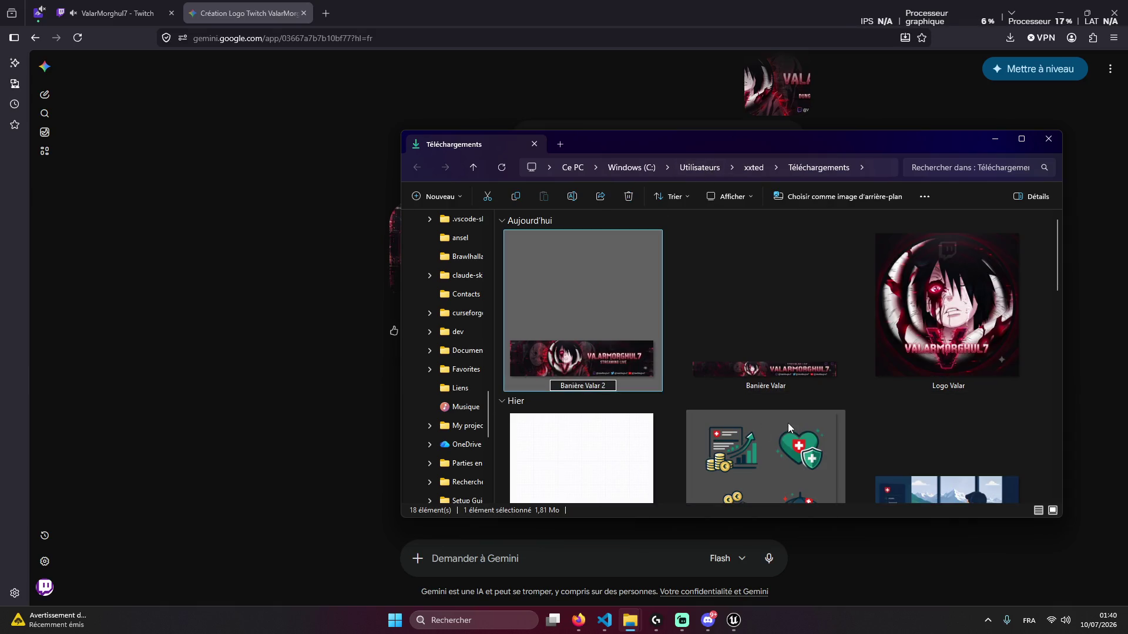
{"action": "key", "text": "Return"}
Post Banière Valar 2 in the Discord DM and delete the older banner message
{"action": "mouse_move", "coordinate": [586, 317]}
{"action": "left_mouse_down"}
{"action": "mouse_move", "coordinate": [708, 620]}
{"action": "mouse_move", "coordinate": [848, 558]}
{"action": "mouse_move", "coordinate": [857, 570]}
{"action": "left_mouse_up"}
{"action": "key", "text": "Return"}
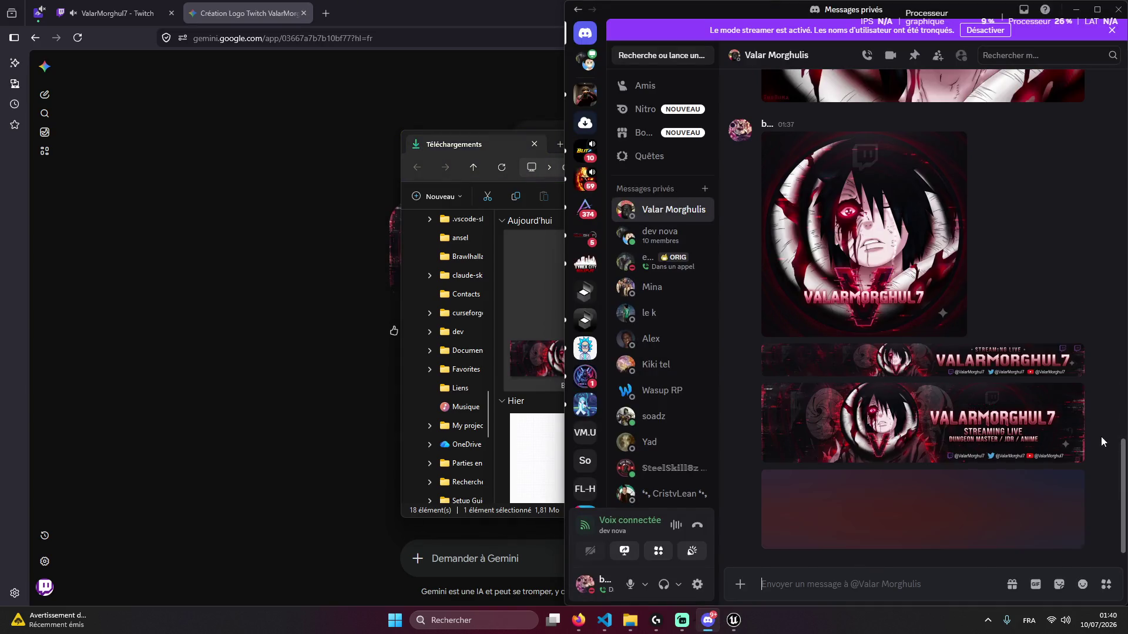
{"action": "left_click", "coordinate": [1100, 376]}
{"action": "left_click", "coordinate": [1034, 583]}
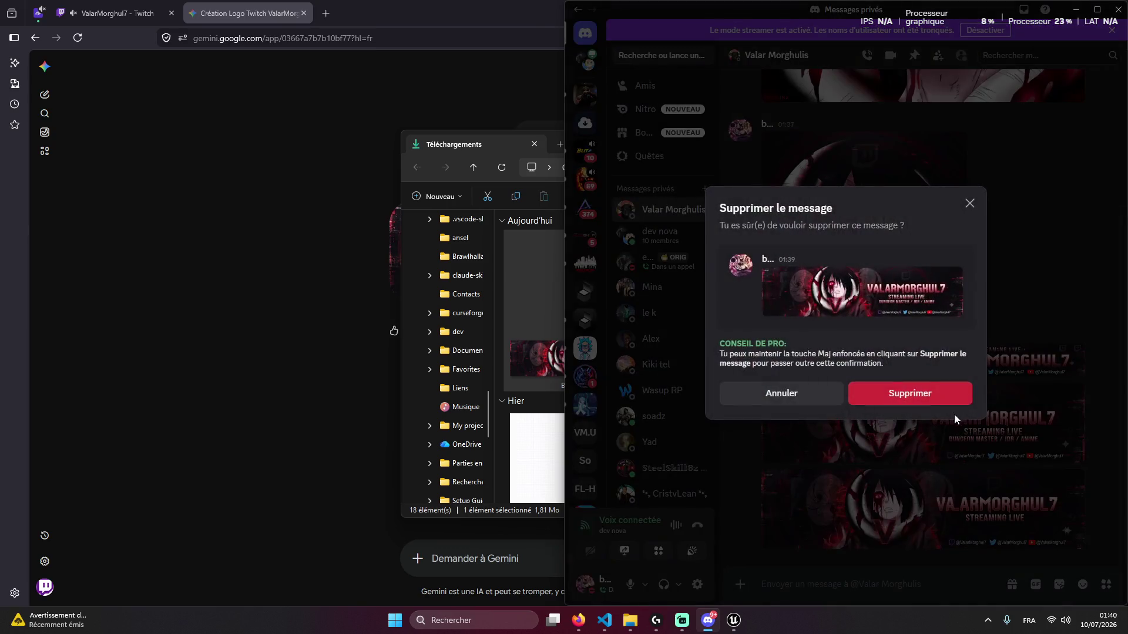
{"action": "left_click", "coordinate": [939, 394]}
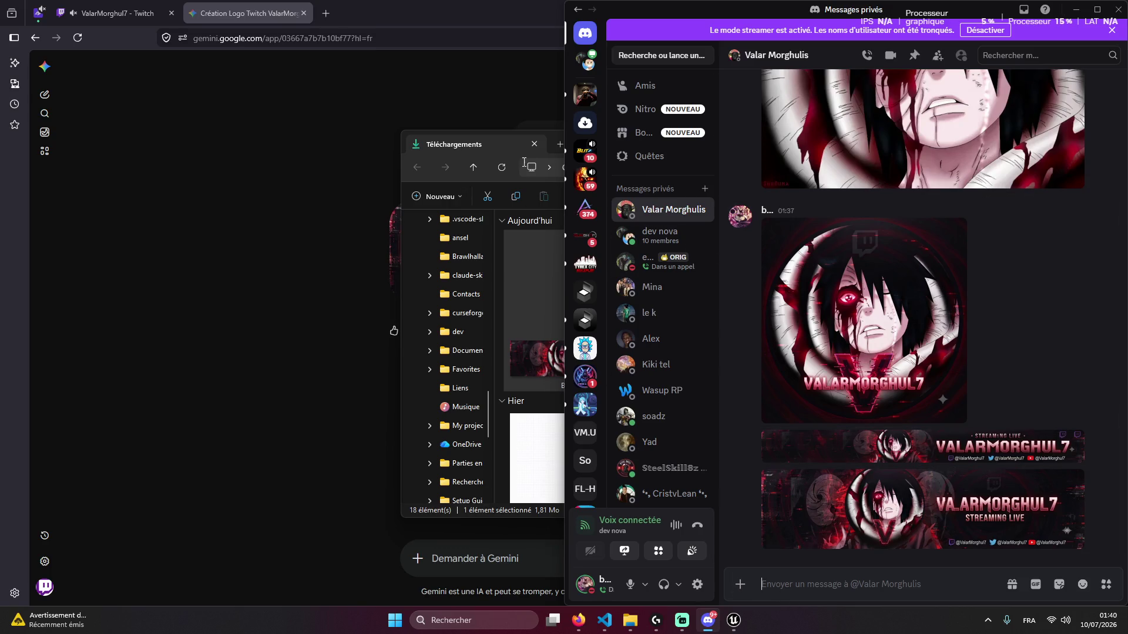
Close the downloads folder window and return to the browser
{"action": "left_click", "coordinate": [630, 620]}
{"action": "left_click", "coordinate": [1048, 140]}
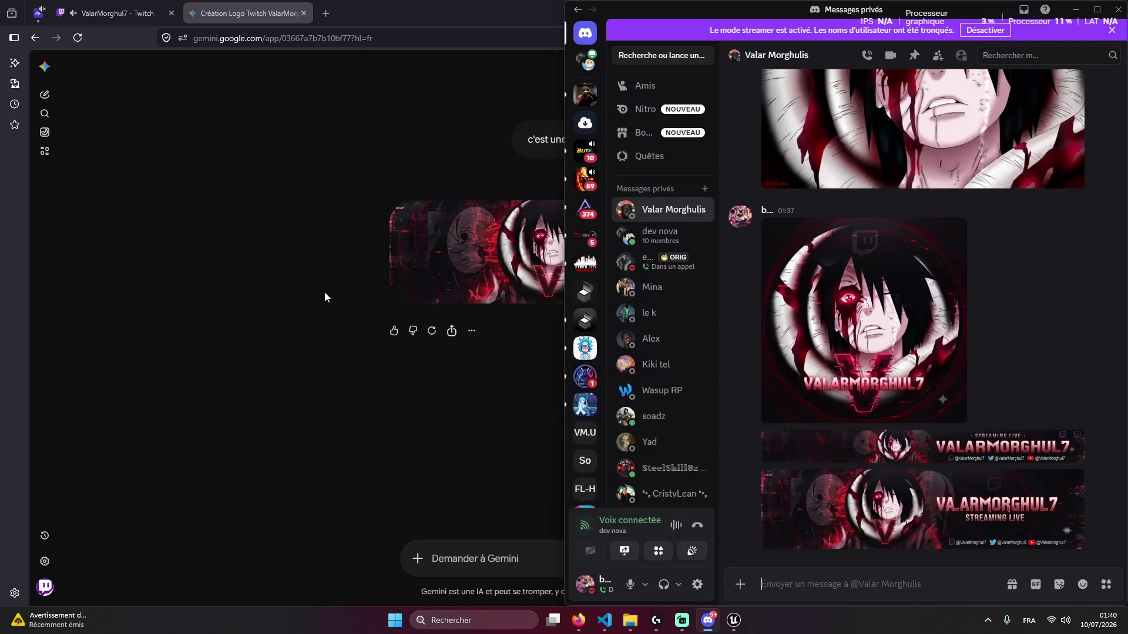
{"action": "left_click", "coordinate": [322, 307]}
Find the friend's channel through the recent Twitch search and open its home page
{"action": "left_click", "coordinate": [100, 7]}
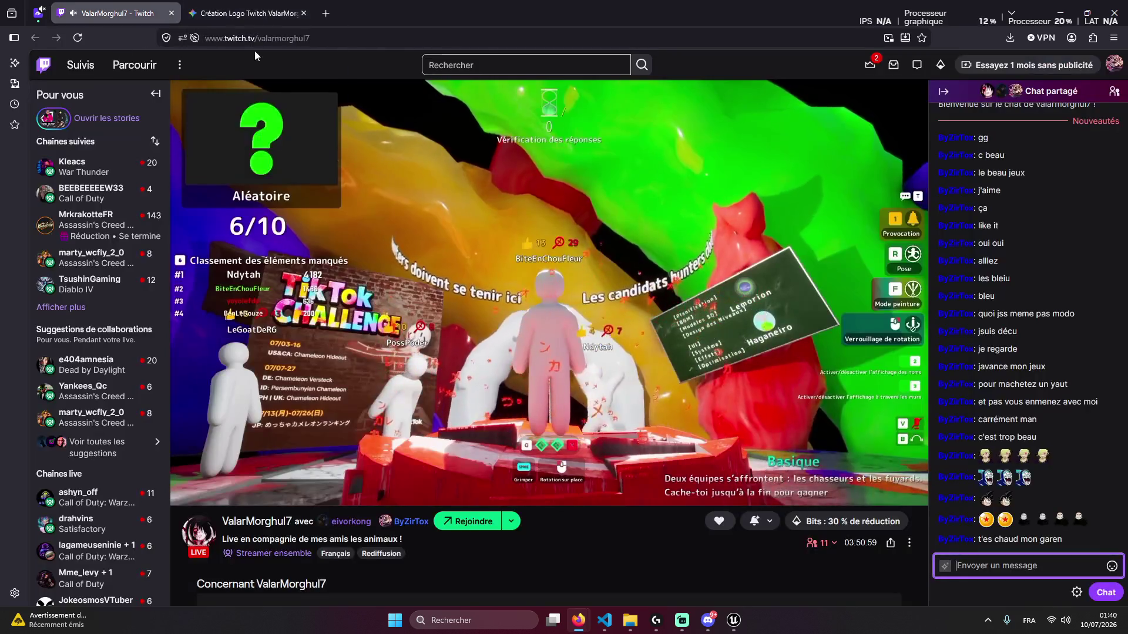
{"action": "left_click", "coordinate": [487, 65]}
{"action": "left_click", "coordinate": [488, 125]}
{"action": "type", "text": "eiverkong"}
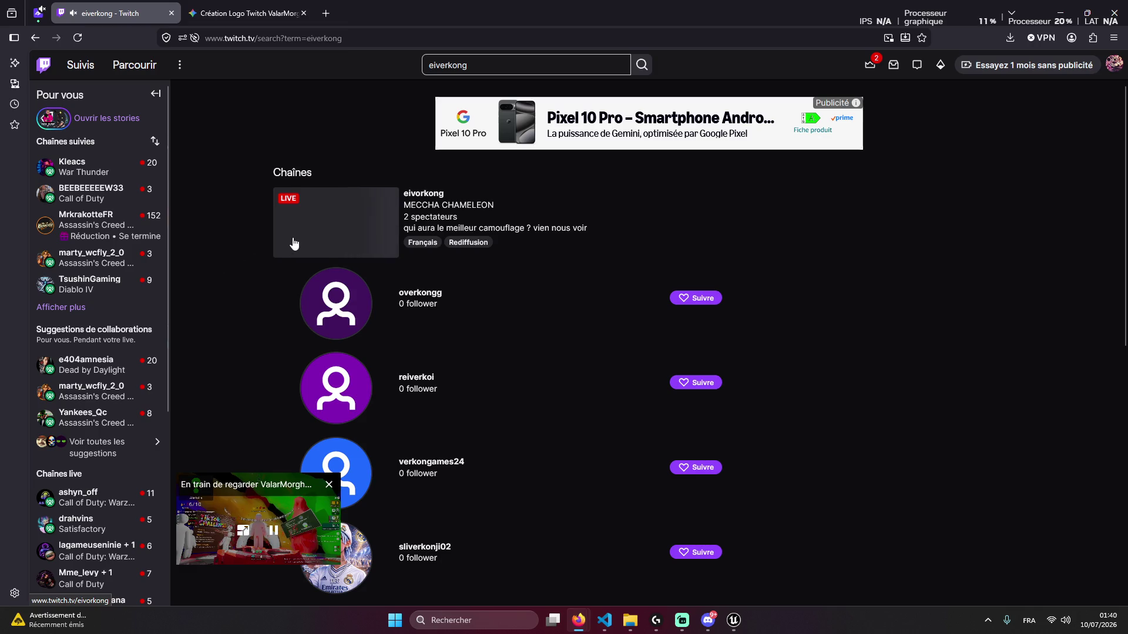
{"action": "left_click", "coordinate": [291, 247]}
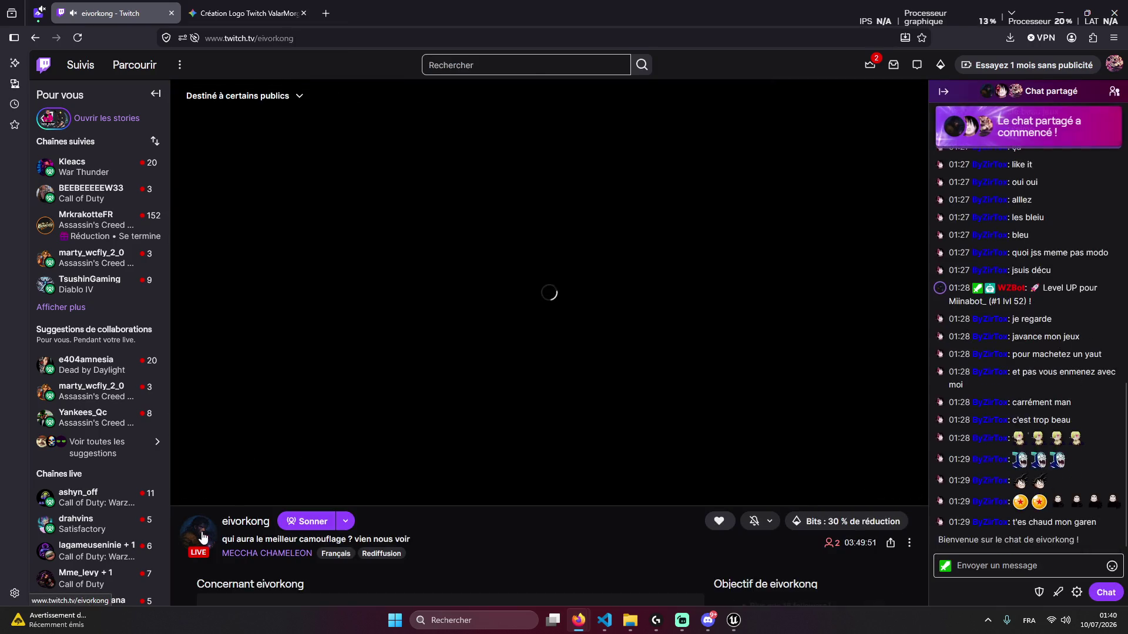
{"action": "left_click", "coordinate": [217, 525]}
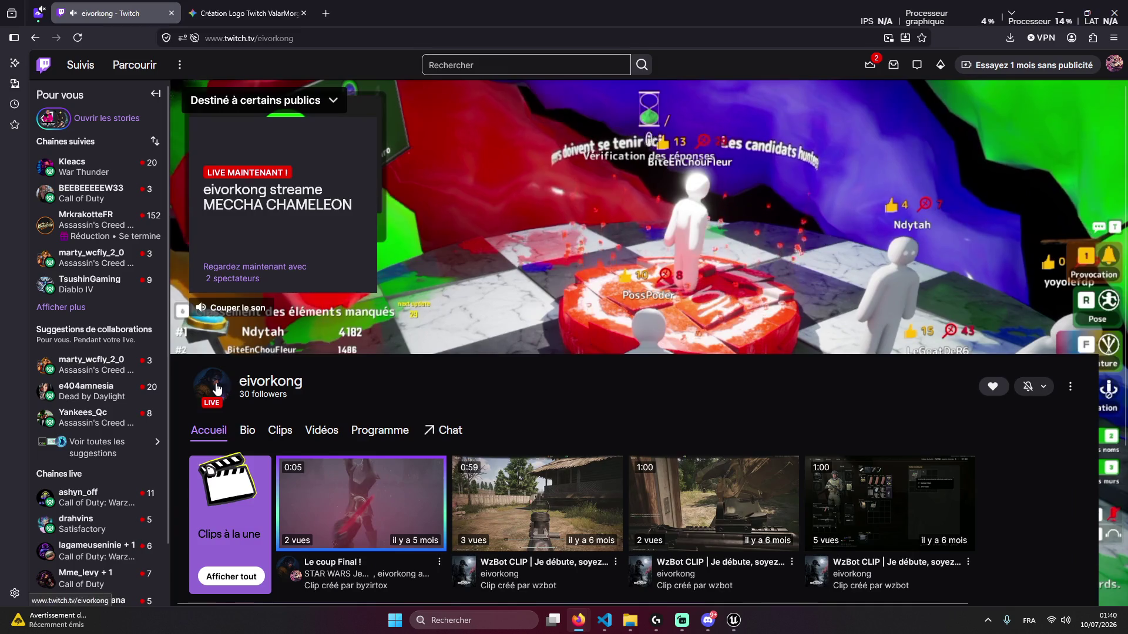
{"action": "left_click", "coordinate": [200, 388]}
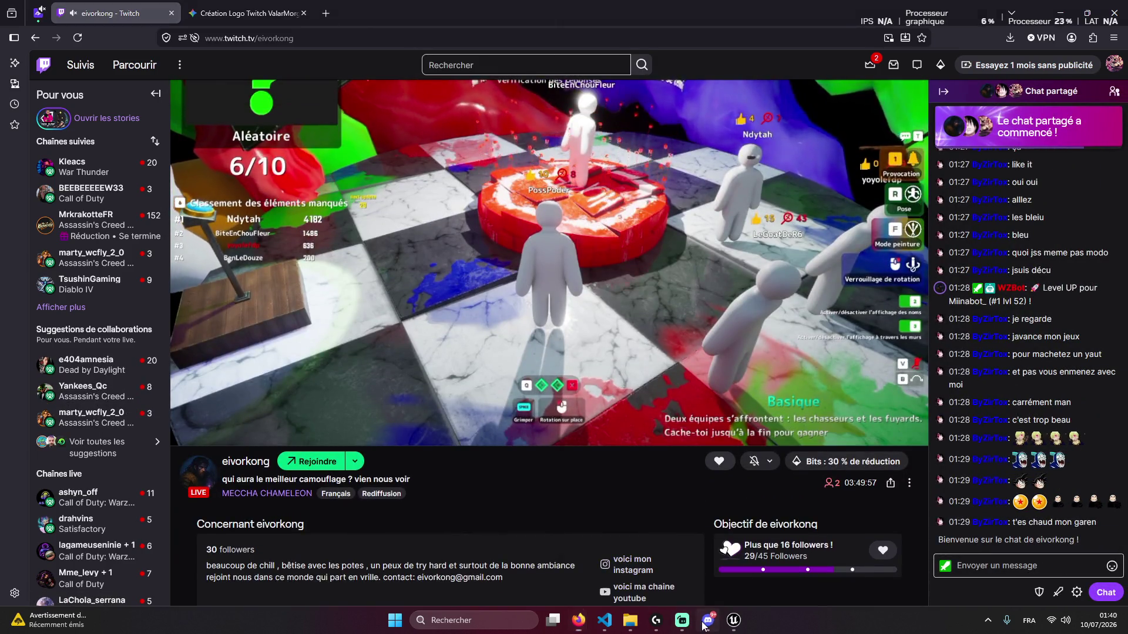
Snip the channel's avatar and follower count to the clipboard
{"action": "left_click", "coordinate": [707, 622]}
{"action": "left_click", "coordinate": [706, 623]}
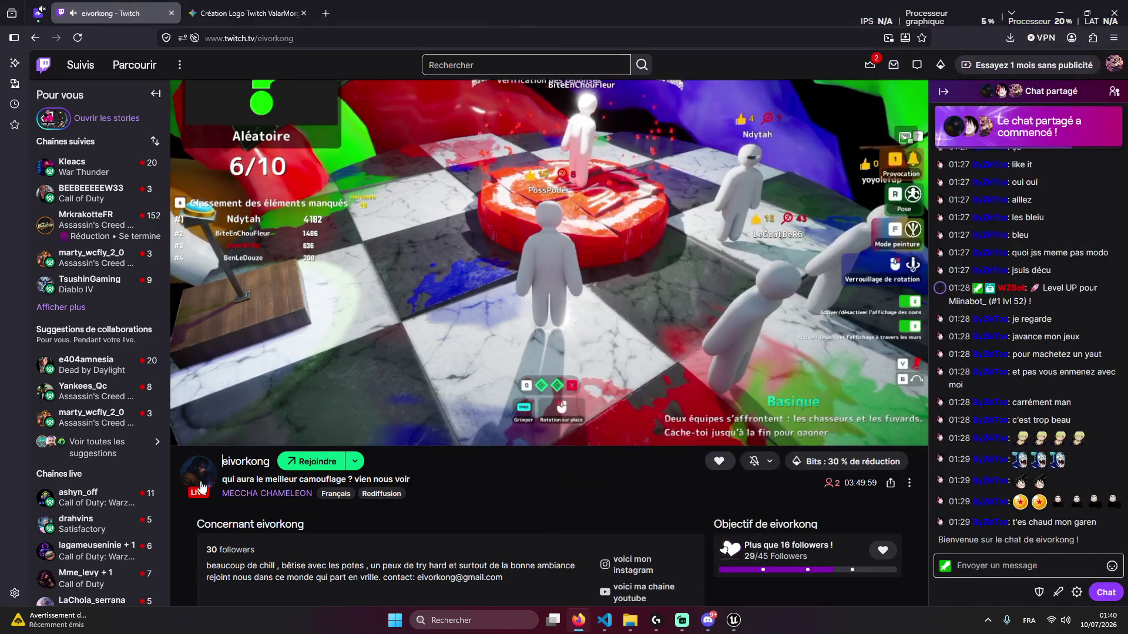
{"action": "key", "text": "alt+Left"}
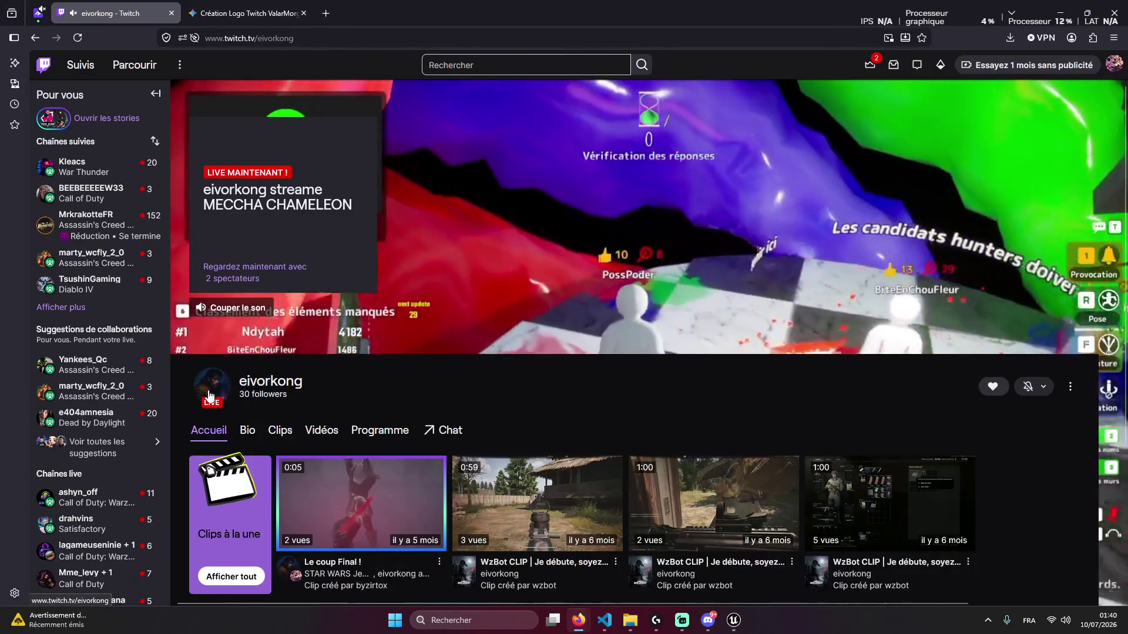
{"action": "key", "text": "super+shift+s"}
{"action": "mouse_move", "coordinate": [182, 363]}
{"action": "left_mouse_down"}
{"action": "mouse_move", "coordinate": [241, 411]}
{"action": "mouse_move", "coordinate": [336, 417]}
{"action": "left_mouse_up"}
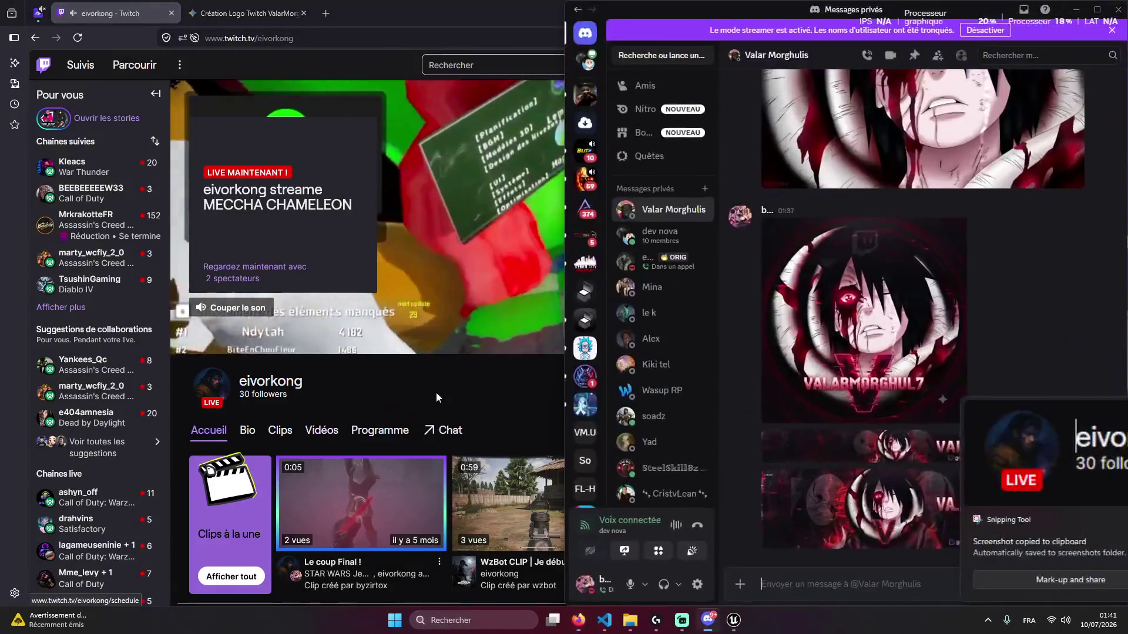
Paste the channel snip and request, in French, a logo and banner themed on Berserk of Gluttony
{"action": "key", "text": "ctrl+Tab"}
{"action": "key", "text": "ctrl+v"}
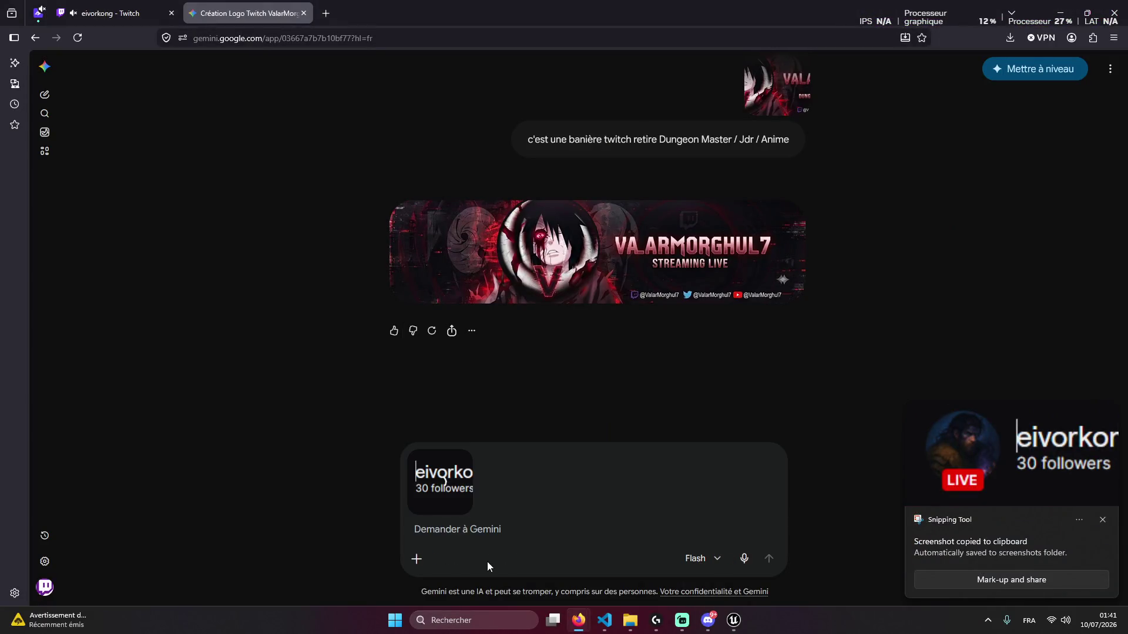
{"action": "type", "text": "ca c'est p"}
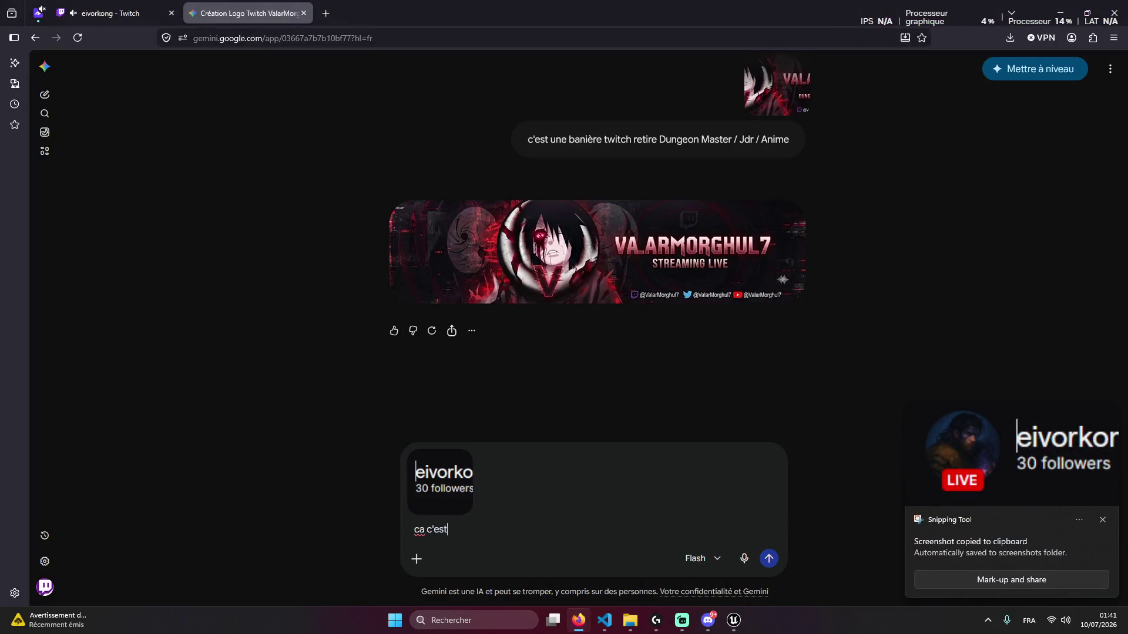
{"action": "type", "text": "our "}
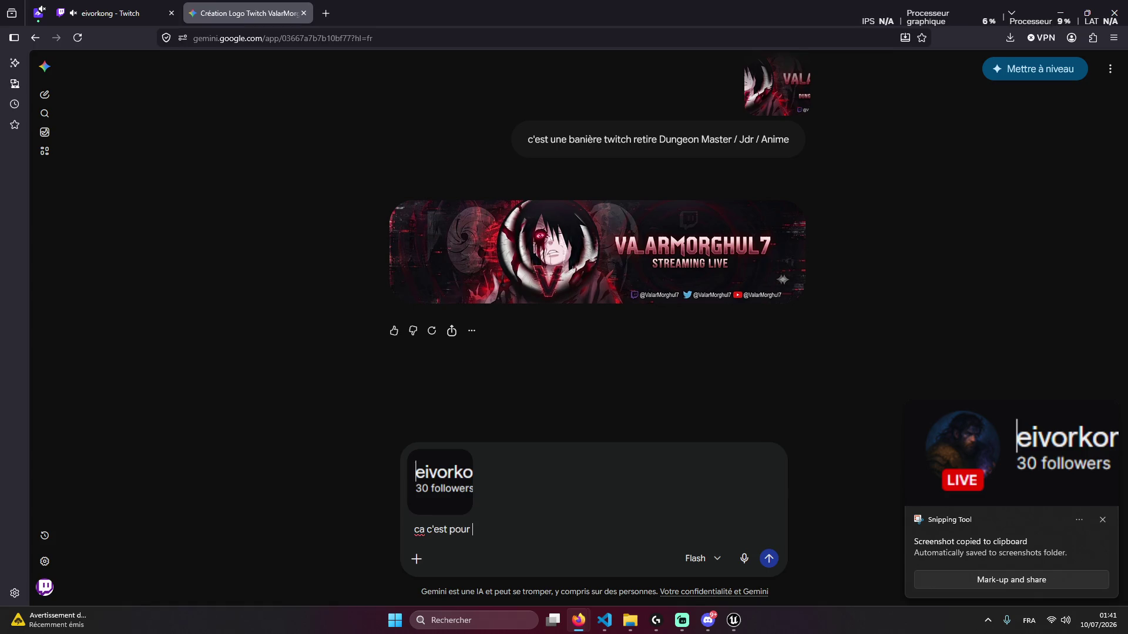
{"action": "type", "text": "un pote f"}
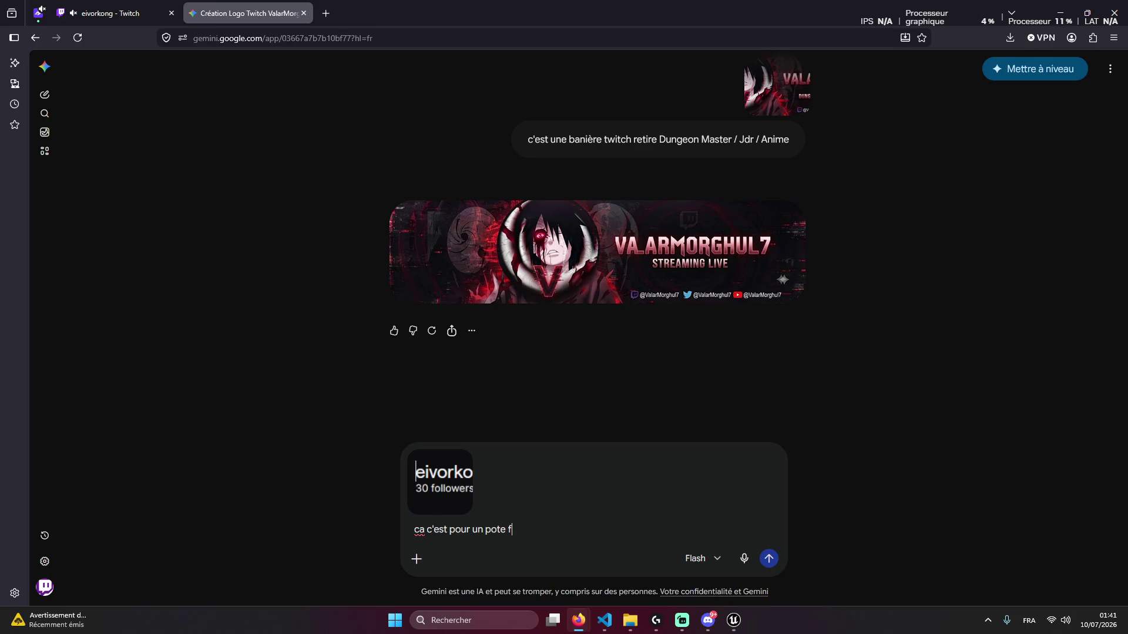
{"action": "type", "text": "ait sur l'an"}
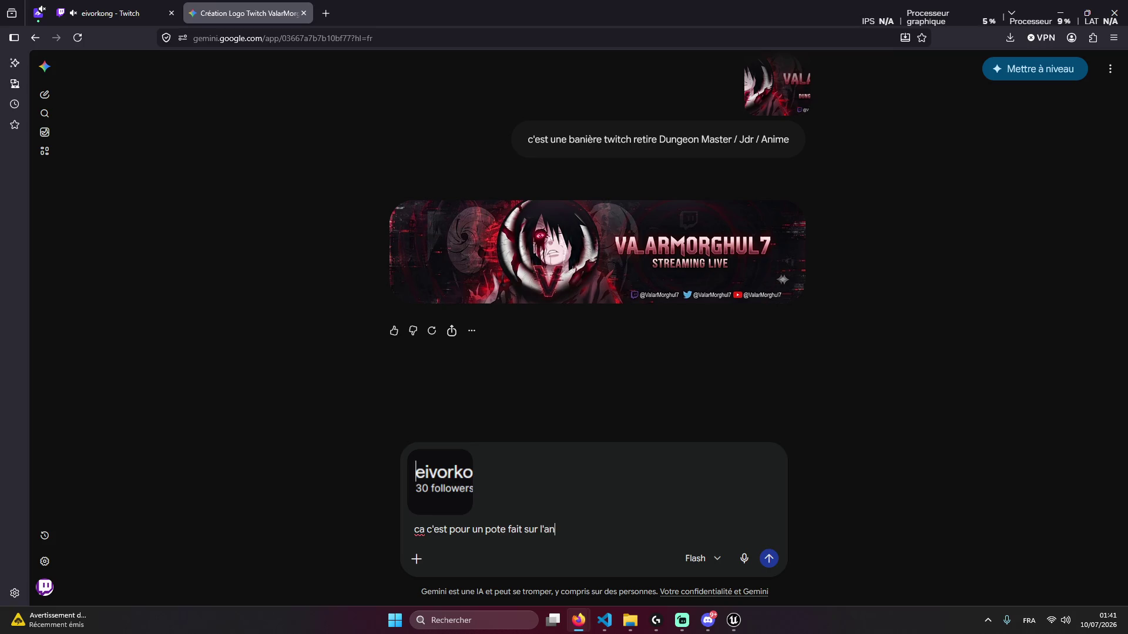
{"action": "type", "text": "ime s"}
{"action": "type", "text": "uivant"}
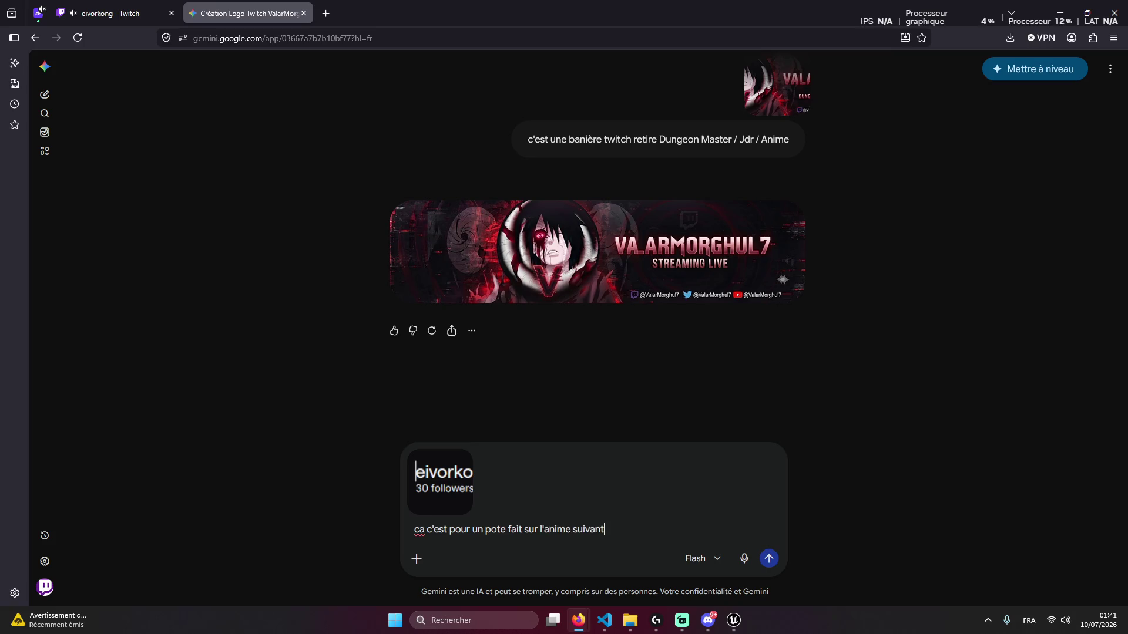
{"action": "type", "text": "logo et "}
{"action": "type", "text": "ère "}
{"action": "type", "text": ","}
{"action": "type", "text": " go"}
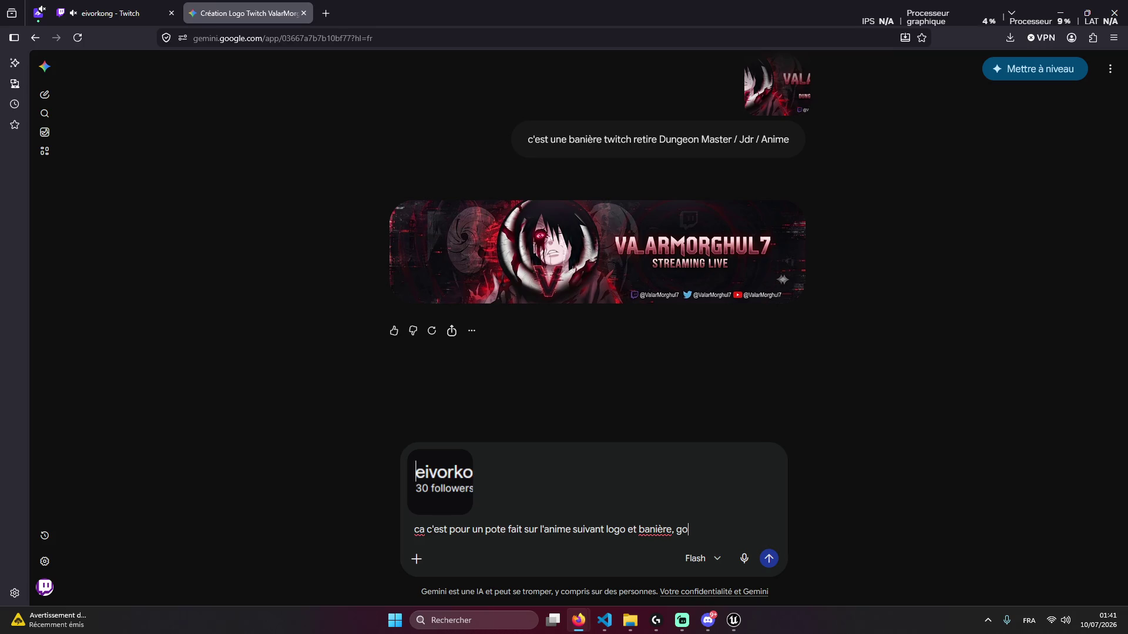
{"action": "type", "text": "l"}
{"action": "key", "text": "BackSpace"}
{"action": "key", "text": "BackSpace"}
{"action": "key", "text": "BackSpace"}
{"action": "type", "text": "of glutoni de ber"}
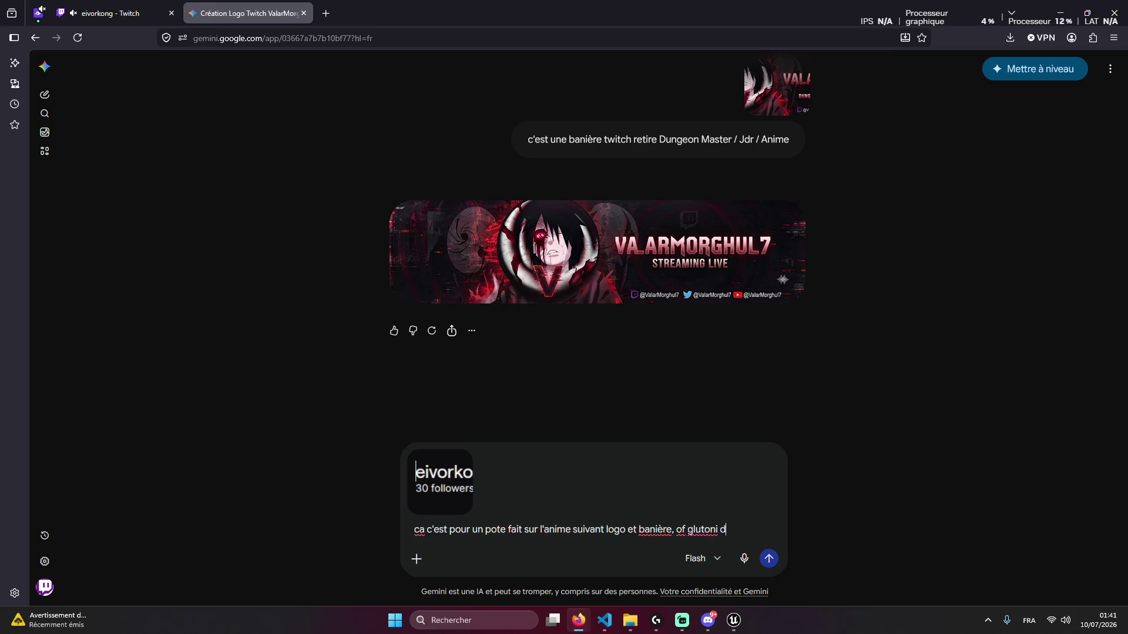
{"action": "type", "text": "ze"}
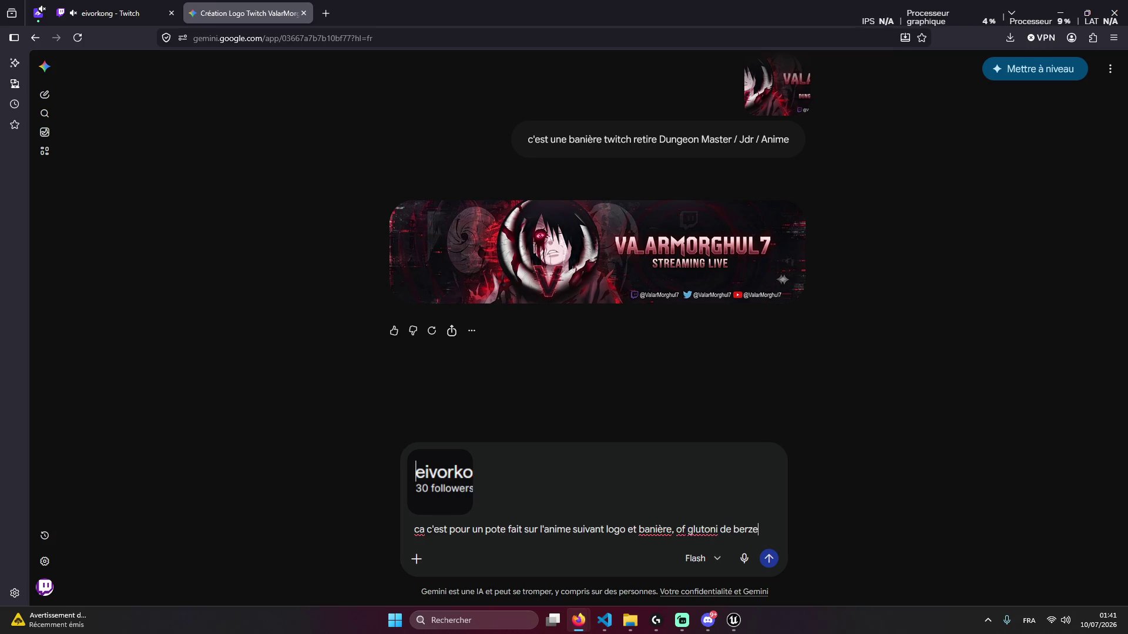
{"action": "type", "text": "ker pour le personnage"}
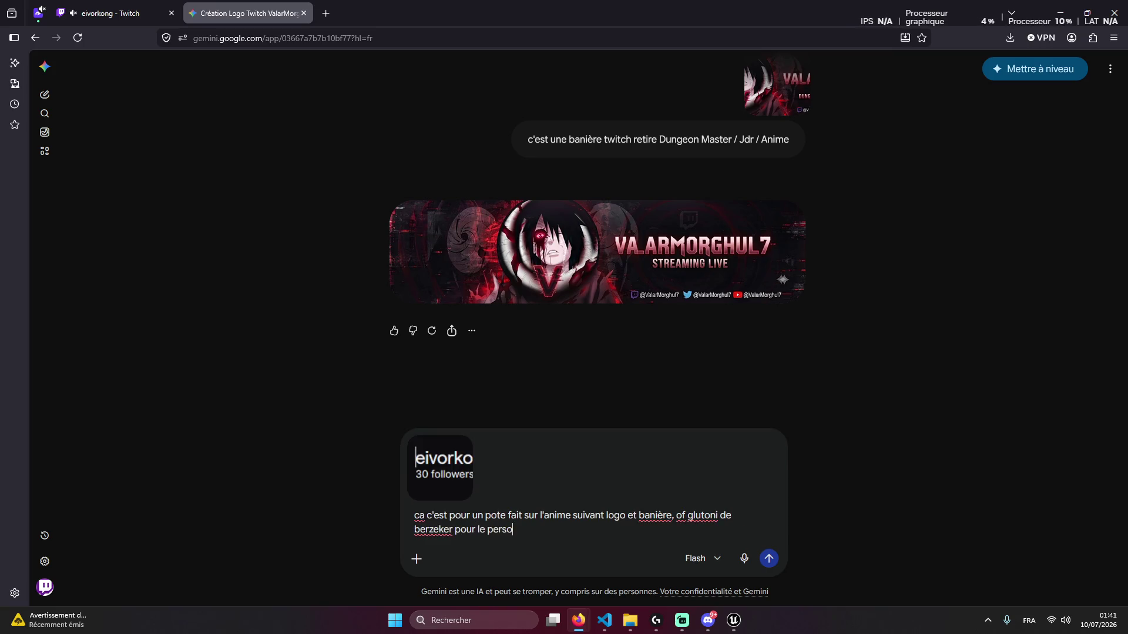
{"action": "key", "text": "Return"}
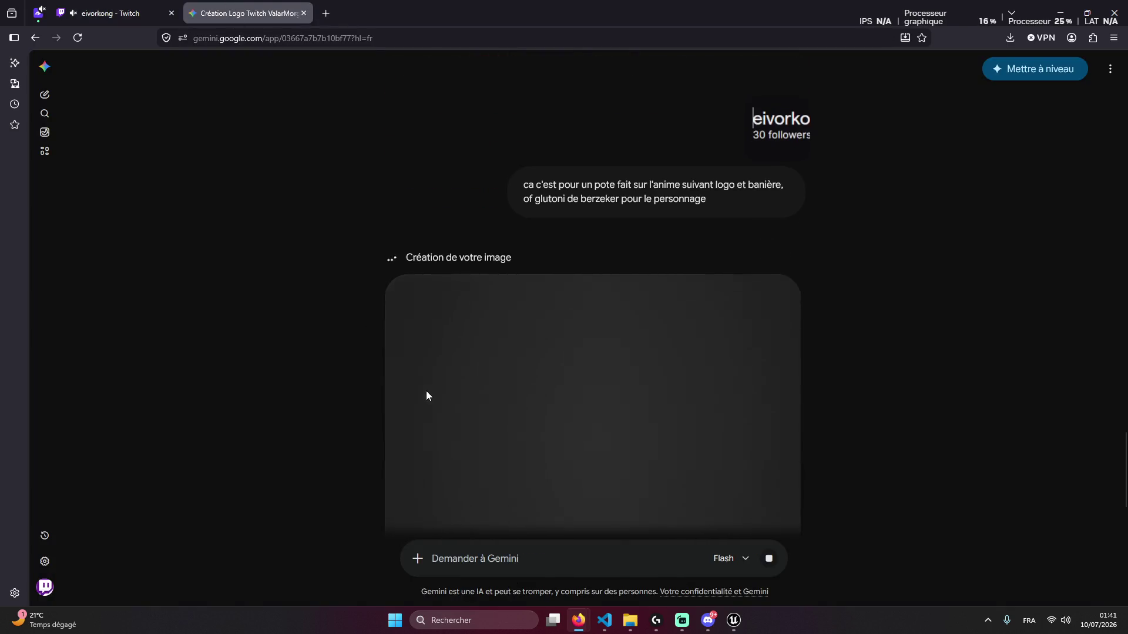
{"action": "scroll", "coordinate": [531, 306], "scroll_direction": "up", "scroll_amount": 7}
{"action": "scroll", "coordinate": [514, 328], "scroll_direction": "down", "scroll_amount": 7}
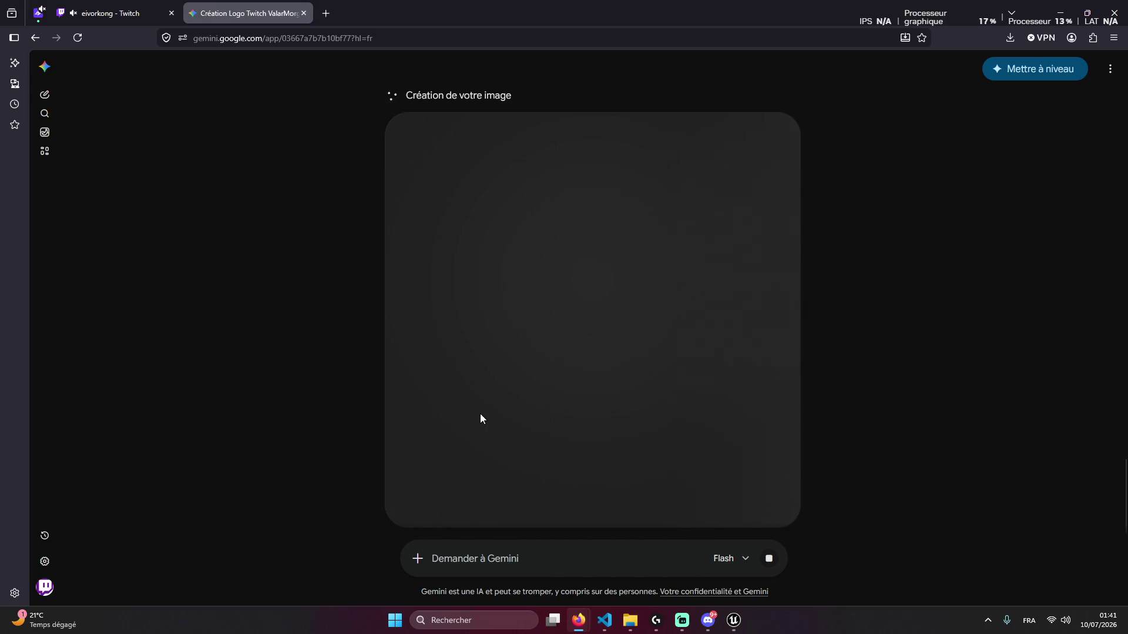
{"action": "left_click", "coordinate": [605, 622]}
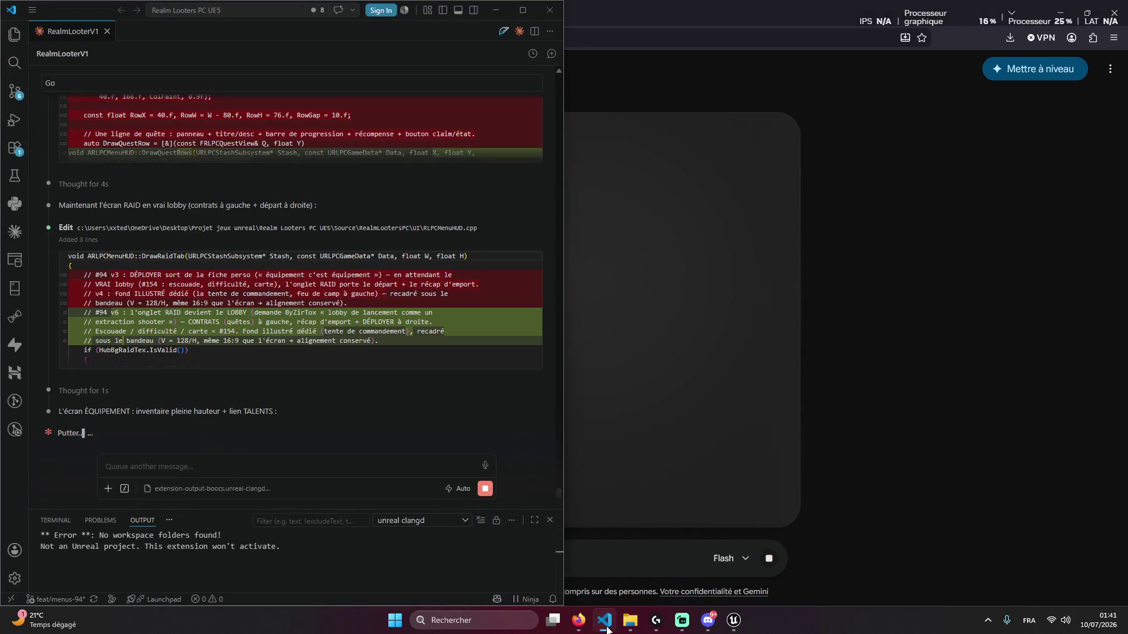
{"action": "left_click", "coordinate": [495, 10]}
{"action": "right_click", "coordinate": [468, 101]}
{"action": "left_click", "coordinate": [270, 138]}
{"action": "left_click_drag", "start_coordinate": [403, 95], "coordinate": [548, 93]}
{"action": "left_click", "coordinate": [496, 93]}
{"action": "right_click", "coordinate": [537, 89]}
{"action": "left_click", "coordinate": [481, 69]}
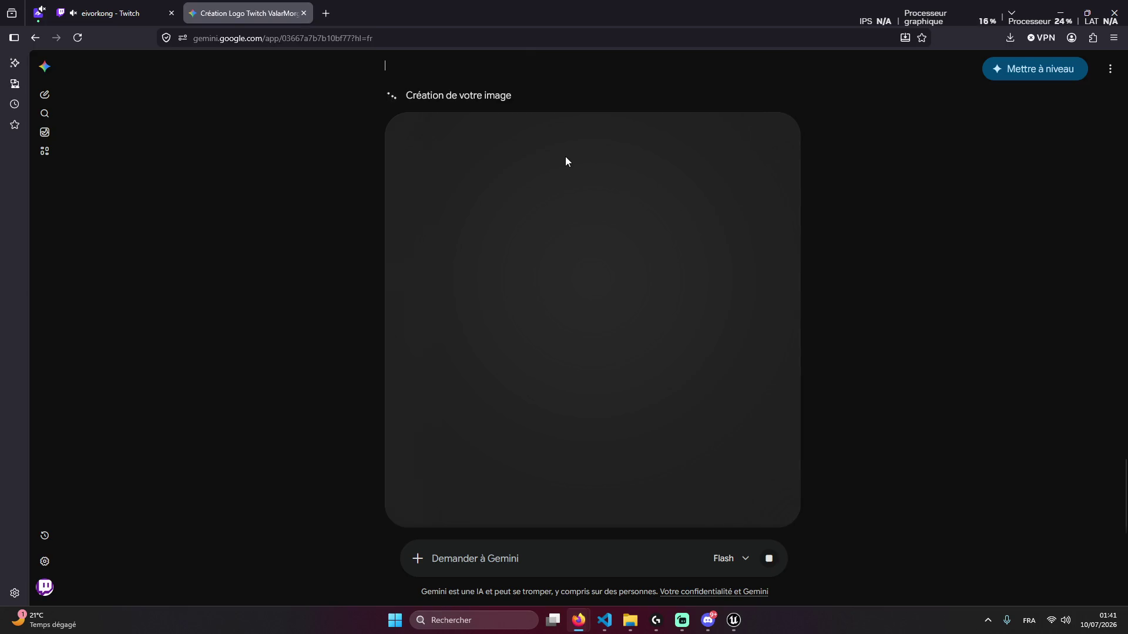
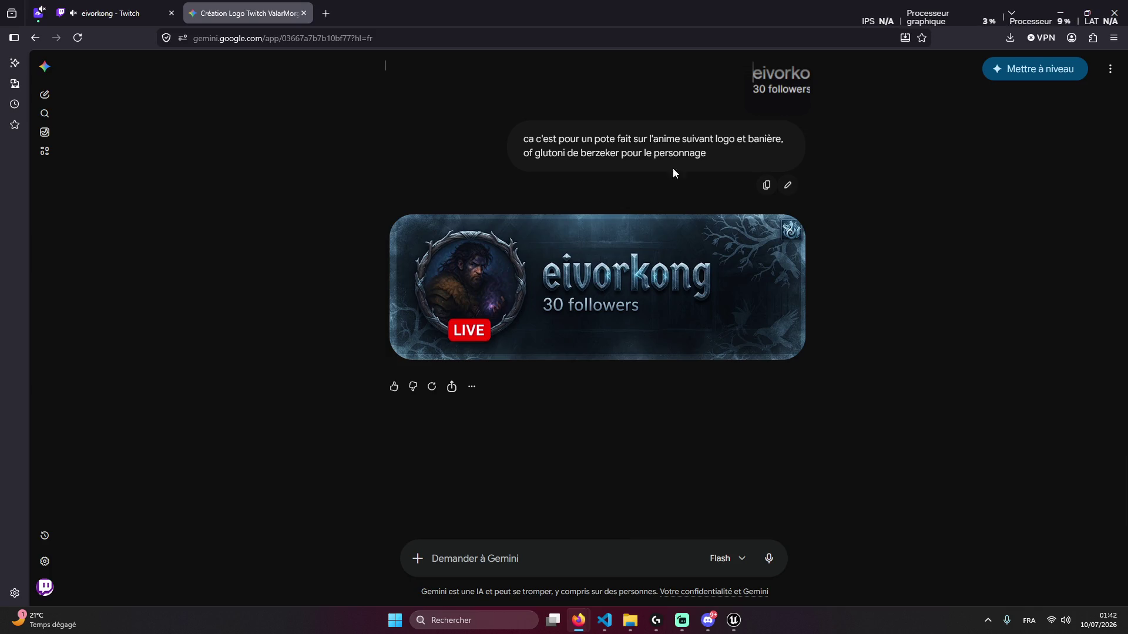
Ask Gemini for a Twitch logo in the same style as the one made for Valar
{"action": "scroll", "coordinate": [661, 325], "scroll_direction": "up", "scroll_amount": 2}
{"action": "scroll", "coordinate": [661, 325], "scroll_direction": "up", "scroll_amount": 1}
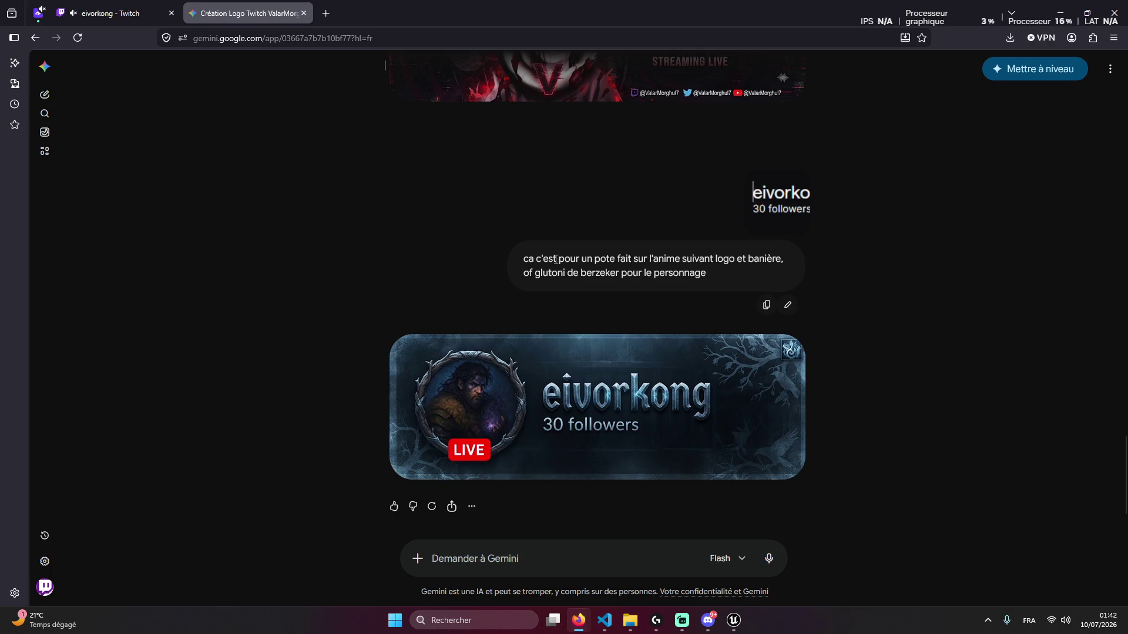
{"action": "scroll", "coordinate": [575, 326], "scroll_direction": "down", "scroll_amount": 1}
{"action": "scroll", "coordinate": [534, 354], "scroll_direction": "up", "scroll_amount": 2}
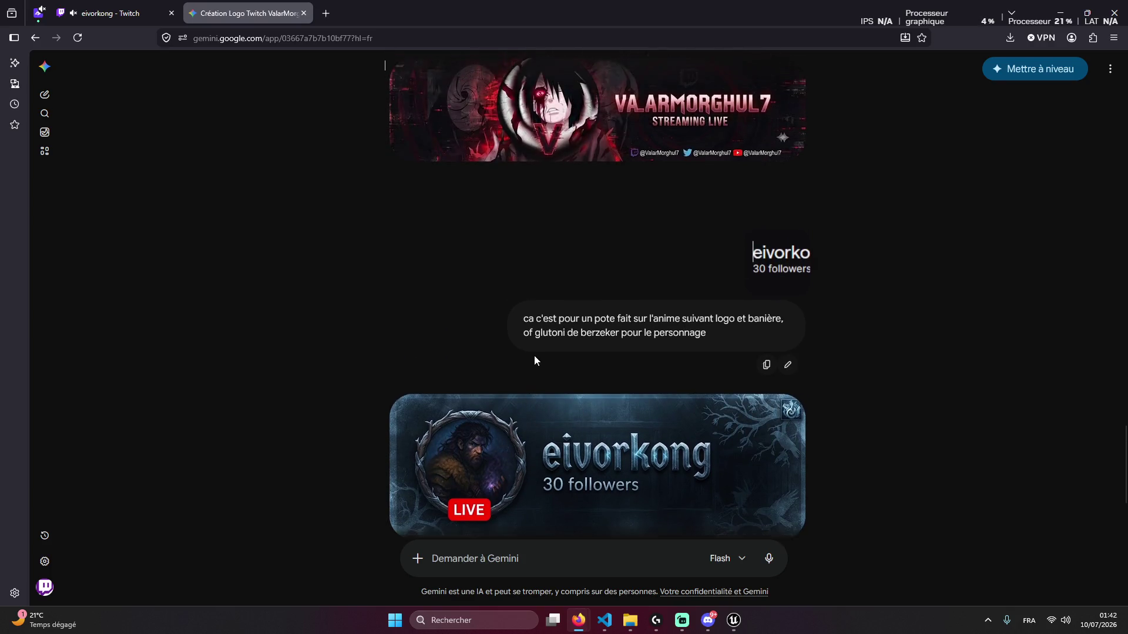
{"action": "scroll", "coordinate": [463, 272], "scroll_direction": "down", "scroll_amount": 1}
{"action": "scroll", "coordinate": [482, 270], "scroll_direction": "up", "scroll_amount": 3}
{"action": "scroll", "coordinate": [624, 372], "scroll_direction": "down", "scroll_amount": 3}
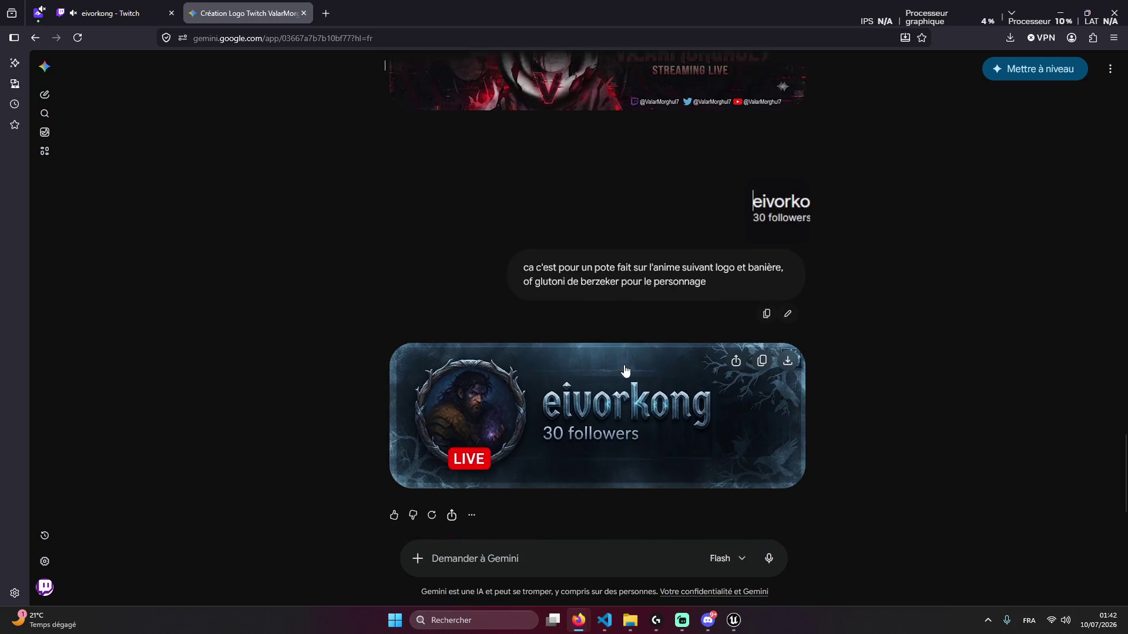
{"action": "scroll", "coordinate": [554, 506], "scroll_direction": "down", "scroll_amount": 1}
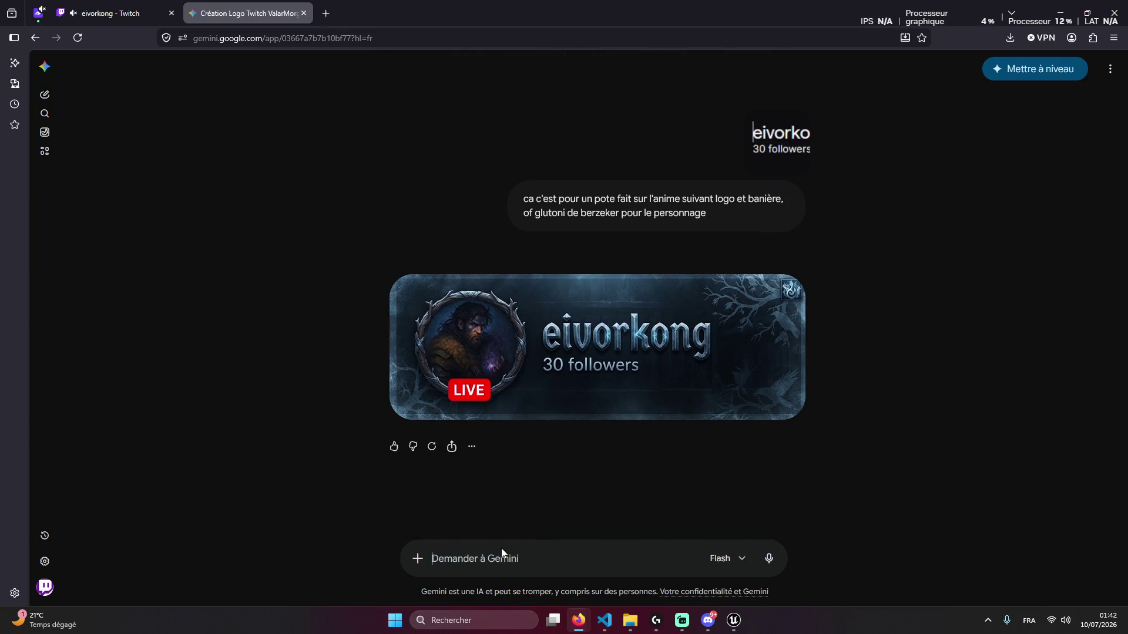
{"action": "type", "text": "non"}
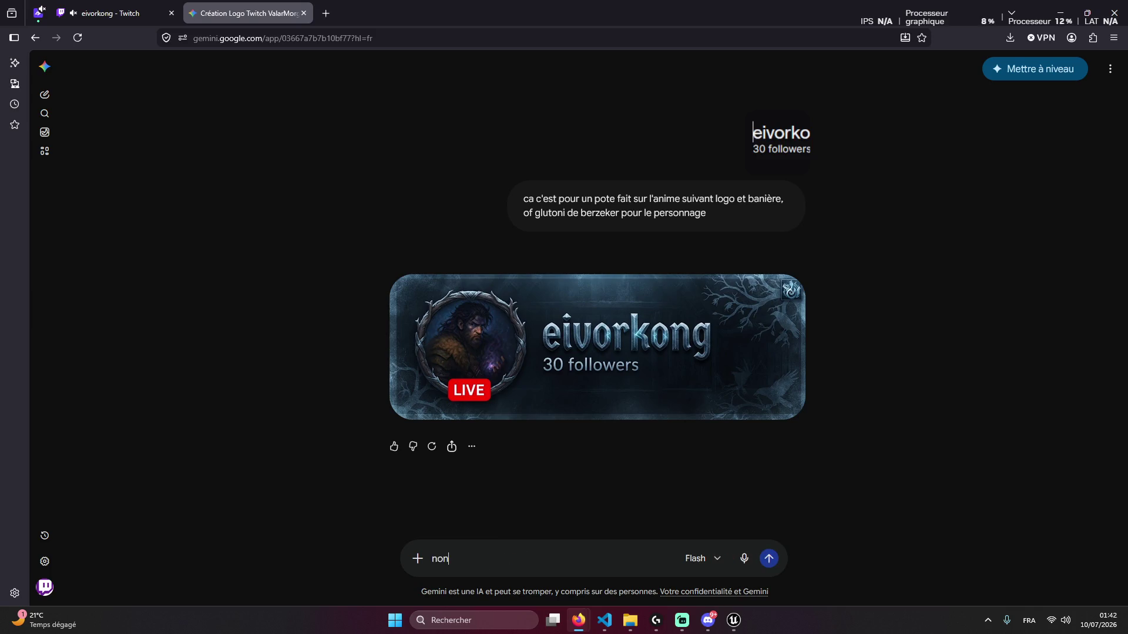
{"action": "type", "text": " je veux un "}
{"action": "type", "text": "log"}
{"action": "type", "text": "kto"}
{"action": "key", "text": "BackSpace"}
{"action": "key", "text": "BackSpace"}
{"action": "key", "text": "BackSpace"}
{"action": "type", "text": "itch avvec lee p"}
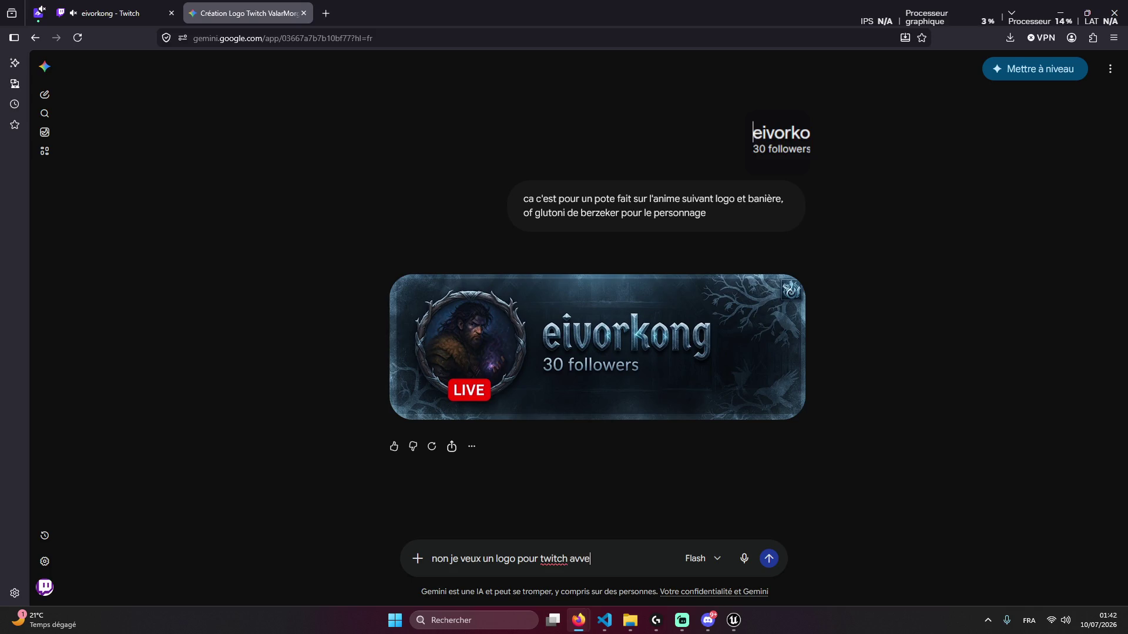
{"action": "key", "text": "BackSpace"}
{"action": "key", "text": "BackSpace"}
{"action": "key", "text": "BackSpace"}
{"action": "key", "text": "BackSpace"}
{"action": "key", "text": "BackSpace"}
{"action": "type", "text": "mme j'ai fait "}
{"action": "type", "text": "pour valar"}
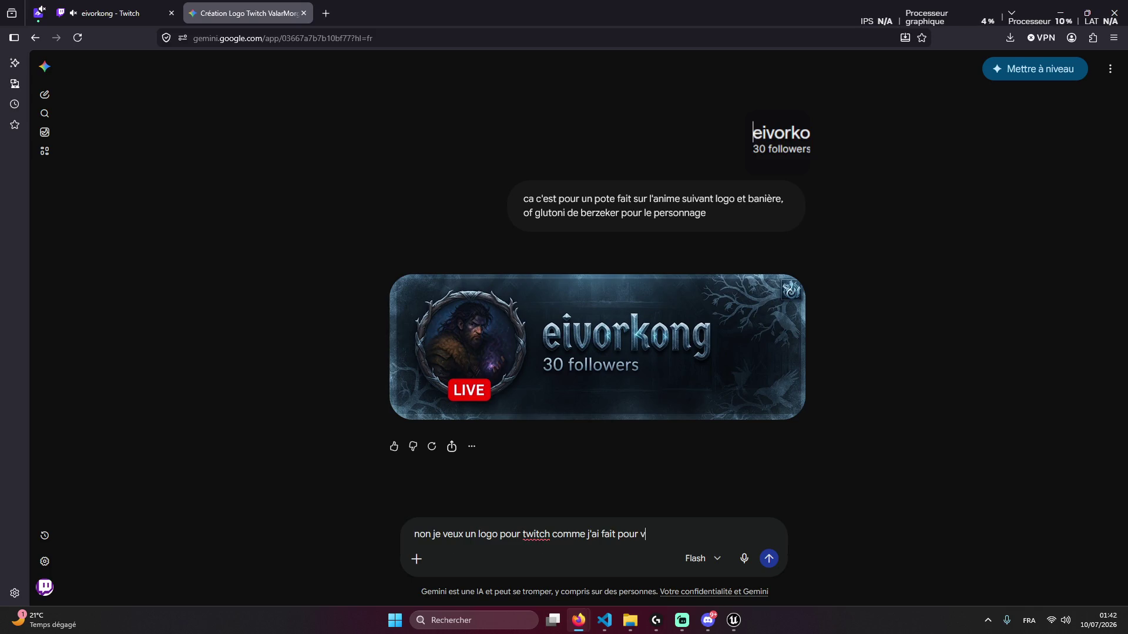
{"action": "key", "text": "Return"}
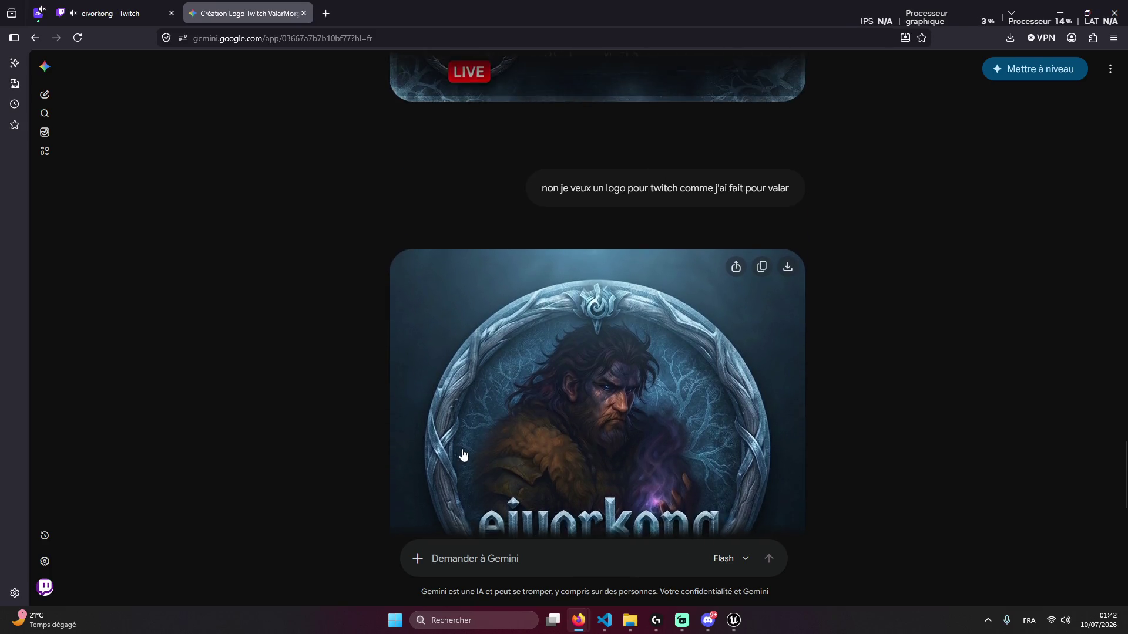
Draft a same-style logo prompt replacing the name with eivorkong and featuring the Berserk character
{"action": "scroll", "coordinate": [499, 406], "scroll_direction": "up", "scroll_amount": 10}
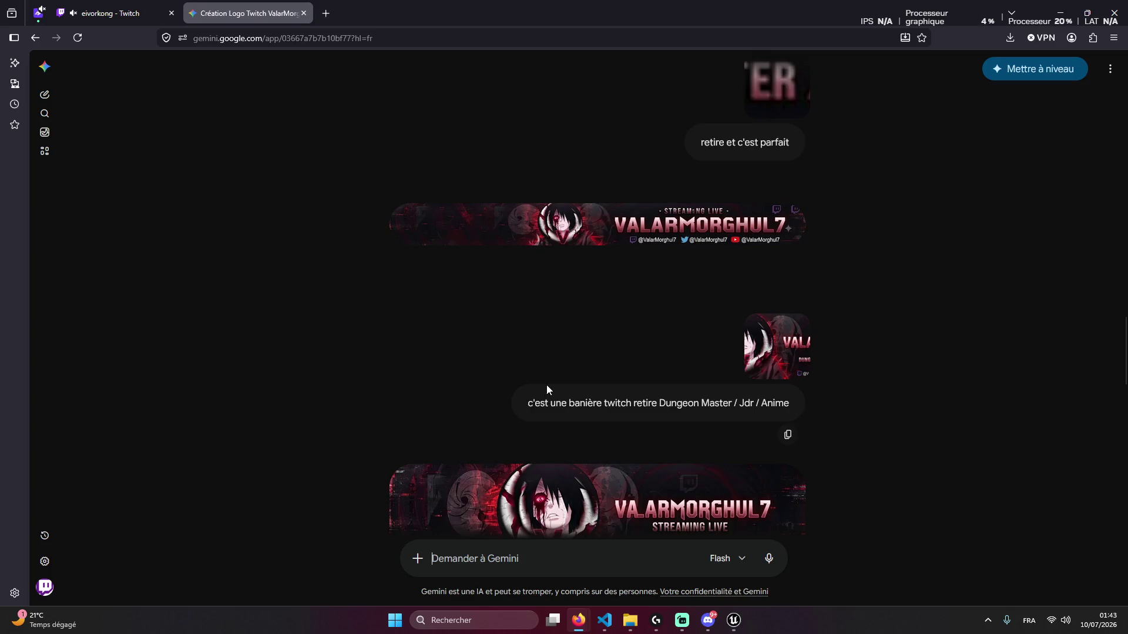
{"action": "scroll", "coordinate": [722, 312], "scroll_direction": "up", "scroll_amount": 2}
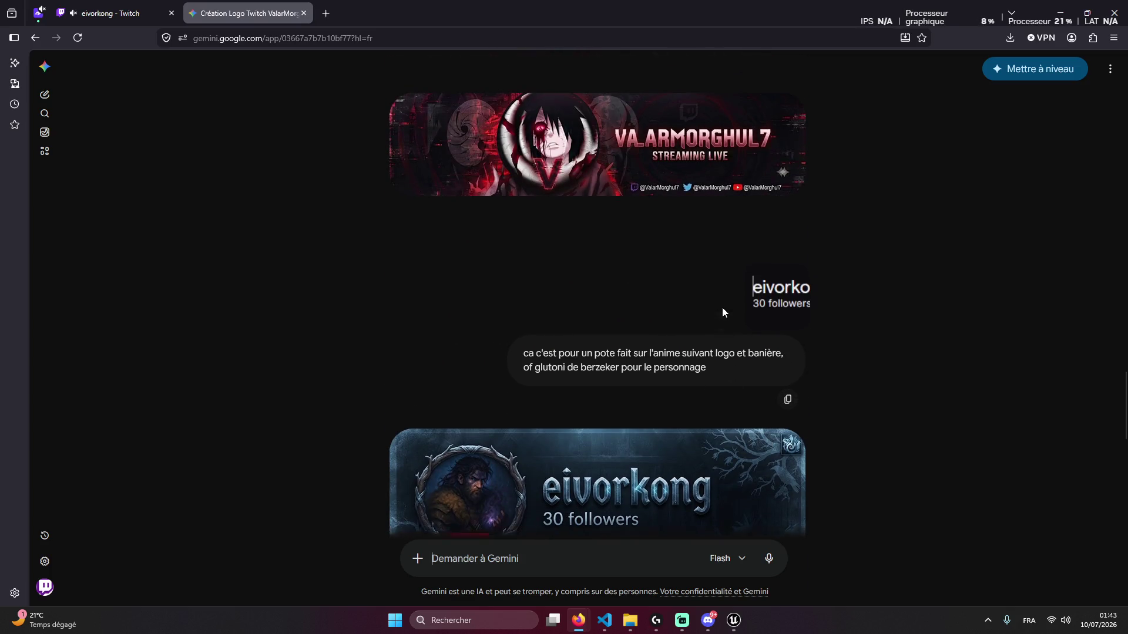
{"action": "scroll", "coordinate": [646, 411], "scroll_direction": "down", "scroll_amount": 6}
{"action": "scroll", "coordinate": [628, 433], "scroll_direction": "down", "scroll_amount": 5}
{"action": "scroll", "coordinate": [707, 323], "scroll_direction": "up", "scroll_amount": 10}
{"action": "scroll", "coordinate": [775, 421], "scroll_direction": "up", "scroll_amount": 1}
{"action": "scroll", "coordinate": [734, 280], "scroll_direction": "down", "scroll_amount": 3}
{"action": "scroll", "coordinate": [693, 493], "scroll_direction": "down", "scroll_amount": 5}
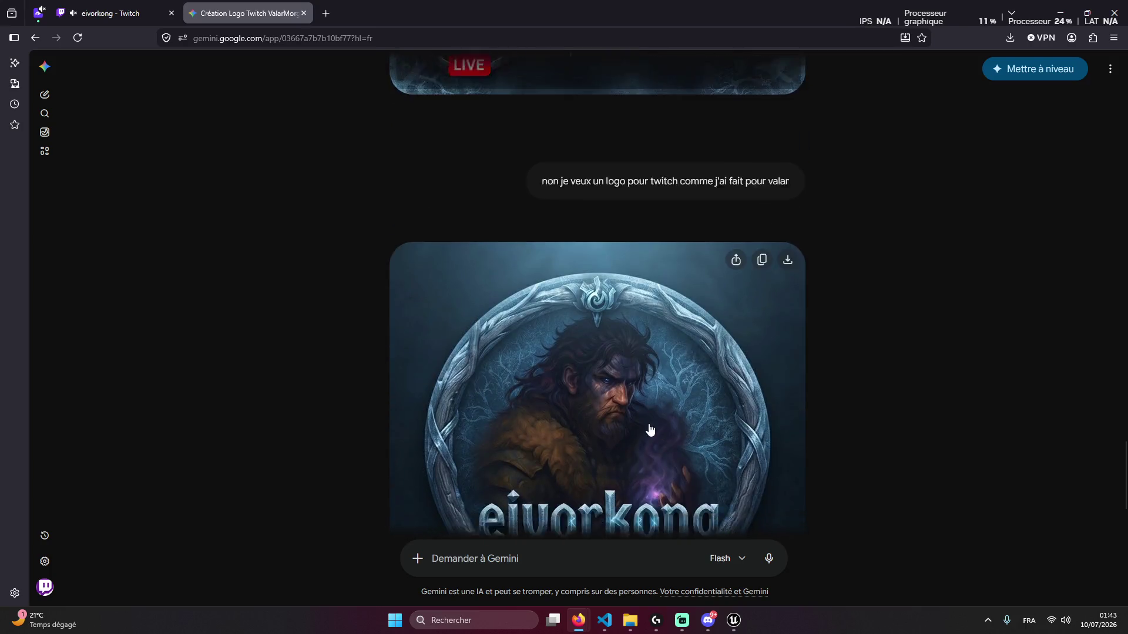
{"action": "scroll", "coordinate": [651, 428], "scroll_direction": "up", "scroll_amount": 8}
{"action": "scroll", "coordinate": [675, 353], "scroll_direction": "up", "scroll_amount": 2}
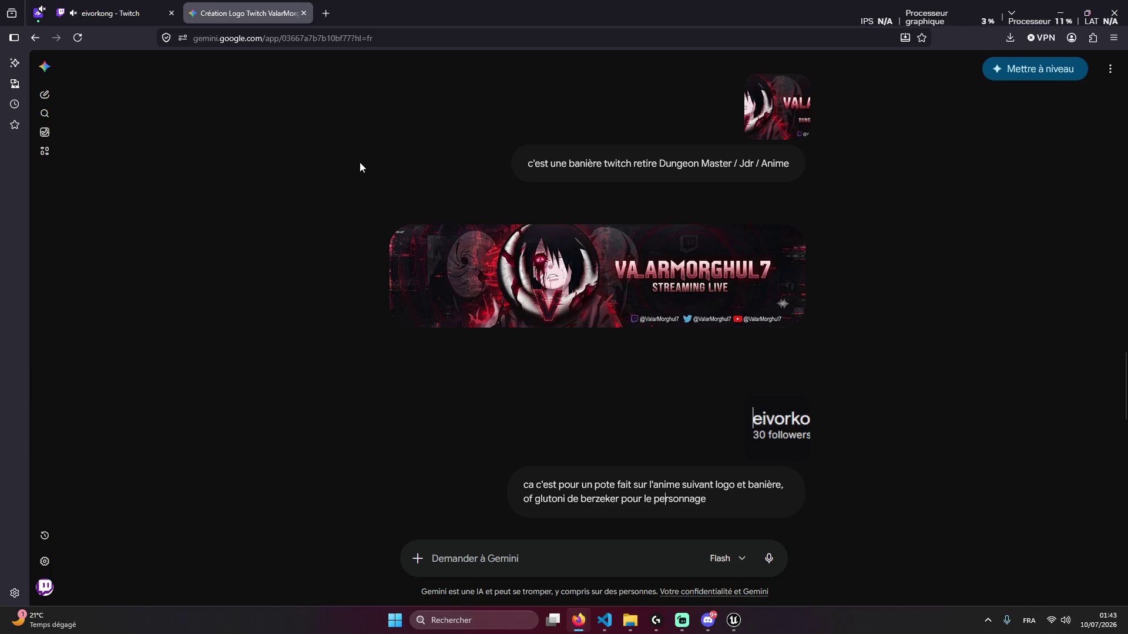
{"action": "scroll", "coordinate": [766, 259], "scroll_direction": "up", "scroll_amount": 2}
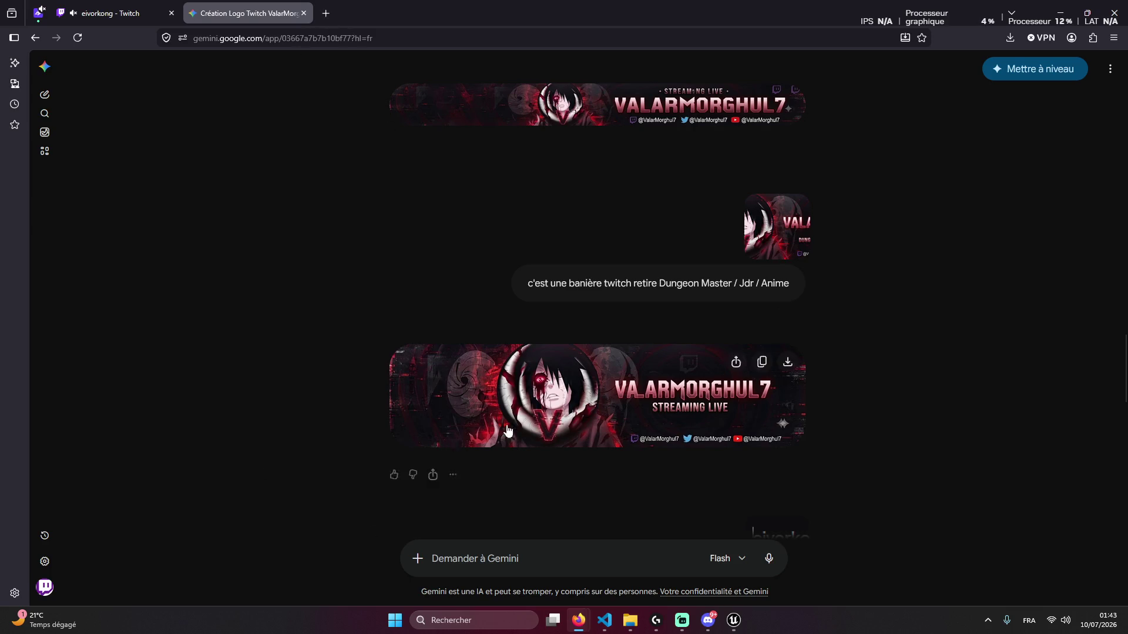
{"action": "scroll", "coordinate": [523, 528], "scroll_direction": "down", "scroll_amount": 10}
{"action": "type", "text": "f"}
{"action": "type", "text": "ait m"}
{"action": "type", "text": "oi d"}
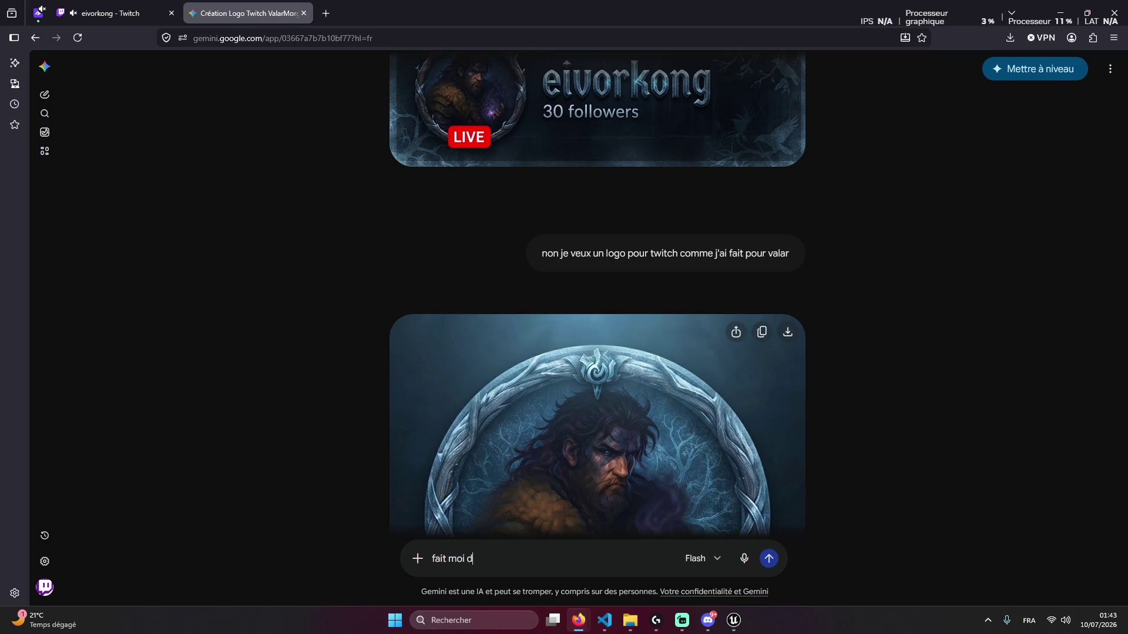
{"action": "type", "text": "ans un logo da"}
{"action": "type", "text": "le m"}
{"action": "type", "text": "tyle ma"}
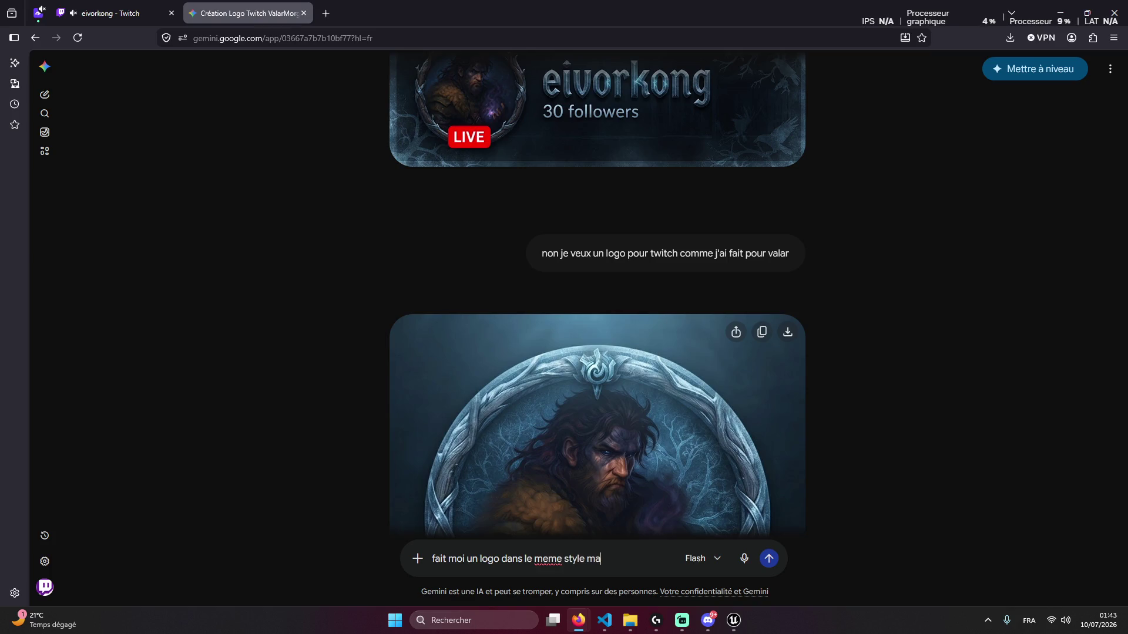
{"action": "type", "text": "is en cha"}
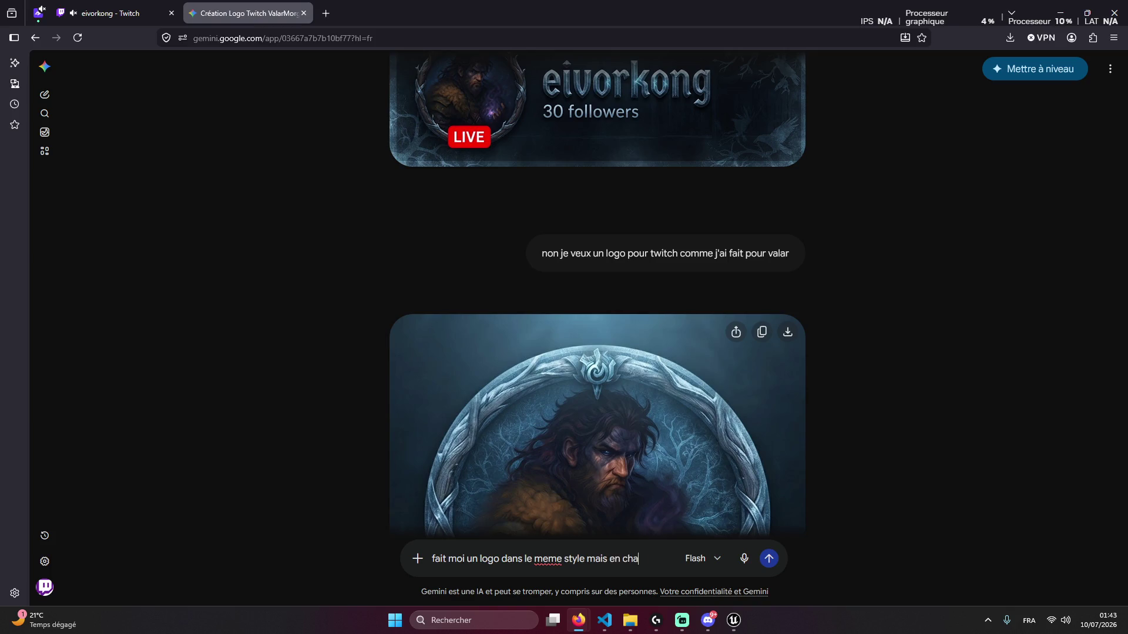
{"action": "type", "text": "eant"}
{"action": "key", "text": "BackSpace"}
{"action": "key", "text": "BackSpace"}
{"action": "key", "text": "BackSpace"}
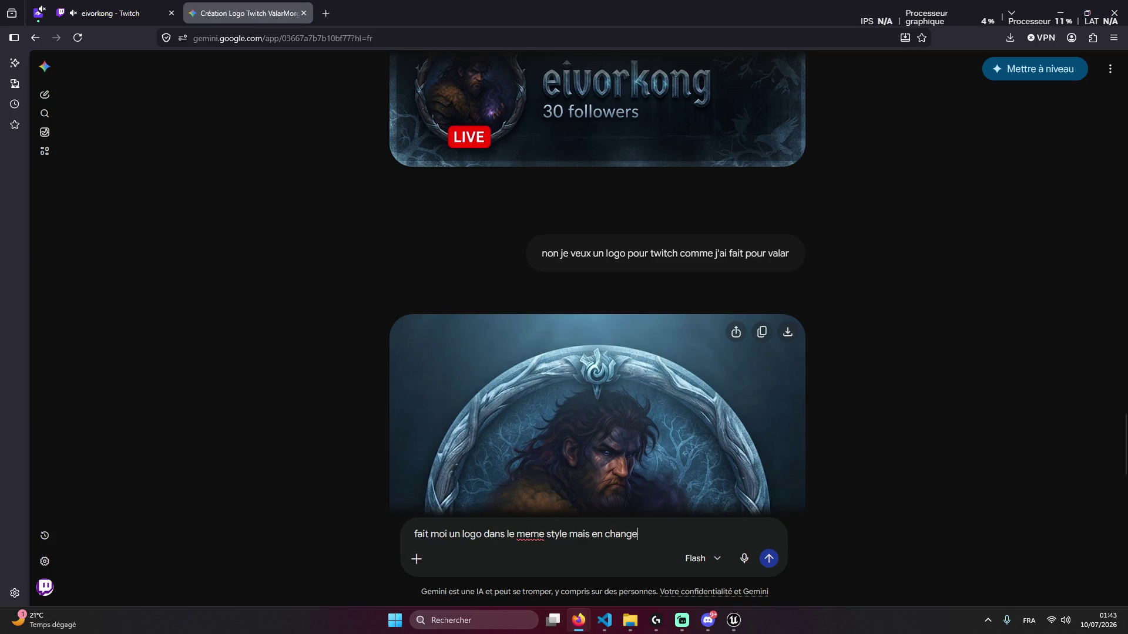
{"action": "type", "text": "ant le ps"}
{"action": "type", "text": "eu"}
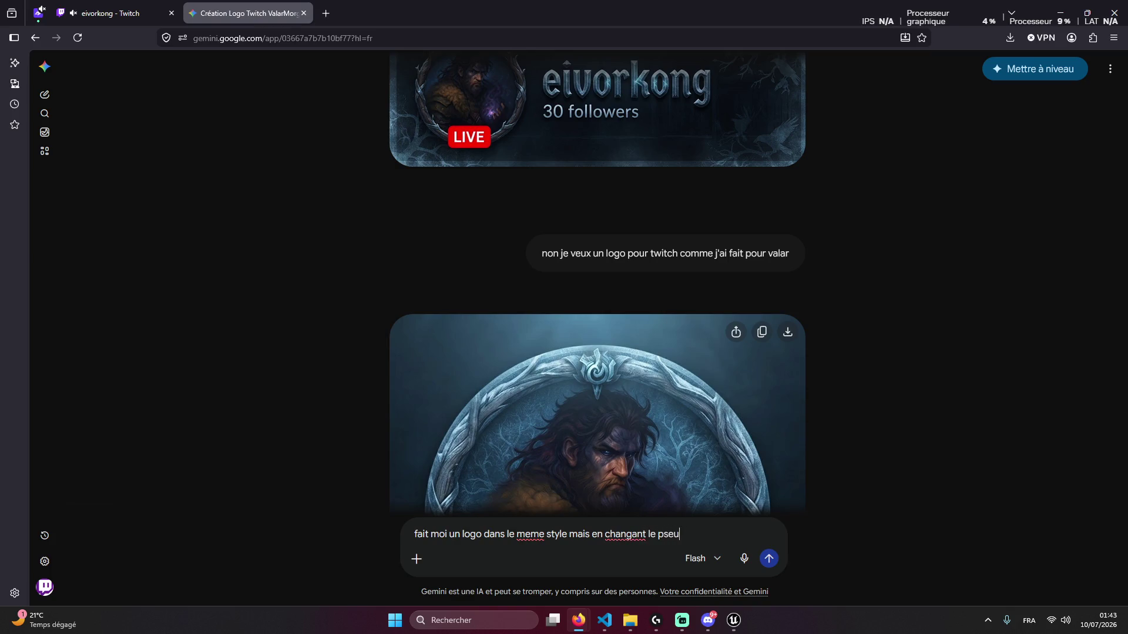
{"action": "type", "text": "do par eivor"}
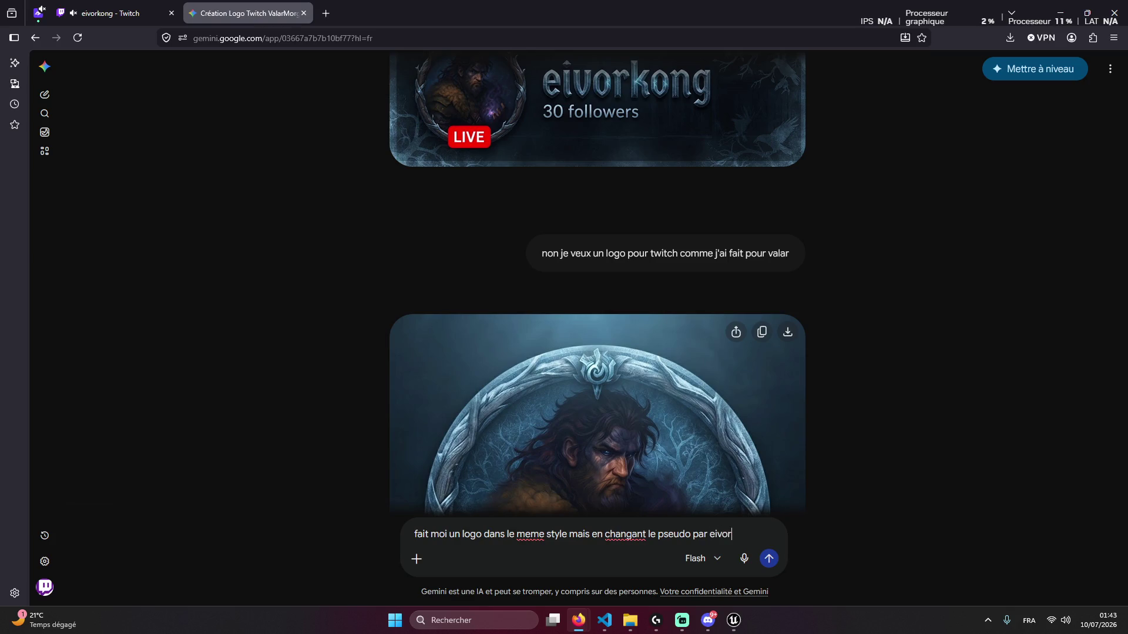
{"action": "type", "text": "kong e"}
{"action": "type", "text": "t en metan"}
{"action": "type", "text": "t le pe"}
{"action": "type", "text": "rosn"}
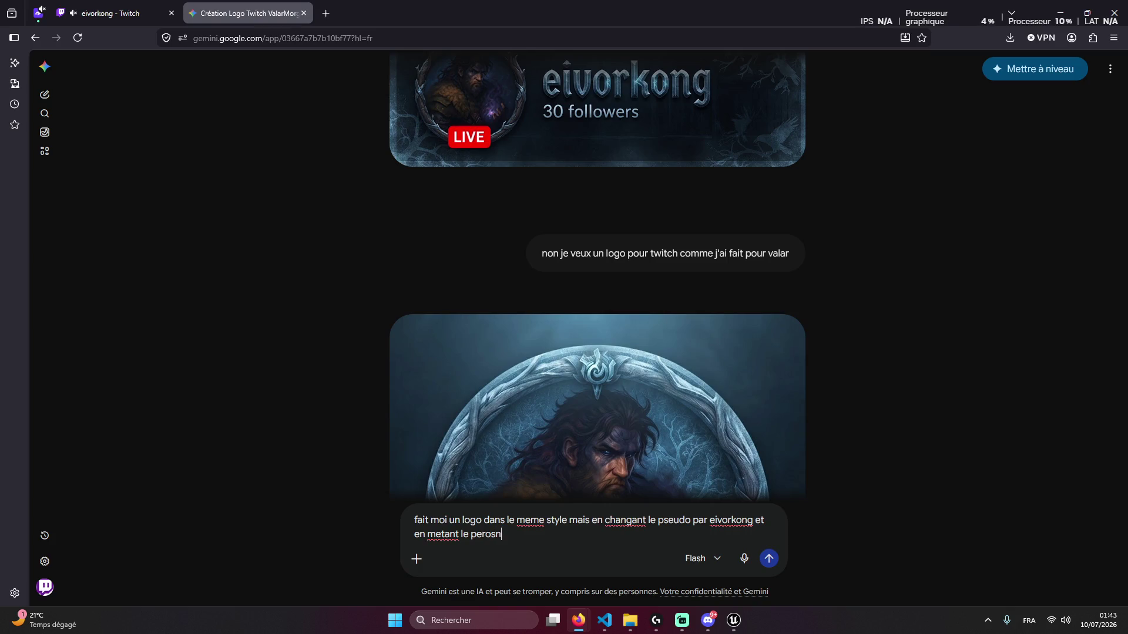
{"action": "type", "text": "nage de berzeker"}
Search Google Images for Berserk of Gluttony in a new tab
{"action": "type", "text": " of"}
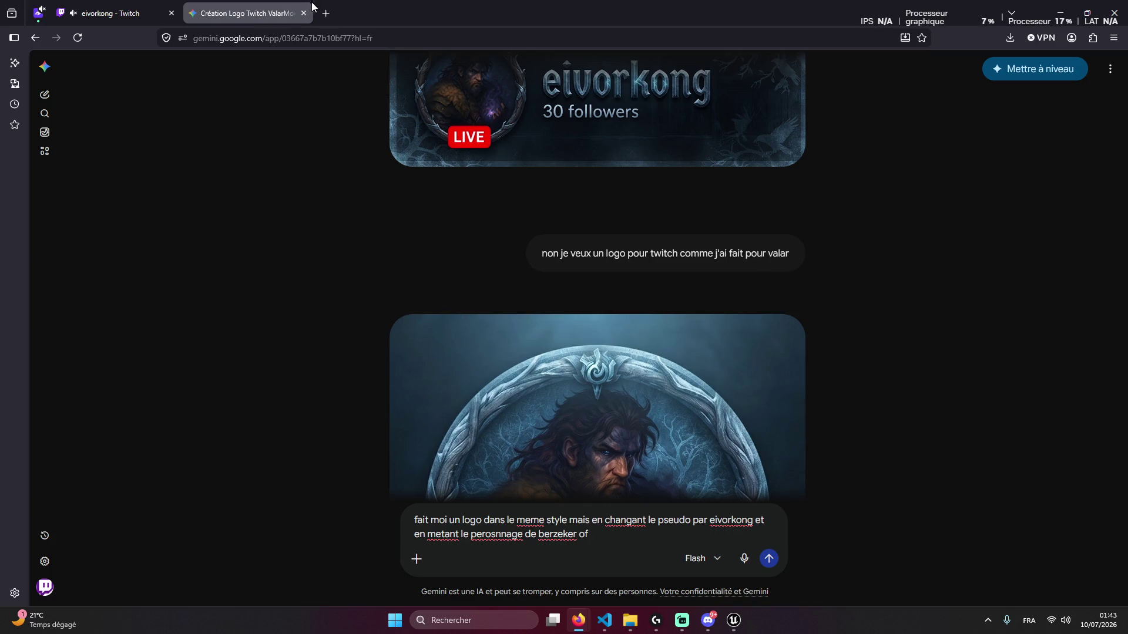
{"action": "left_click", "coordinate": [326, 13]}
{"action": "type", "text": "be"}
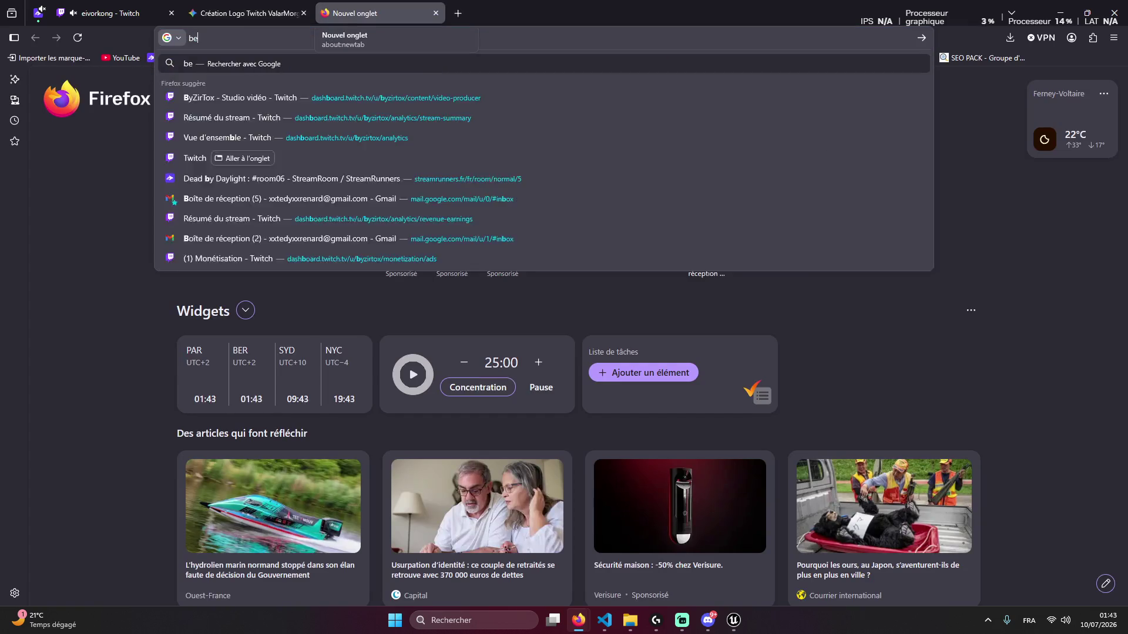
{"action": "key", "text": "BackSpace"}
{"action": "key", "text": "BackSpace"}
{"action": "type", "text": "of "}
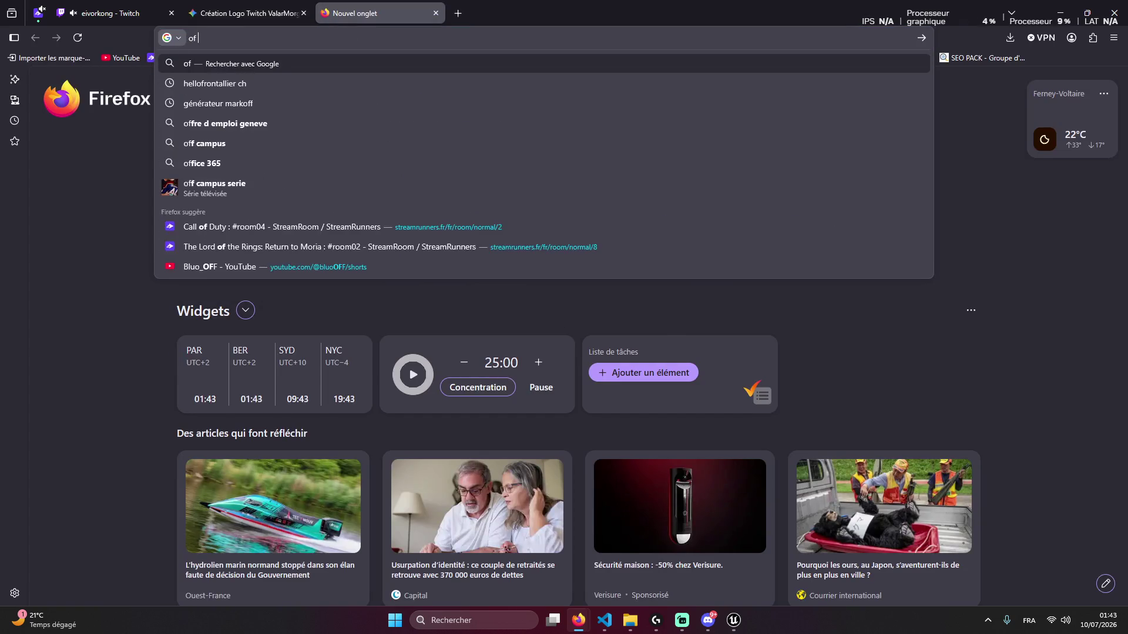
{"action": "type", "text": "glu"}
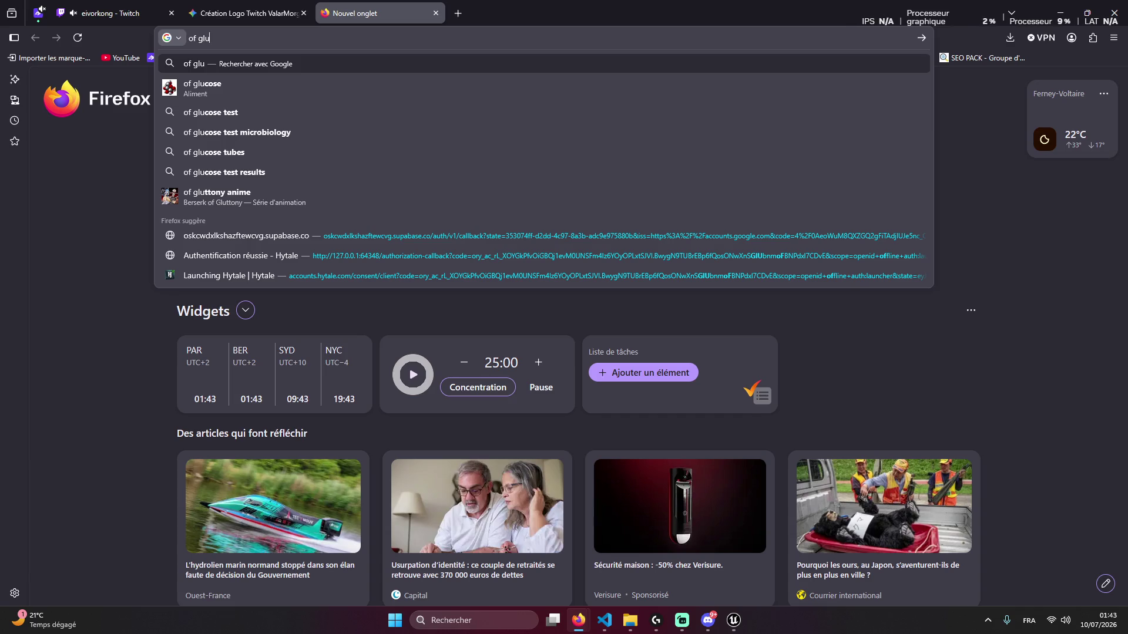
{"action": "left_click", "coordinate": [240, 84]}
{"action": "triple_click", "coordinate": [240, 84]}
{"action": "type", "text": "berzer"}
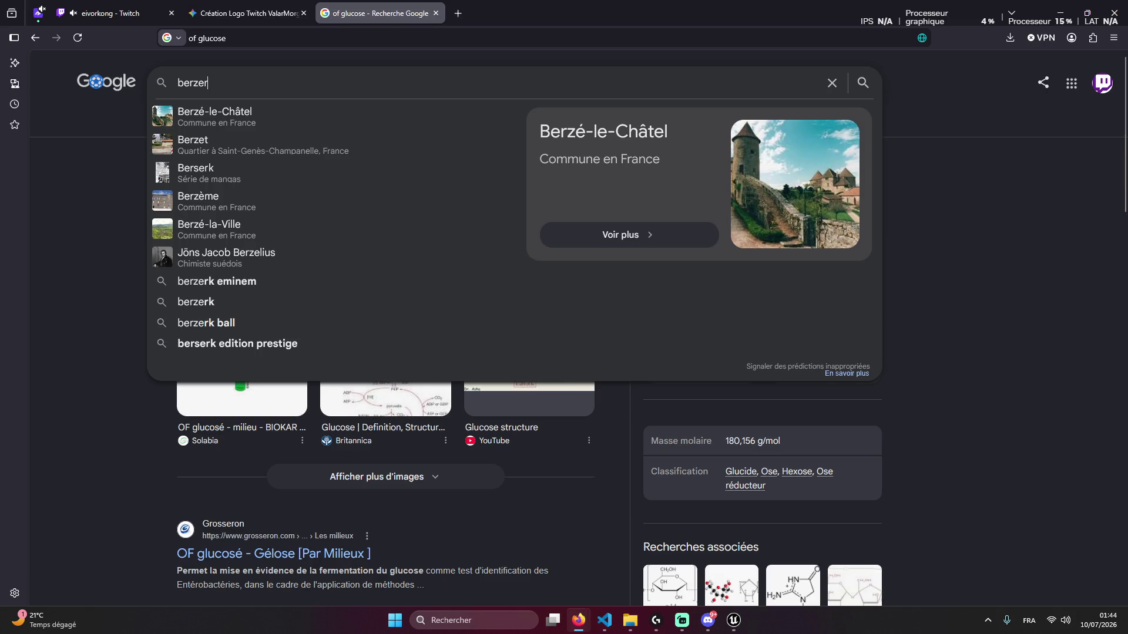
{"action": "type", "text": " of"}
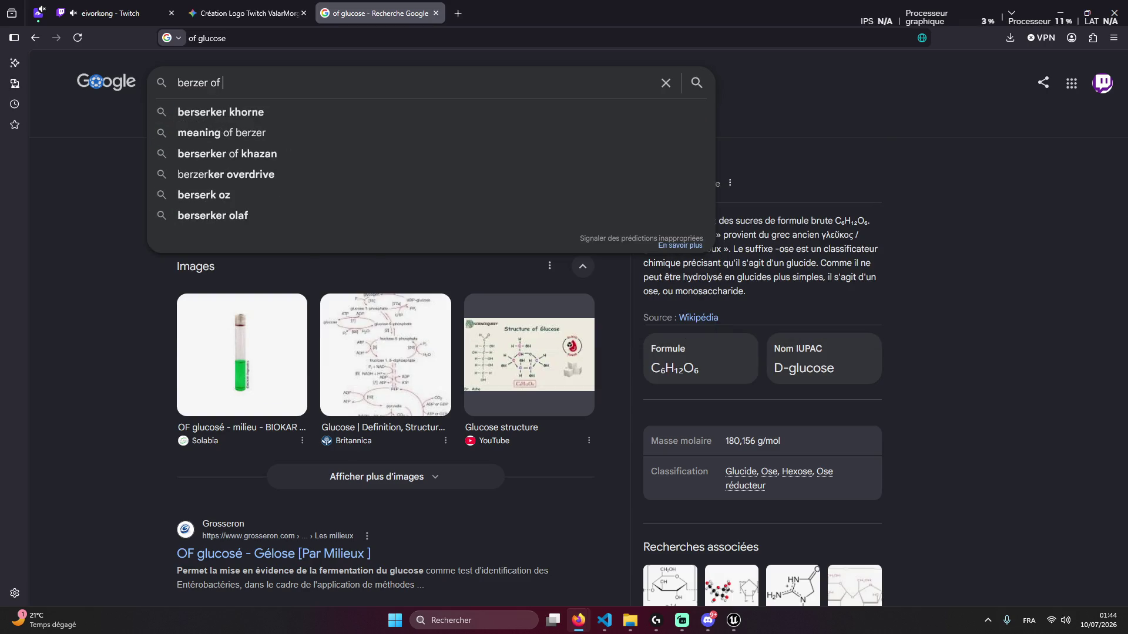
{"action": "type", "text": "glut"}
{"action": "left_click", "coordinate": [239, 108]}
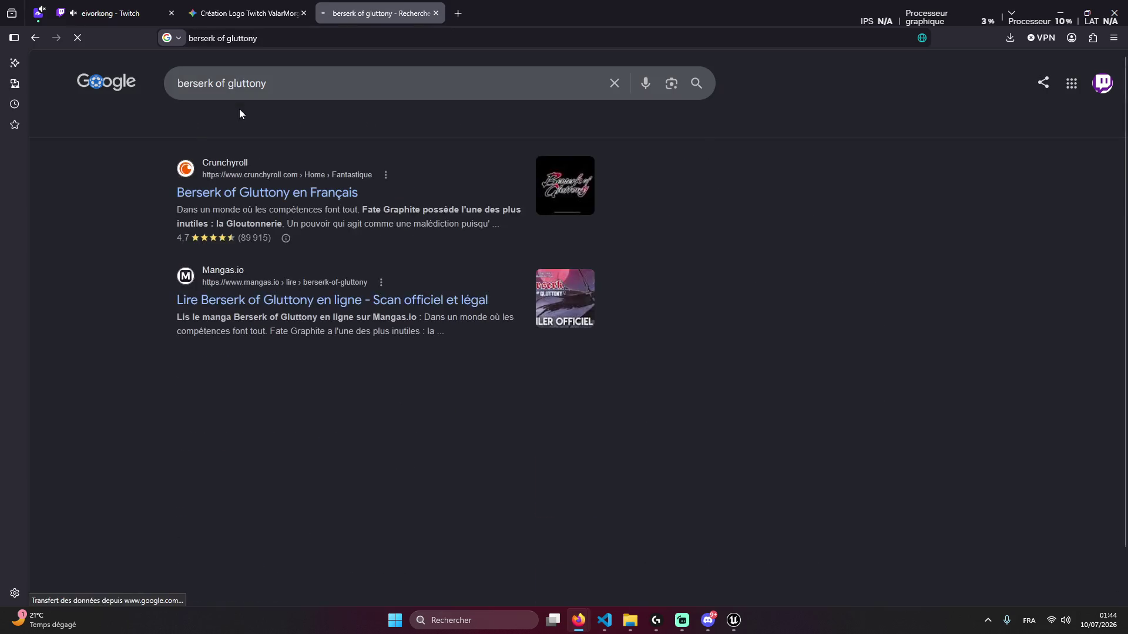
{"action": "left_click", "coordinate": [226, 124]}
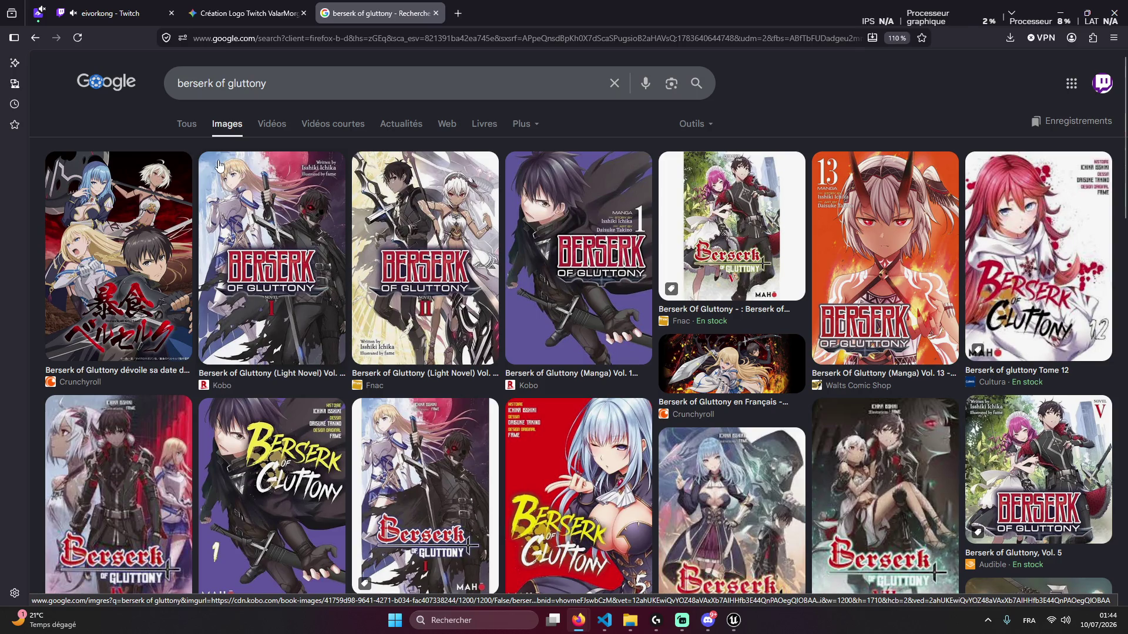
Screenshot the Berserk of Gluttony Manga Vol. 1 cover
{"action": "key", "text": "super+shift+s"}
{"action": "left_click_drag", "start_coordinate": [508, 148], "coordinate": [656, 369]}
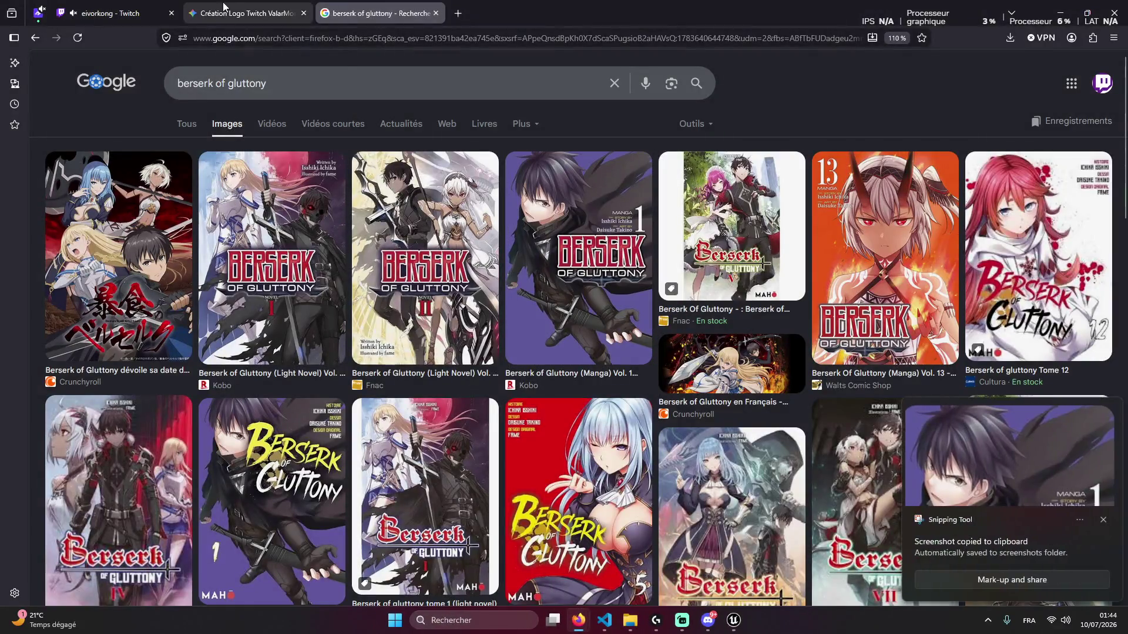
{"action": "left_click", "coordinate": [247, 13]}
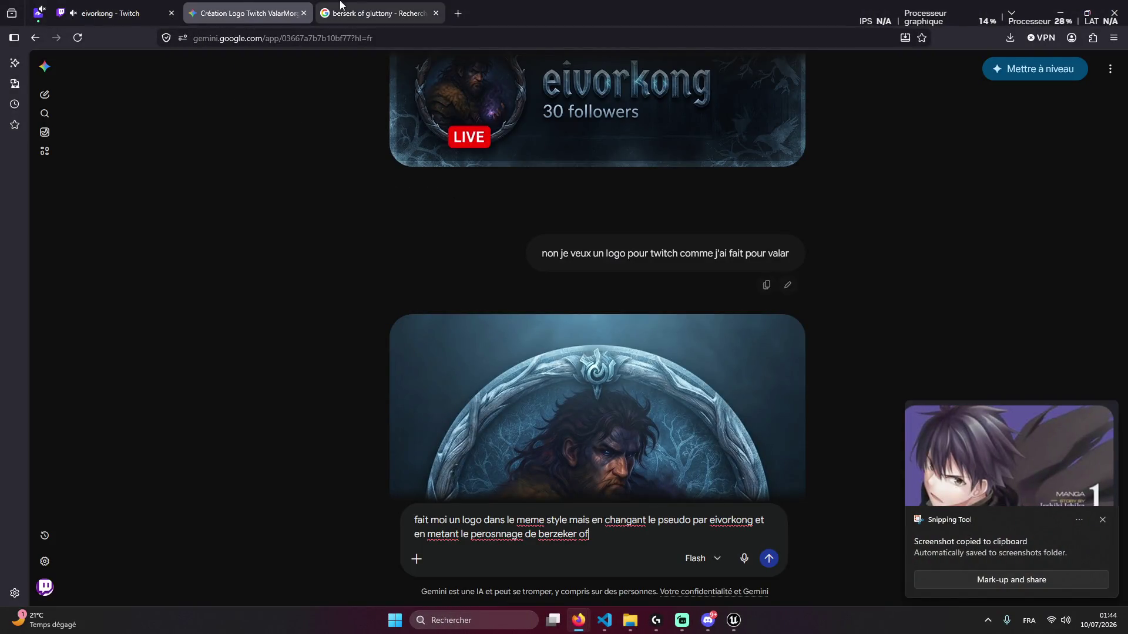
{"action": "left_click", "coordinate": [379, 13]}
{"action": "left_click", "coordinate": [286, 84]}
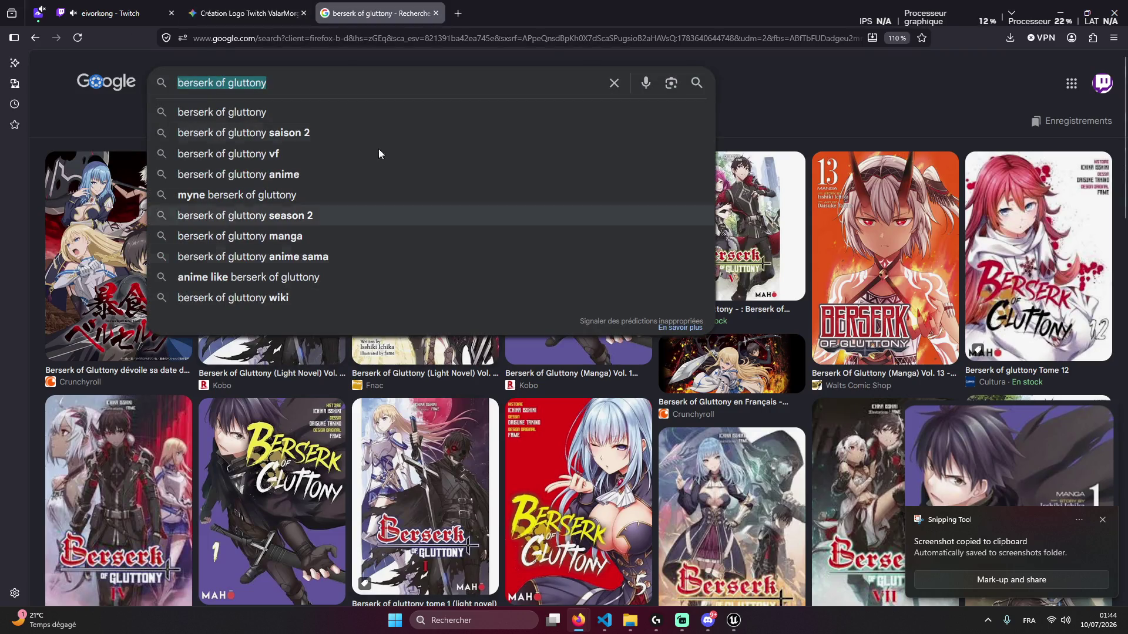
Correct the character name in the Gemini prompt to 'berserk of gluttony'
{"action": "left_click", "coordinate": [246, 13]}
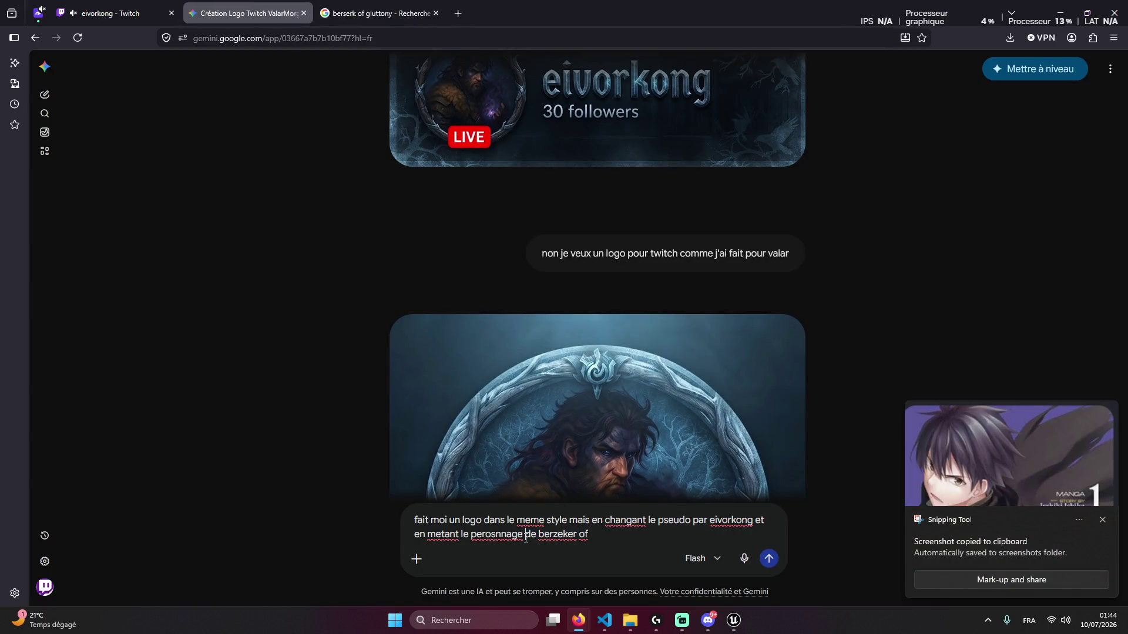
{"action": "left_click_drag", "start_coordinate": [526, 536], "coordinate": [625, 535]}
{"action": "type", "text": "berserk of gluttony"}
Recapture the Vol. 1 cover and paste it into the Gemini prompt
{"action": "left_click", "coordinate": [1009, 37]}
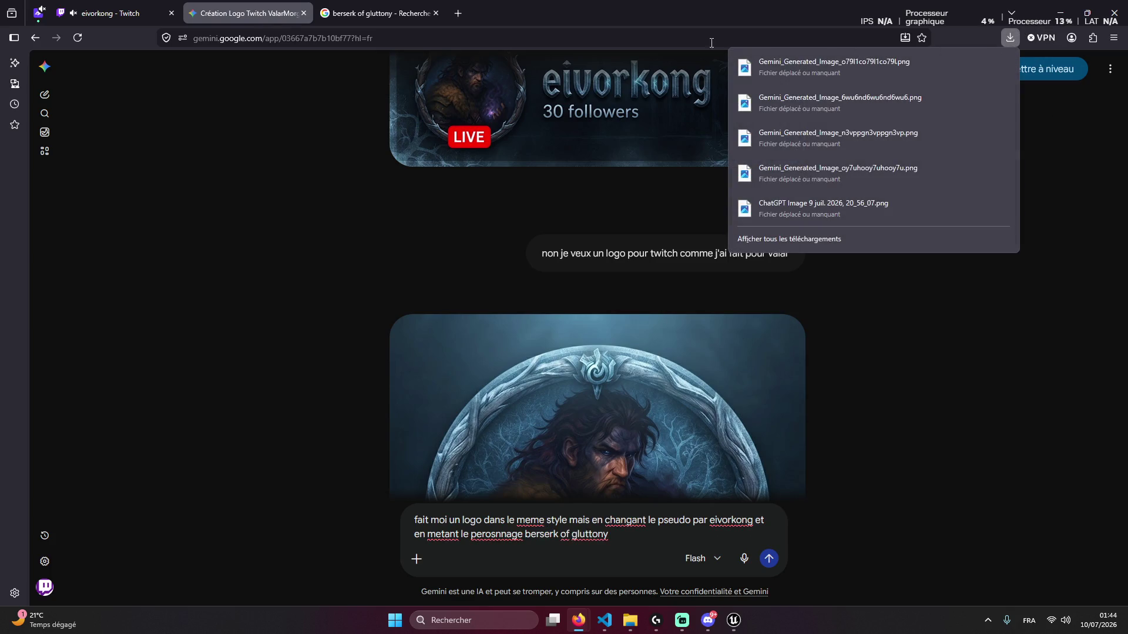
{"action": "left_click", "coordinate": [376, 13]}
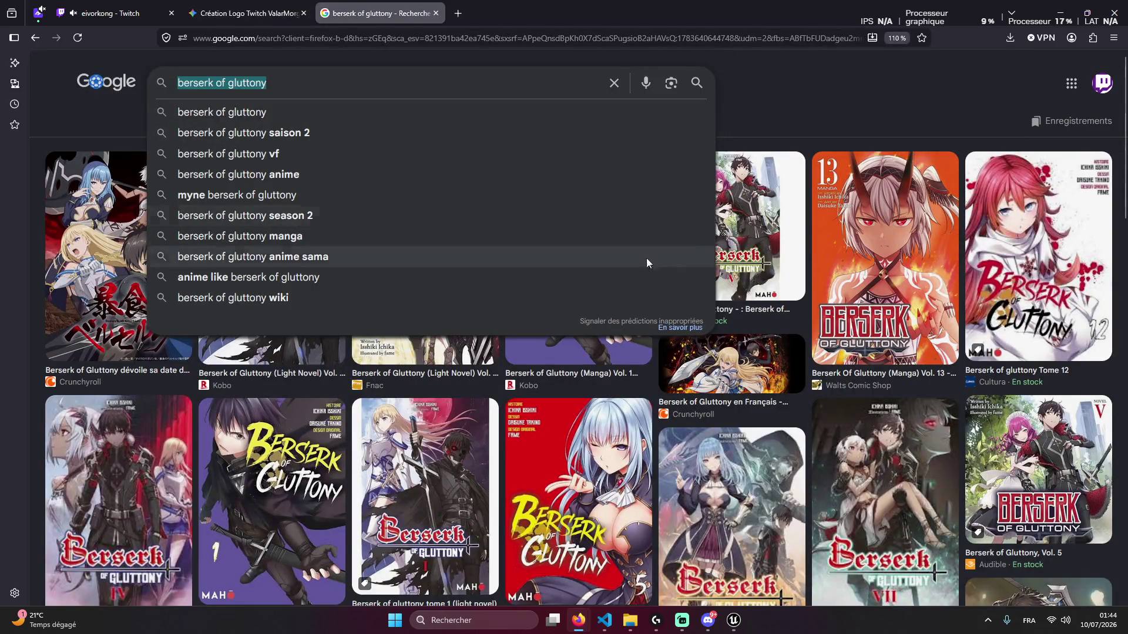
{"action": "left_click", "coordinate": [767, 108]}
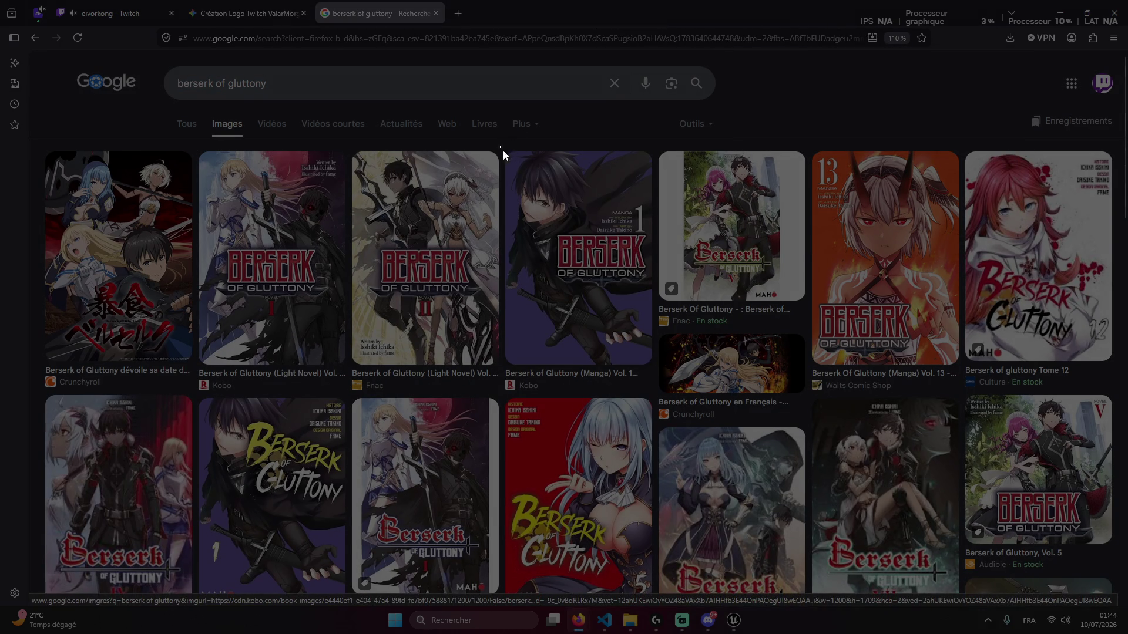
{"action": "left_click_drag", "start_coordinate": [503, 151], "coordinate": [657, 380]}
{"action": "left_click", "coordinate": [247, 13]}
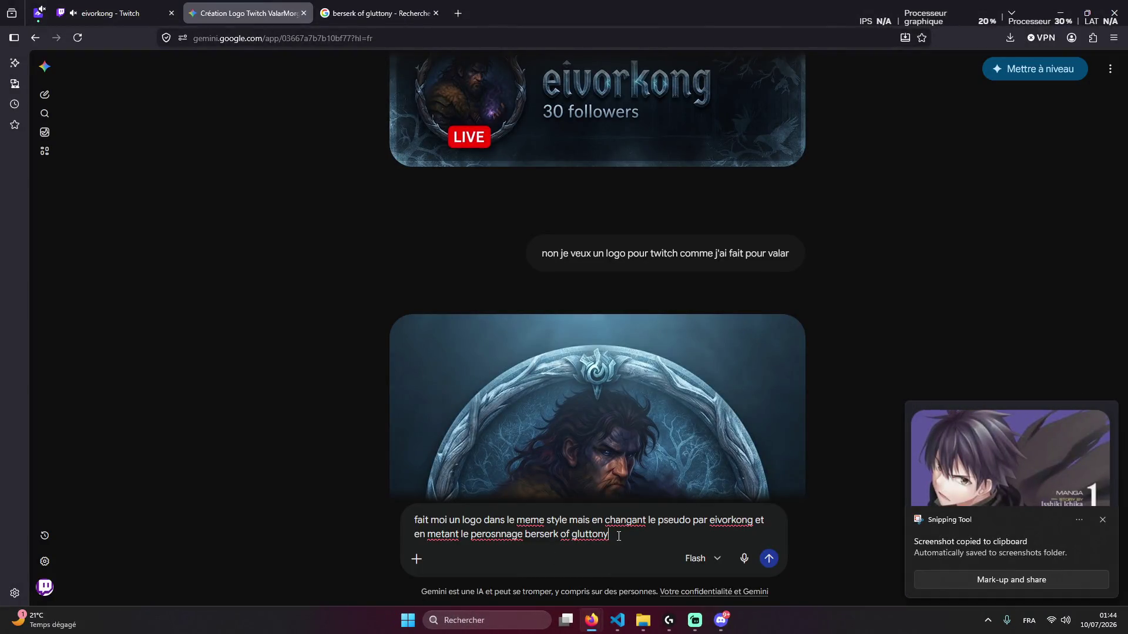
{"action": "key", "text": "ctrl+v"}
Attach Logo Valar from Téléchargements to the prompt and send it with the manga cover
{"action": "left_click", "coordinate": [642, 620]}
{"action": "left_click", "coordinate": [434, 320]}
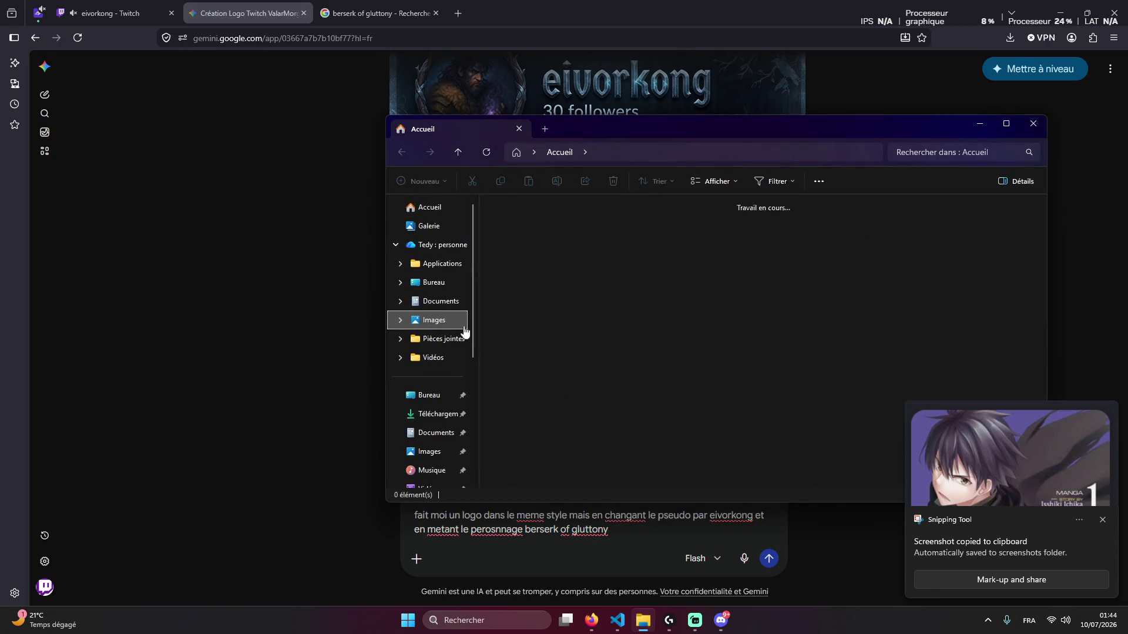
{"action": "double_click", "coordinate": [522, 229]}
{"action": "key", "text": "alt+Left"}
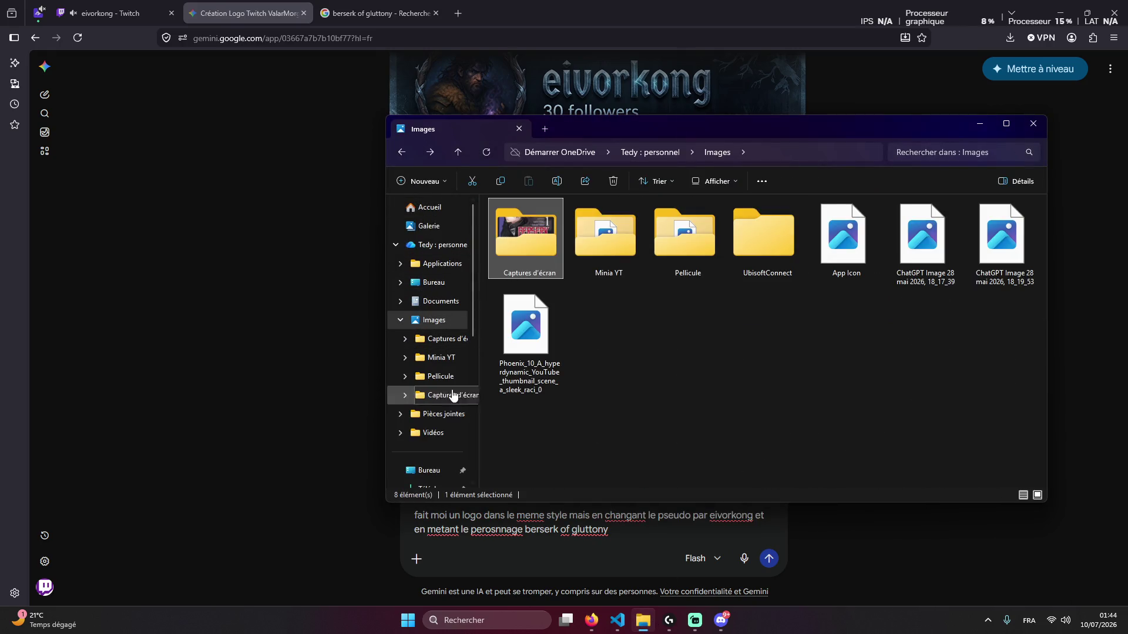
{"action": "scroll", "coordinate": [443, 404], "scroll_direction": "down", "scroll_amount": 2}
{"action": "left_click", "coordinate": [438, 372]}
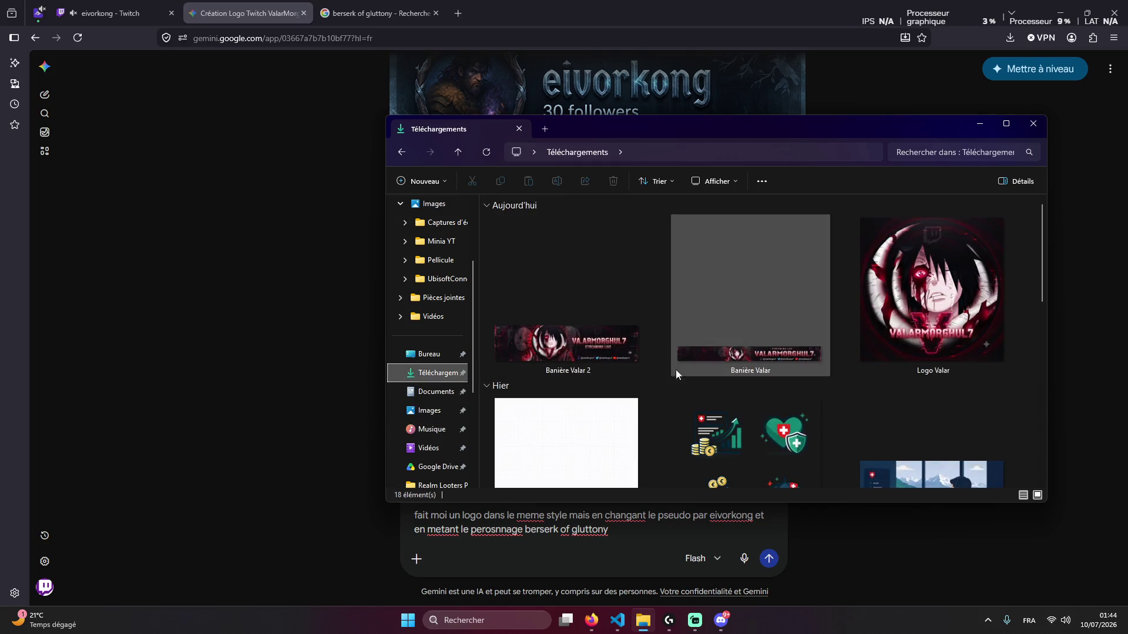
{"action": "mouse_move", "coordinate": [855, 120]}
{"action": "left_mouse_down"}
{"action": "mouse_move", "coordinate": [956, 105]}
{"action": "mouse_move", "coordinate": [913, 47]}
{"action": "left_mouse_up"}
{"action": "mouse_move", "coordinate": [989, 188]}
{"action": "left_mouse_down"}
{"action": "mouse_move", "coordinate": [801, 367]}
{"action": "mouse_move", "coordinate": [621, 480]}
{"action": "left_mouse_up"}
{"action": "left_click", "coordinate": [639, 491]}
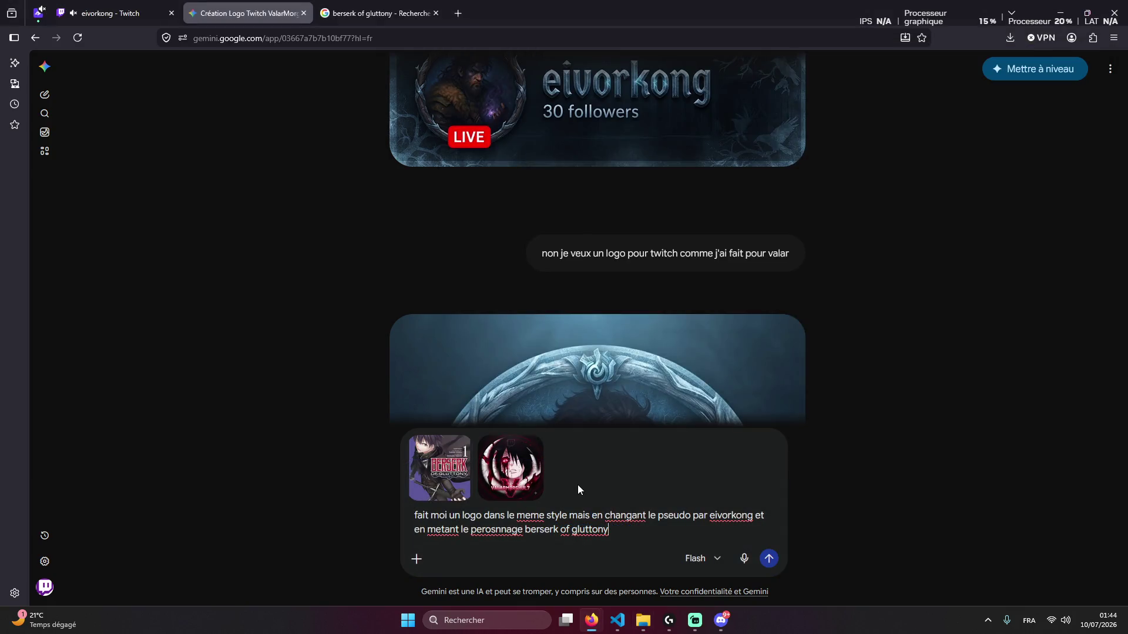
{"action": "key", "text": "Return"}
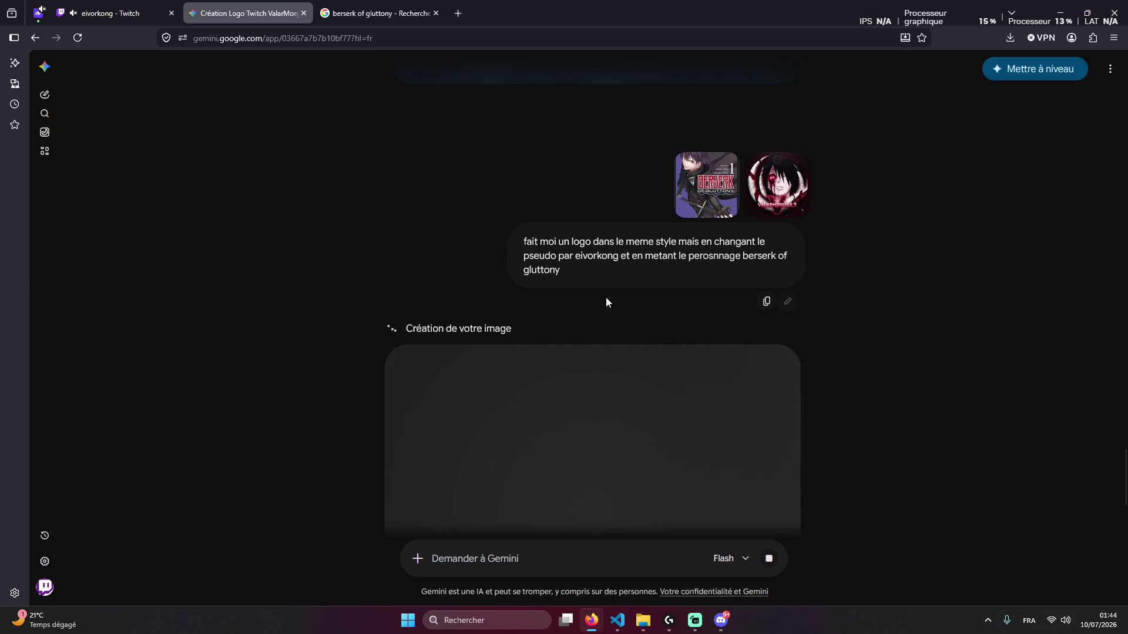
Wait for the red EIVORKONG emblem with the armored dark-haired character to finish generating
{"action": "scroll", "coordinate": [605, 298], "scroll_direction": "up", "scroll_amount": 2}
{"action": "scroll", "coordinate": [536, 262], "scroll_direction": "down", "scroll_amount": 4}
{"action": "scroll", "coordinate": [557, 294], "scroll_direction": "up", "scroll_amount": 2}
{"action": "right_click", "coordinate": [918, 296]}
{"action": "left_click", "coordinate": [688, 287]}
{"action": "right_click", "coordinate": [690, 292]}
{"action": "scroll", "coordinate": [604, 309], "scroll_direction": "down", "scroll_amount": 3}
{"action": "scroll", "coordinate": [606, 309], "scroll_direction": "up", "scroll_amount": 2}
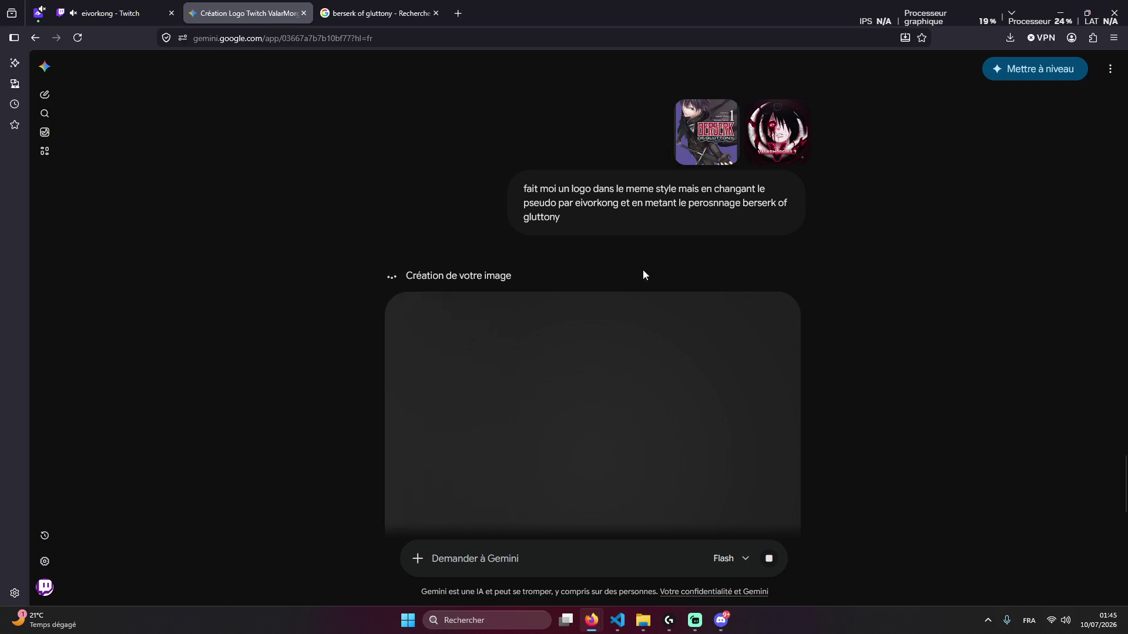
{"action": "scroll", "coordinate": [605, 276], "scroll_direction": "down", "scroll_amount": 4}
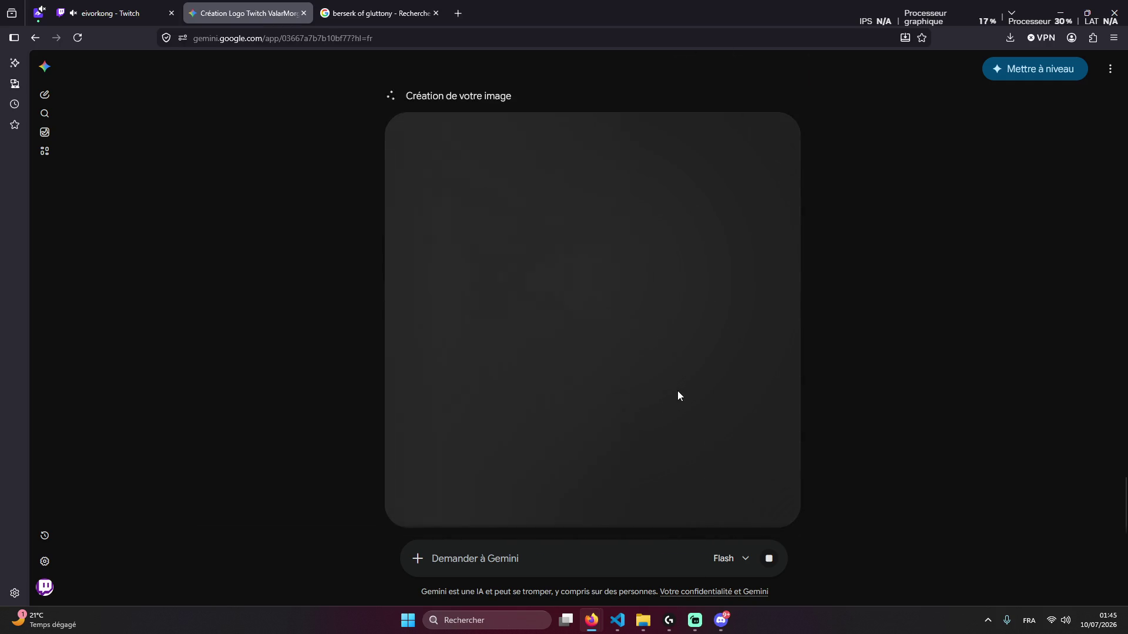
{"action": "left_click", "coordinate": [330, 17]}
{"action": "left_click", "coordinate": [272, 16]}
{"action": "left_click", "coordinate": [619, 621]}
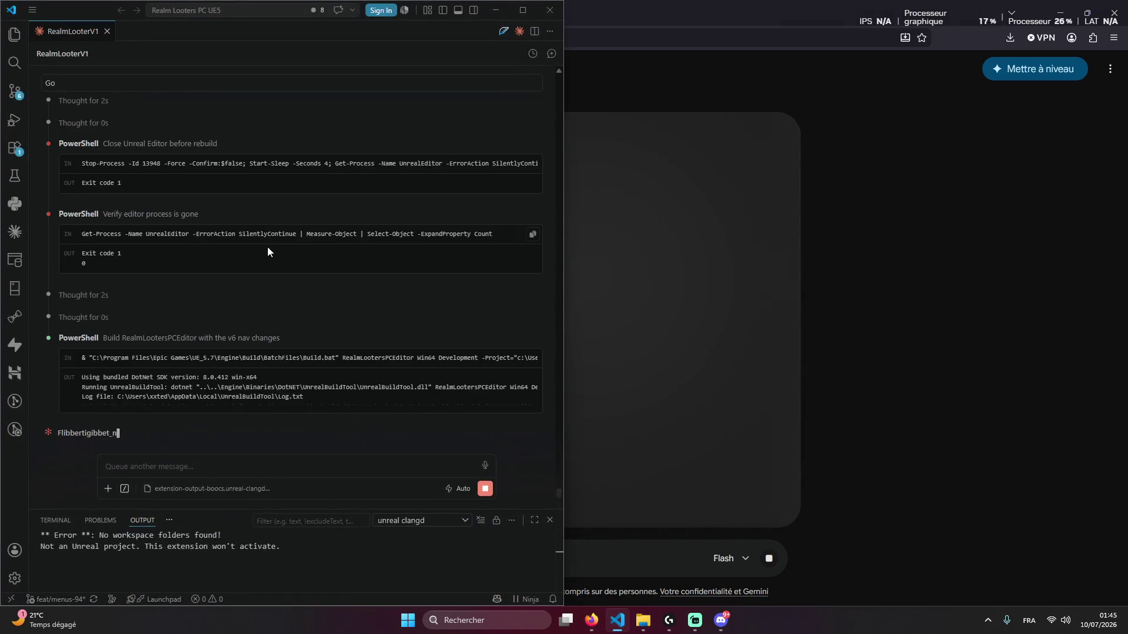
{"action": "left_click", "coordinate": [506, 13]}
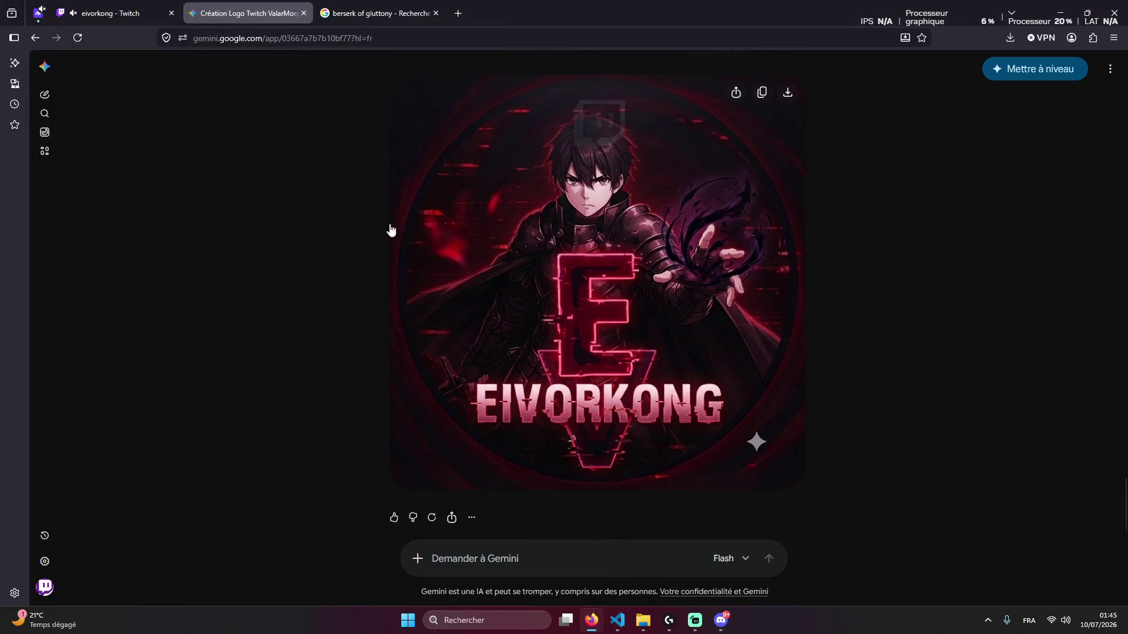
Save the red EIVORKONG emblem using 'Télécharger en taille réelle'
{"action": "scroll", "coordinate": [322, 234], "scroll_direction": "up", "scroll_amount": 2}
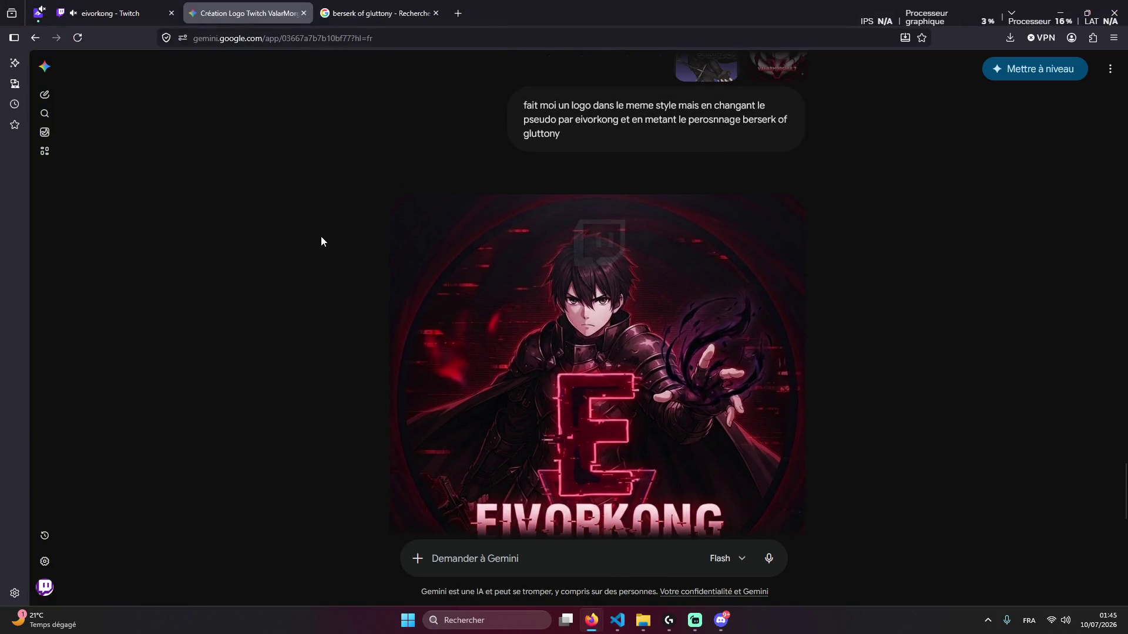
{"action": "scroll", "coordinate": [329, 246], "scroll_direction": "down", "scroll_amount": 3}
{"action": "mouse_move", "coordinate": [414, 315]}
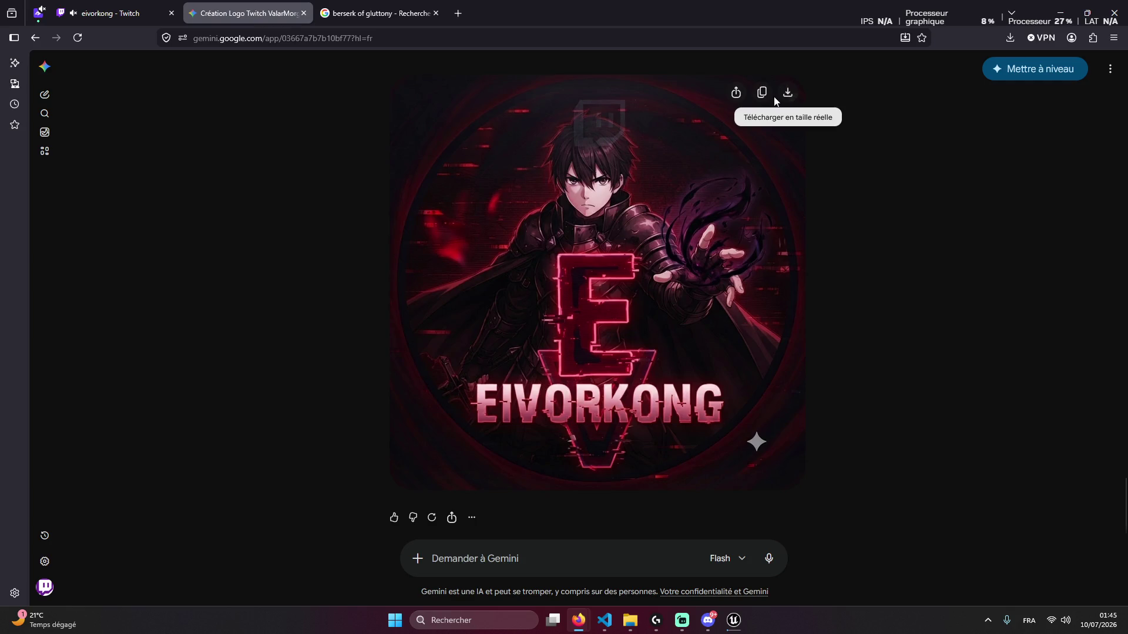
{"action": "left_click", "coordinate": [788, 93]}
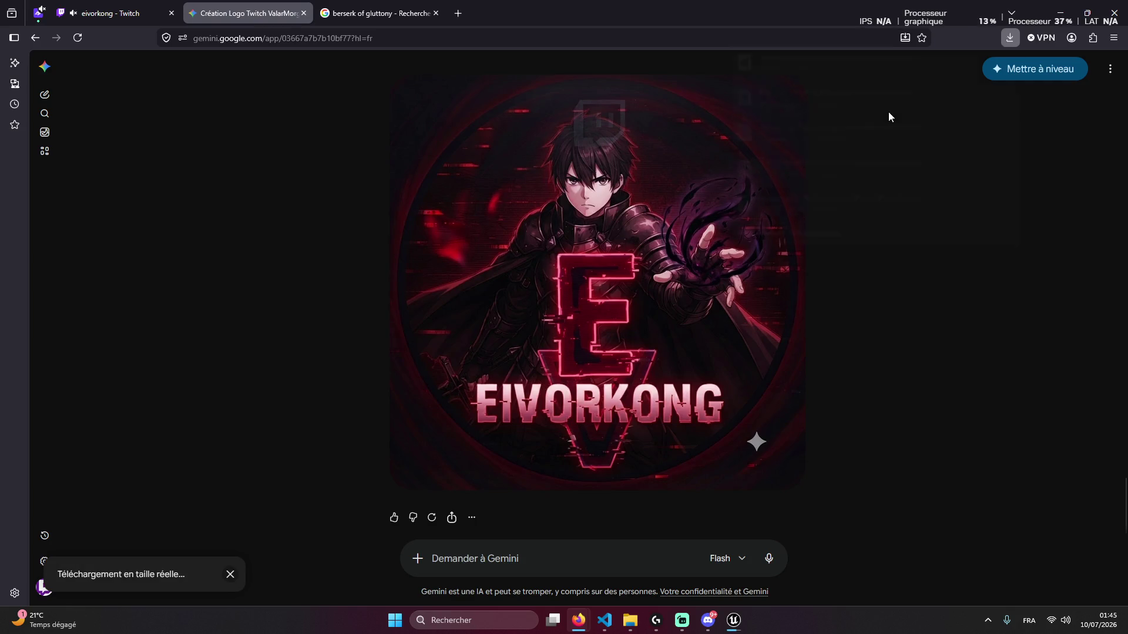
Attach the downloaded logo and ask to remove the V behind the 'E' and use 'eiverkong'
{"action": "mouse_move", "coordinate": [826, 82]}
{"action": "left_mouse_down"}
{"action": "mouse_move", "coordinate": [780, 88]}
{"action": "mouse_move", "coordinate": [576, 556]}
{"action": "mouse_move", "coordinate": [534, 547]}
{"action": "left_mouse_up"}
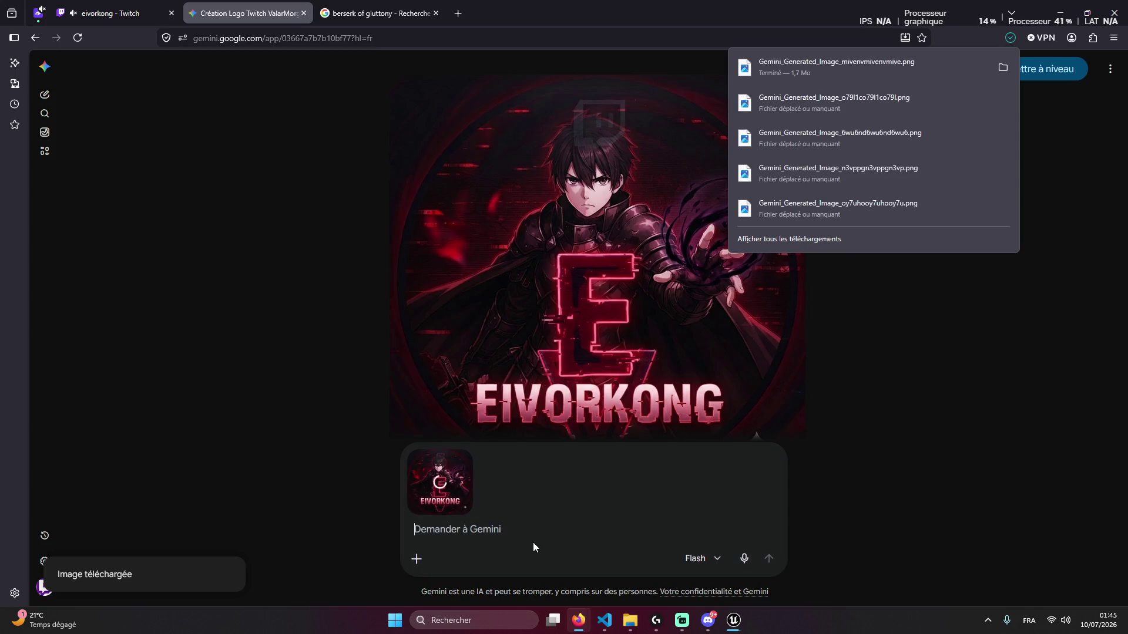
{"action": "left_click", "coordinate": [533, 547]}
{"action": "type", "text": "ret"}
{"action": "key", "text": "BackSpace"}
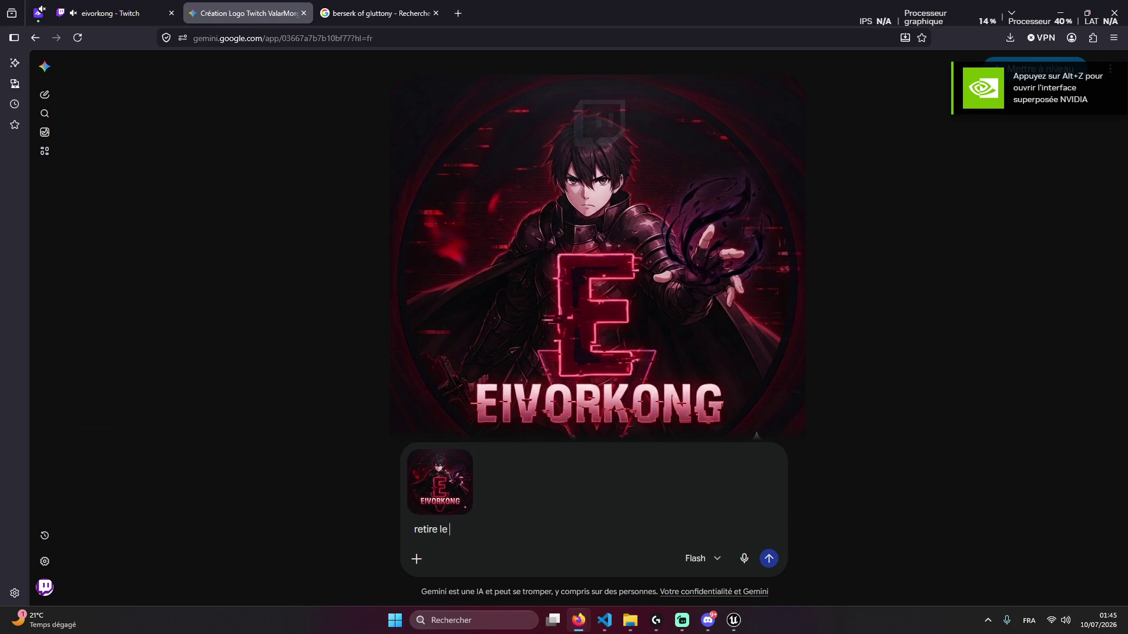
{"action": "type", "text": "t en"}
{"action": "key", "text": "BackSpace"}
{"action": "type", "text": "fond eb"}
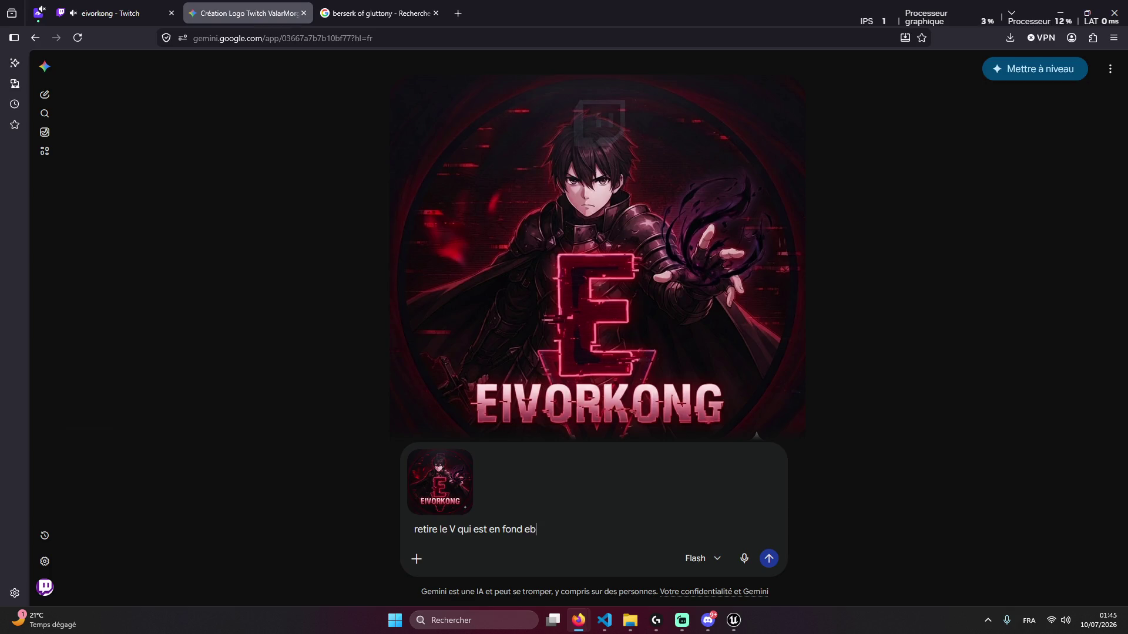
{"action": "key", "text": "BackSpace"}
{"action": "key", "text": "BackSpace"}
{"action": "type", "text": "deriere l"}
{"action": "type", "text": "e \"E\" et le pseudo \""}
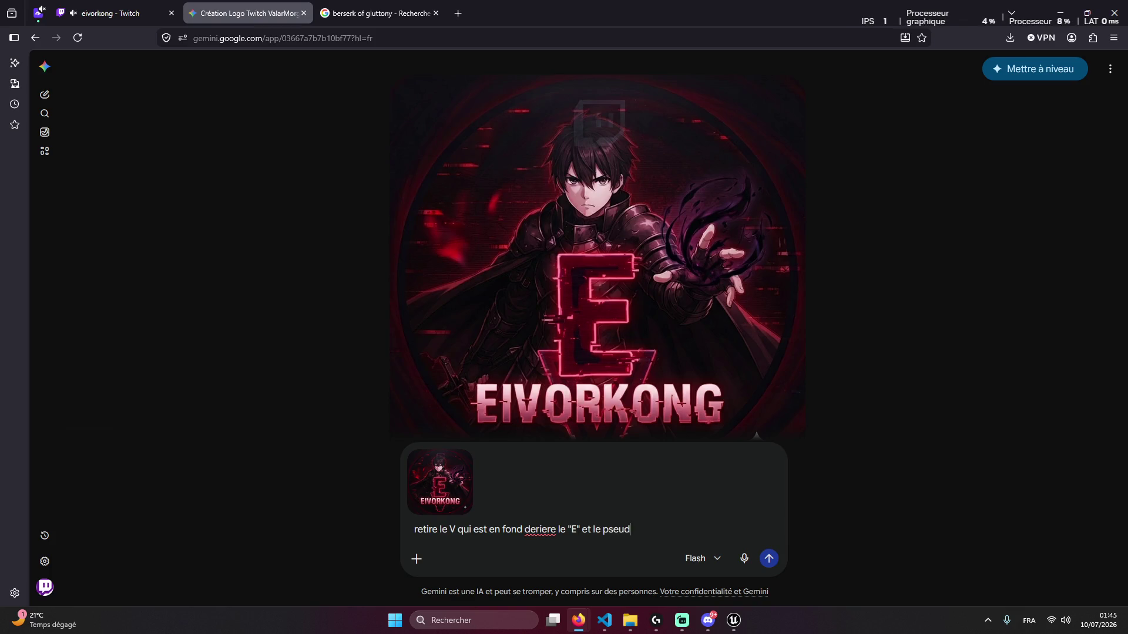
{"action": "type", "text": "eiverkong"}
{"action": "key", "text": "Return"}
Scroll between the previous and revised logos to compare the removed V behind the E
{"action": "scroll", "coordinate": [558, 244], "scroll_direction": "up", "scroll_amount": 7}
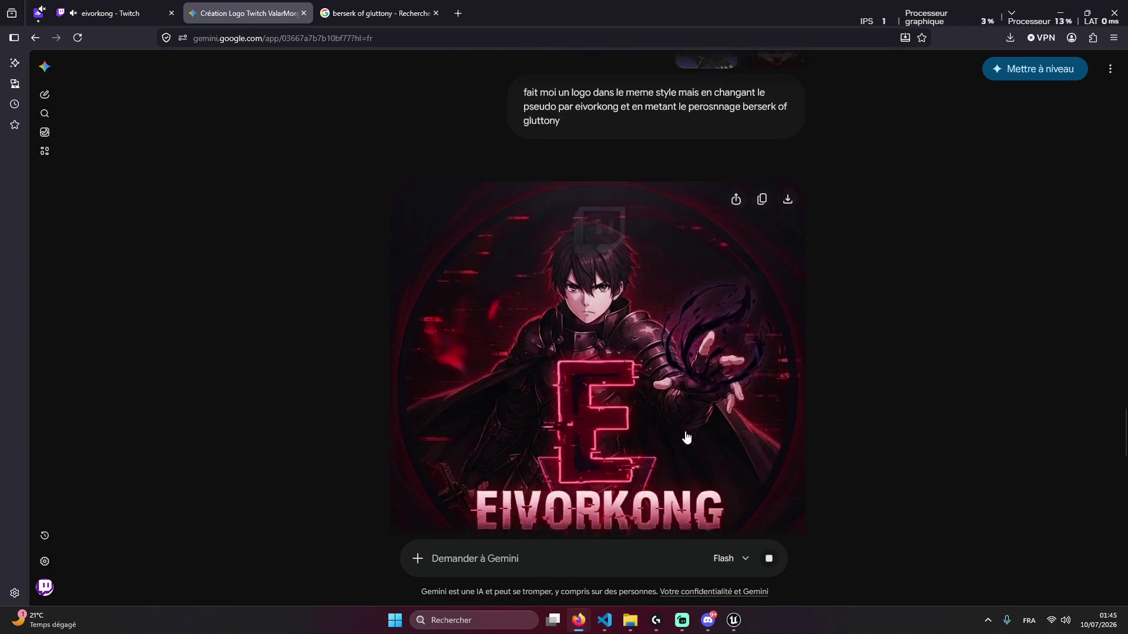
{"action": "scroll", "coordinate": [686, 438], "scroll_direction": "up", "scroll_amount": 5}
{"action": "scroll", "coordinate": [686, 437], "scroll_direction": "down", "scroll_amount": 15}
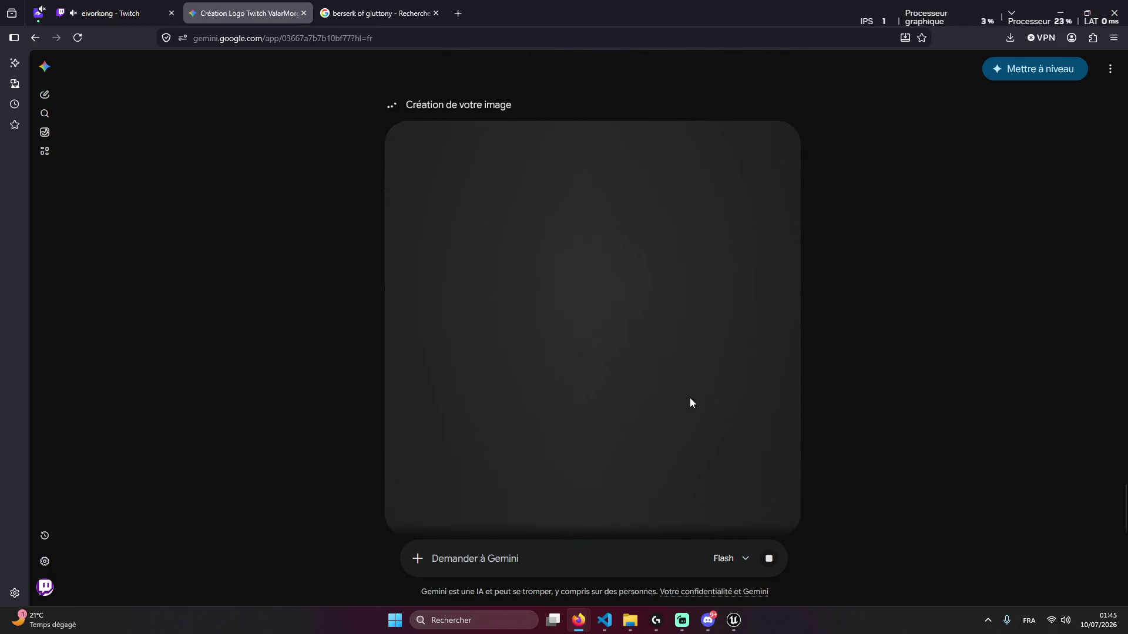
{"action": "scroll", "coordinate": [681, 396], "scroll_direction": "up", "scroll_amount": 7}
{"action": "scroll", "coordinate": [622, 390], "scroll_direction": "down", "scroll_amount": 5}
{"action": "scroll", "coordinate": [624, 382], "scroll_direction": "up", "scroll_amount": 4}
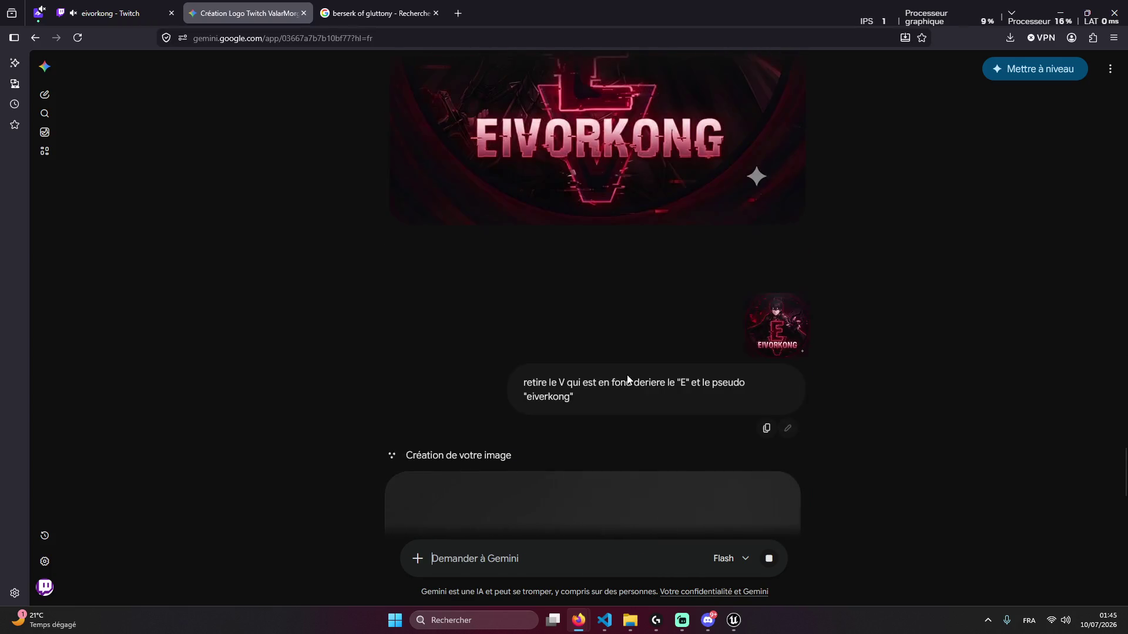
{"action": "right_click", "coordinate": [897, 344]}
{"action": "left_click", "coordinate": [865, 264]}
{"action": "scroll", "coordinate": [808, 350], "scroll_direction": "down", "scroll_amount": 5}
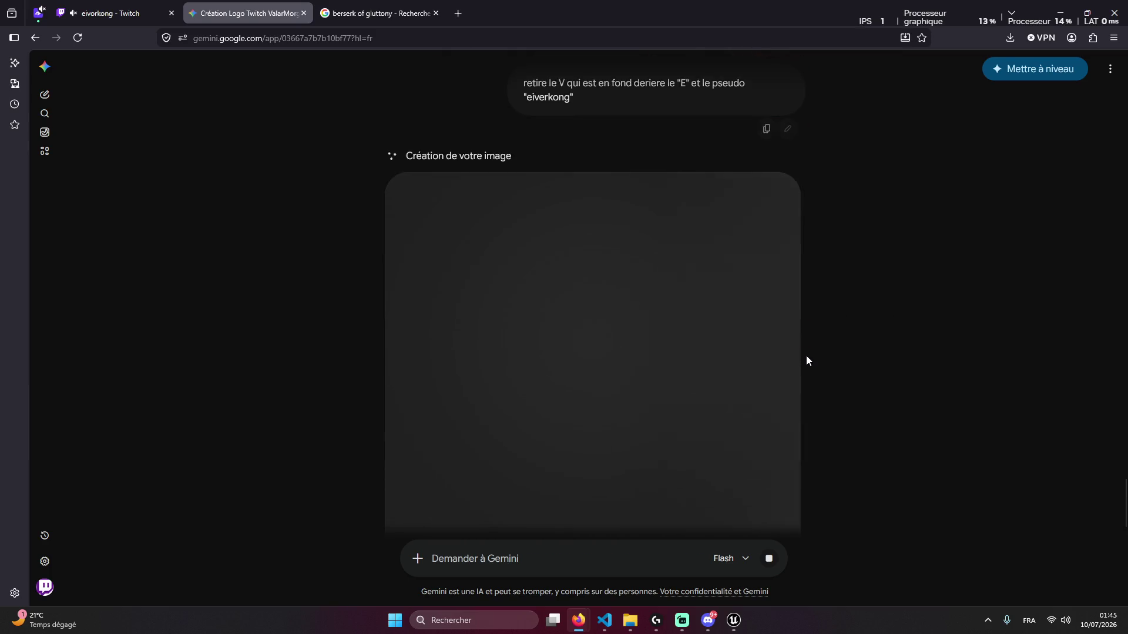
{"action": "scroll", "coordinate": [805, 354], "scroll_direction": "up", "scroll_amount": 5}
{"action": "scroll", "coordinate": [802, 361], "scroll_direction": "up", "scroll_amount": 3}
{"action": "scroll", "coordinate": [831, 355], "scroll_direction": "down", "scroll_amount": 4}
{"action": "scroll", "coordinate": [781, 358], "scroll_direction": "up", "scroll_amount": 6}
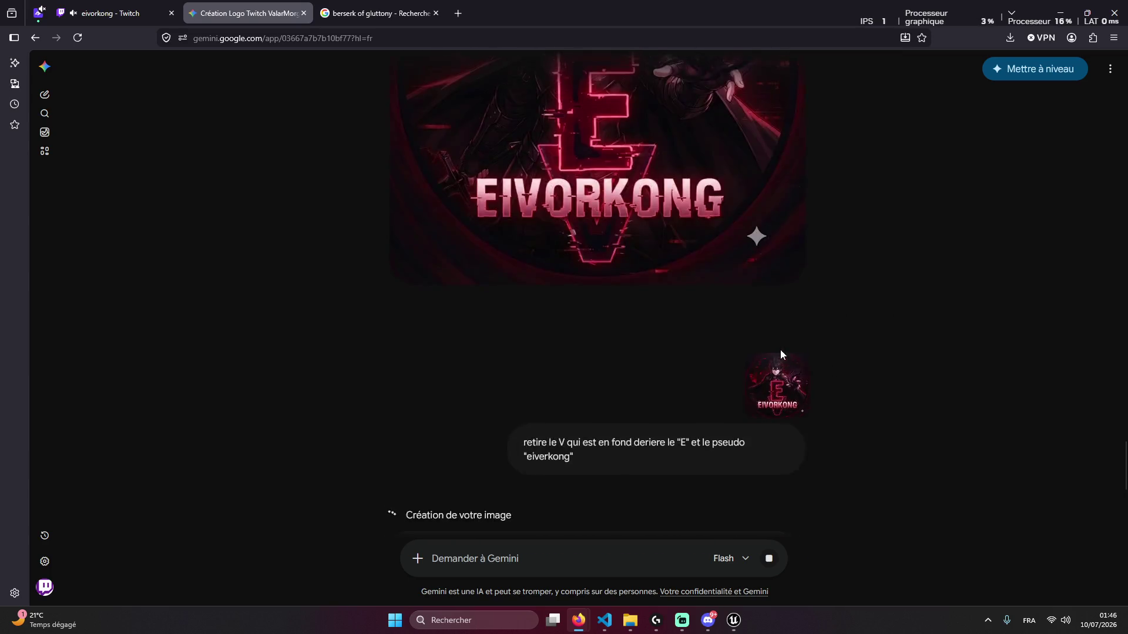
{"action": "scroll", "coordinate": [769, 368], "scroll_direction": "down", "scroll_amount": 7}
{"action": "scroll", "coordinate": [823, 352], "scroll_direction": "up", "scroll_amount": 4}
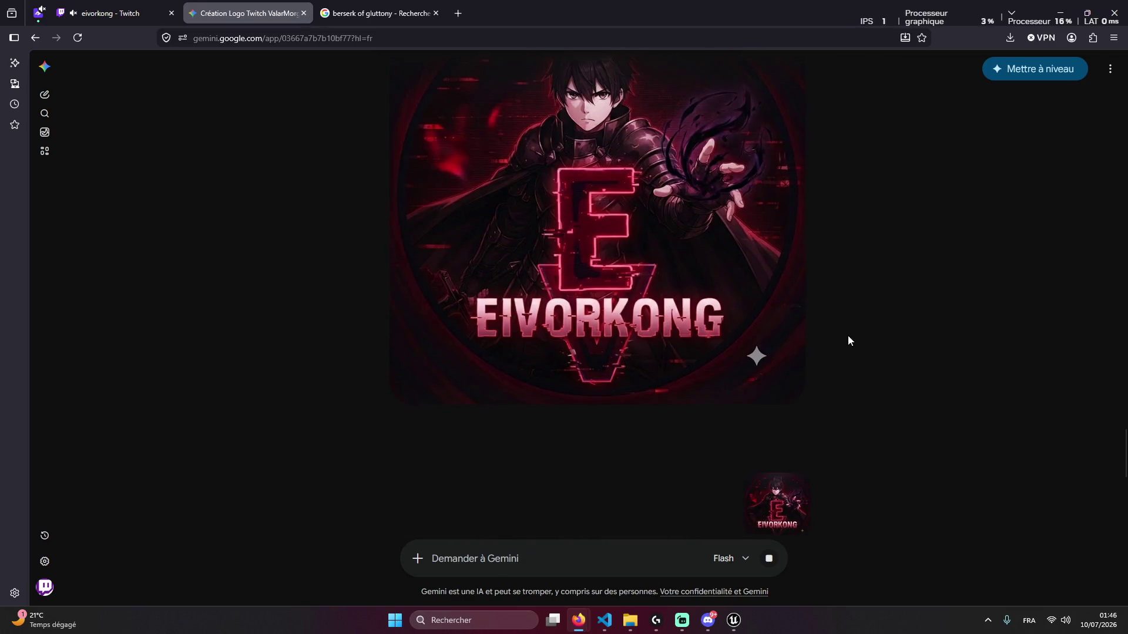
{"action": "scroll", "coordinate": [840, 361], "scroll_direction": "down", "scroll_amount": 7}
{"action": "scroll", "coordinate": [834, 384], "scroll_direction": "up", "scroll_amount": 5}
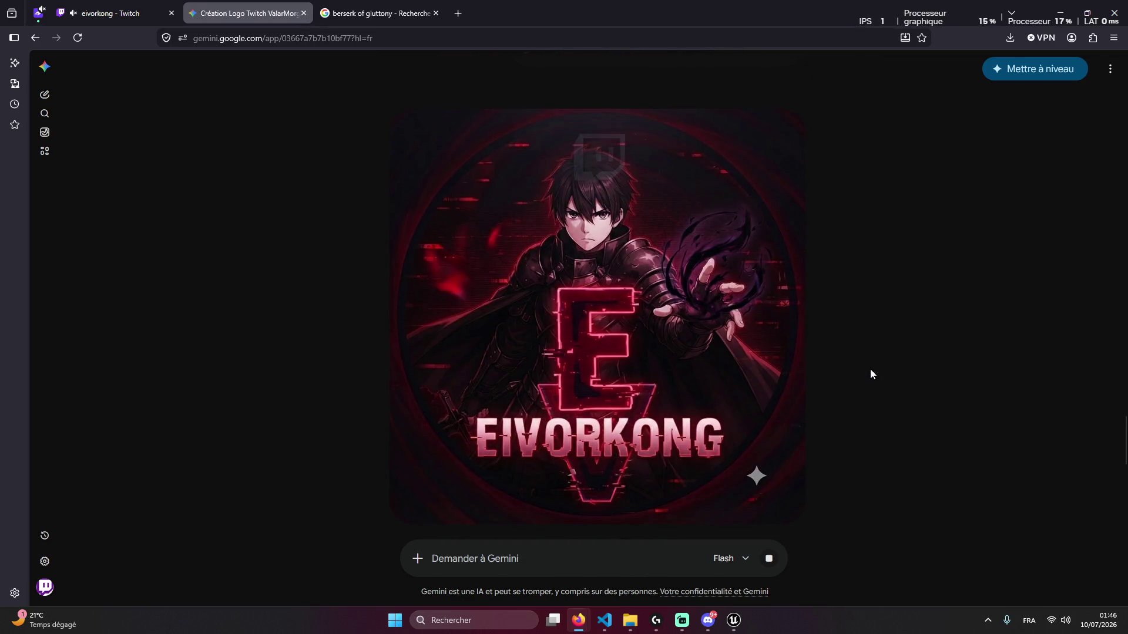
{"action": "scroll", "coordinate": [855, 384], "scroll_direction": "down", "scroll_amount": 7}
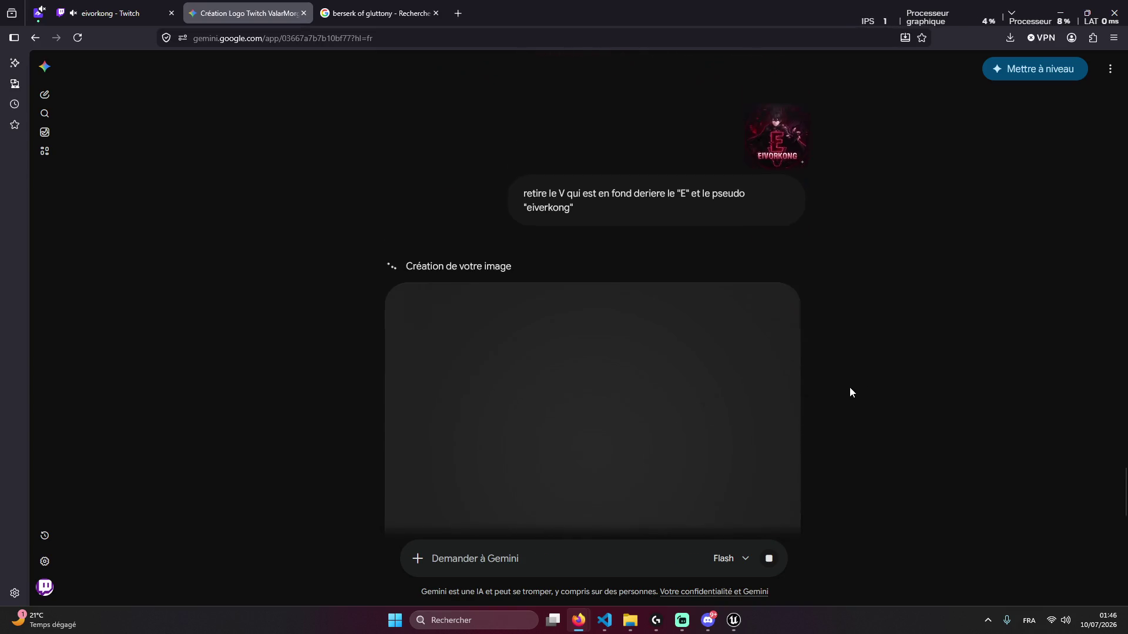
{"action": "scroll", "coordinate": [849, 393], "scroll_direction": "up", "scroll_amount": 7}
{"action": "scroll", "coordinate": [845, 403], "scroll_direction": "down", "scroll_amount": 7}
{"action": "scroll", "coordinate": [817, 411], "scroll_direction": "up", "scroll_amount": 7}
{"action": "mouse_move", "coordinate": [783, 388]}
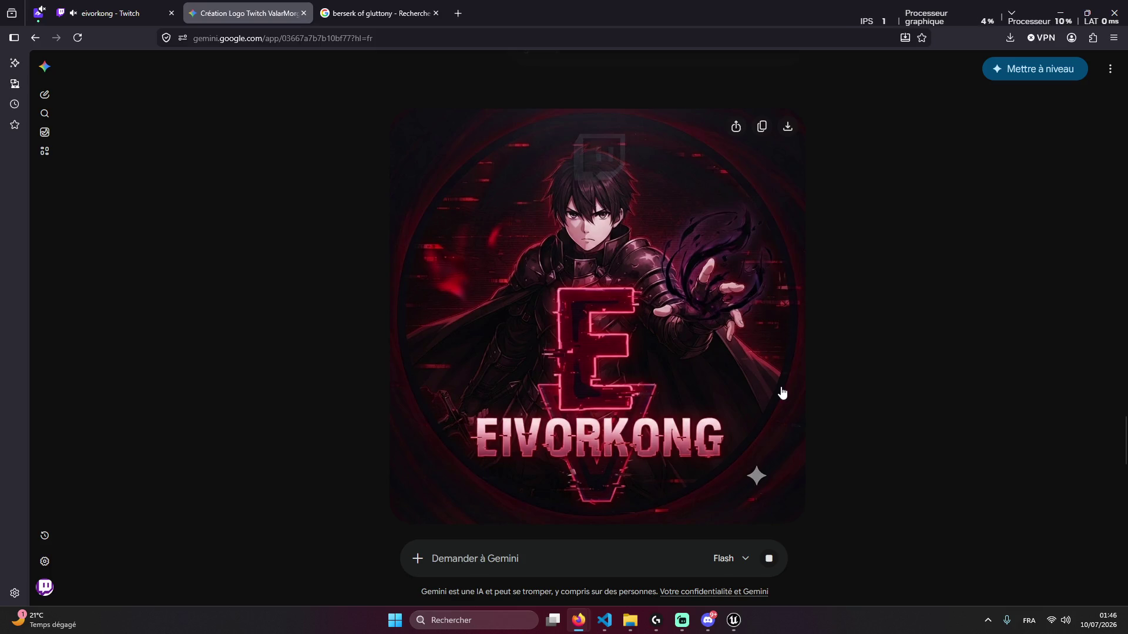
{"action": "scroll", "coordinate": [782, 393], "scroll_direction": "down", "scroll_amount": 7}
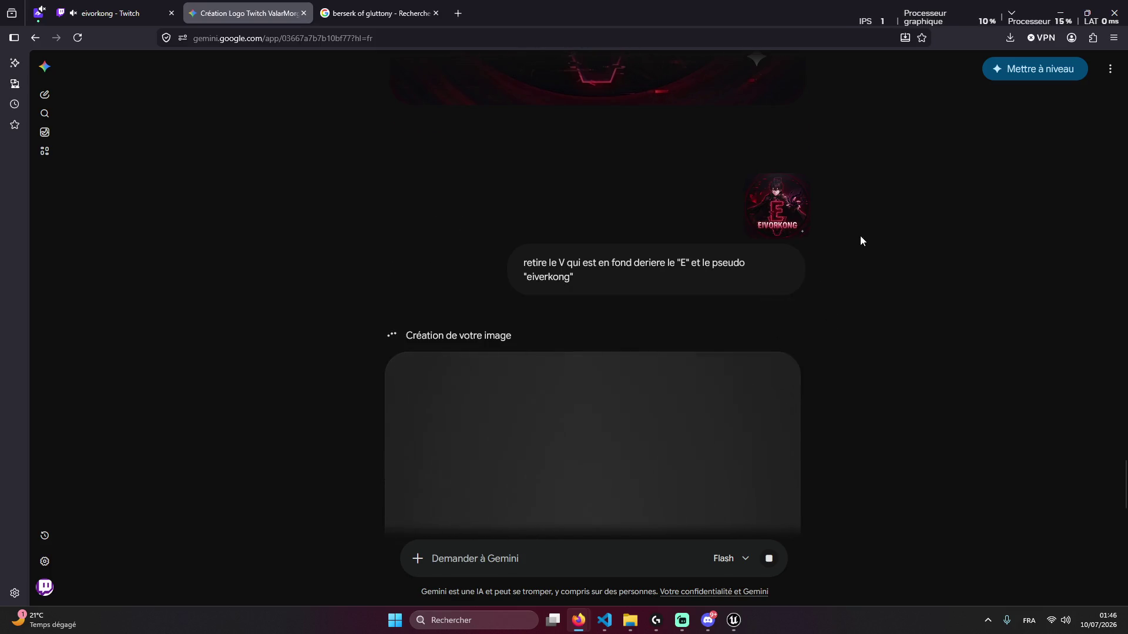
{"action": "scroll", "coordinate": [811, 219], "scroll_direction": "up", "scroll_amount": 4}
{"action": "scroll", "coordinate": [818, 305], "scroll_direction": "down", "scroll_amount": 4}
{"action": "scroll", "coordinate": [698, 360], "scroll_direction": "up", "scroll_amount": 5}
{"action": "scroll", "coordinate": [643, 432], "scroll_direction": "down", "scroll_amount": 8}
{"action": "scroll", "coordinate": [637, 431], "scroll_direction": "up", "scroll_amount": 4}
{"action": "scroll", "coordinate": [599, 390], "scroll_direction": "down", "scroll_amount": 4}
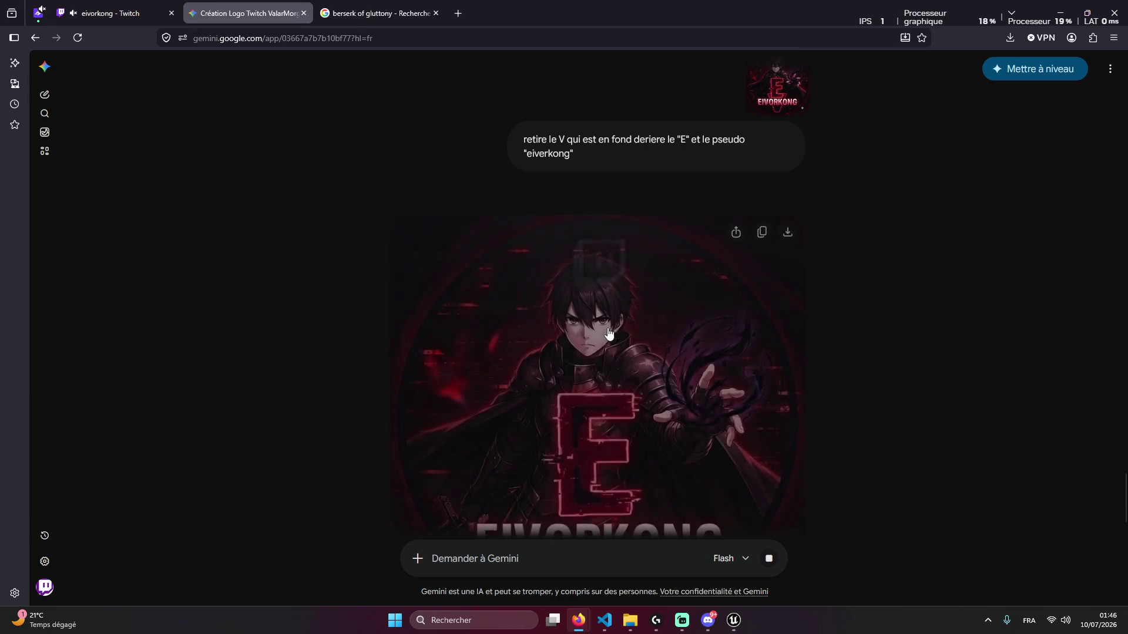
{"action": "scroll", "coordinate": [802, 411], "scroll_direction": "up", "scroll_amount": 5}
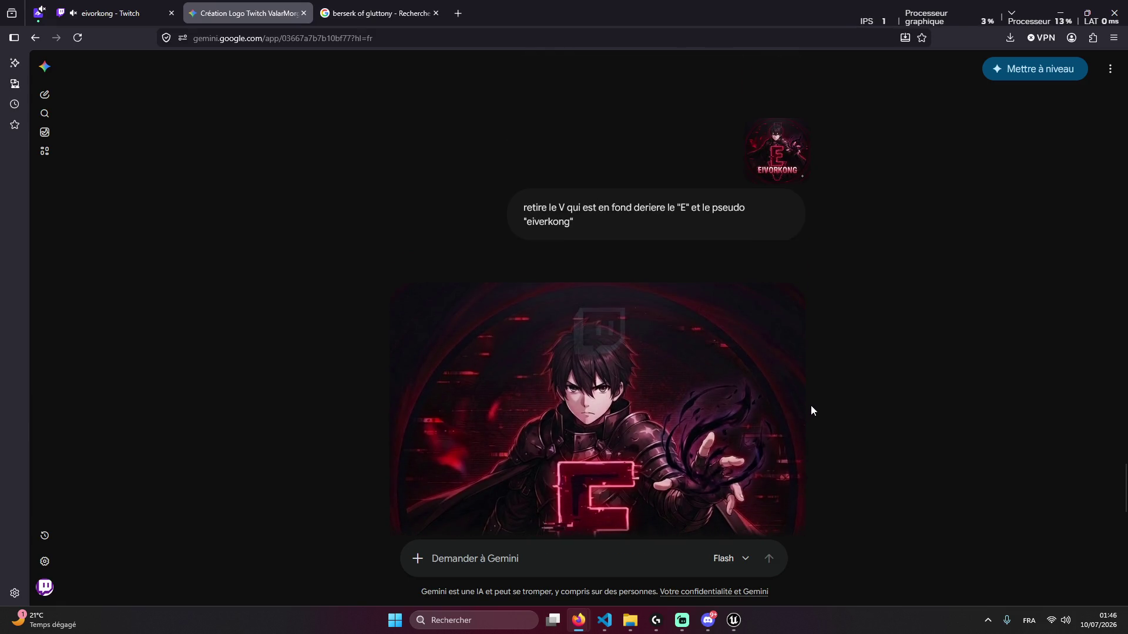
{"action": "scroll", "coordinate": [808, 401], "scroll_direction": "down", "scroll_amount": 6}
{"action": "scroll", "coordinate": [797, 404], "scroll_direction": "up", "scroll_amount": 6}
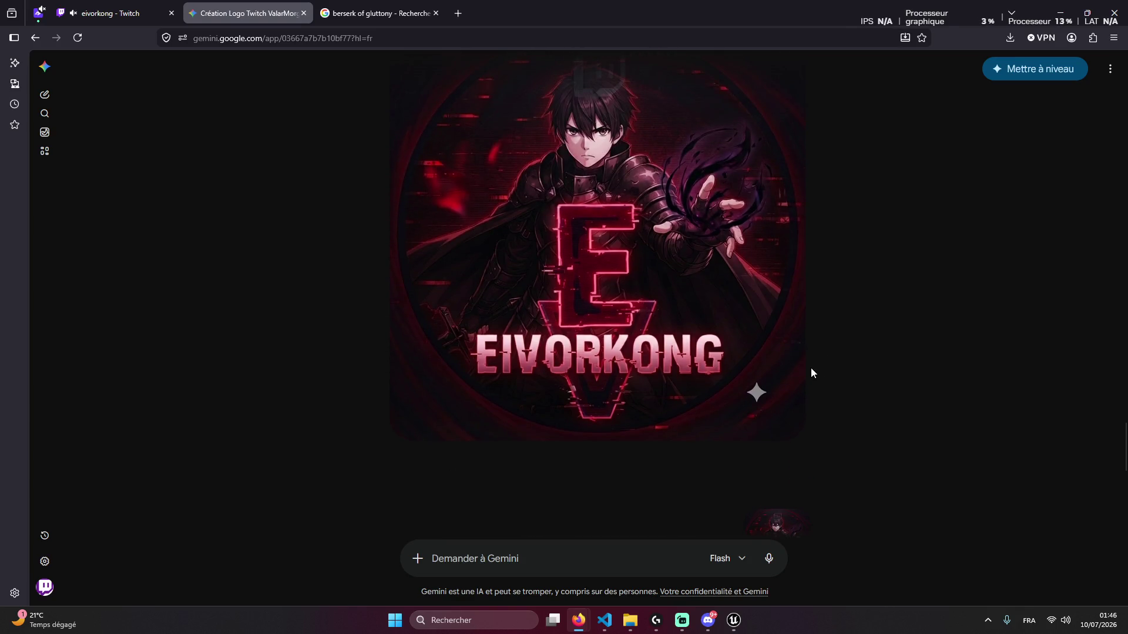
{"action": "scroll", "coordinate": [811, 371], "scroll_direction": "down", "scroll_amount": 6}
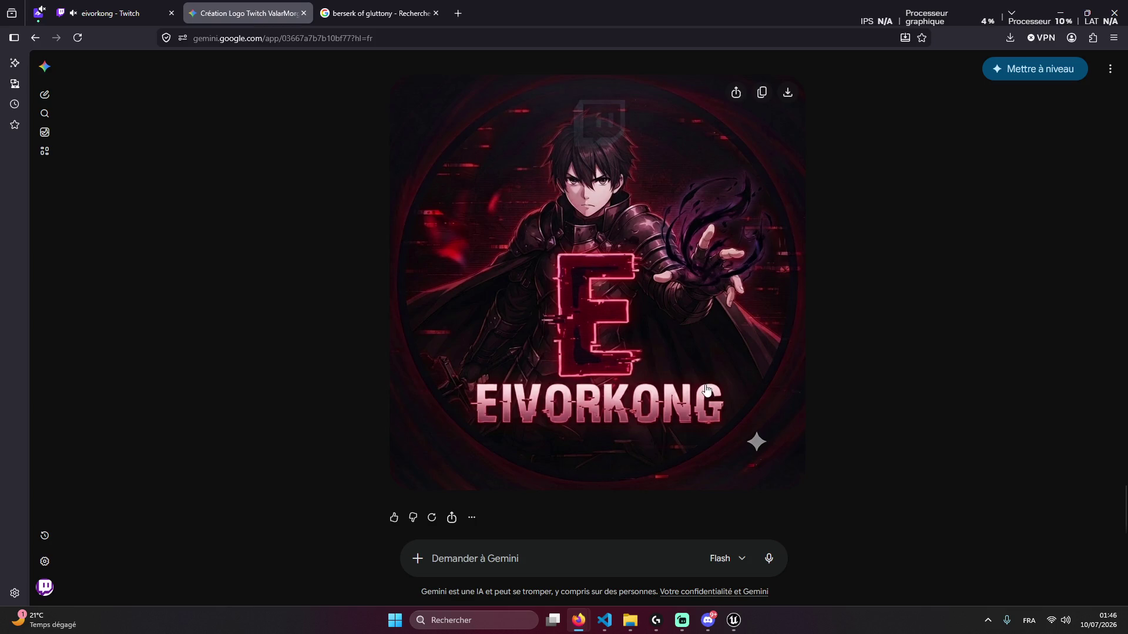
Download the V-free logo, attach it, and ask Gemini to make its colours violet
{"action": "left_click", "coordinate": [787, 92]}
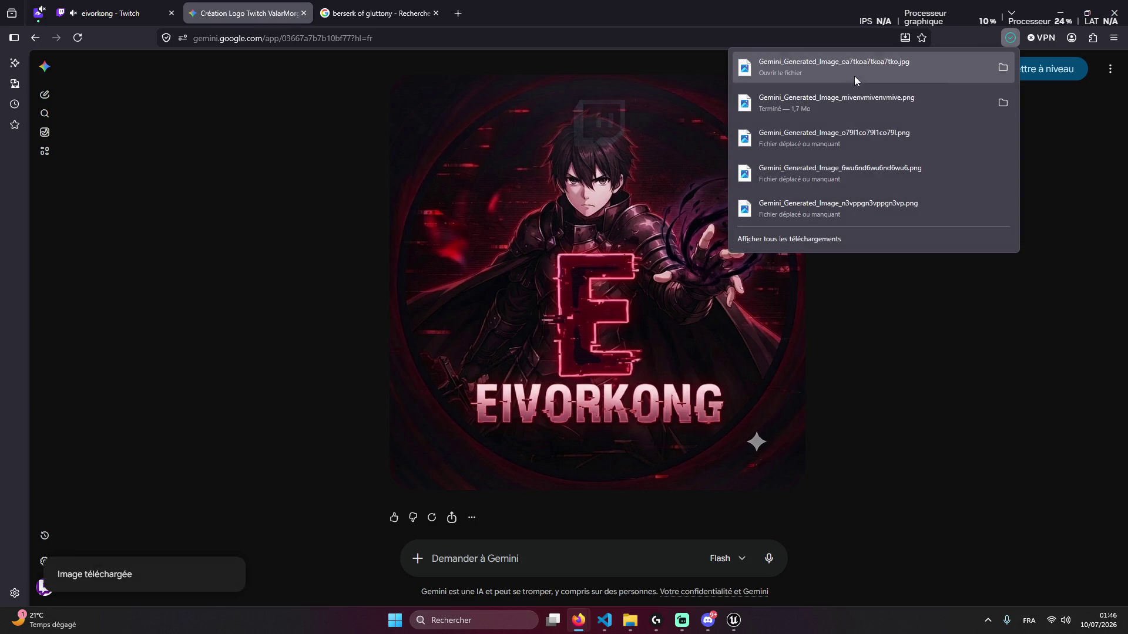
{"action": "mouse_move", "coordinate": [942, 57]}
{"action": "left_mouse_down"}
{"action": "mouse_move", "coordinate": [475, 581]}
{"action": "mouse_move", "coordinate": [524, 519]}
{"action": "left_mouse_up"}
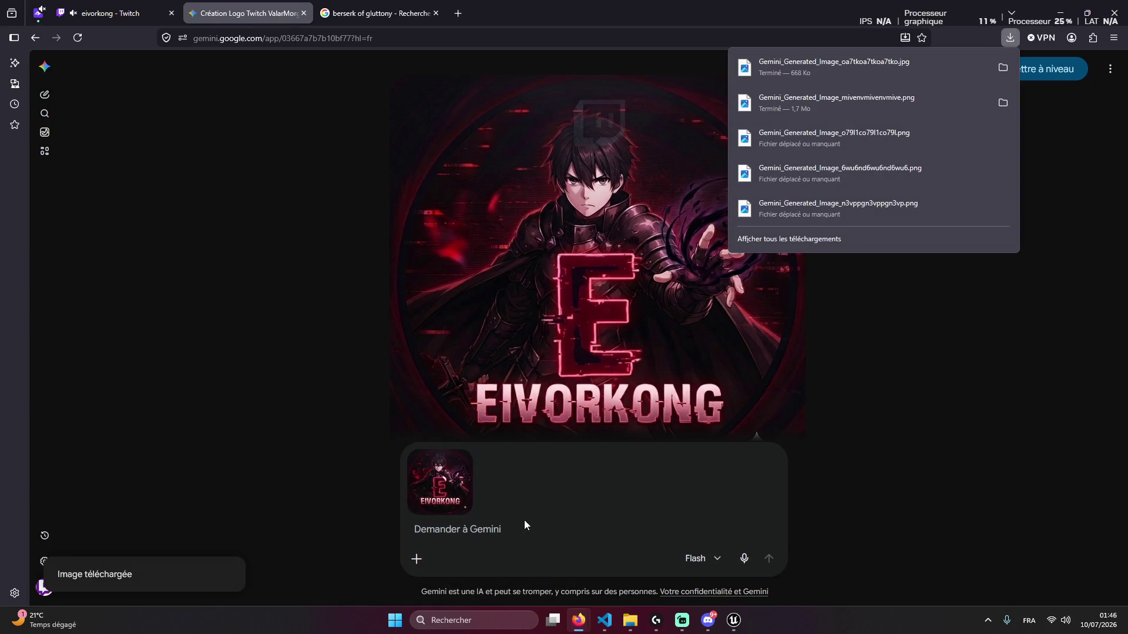
{"action": "left_click", "coordinate": [483, 527]}
{"action": "type", "text": "Met la couleurs en"}
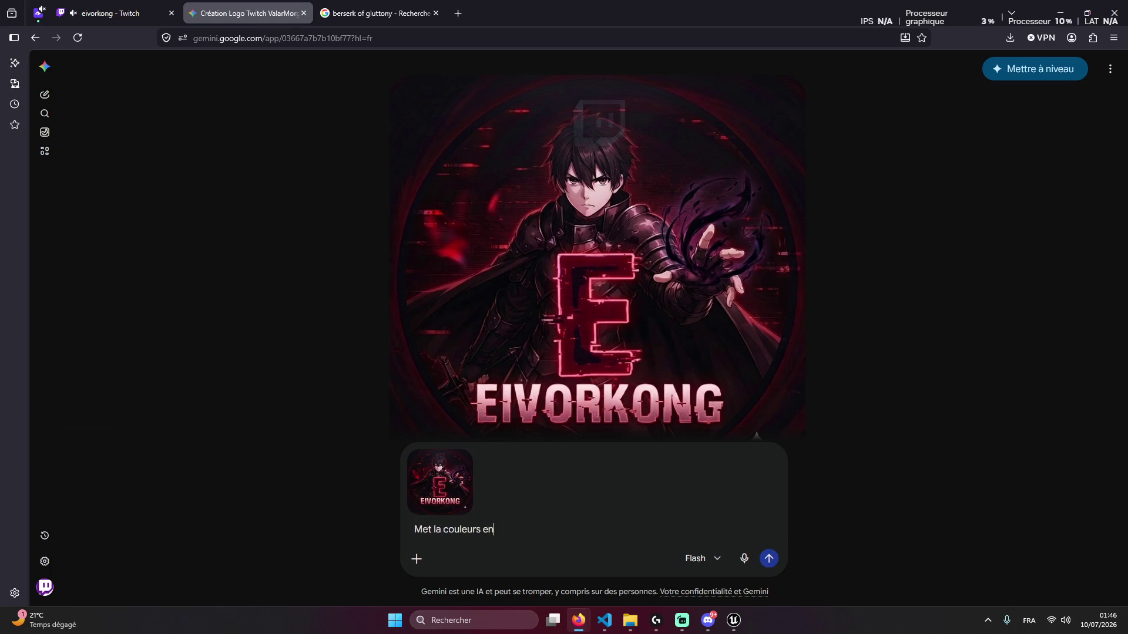
{"action": "type", "text": " violet"}
{"action": "type", "text": " et chn"}
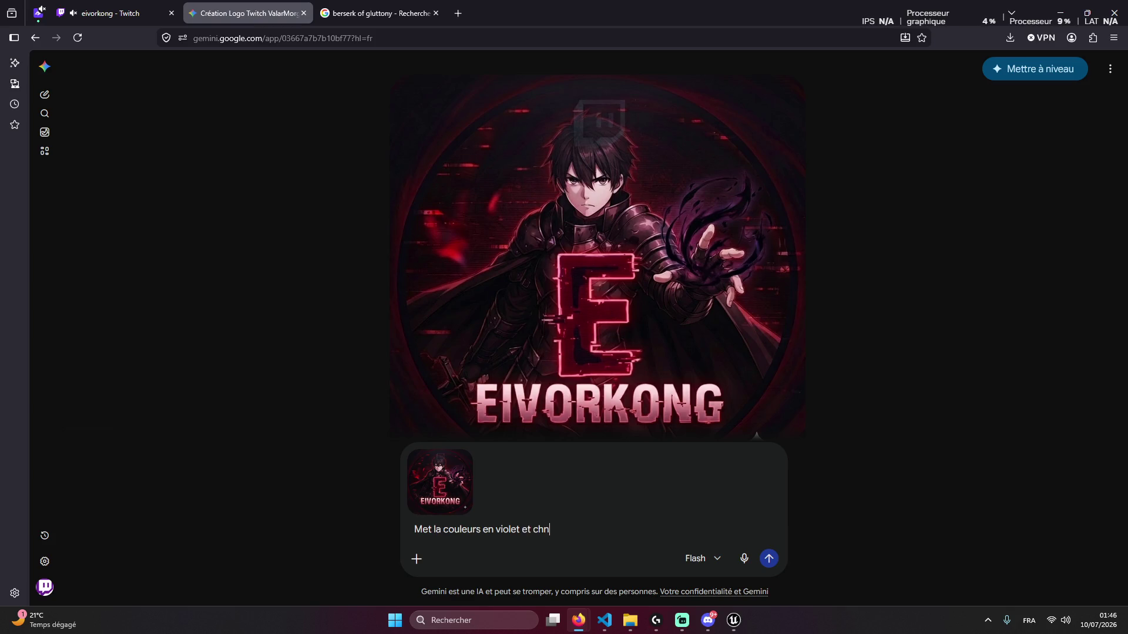
{"action": "type", "text": "ge le"}
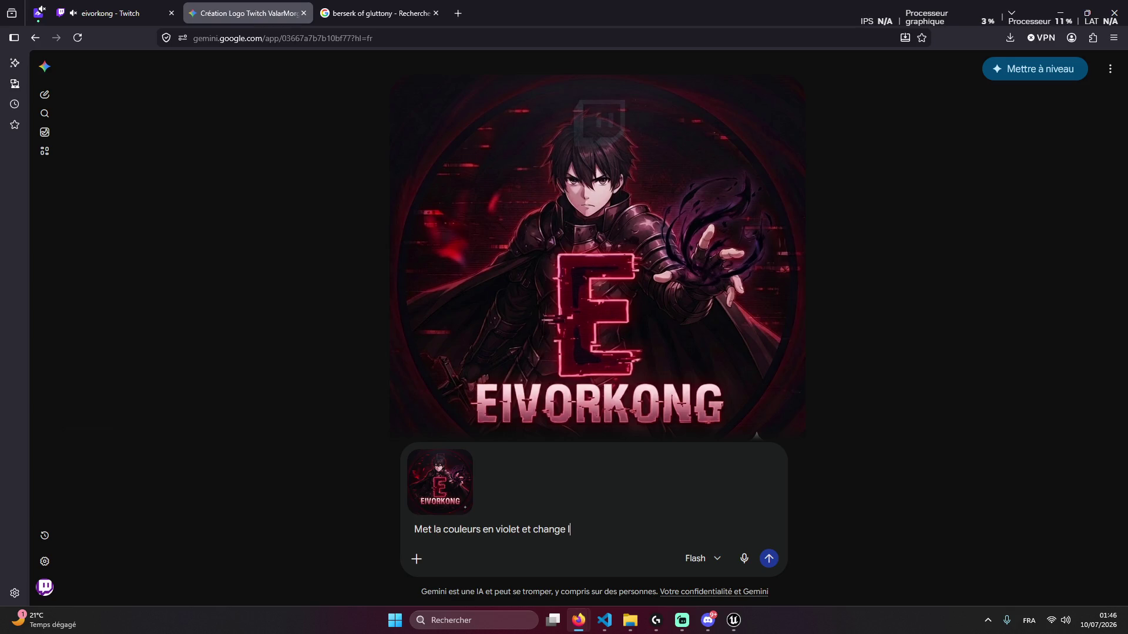
{"action": "key", "text": "BackSpace"}
{"action": "key", "text": "BackSpace"}
{"action": "key", "text": "BackSpace"}
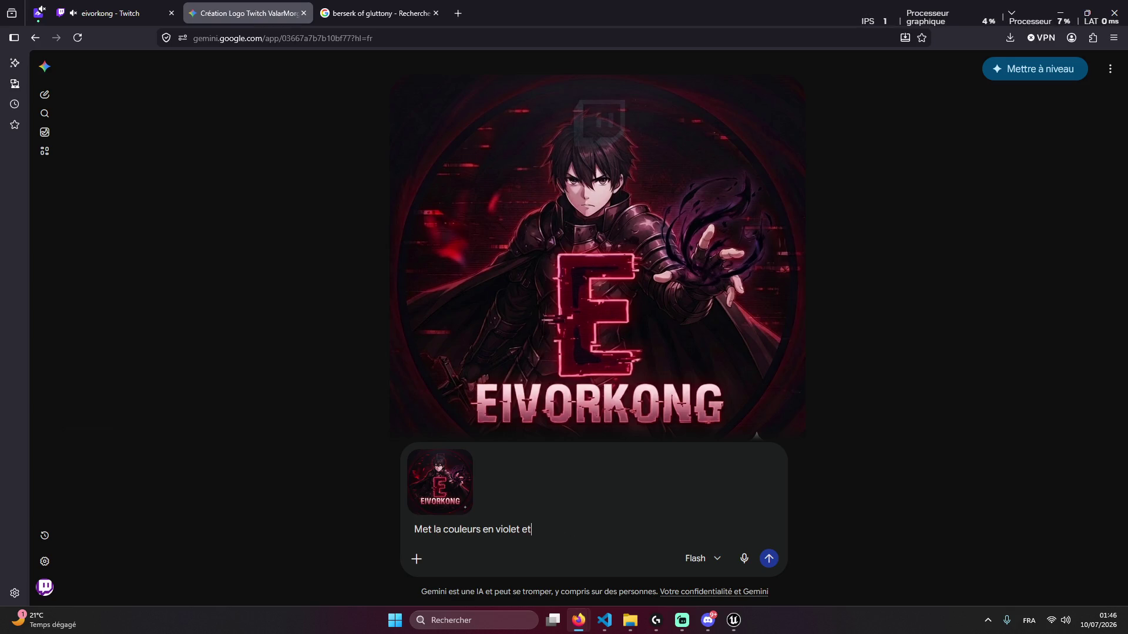
{"action": "key", "text": "Return"}
{"action": "key", "text": "alt+Tab"}
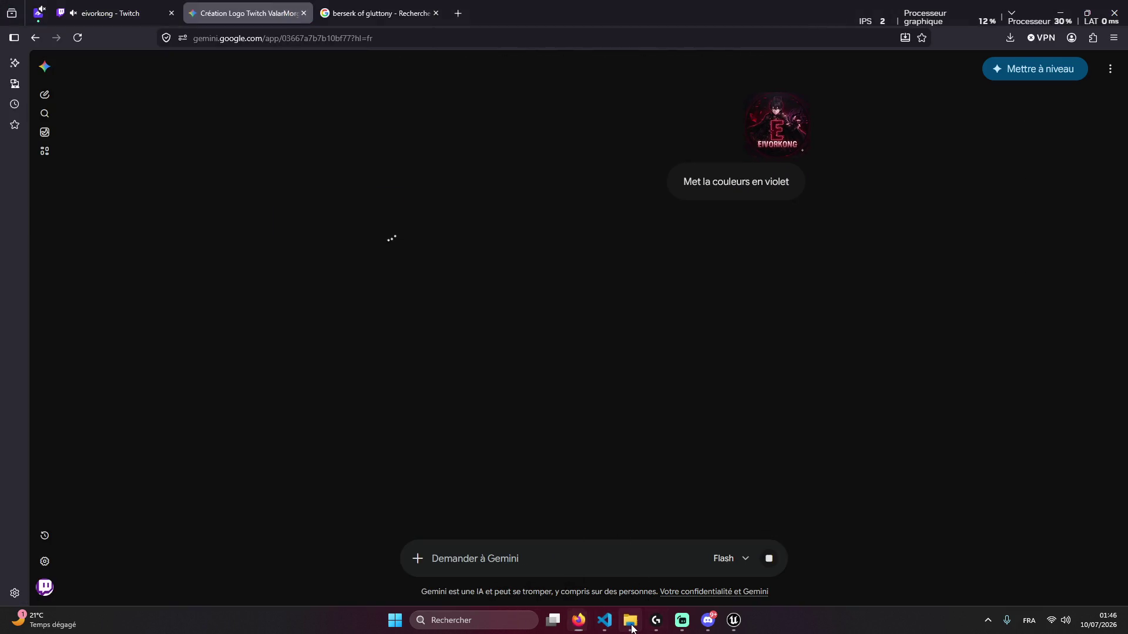
Bring Discord forward and enlarge the posted VALARMORGHUL7 logo, then the EIVORKONG thumbnail
{"action": "left_click", "coordinate": [630, 620]}
{"action": "left_click", "coordinate": [707, 622]}
{"action": "left_click", "coordinate": [709, 623]}
{"action": "left_click", "coordinate": [710, 624]}
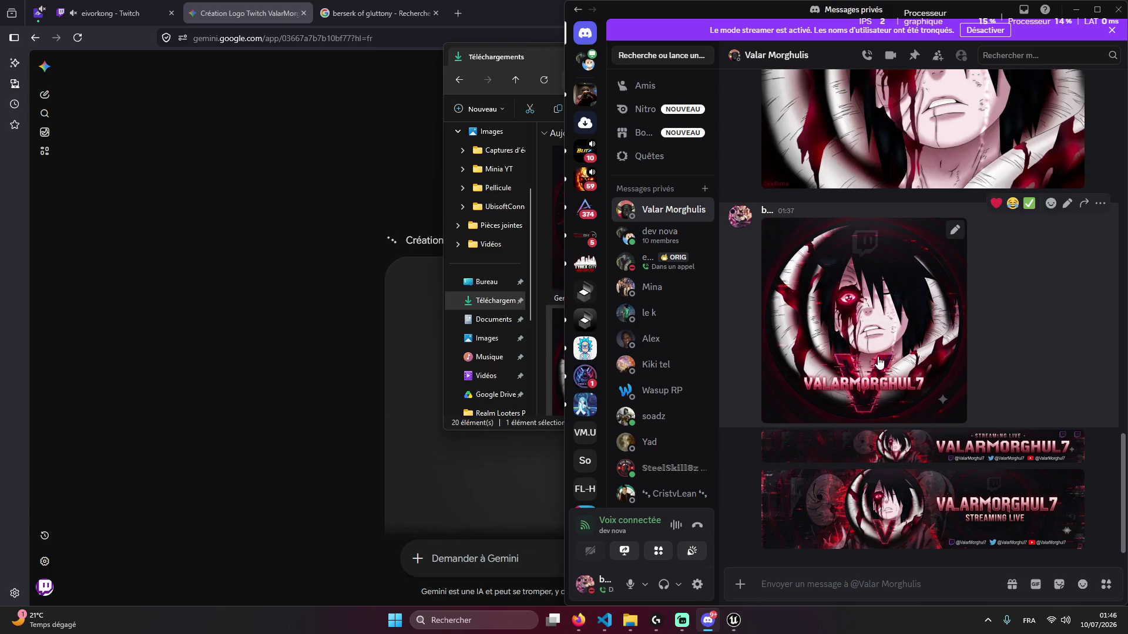
{"action": "left_click", "coordinate": [852, 329]}
{"action": "left_click", "coordinate": [765, 493]}
{"action": "left_click", "coordinate": [444, 450]}
{"action": "scroll", "coordinate": [587, 282], "scroll_direction": "up", "scroll_amount": 1}
{"action": "left_click", "coordinate": [791, 175]}
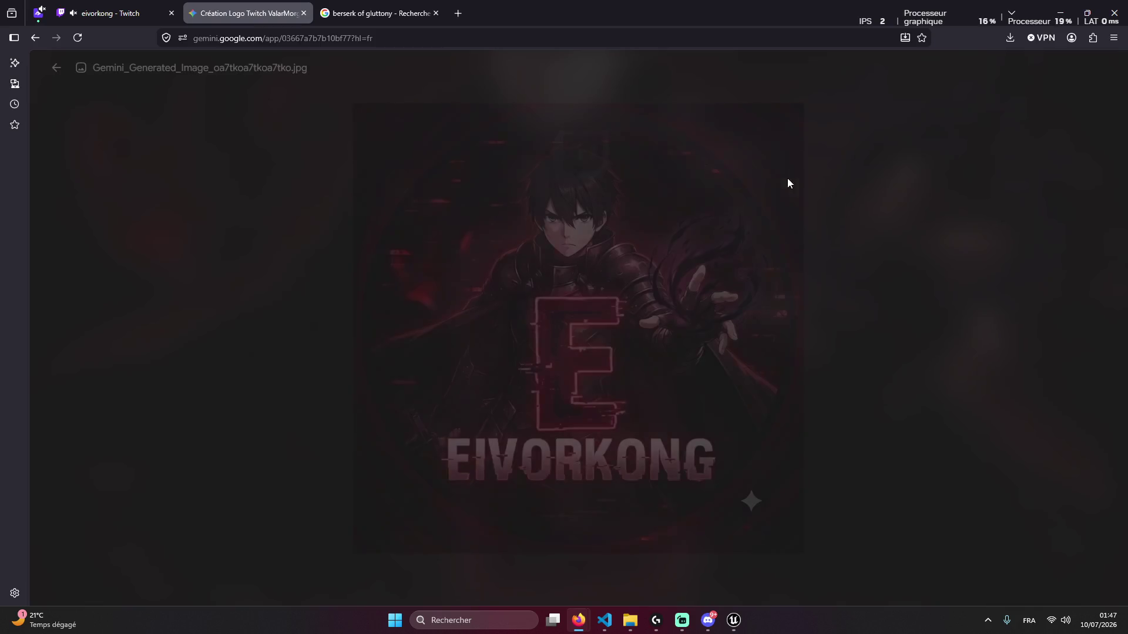
{"action": "key", "text": "Escape"}
Inspect the VALARMORGHUL7 logo full size, zooming in and out, then close the viewer
{"action": "scroll", "coordinate": [646, 305], "scroll_direction": "up", "scroll_amount": 6}
{"action": "scroll", "coordinate": [639, 358], "scroll_direction": "down", "scroll_amount": 9}
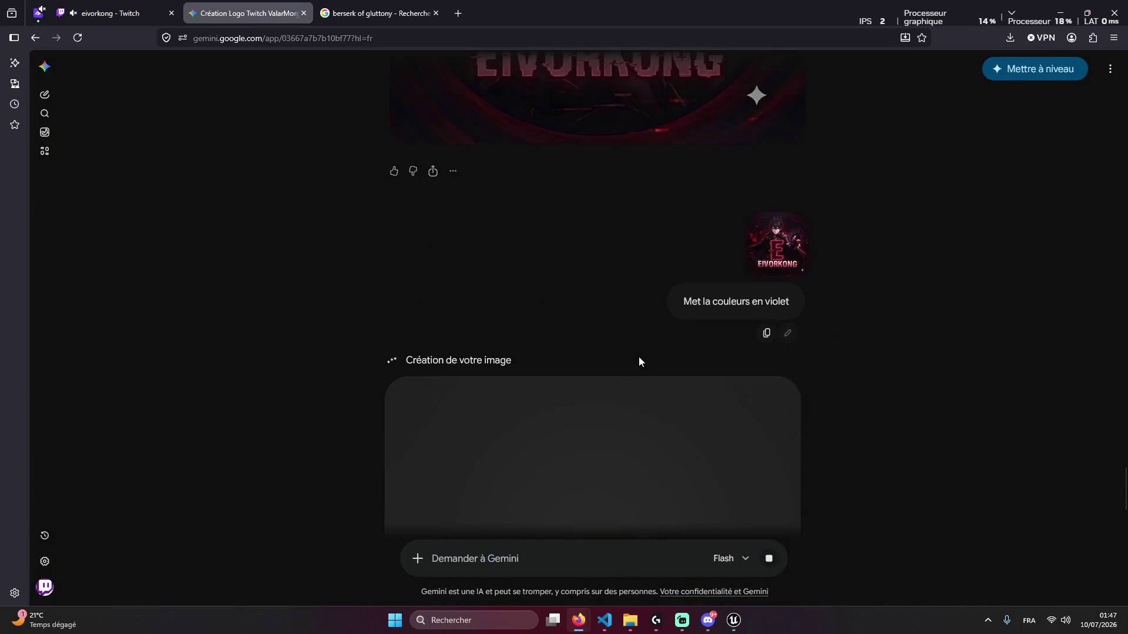
{"action": "scroll", "coordinate": [594, 353], "scroll_direction": "up", "scroll_amount": 7}
{"action": "scroll", "coordinate": [579, 347], "scroll_direction": "up", "scroll_amount": 2}
{"action": "left_click", "coordinate": [586, 340]}
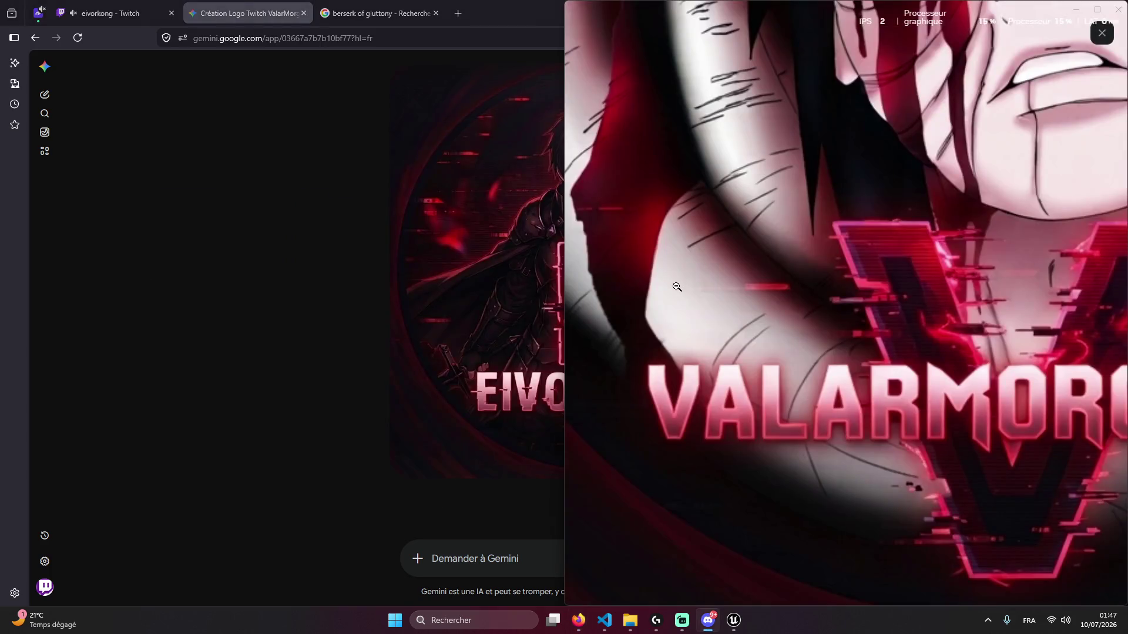
{"action": "left_click", "coordinate": [677, 287]}
{"action": "right_click", "coordinate": [754, 304]}
{"action": "left_click", "coordinate": [763, 293]}
{"action": "left_click", "coordinate": [778, 278]}
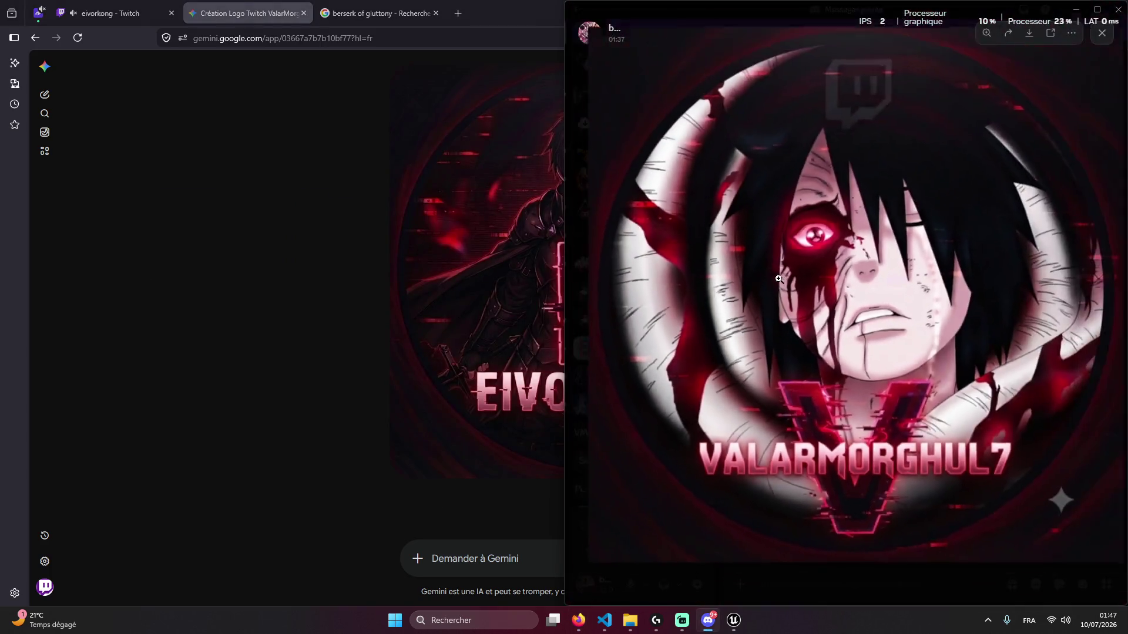
{"action": "left_click", "coordinate": [365, 235]}
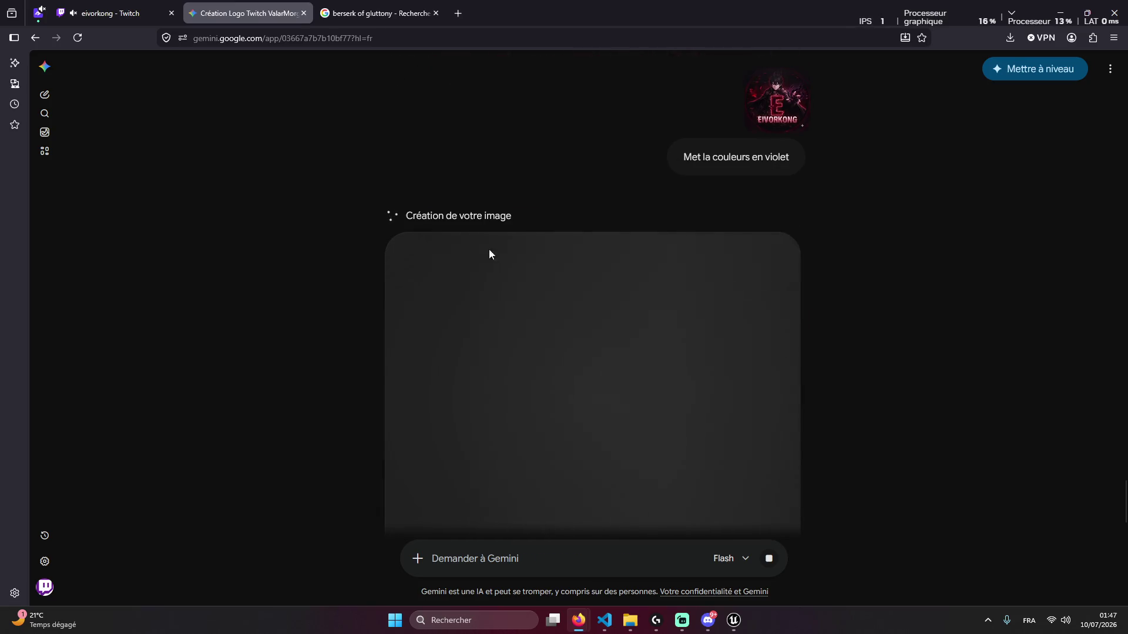
Close the berserk of gluttony browser tab
{"action": "middle_click", "coordinate": [386, 15]}
{"action": "scroll", "coordinate": [463, 228], "scroll_direction": "down", "scroll_amount": 2}
{"action": "scroll", "coordinate": [656, 237], "scroll_direction": "up", "scroll_amount": 4}
{"action": "scroll", "coordinate": [649, 240], "scroll_direction": "down", "scroll_amount": 4}
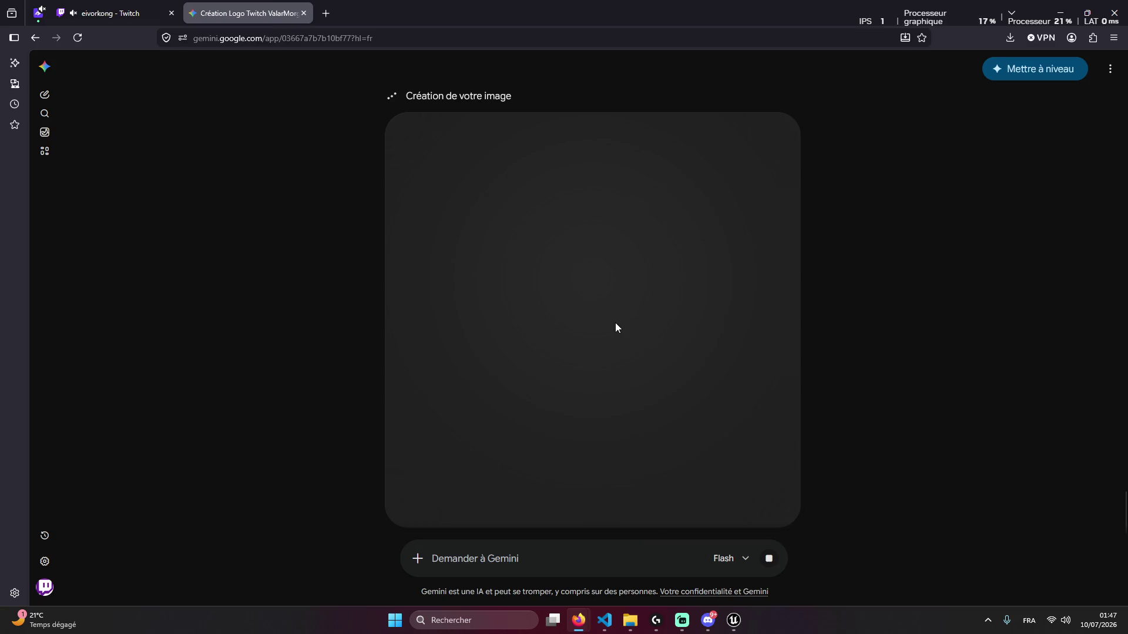
Close the Discord logo viewer and view the STREAMING LIVE banner full size
{"action": "left_click", "coordinate": [708, 622]}
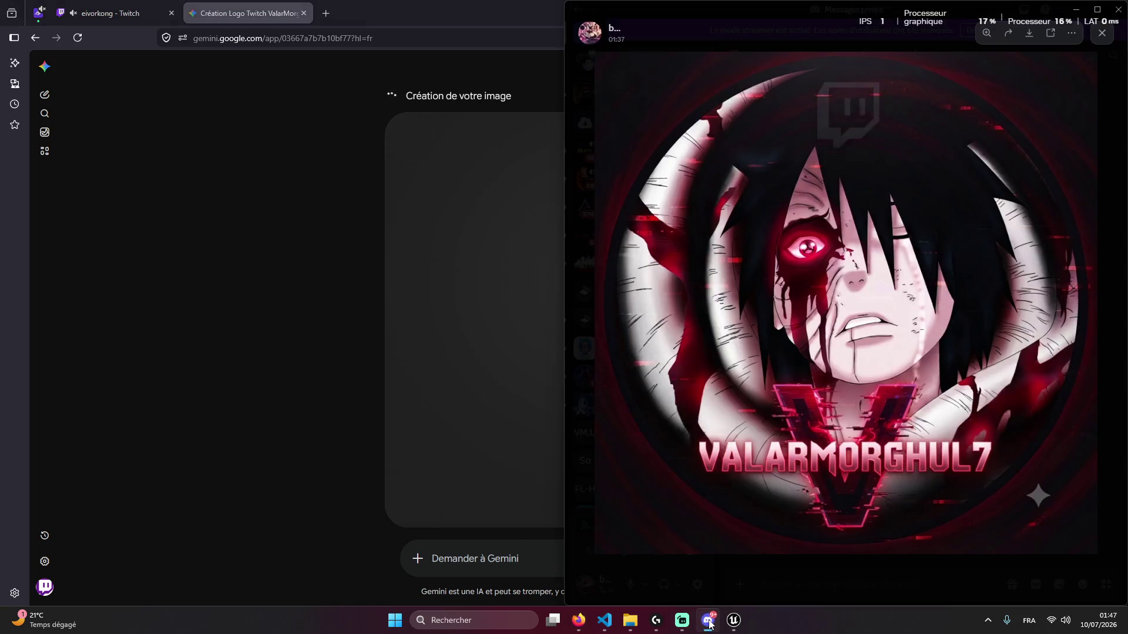
{"action": "left_click", "coordinate": [770, 584]}
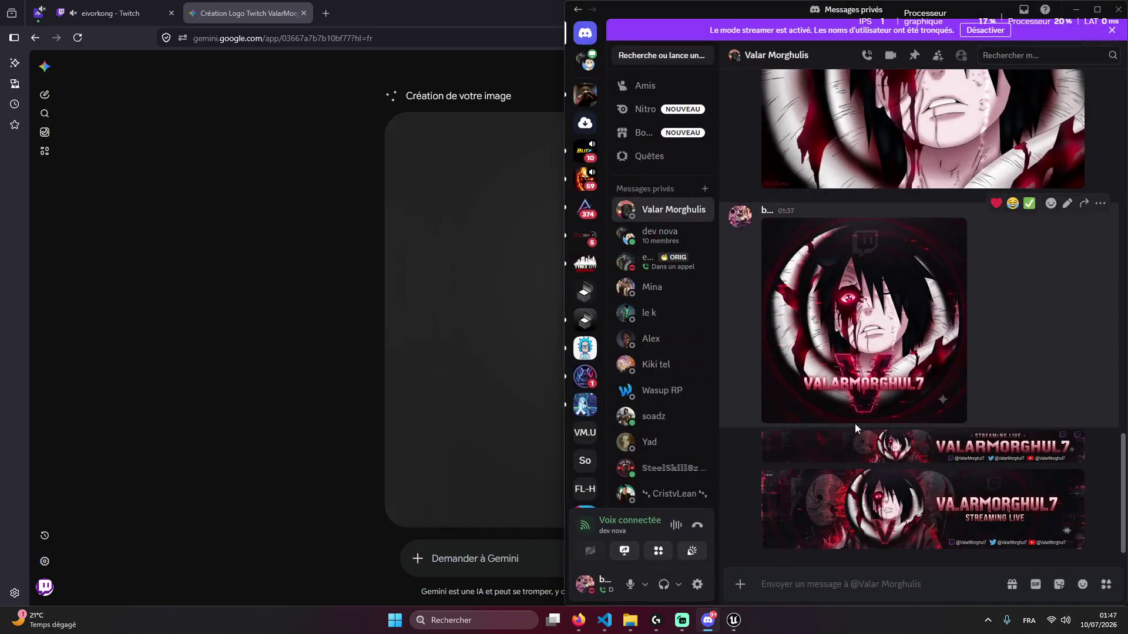
{"action": "left_click", "coordinate": [845, 492]}
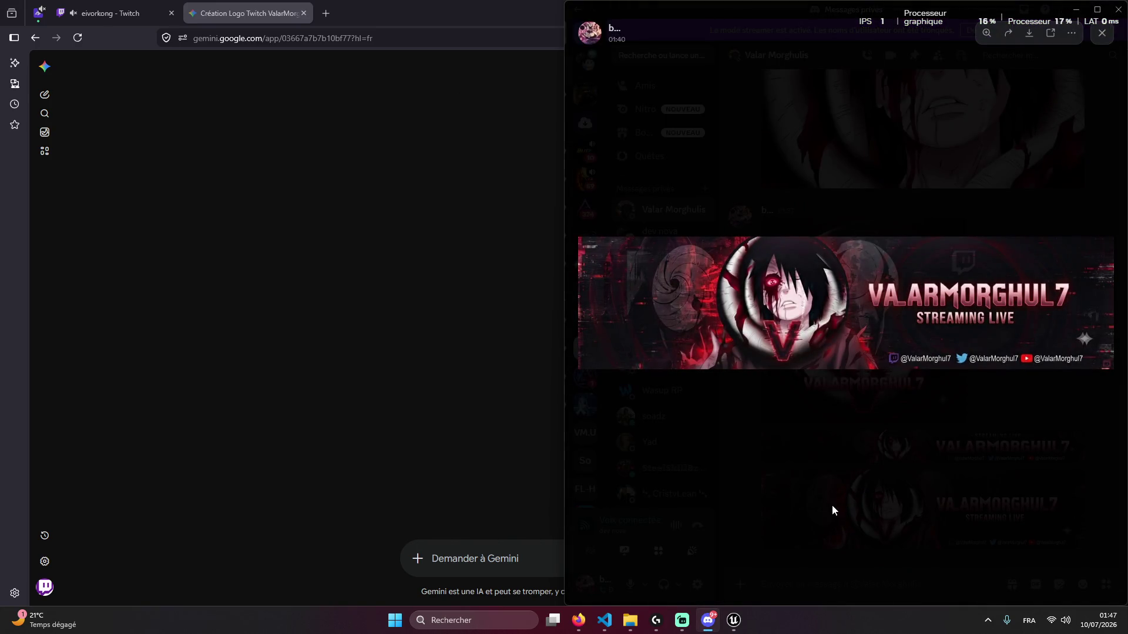
{"action": "key", "text": "alt+Tab"}
Download the purple EIVORKONG logo at full size and show it in Downloads
{"action": "scroll", "coordinate": [763, 247], "scroll_direction": "up", "scroll_amount": 2}
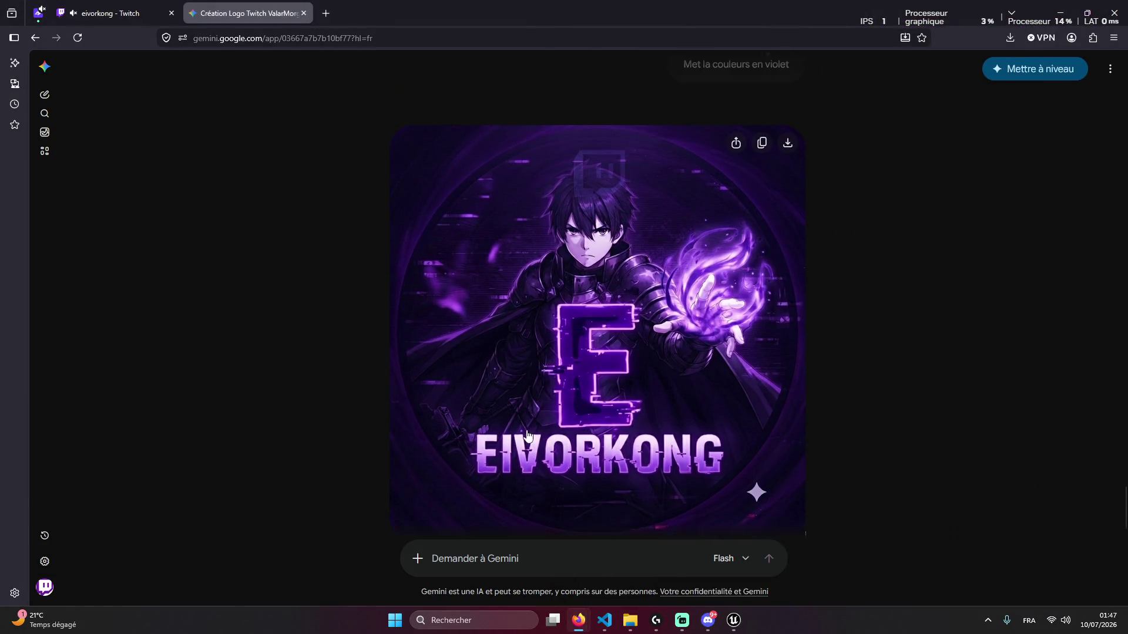
{"action": "left_click", "coordinate": [788, 154]}
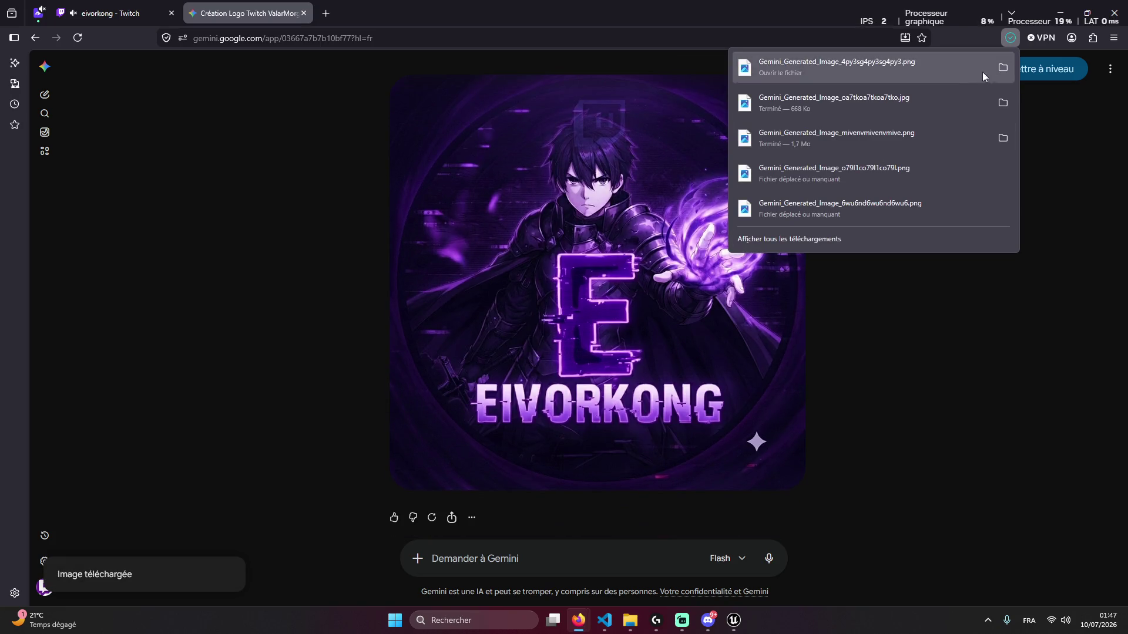
{"action": "left_click", "coordinate": [1002, 68]}
{"action": "scroll", "coordinate": [698, 317], "scroll_direction": "down", "scroll_amount": 1}
{"action": "scroll", "coordinate": [699, 317], "scroll_direction": "up", "scroll_amount": 1}
Rename the purple logo file to 'Logo eivorkong' and go back to the Gemini chat
{"action": "right_click", "coordinate": [666, 249]}
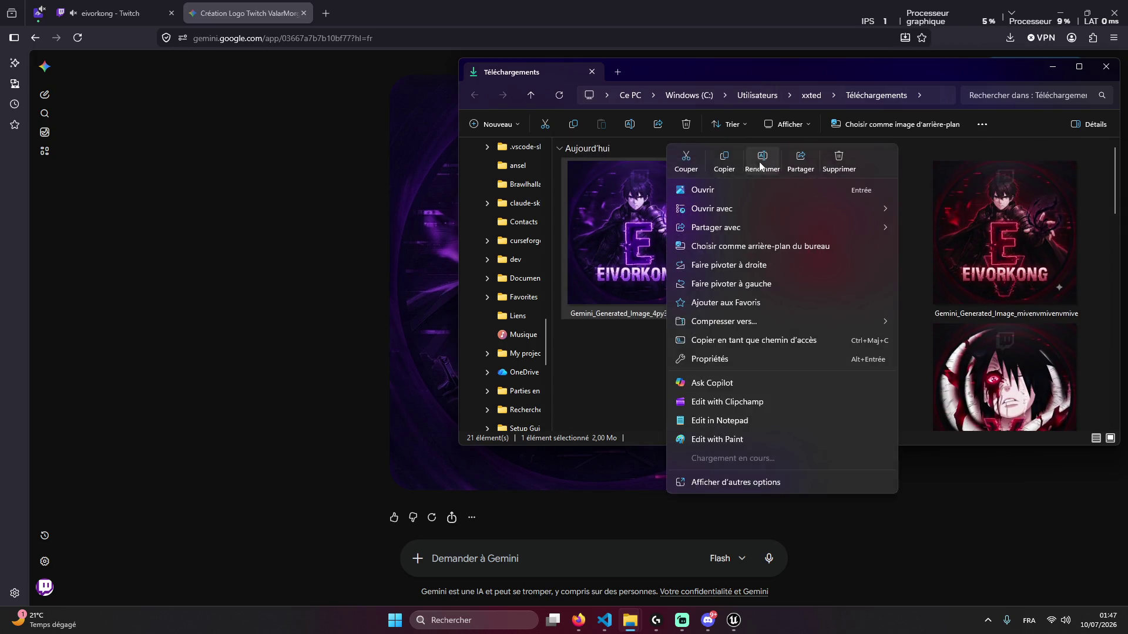
{"action": "left_click", "coordinate": [764, 153]}
{"action": "type", "text": "Lo"}
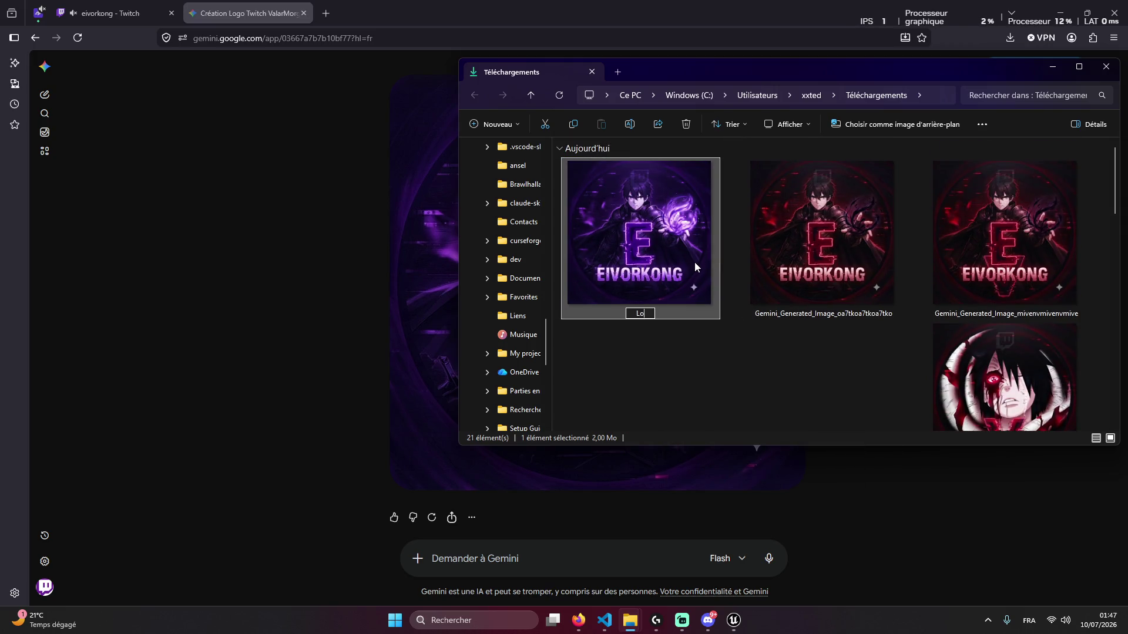
{"action": "type", "text": "go eivor"}
{"action": "type", "text": "kong"}
{"action": "key", "text": "Return"}
{"action": "scroll", "coordinate": [694, 262], "scroll_direction": "down", "scroll_amount": 1}
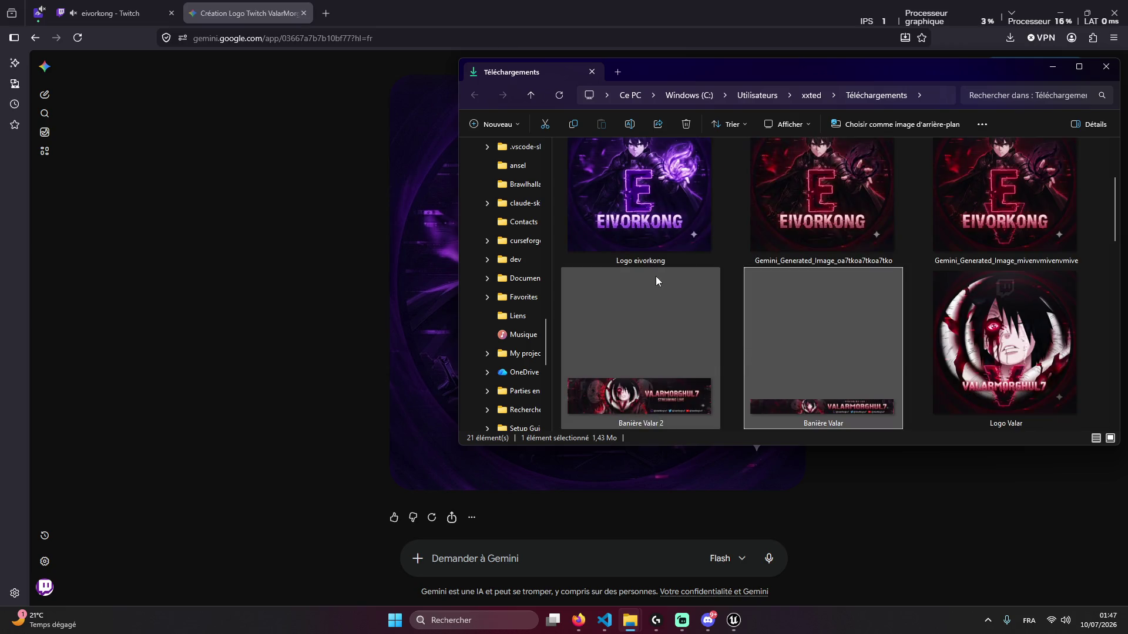
{"action": "scroll", "coordinate": [657, 278], "scroll_direction": "up", "scroll_amount": 1}
{"action": "scroll", "coordinate": [868, 319], "scroll_direction": "up", "scroll_amount": 1}
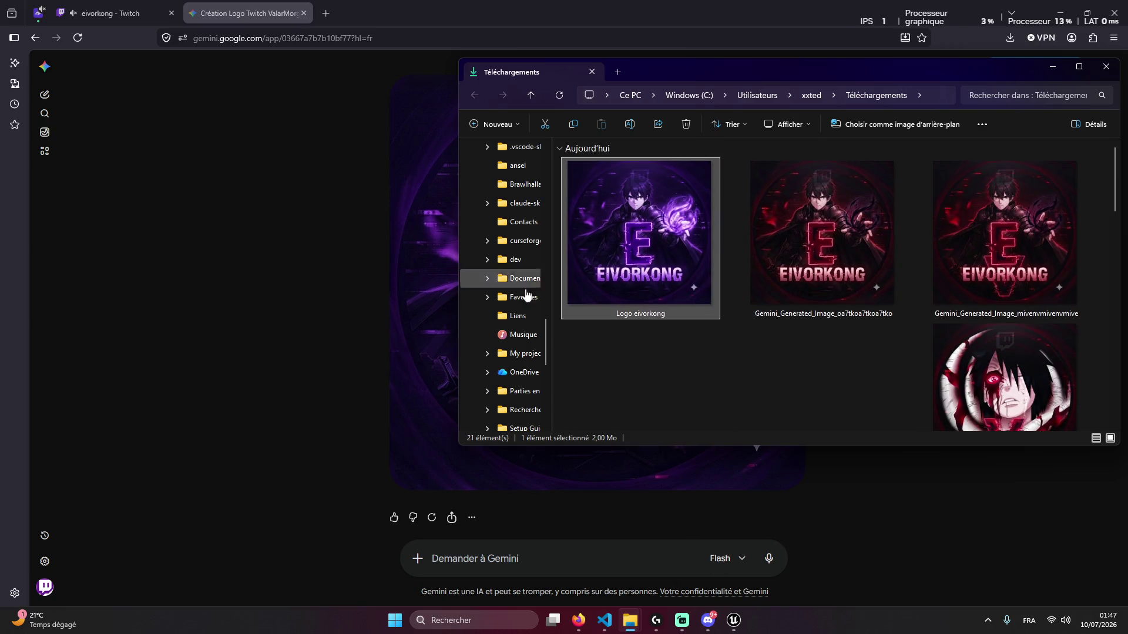
{"action": "left_click", "coordinate": [686, 499]}
Ask Gemini 'crée moi une banière pour twitch dans le meme thème', then open another Discord conversation
{"action": "mouse_move", "coordinate": [615, 477]}
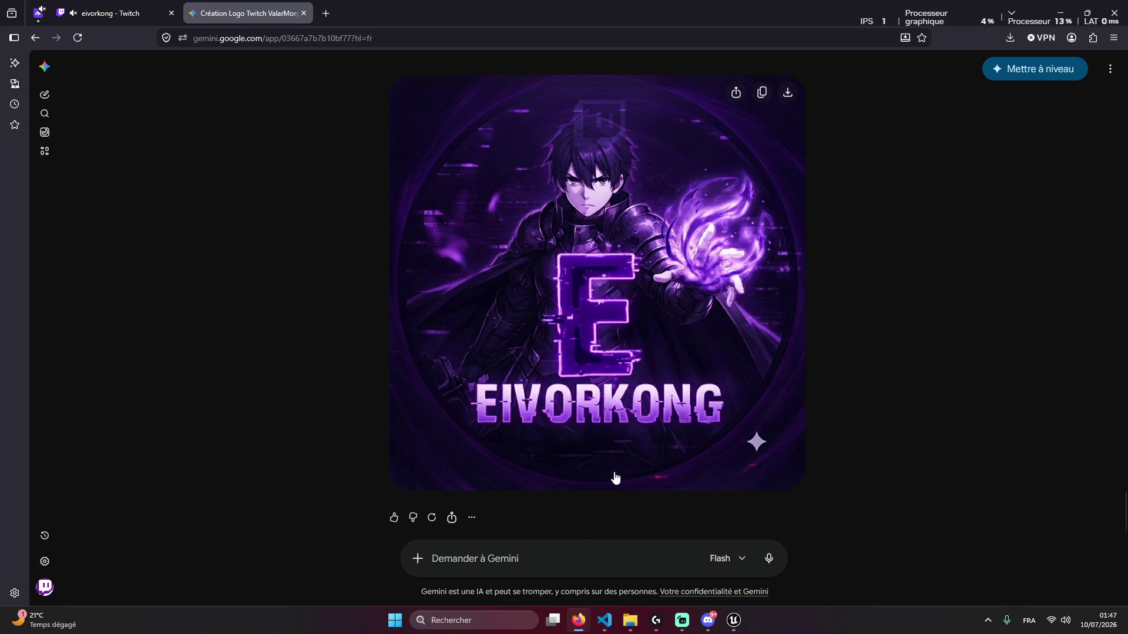
{"action": "type", "text": "crée moi une banière pour t"}
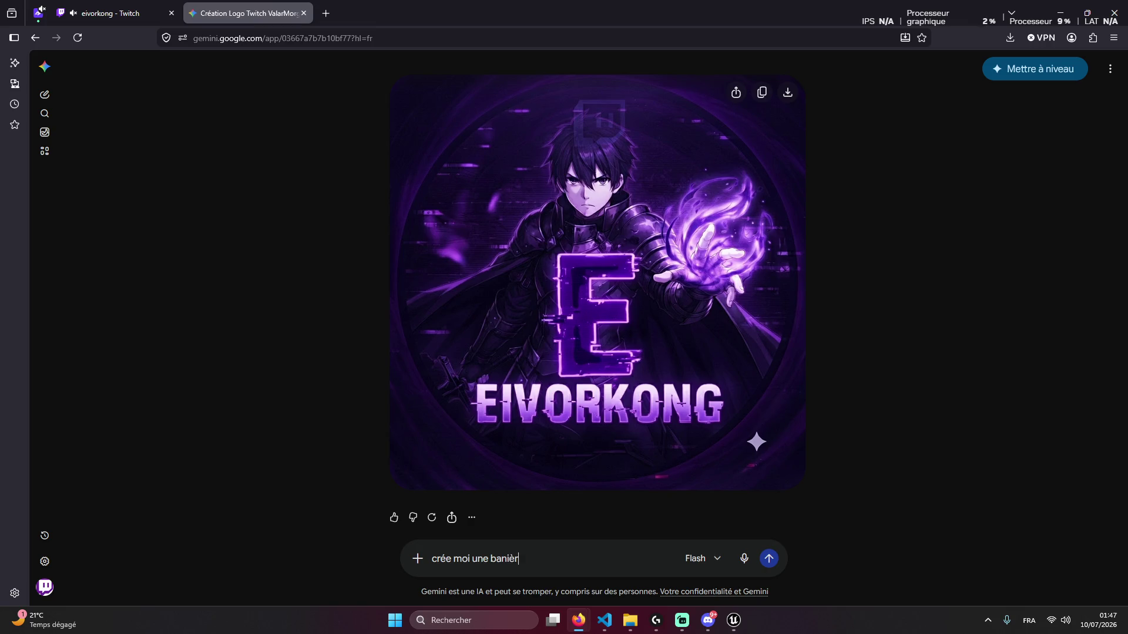
{"action": "type", "text": "witch dans le meme "}
{"action": "type", "text": "thème"}
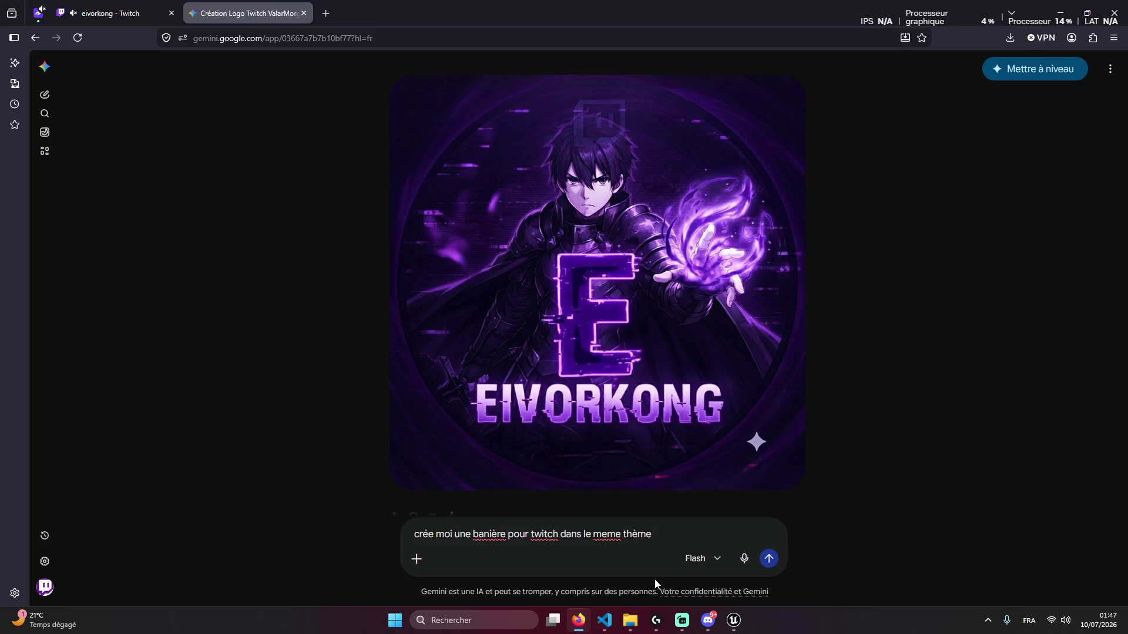
{"action": "key", "text": "Return"}
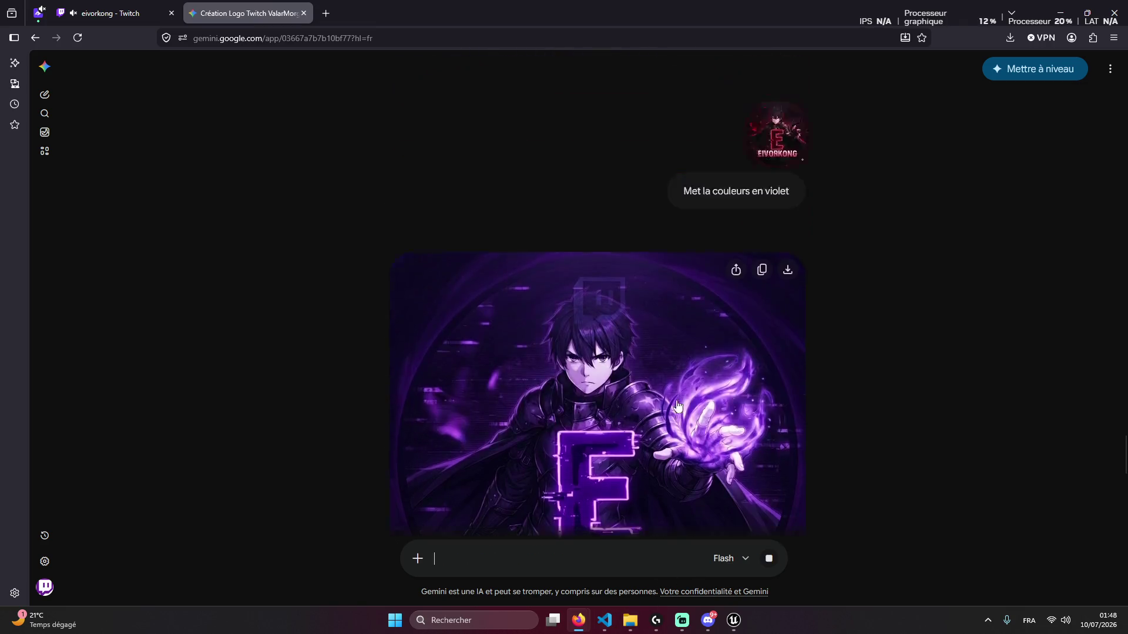
{"action": "left_click", "coordinate": [709, 623]}
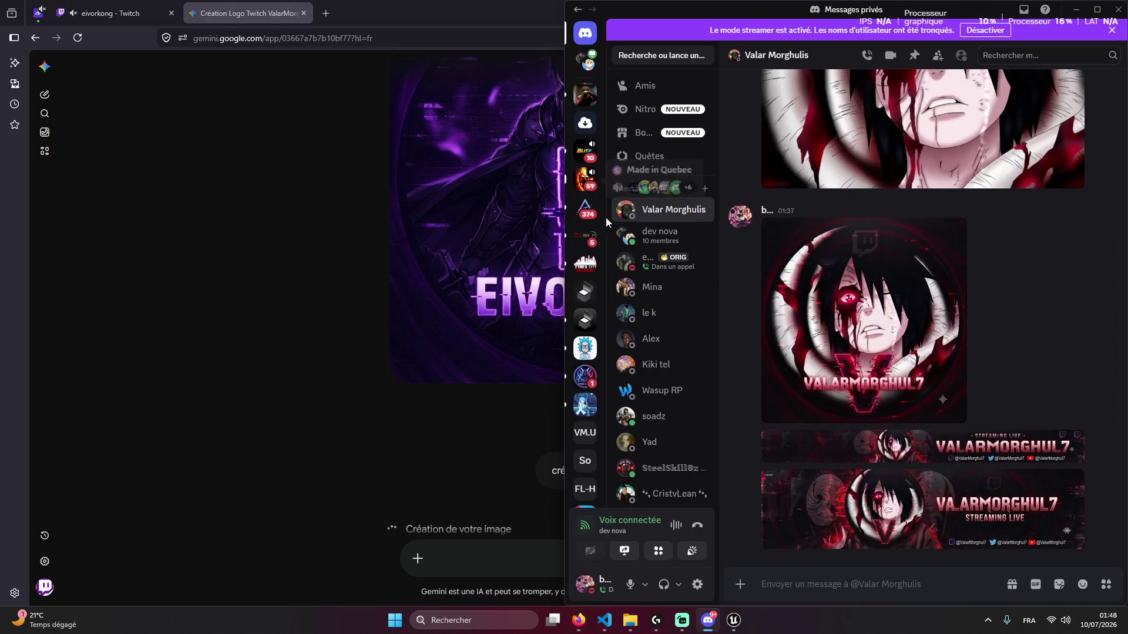
{"action": "left_click", "coordinate": [658, 261]}
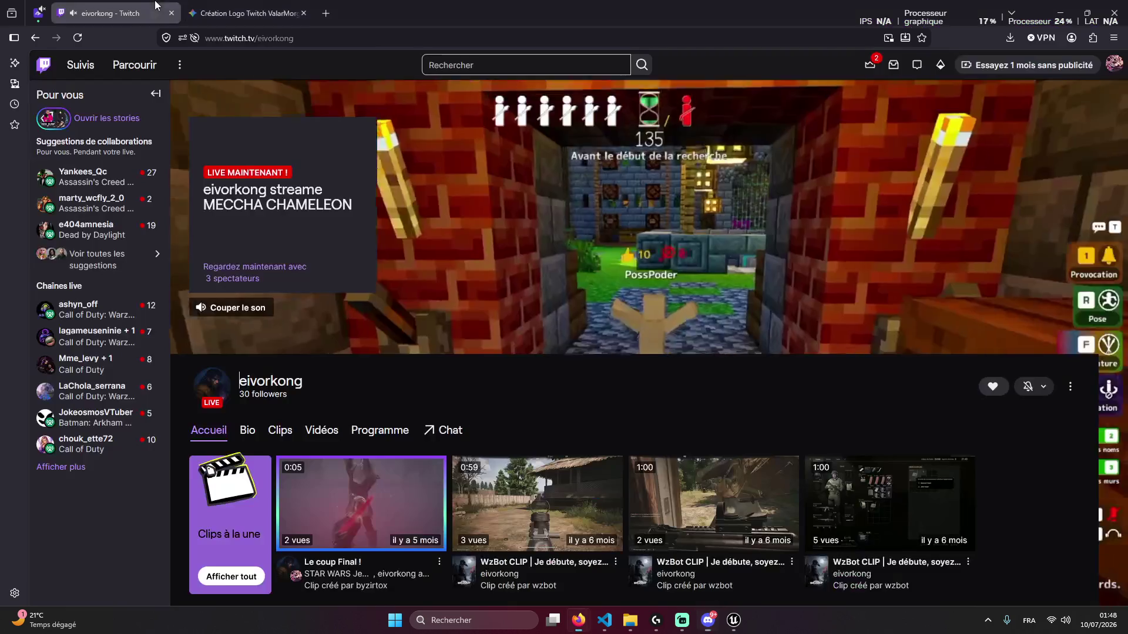
Open ValarMorghul7's channel in a new tab from the eivorkong stream's shared chat
{"action": "left_click", "coordinate": [578, 620]}
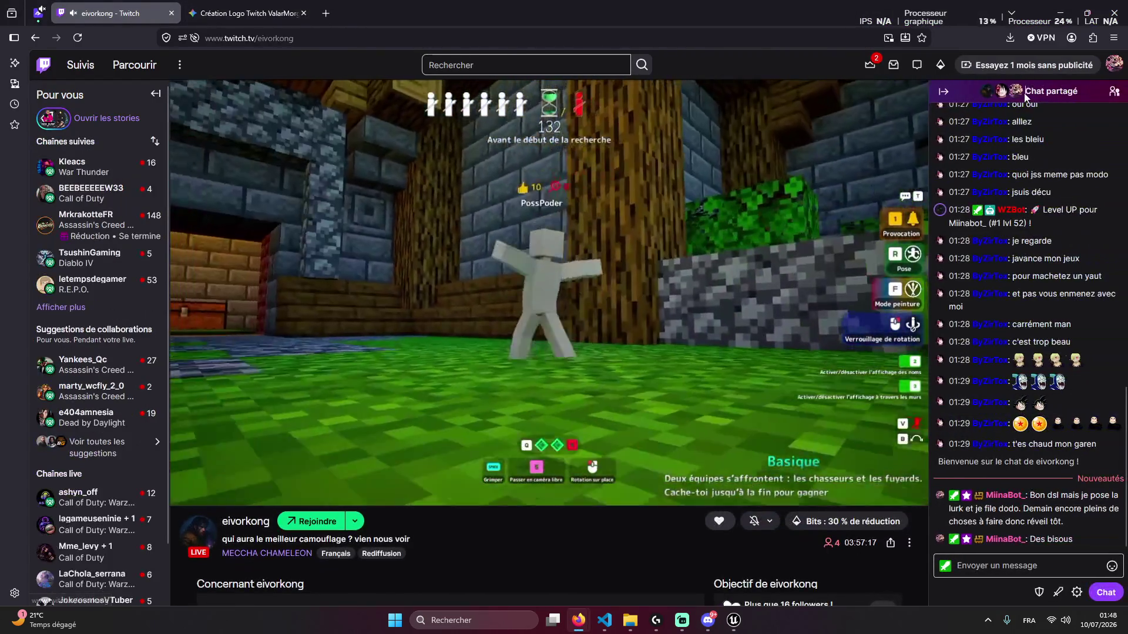
{"action": "mouse_move", "coordinate": [1000, 97]}
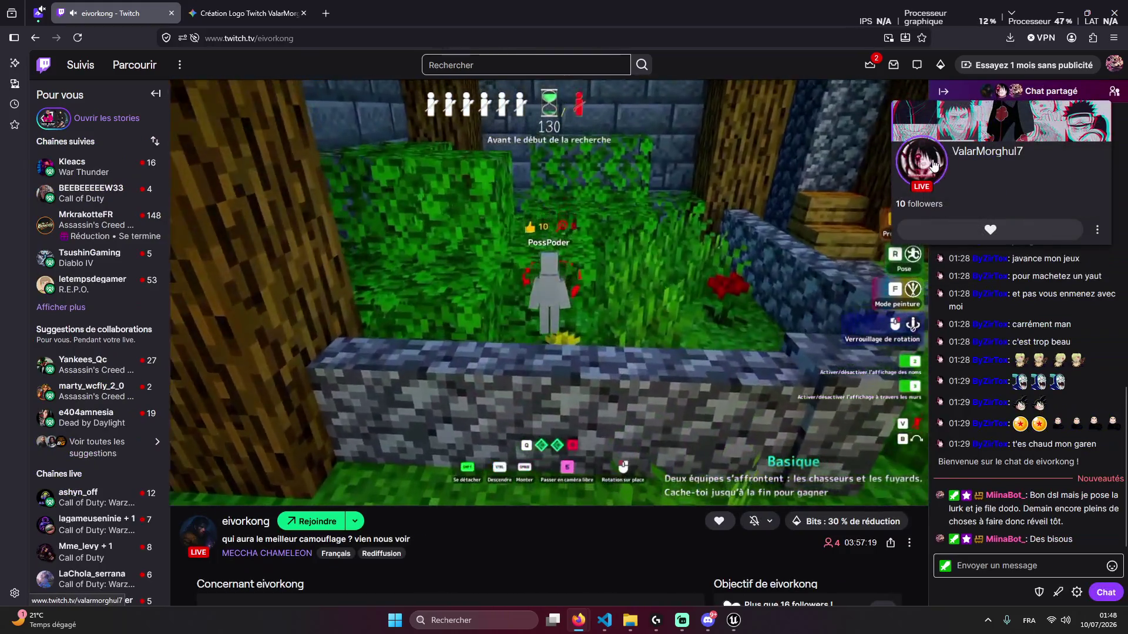
{"action": "left_click", "coordinate": [987, 151]}
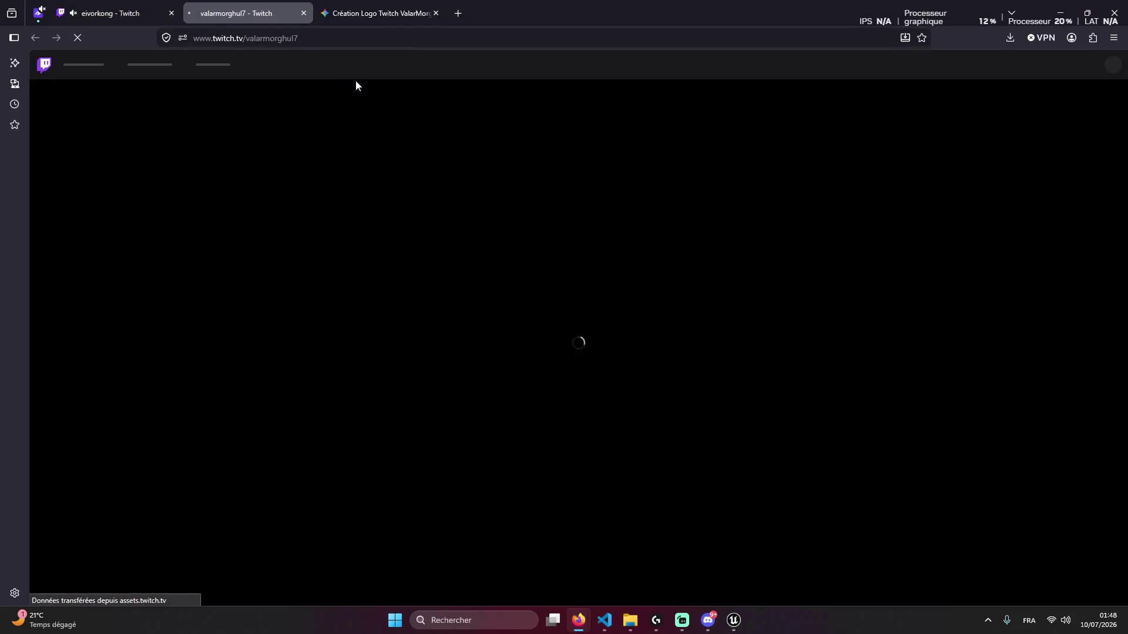
{"action": "left_click", "coordinate": [111, 12]}
{"action": "left_click", "coordinate": [211, 12]}
{"action": "left_click", "coordinate": [105, 12]}
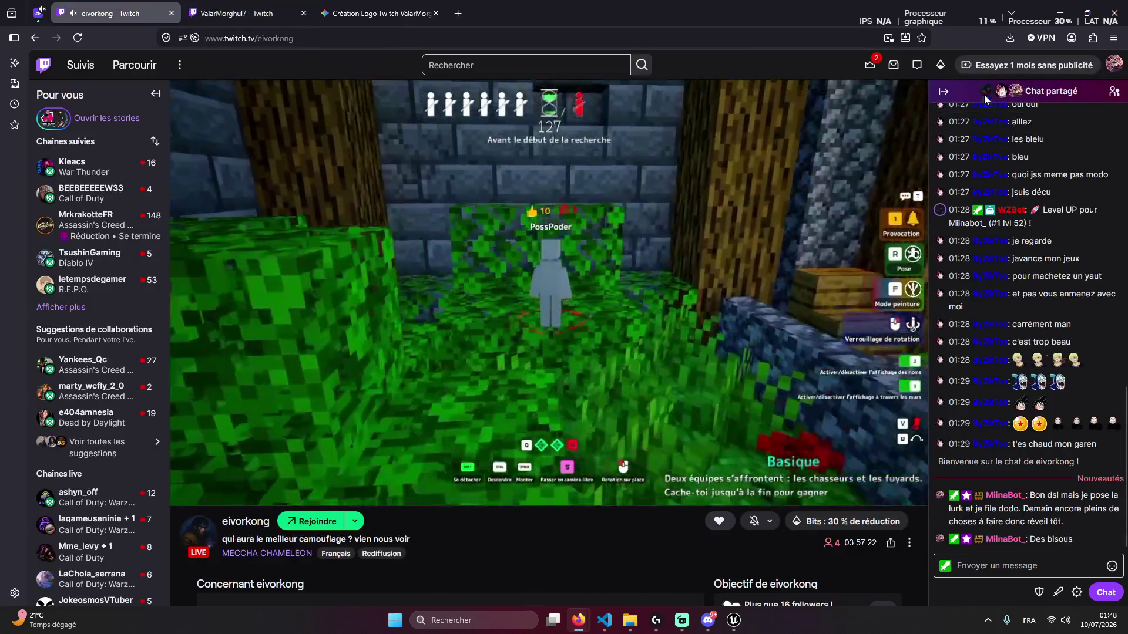
Close the duplicate eivorkong tab and return to the Gemini logo conversation
{"action": "mouse_move", "coordinate": [1001, 96]}
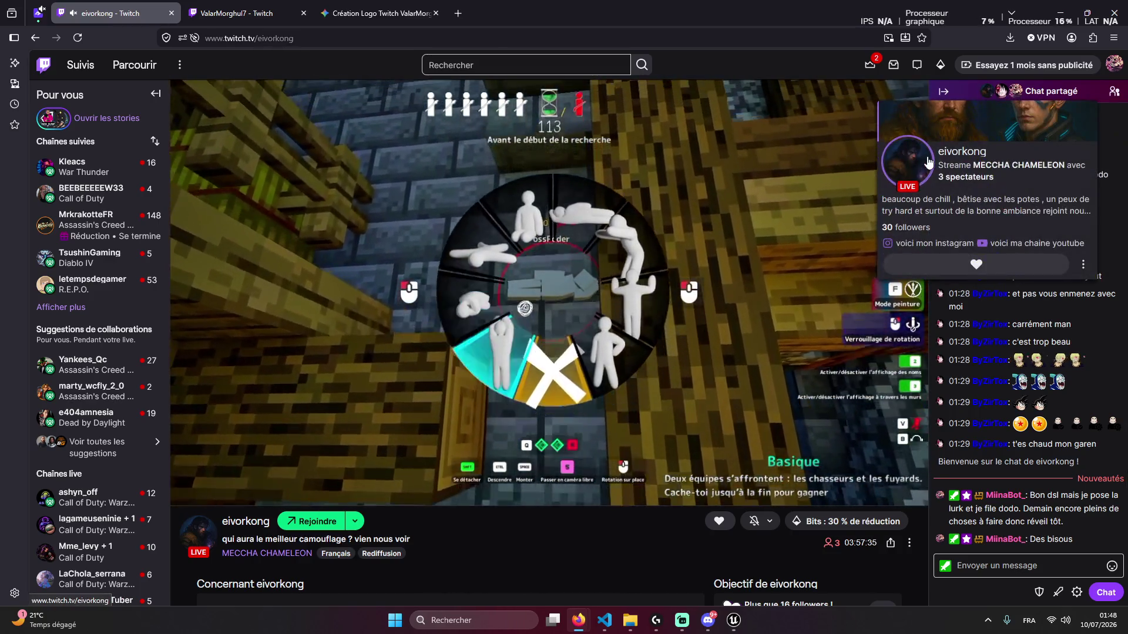
{"action": "left_click", "coordinate": [895, 184]}
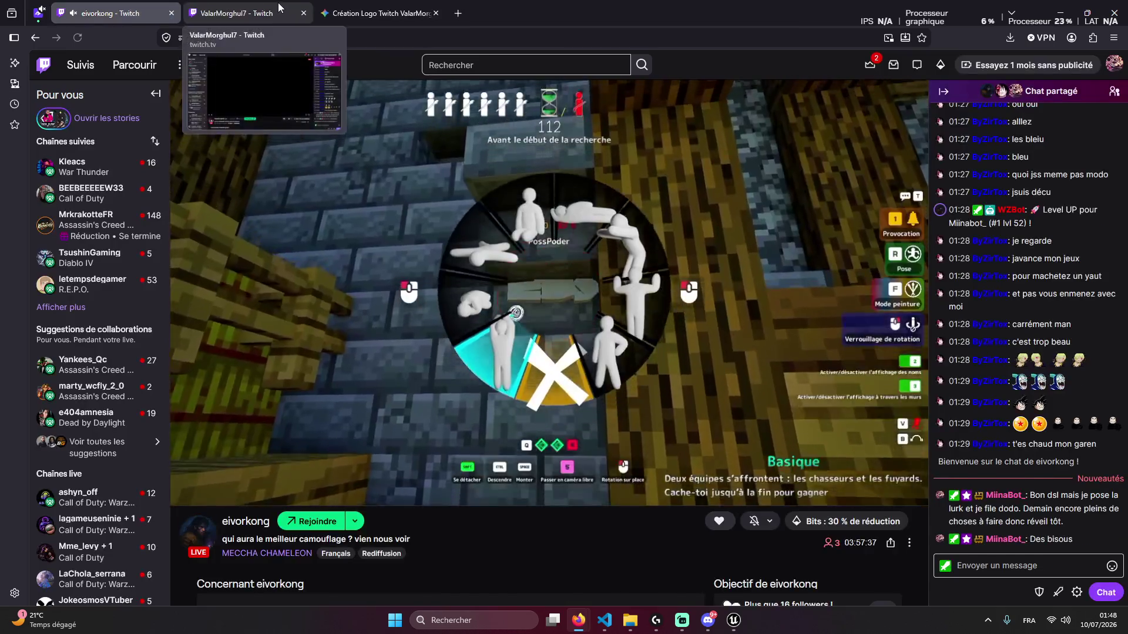
{"action": "middle_click", "coordinate": [283, 4]}
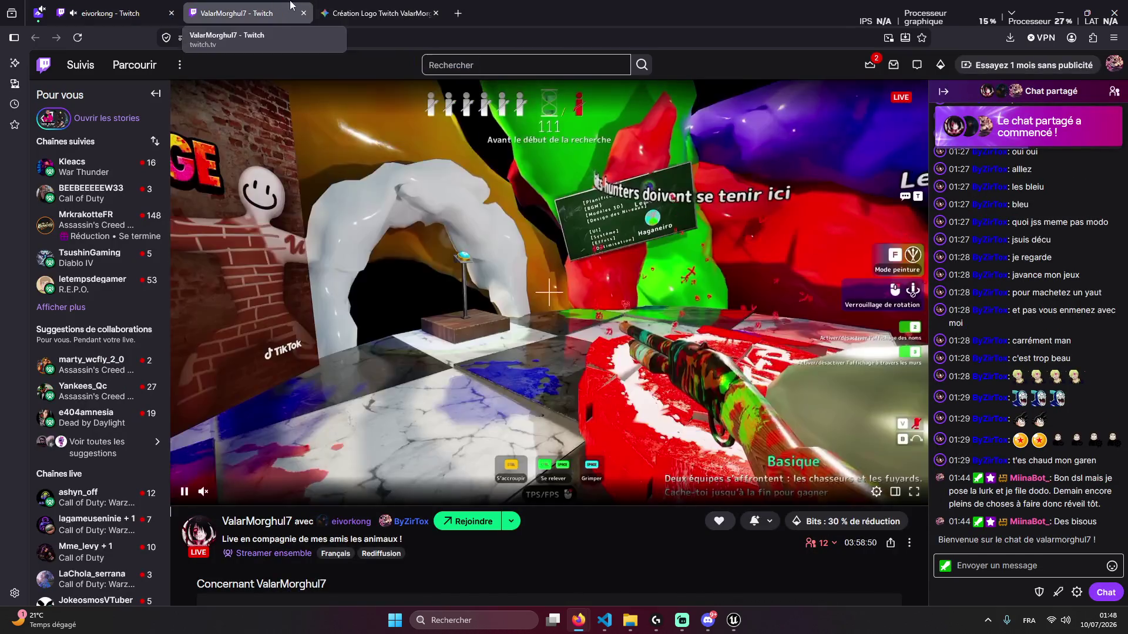
{"action": "left_click", "coordinate": [379, 13]}
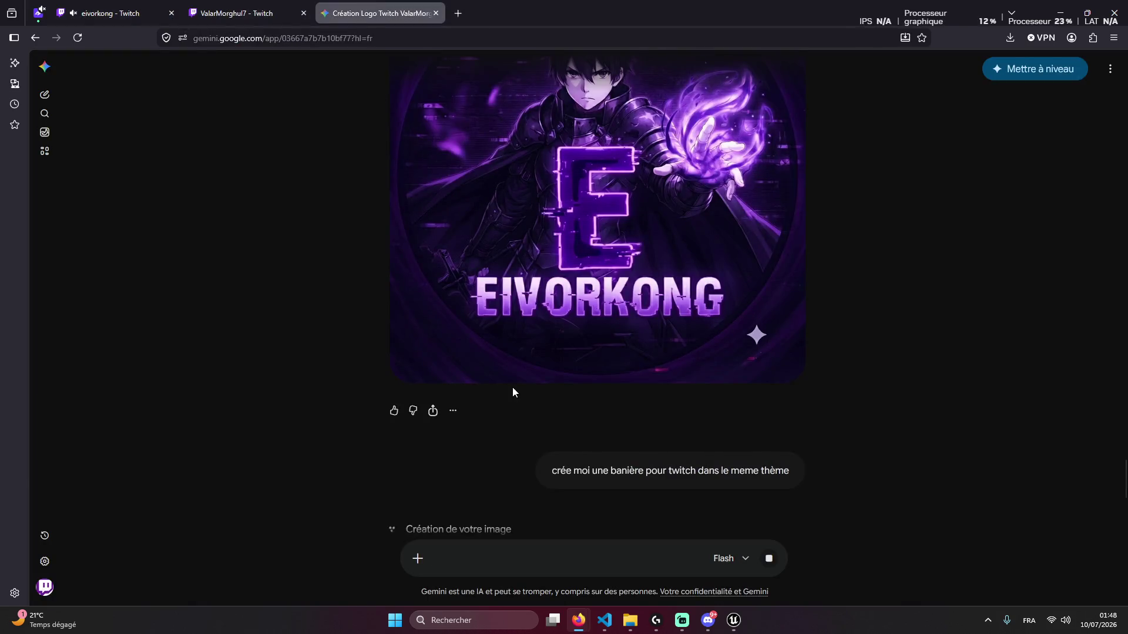
Download the purple banner, attach it, and ask to drop RPG FANTASY with larger socials lower
{"action": "scroll", "coordinate": [511, 385], "scroll_direction": "down", "scroll_amount": 5}
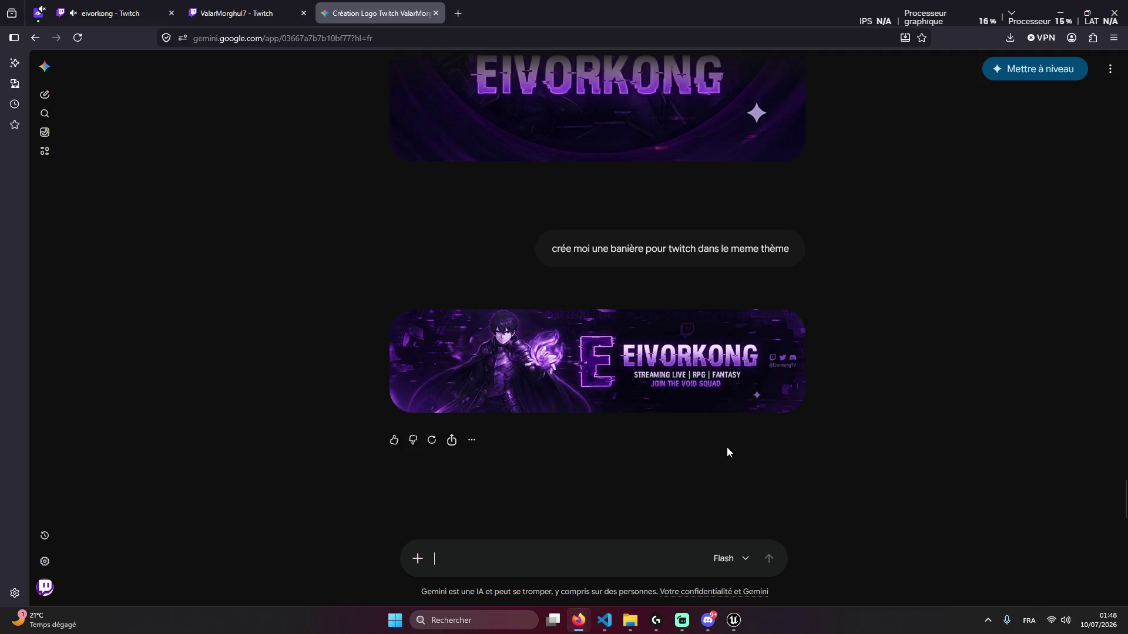
{"action": "mouse_move", "coordinate": [638, 400]}
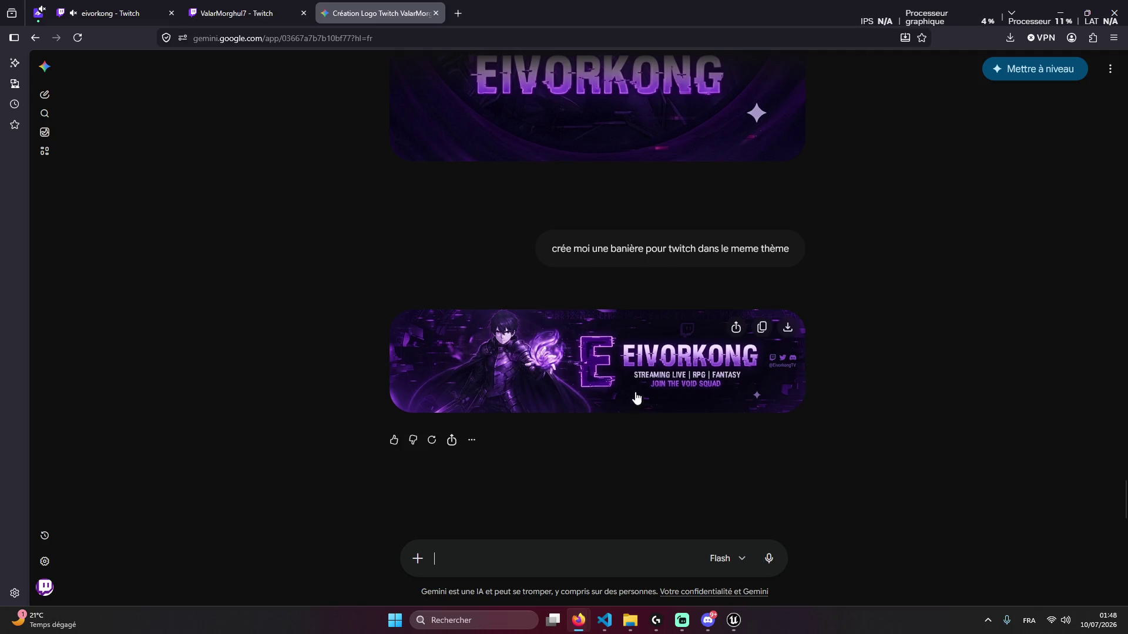
{"action": "left_click", "coordinate": [780, 332]}
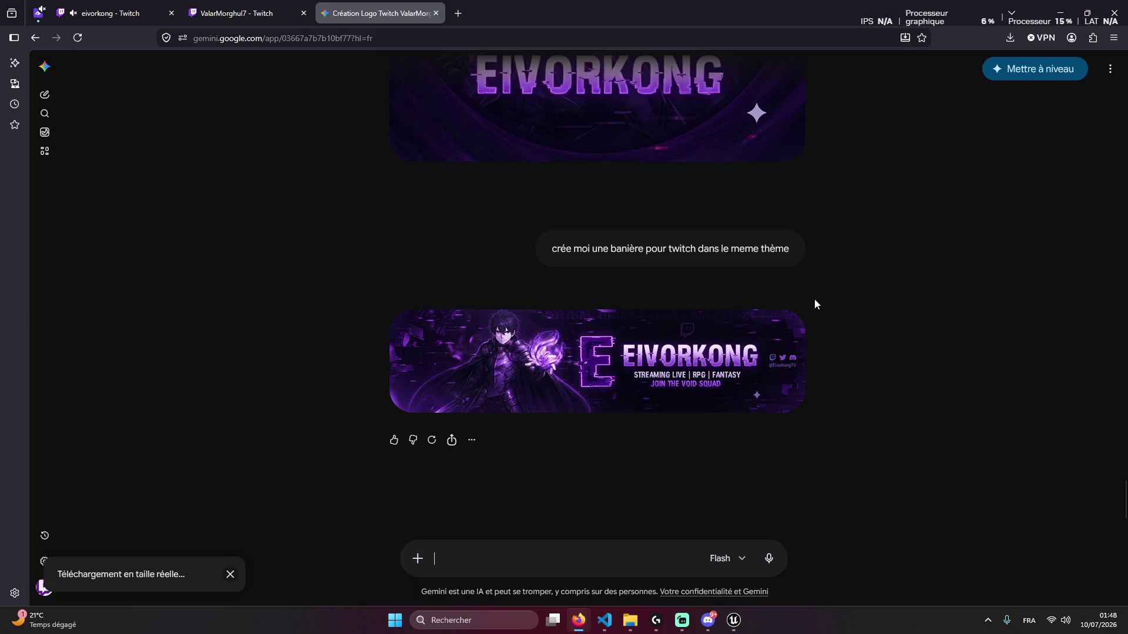
{"action": "mouse_move", "coordinate": [839, 67]}
{"action": "left_mouse_down"}
{"action": "mouse_move", "coordinate": [527, 326]}
{"action": "mouse_move", "coordinate": [514, 513]}
{"action": "left_mouse_up"}
{"action": "type", "text": "retire RPG FANTASY"}
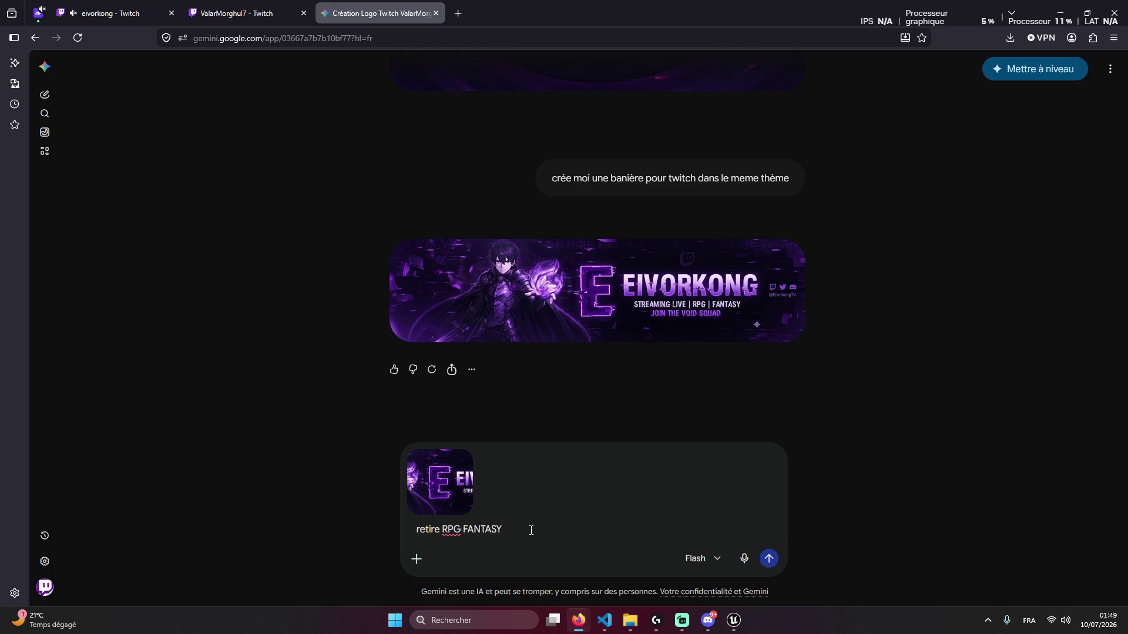
{"action": "type", "text": " et met les rés"}
{"action": "type", "text": "eau socail en bas et"}
{"action": "type", "text": " pl"}
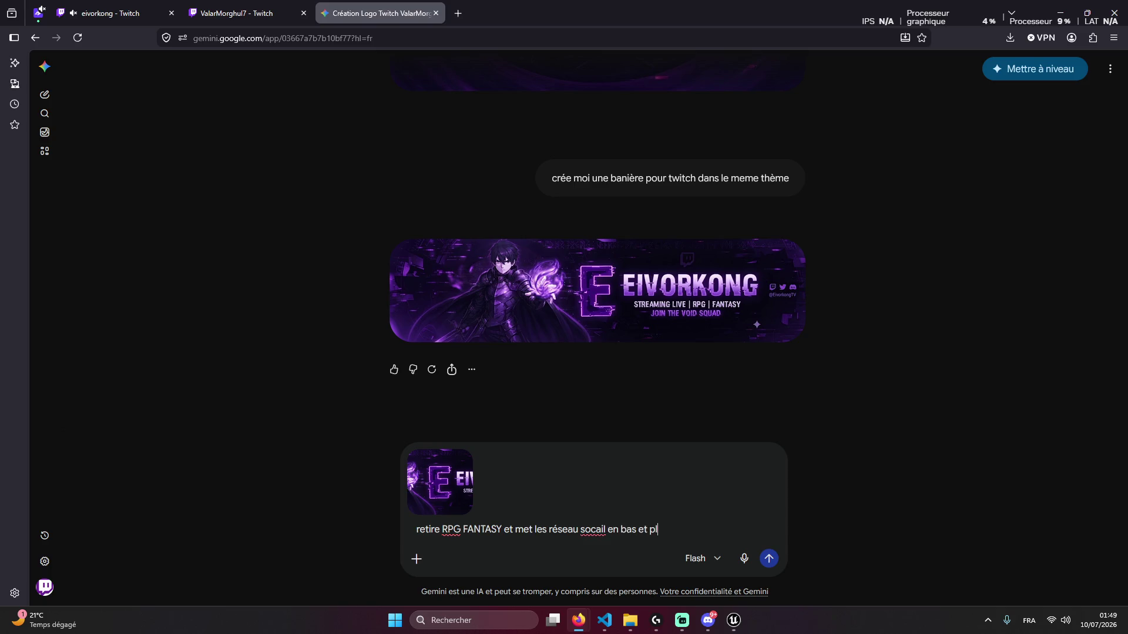
{"action": "type", "text": "us pent"}
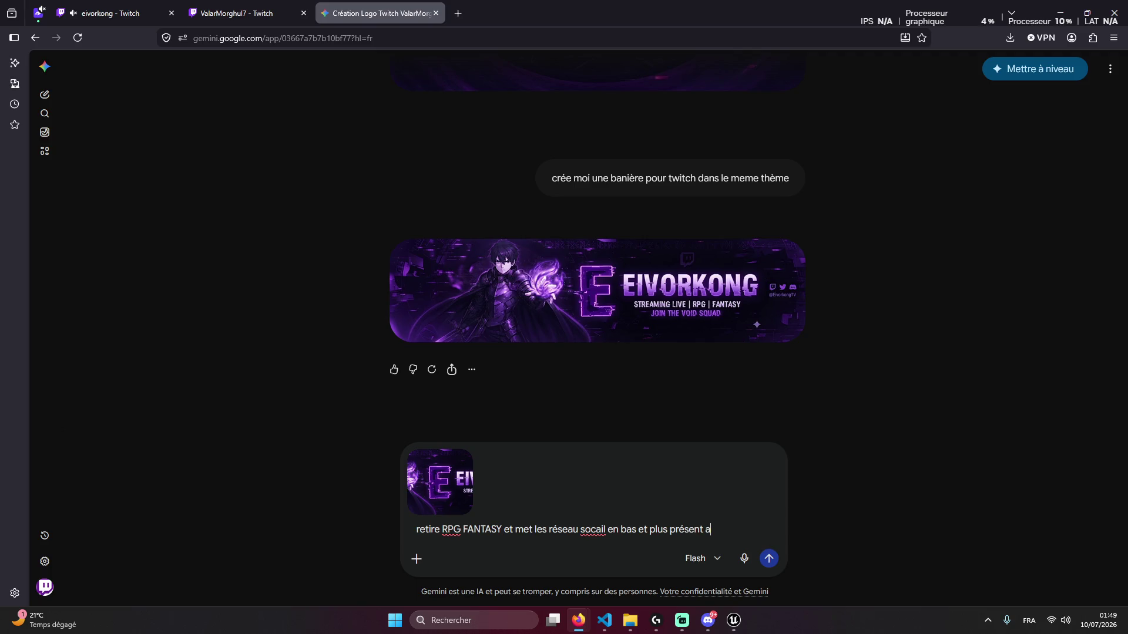
{"action": "type", "text": "ah"}
{"action": "type", "text": "ge "}
{"action": "type", "text": ")"}
{"action": "key", "text": "Return"}
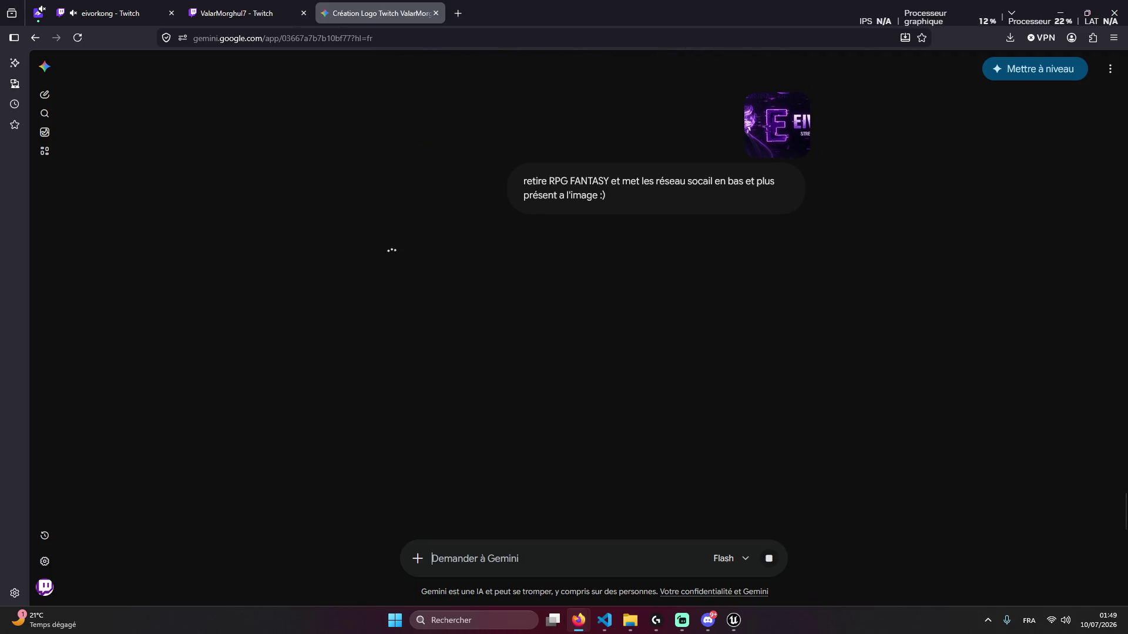
Minimize the code editor to bring the Gemini conversation back into view
{"action": "left_click", "coordinate": [247, 13]}
{"action": "left_click", "coordinate": [380, 13]}
{"action": "scroll", "coordinate": [664, 317], "scroll_direction": "up", "scroll_amount": 3}
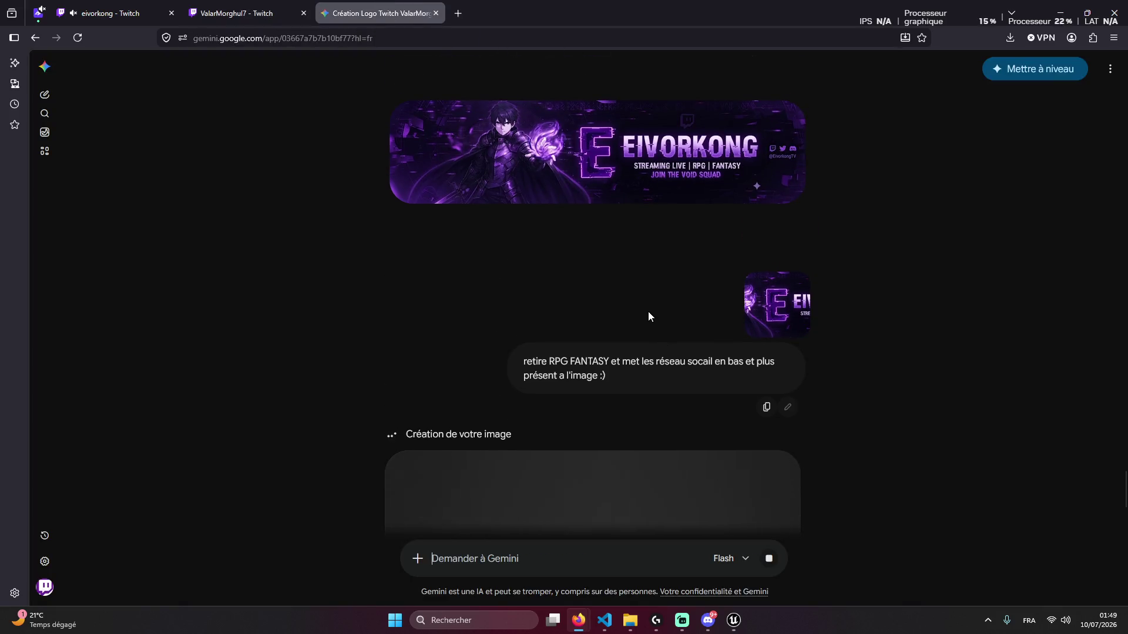
{"action": "left_click", "coordinate": [604, 620]}
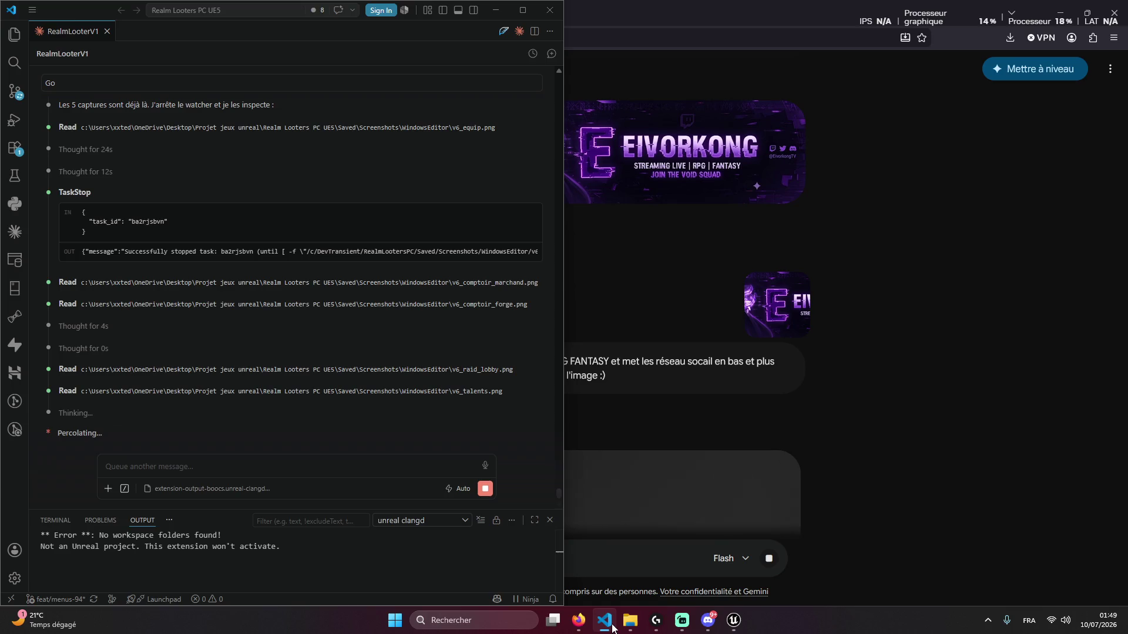
{"action": "scroll", "coordinate": [225, 363], "scroll_direction": "up", "scroll_amount": 10}
{"action": "scroll", "coordinate": [411, 140], "scroll_direction": "down", "scroll_amount": 10}
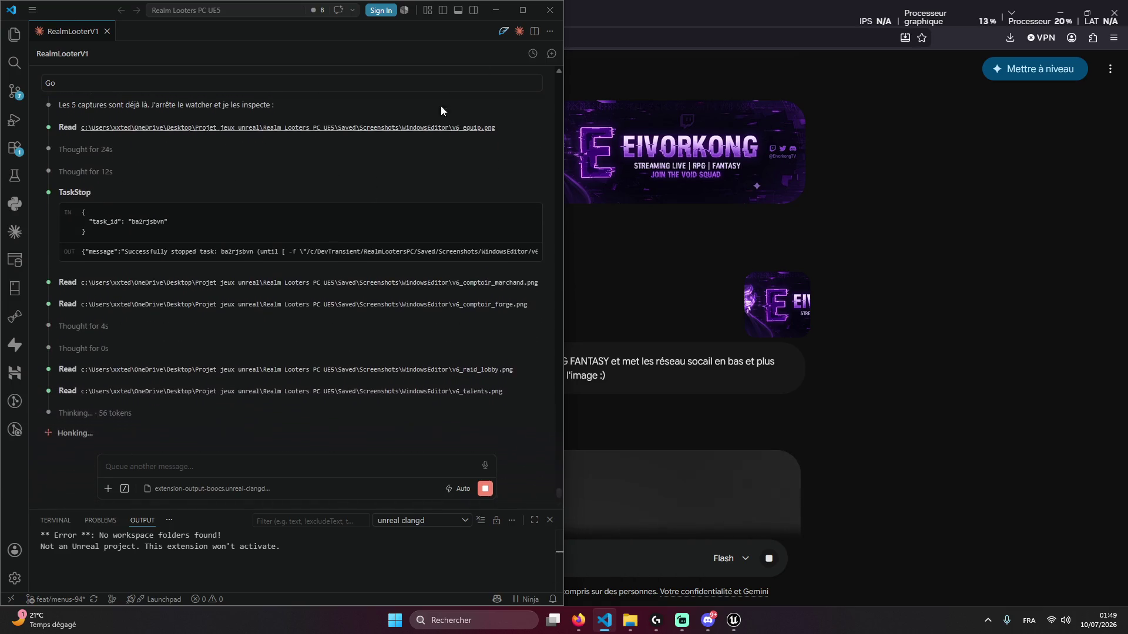
{"action": "left_click", "coordinate": [489, 12]}
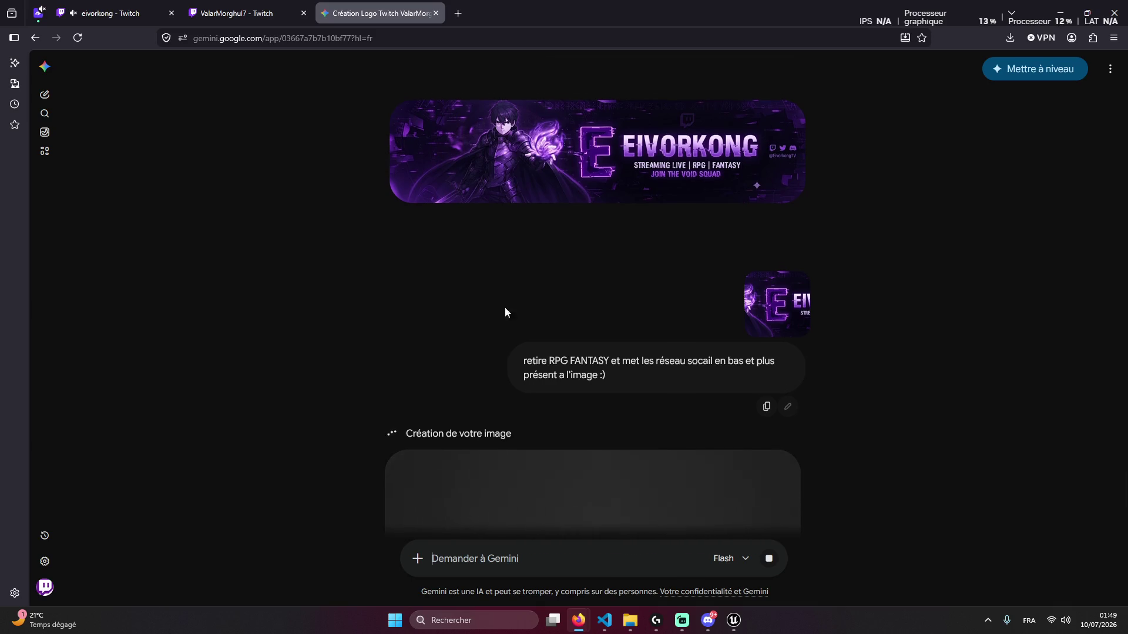
{"action": "scroll", "coordinate": [502, 323], "scroll_direction": "down", "scroll_amount": 5}
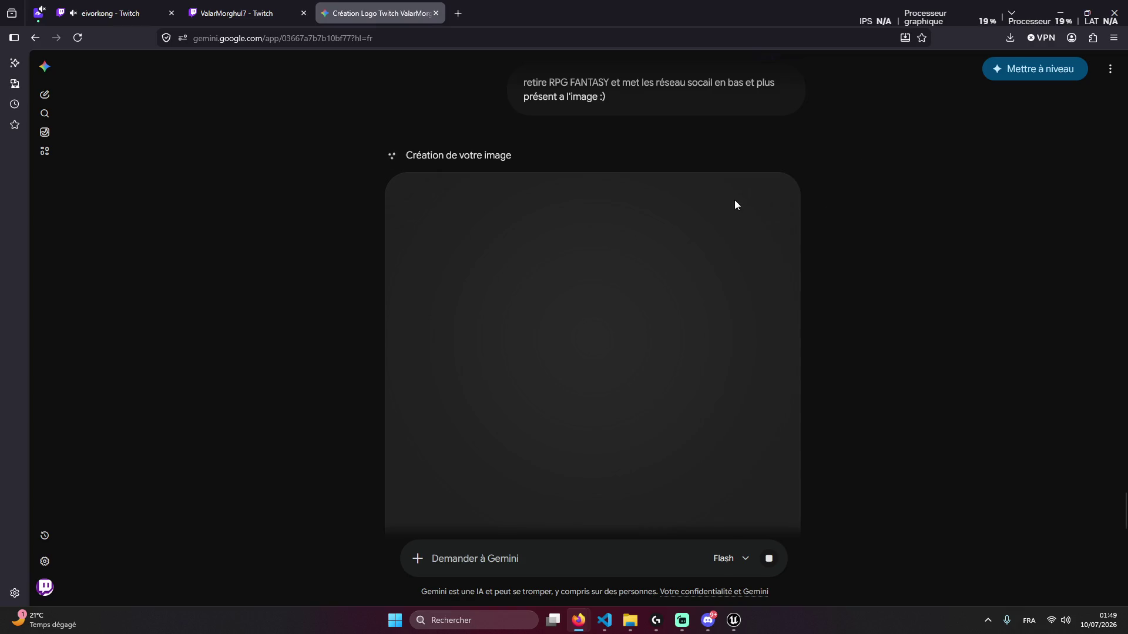
Download the revised banner, retrying once, and show it in the Téléchargements folder
{"action": "key", "text": "ctrl+Tab"}
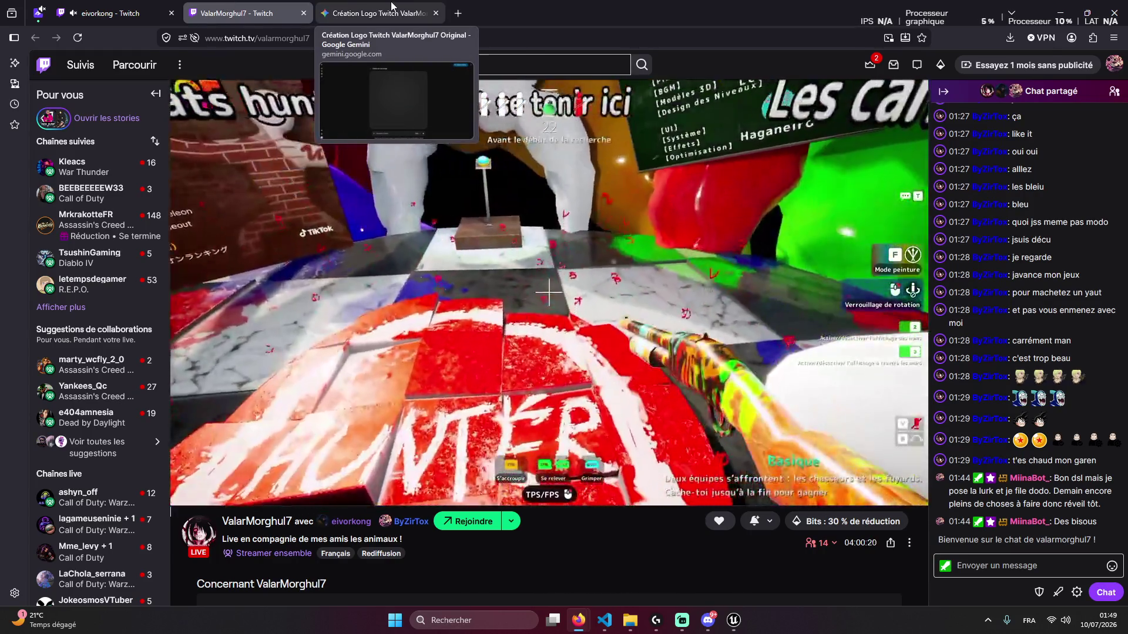
{"action": "left_click", "coordinate": [391, 6]}
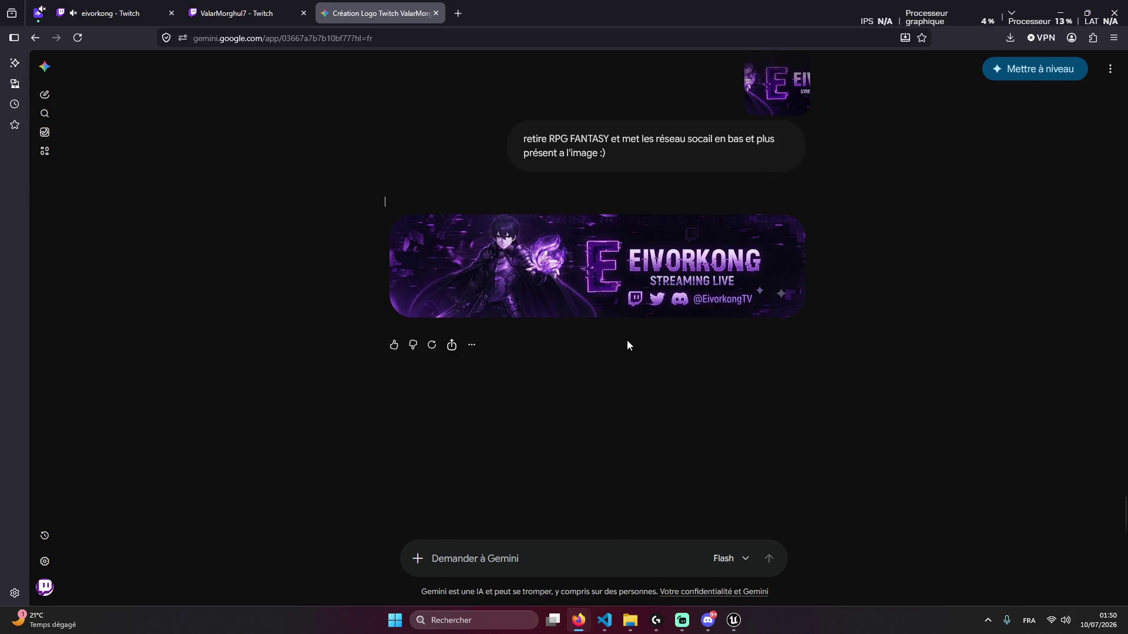
{"action": "left_click", "coordinate": [788, 238]}
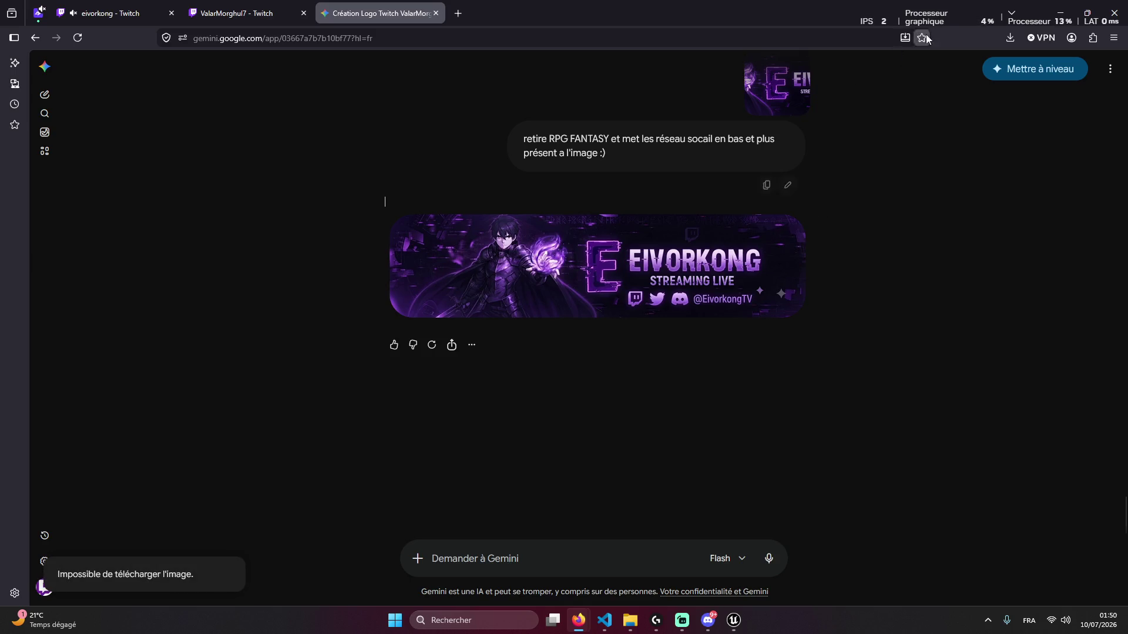
{"action": "left_click", "coordinate": [789, 238]}
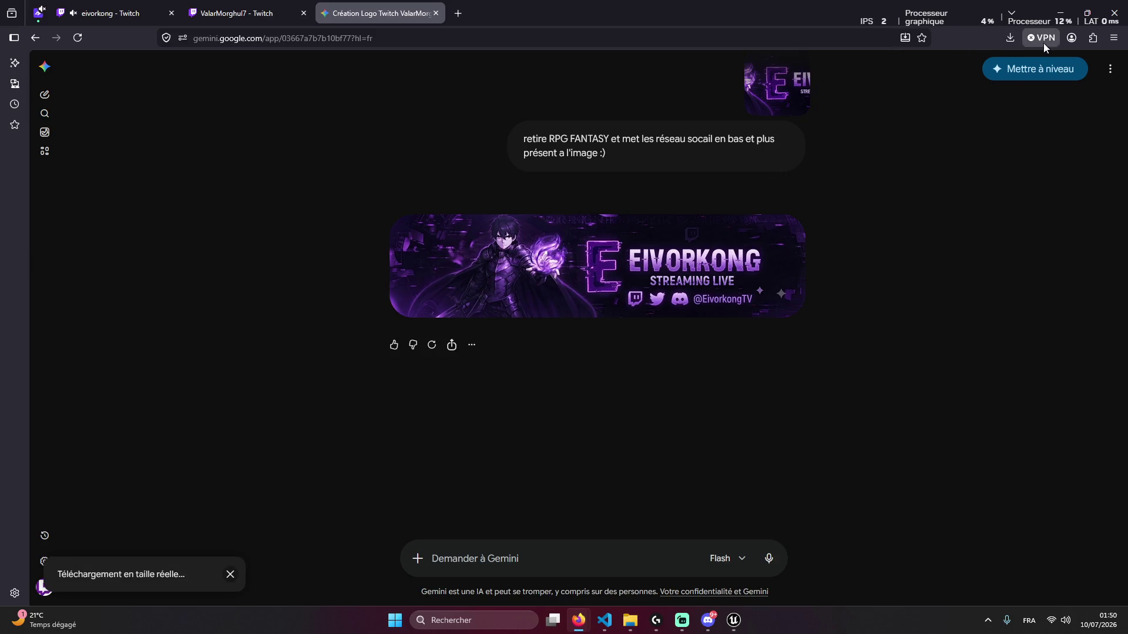
{"action": "left_click", "coordinate": [1000, 68]}
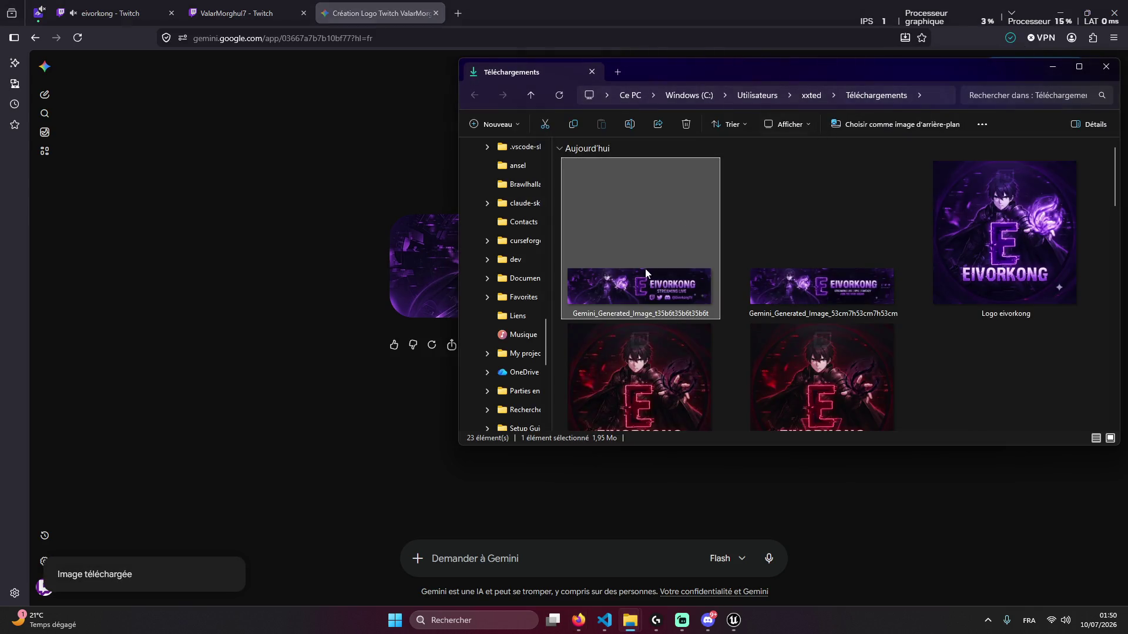
Rename the downloaded banner file to 'banière eikong'
{"action": "right_click", "coordinate": [660, 252]}
{"action": "left_click", "coordinate": [755, 161]}
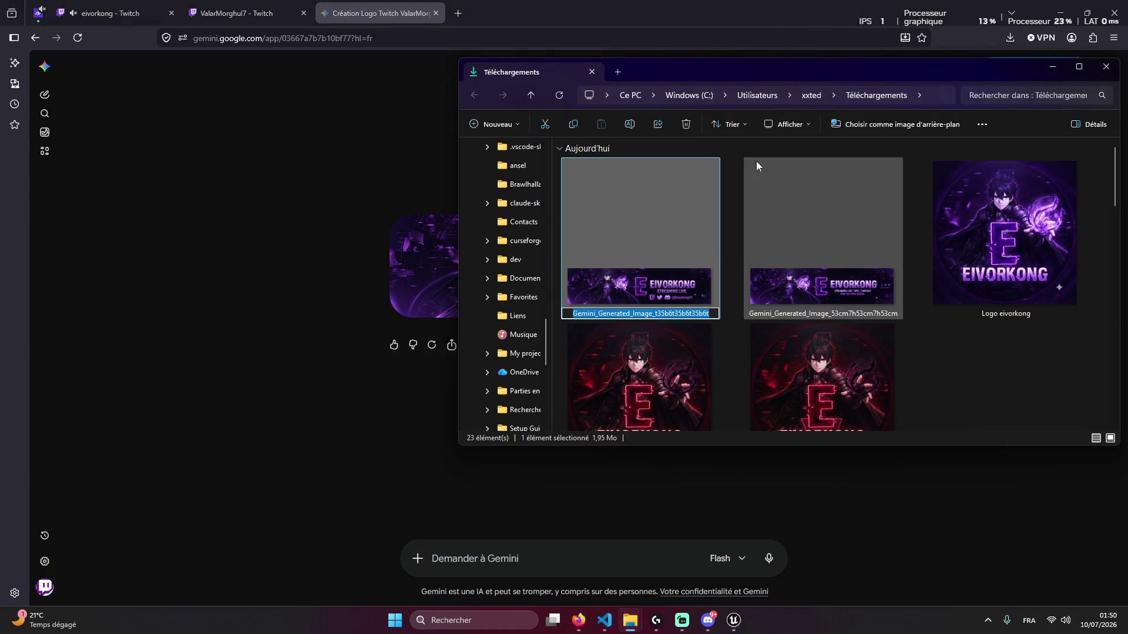
{"action": "type", "text": "banièr"}
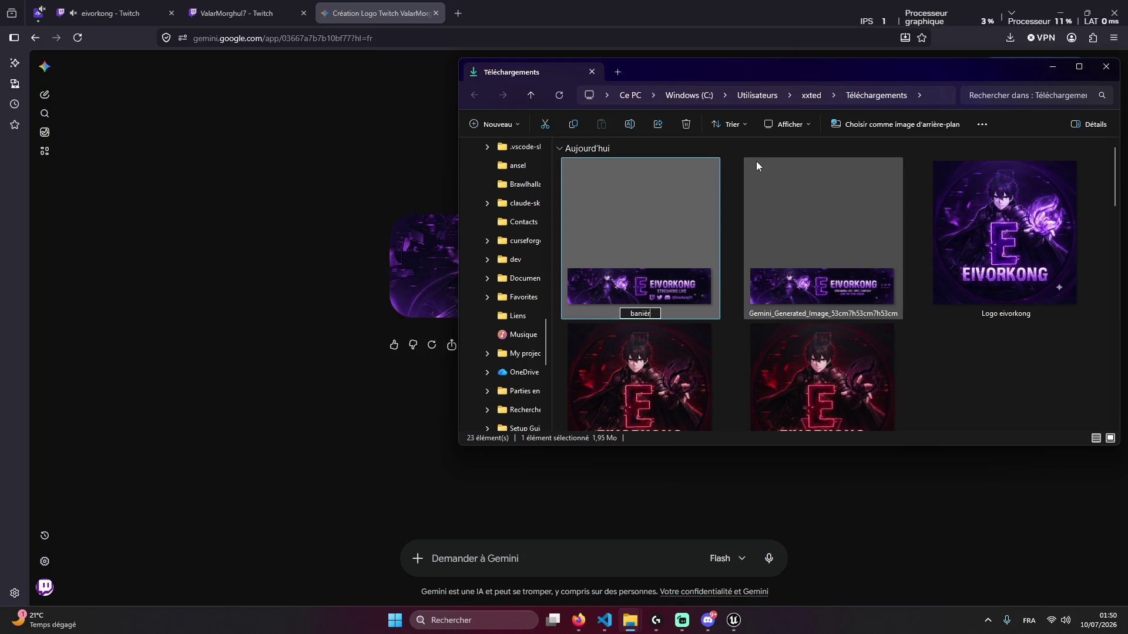
{"action": "type", "text": "e eikong"}
{"action": "key", "text": "Return"}
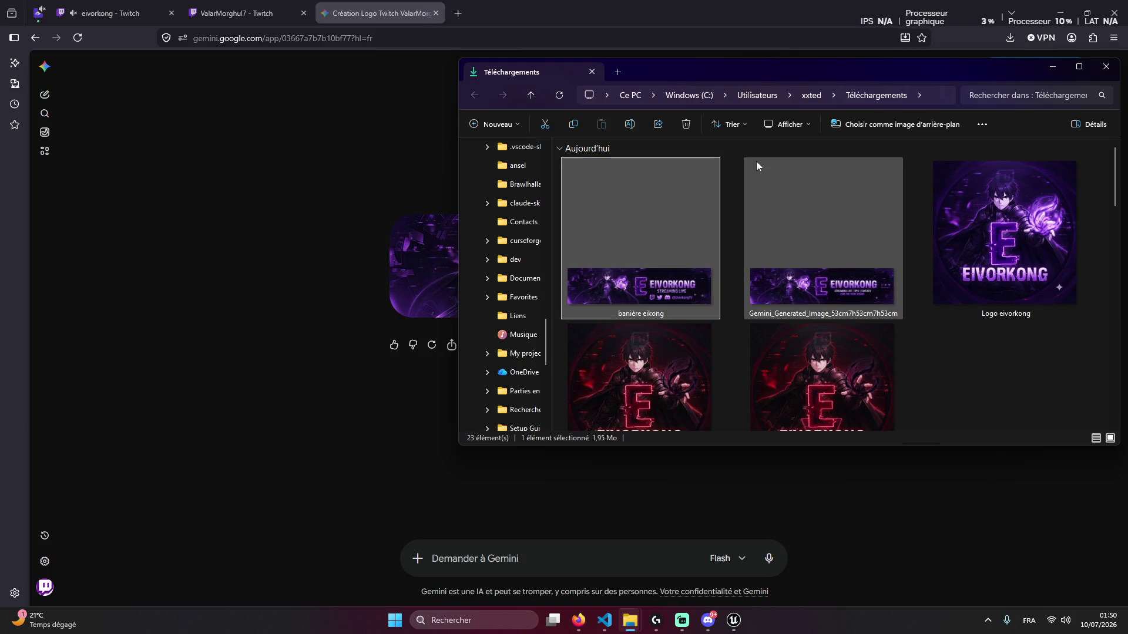
Rename the Gemini_Generated banner image to 'banière eiverkong'
{"action": "right_click", "coordinate": [755, 256]}
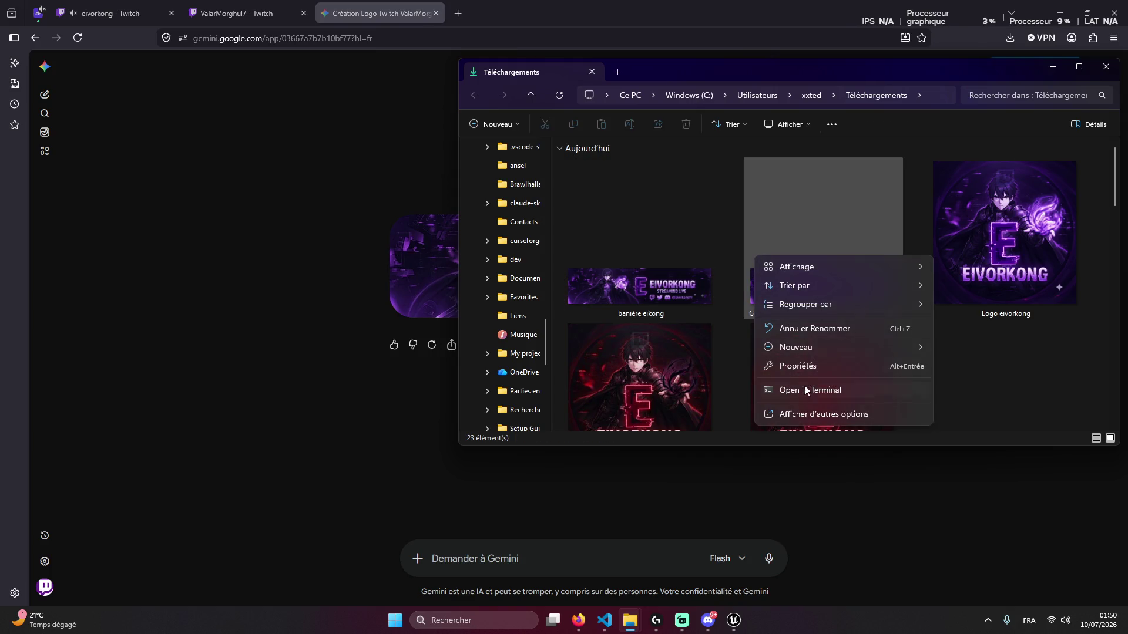
{"action": "right_click", "coordinate": [812, 221]}
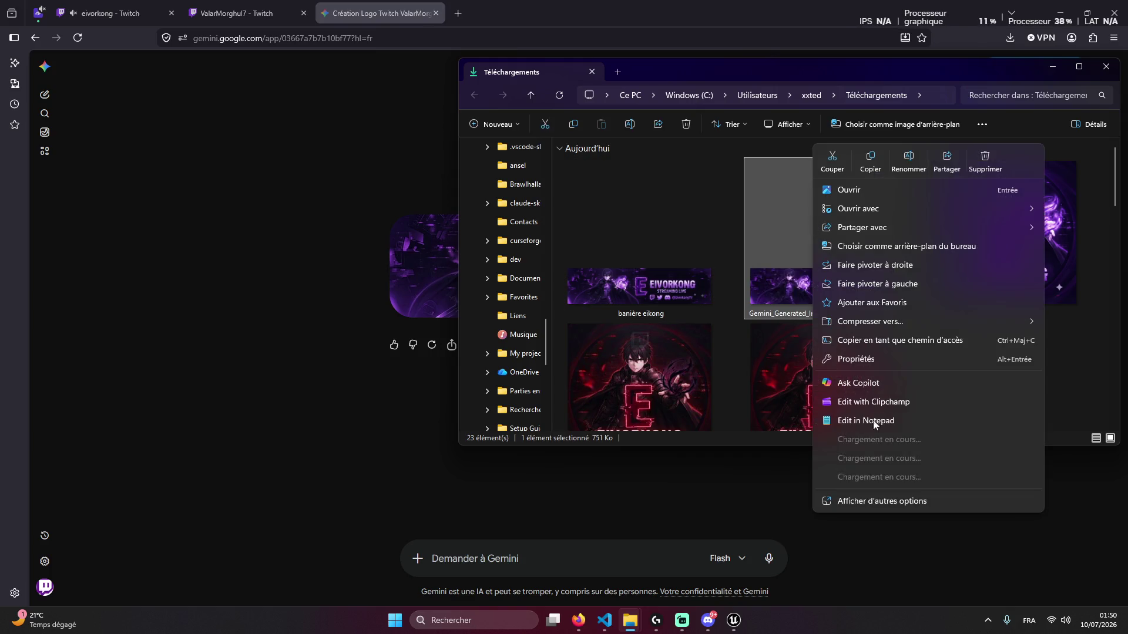
{"action": "left_click", "coordinate": [908, 160]}
{"action": "type", "text": "banière eiver"}
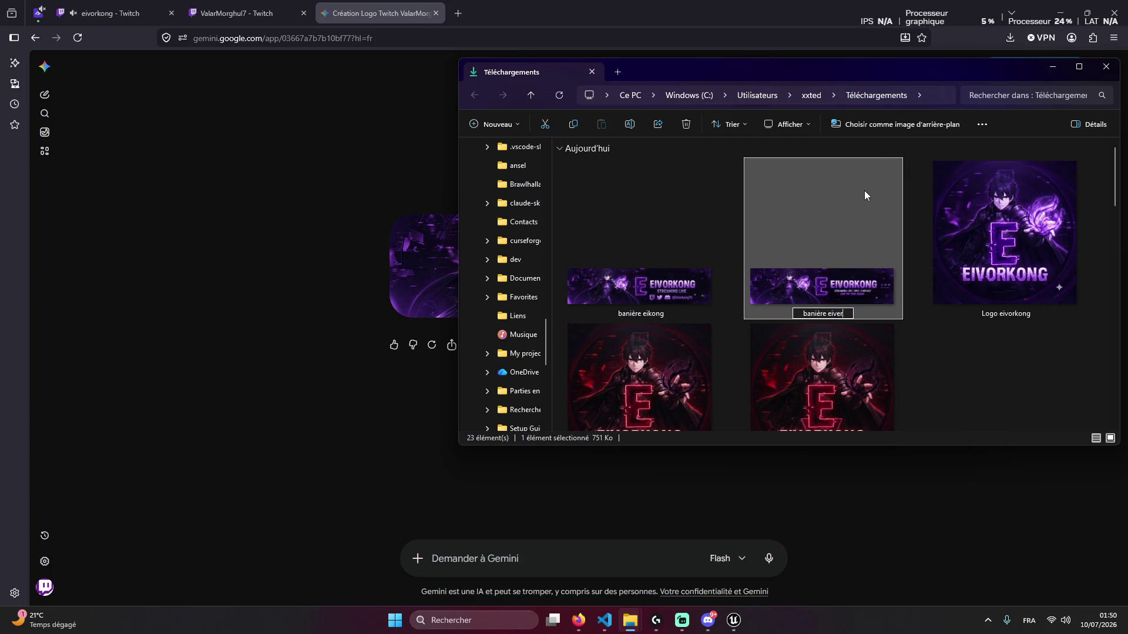
{"action": "type", "text": "kong"}
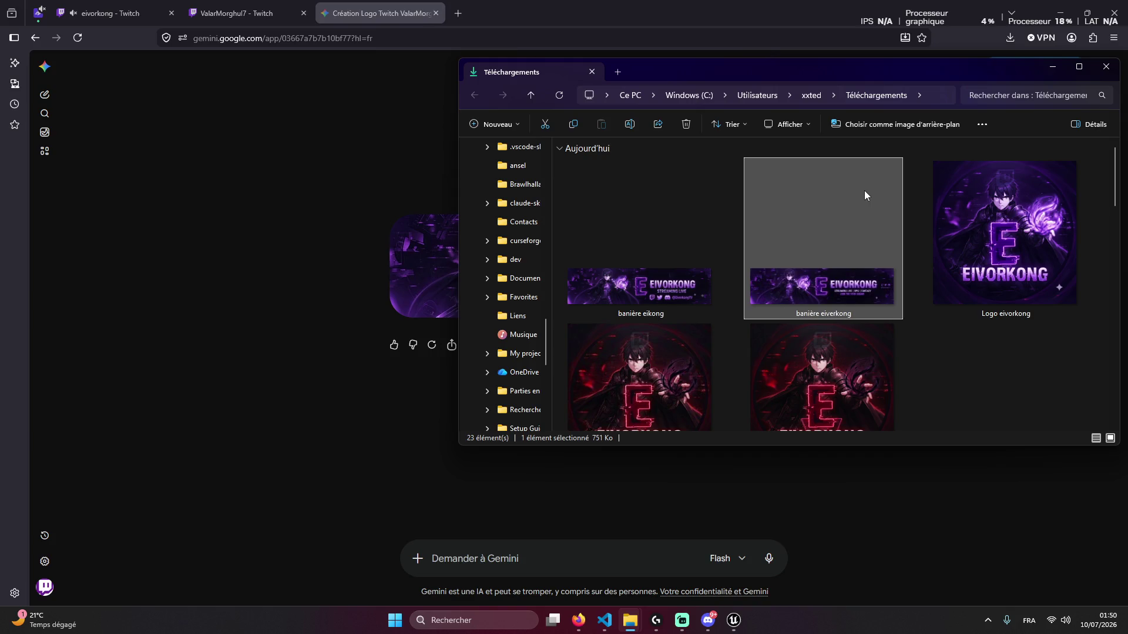
{"action": "key", "text": "Return"}
Select the two banners and the Logo eivorkong image together
{"action": "left_click", "coordinate": [675, 316]}
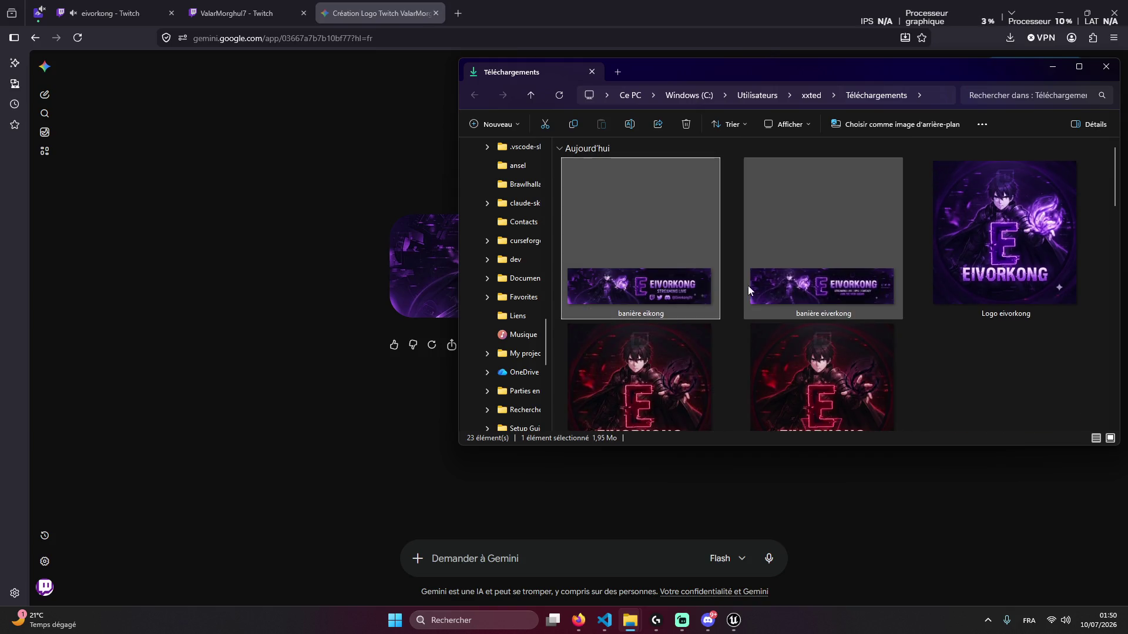
{"action": "left_click", "coordinate": [1006, 247]}
{"action": "left_click", "coordinate": [682, 264], "text": "shift"}
Drop the three selected images into the Discord direct message, then open dev nova
{"action": "mouse_move", "coordinate": [1006, 247]}
{"action": "left_mouse_down"}
{"action": "mouse_move", "coordinate": [713, 617]}
{"action": "mouse_move", "coordinate": [755, 594]}
{"action": "mouse_move", "coordinate": [814, 598]}
{"action": "mouse_move", "coordinate": [834, 555]}
{"action": "left_mouse_up"}
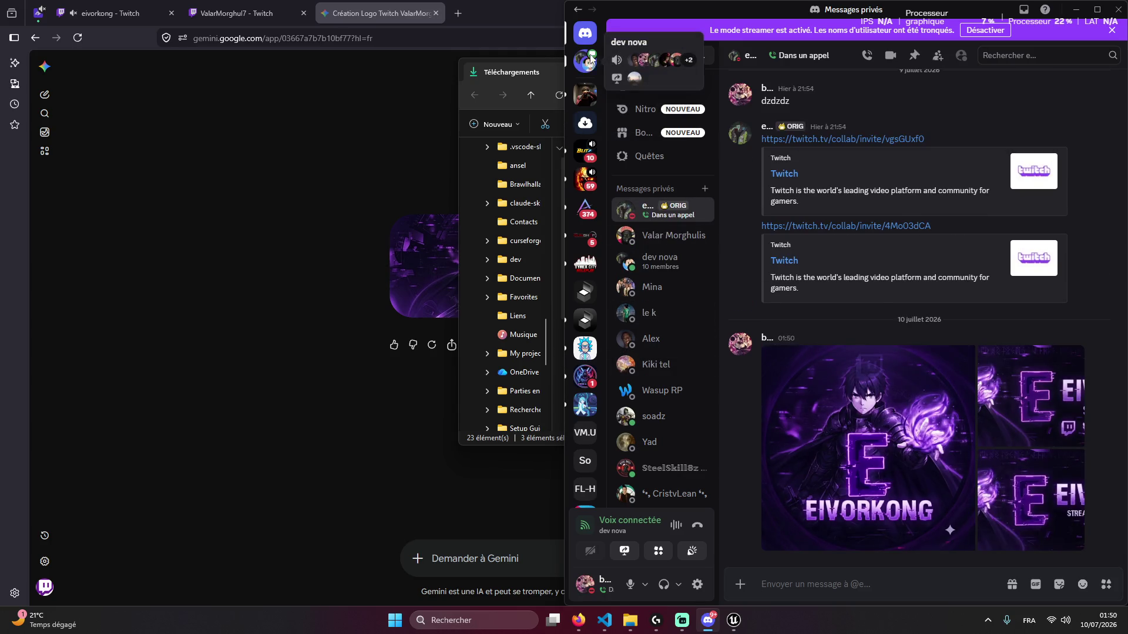
{"action": "left_click", "coordinate": [659, 261]}
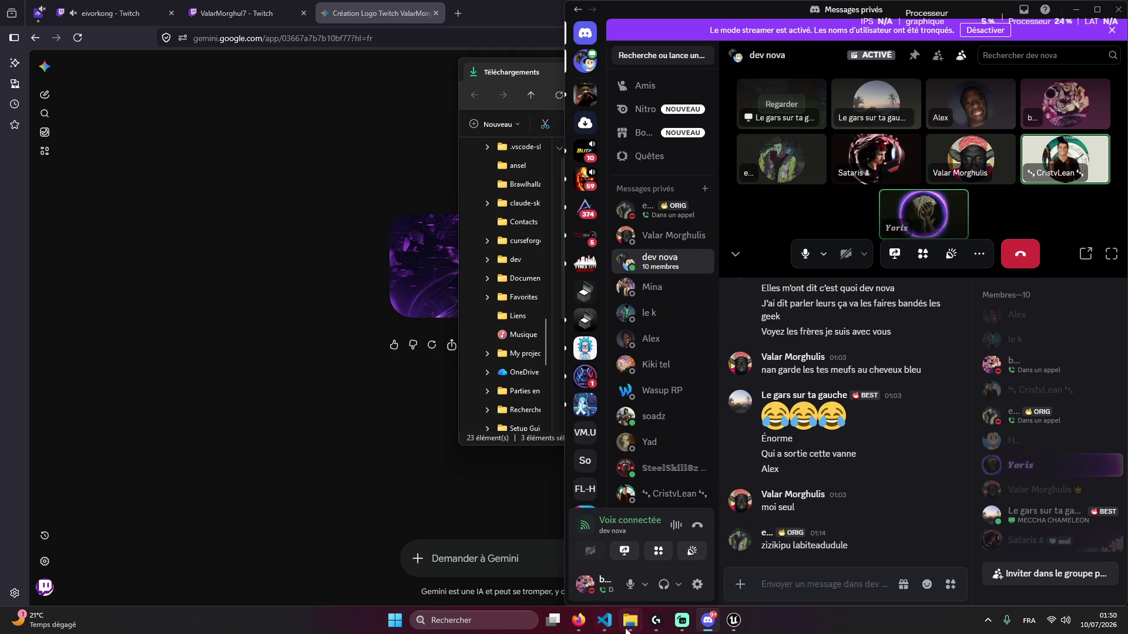
{"action": "mouse_move", "coordinate": [627, 628]}
{"action": "left_click", "coordinate": [673, 565]}
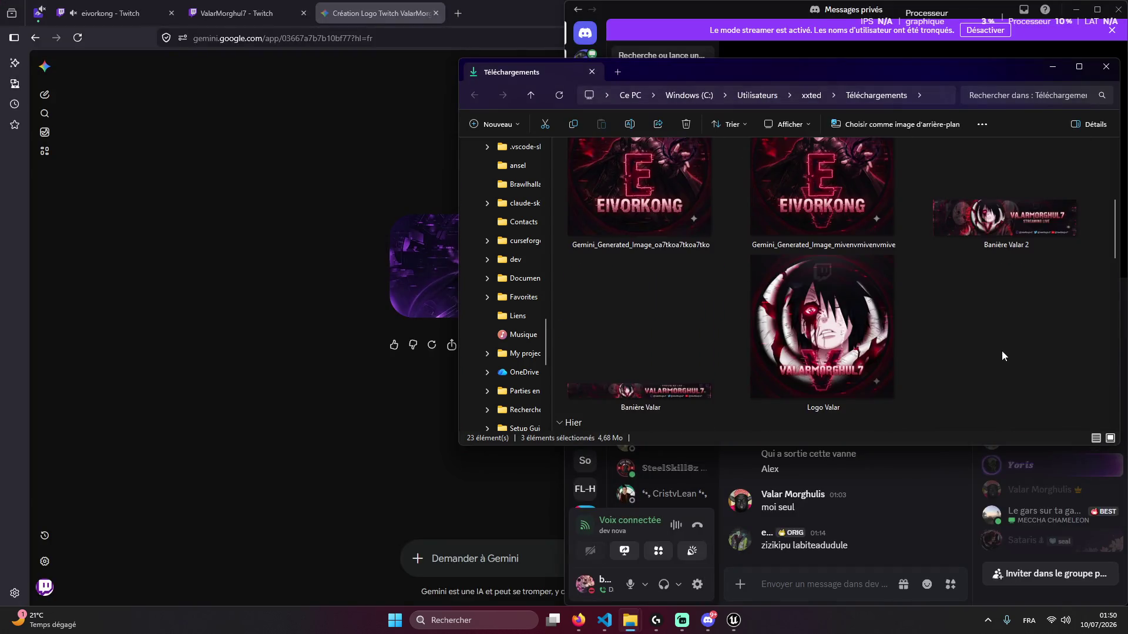
Add Logo Valar and Bannière Valar 2 and send all five images to dev nova
{"action": "left_click", "coordinate": [809, 368], "text": "ctrl"}
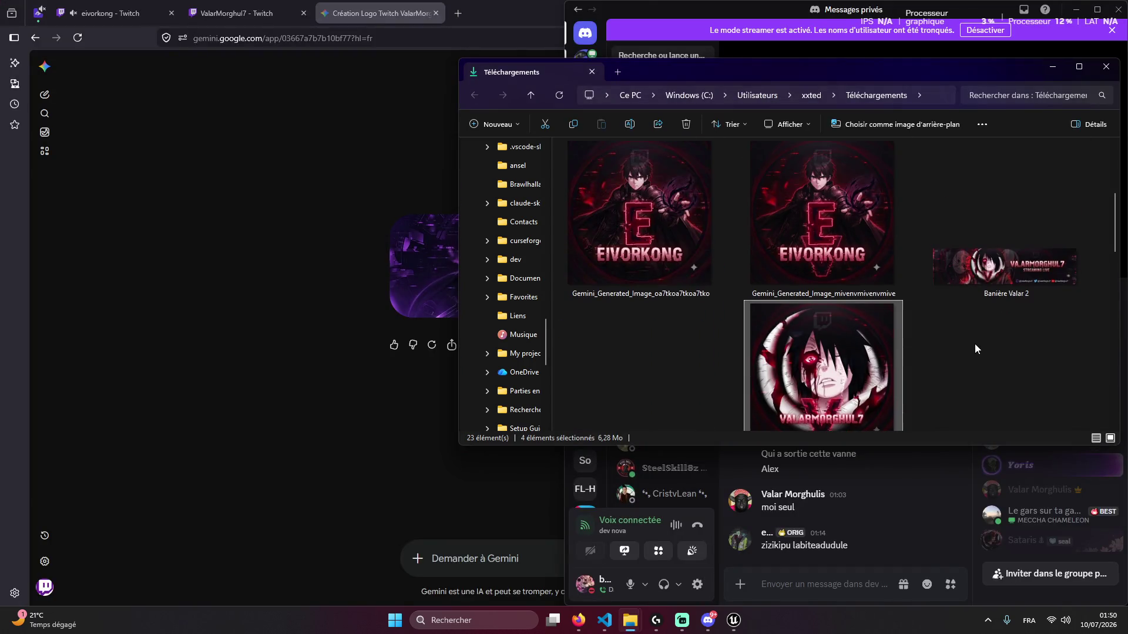
{"action": "scroll", "coordinate": [981, 364], "scroll_direction": "up", "scroll_amount": 1}
{"action": "left_click", "coordinate": [964, 282], "text": "ctrl"}
{"action": "mouse_move", "coordinate": [881, 364]}
{"action": "left_mouse_down"}
{"action": "mouse_move", "coordinate": [811, 528]}
{"action": "mouse_move", "coordinate": [813, 572]}
{"action": "mouse_move", "coordinate": [823, 565]}
{"action": "left_mouse_up"}
{"action": "key", "text": "Return"}
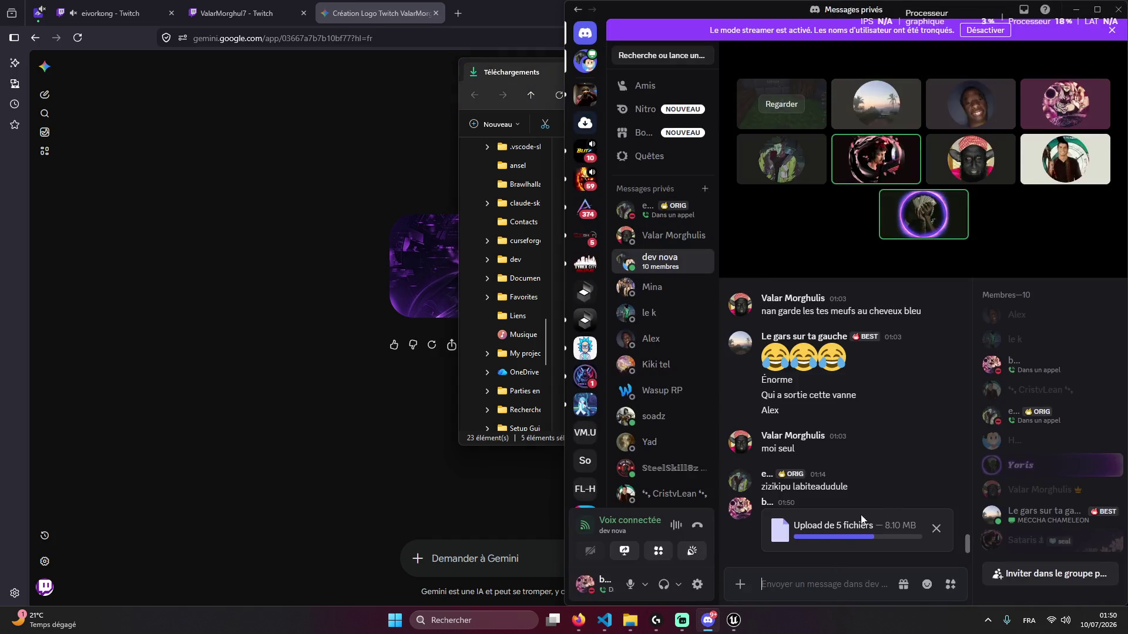
Close the Gemini logo tab and switch to the eivorkong stream tab
{"action": "left_click", "coordinate": [329, 27]}
{"action": "key", "text": "ctrl+w"}
{"action": "left_click", "coordinate": [112, 13]}
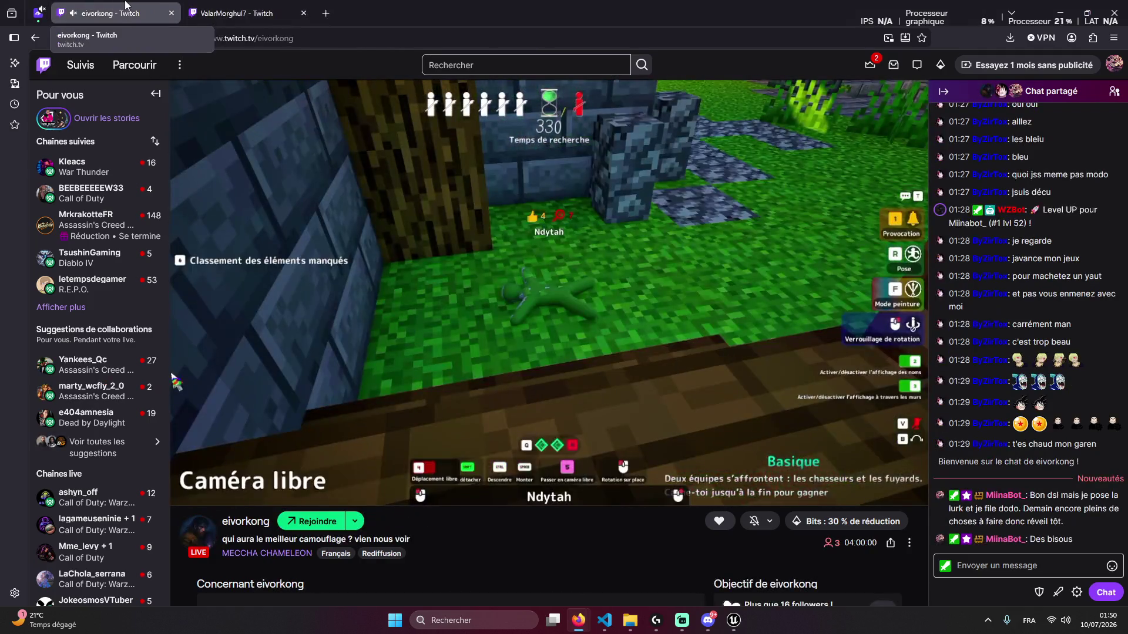
Close the eivorkong stream tab and minimize the code editor and browser
{"action": "left_click", "coordinate": [253, 13]}
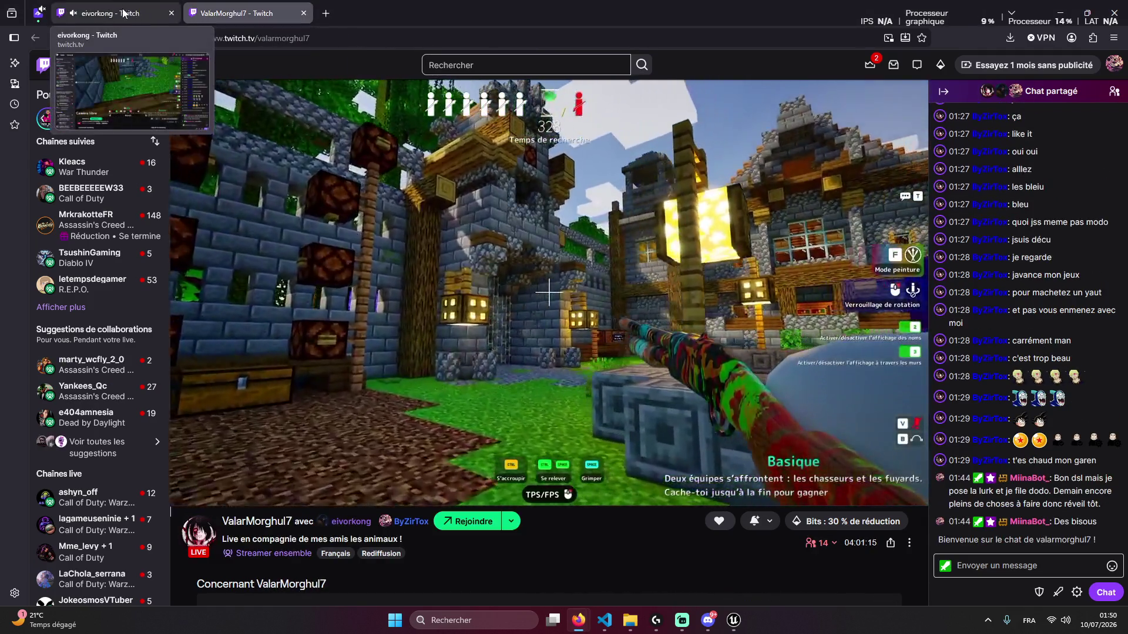
{"action": "left_click", "coordinate": [139, 11]}
{"action": "key", "text": "ctrl+w"}
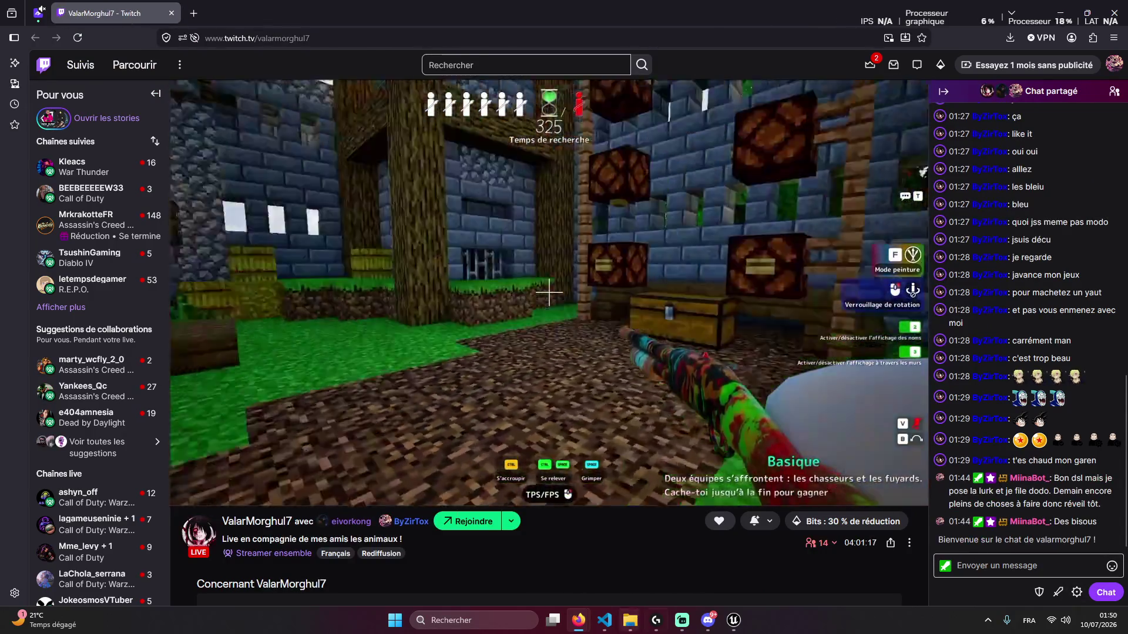
{"action": "left_click", "coordinate": [605, 620]}
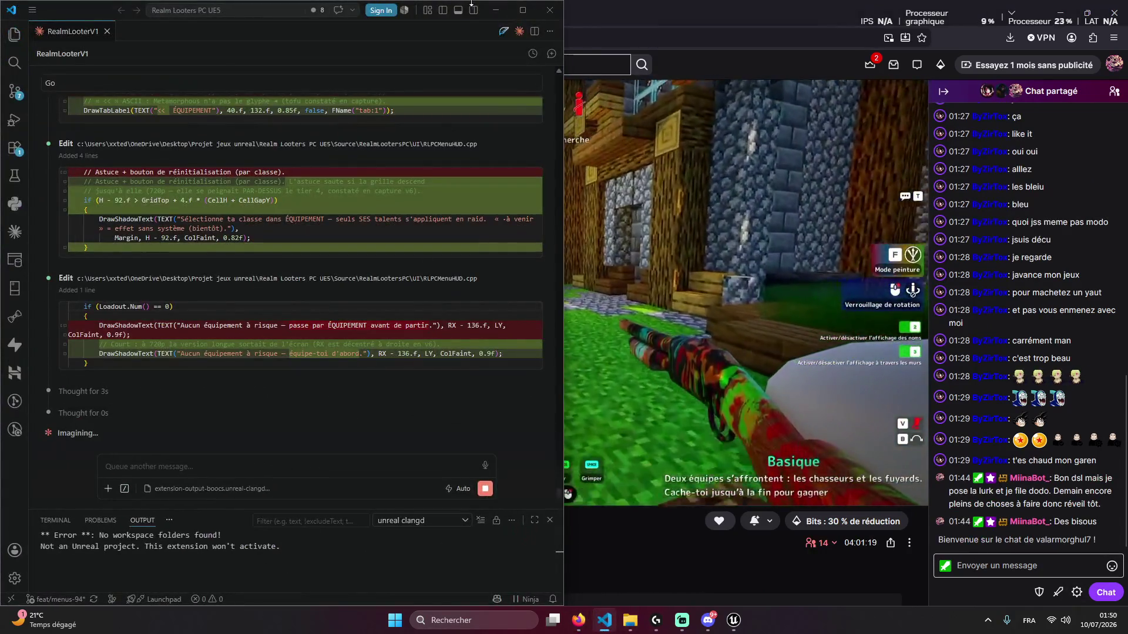
{"action": "left_click", "coordinate": [605, 620]}
{"action": "left_click", "coordinate": [1055, 7]}
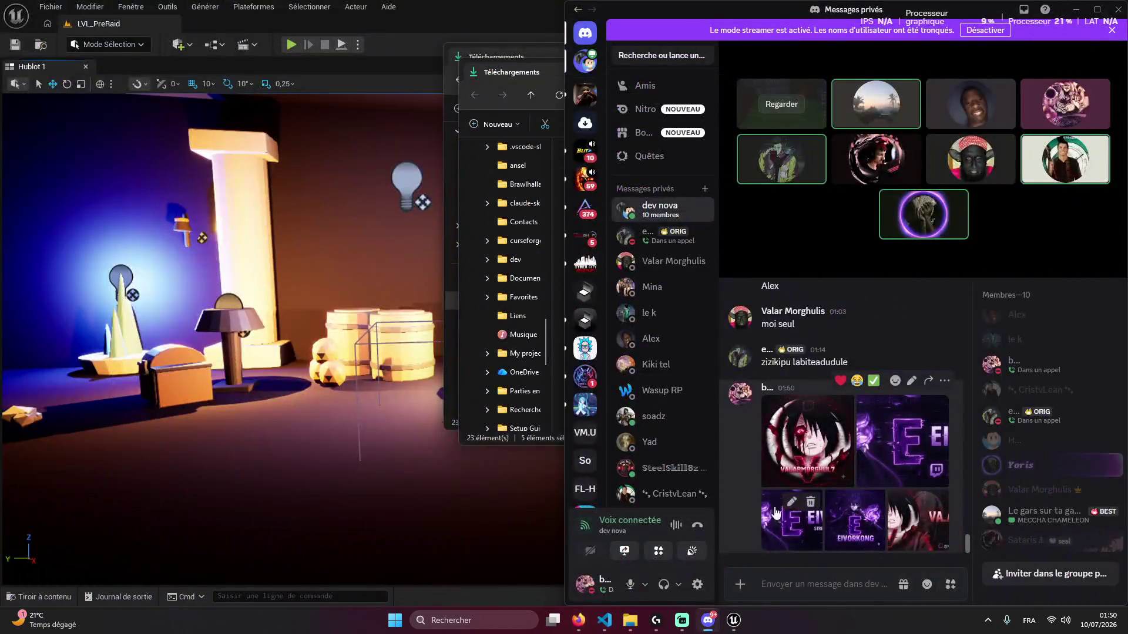
Browse the five shared images full size in dev nova, from the Valar logo onward
{"action": "left_click", "coordinate": [844, 454]}
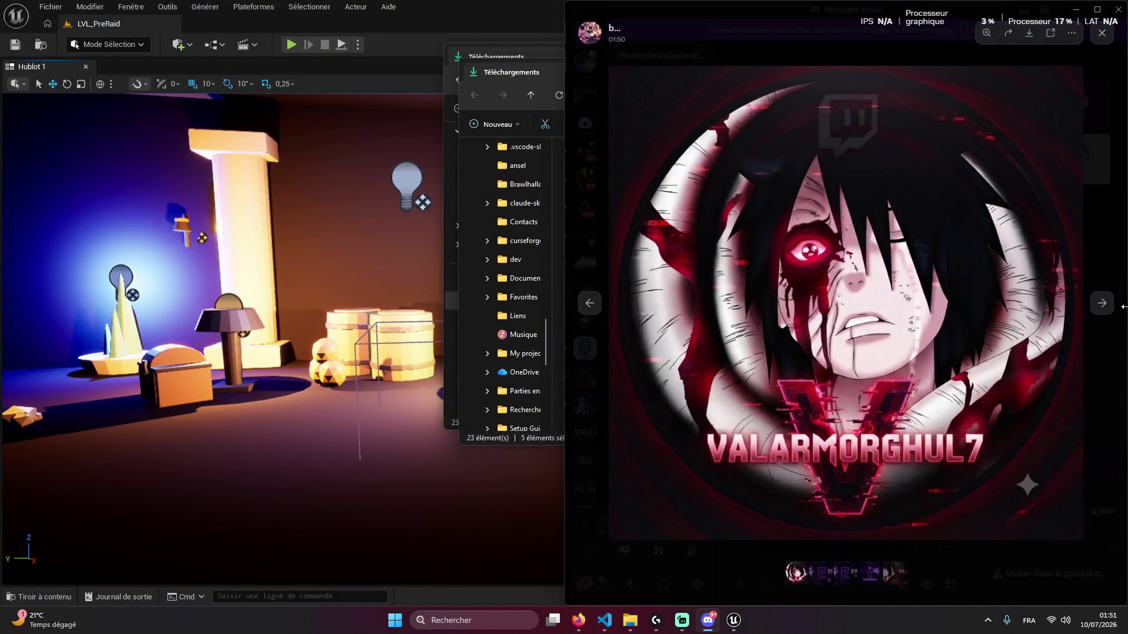
{"action": "left_click", "coordinate": [1102, 304]}
{"action": "left_click", "coordinate": [1101, 305]}
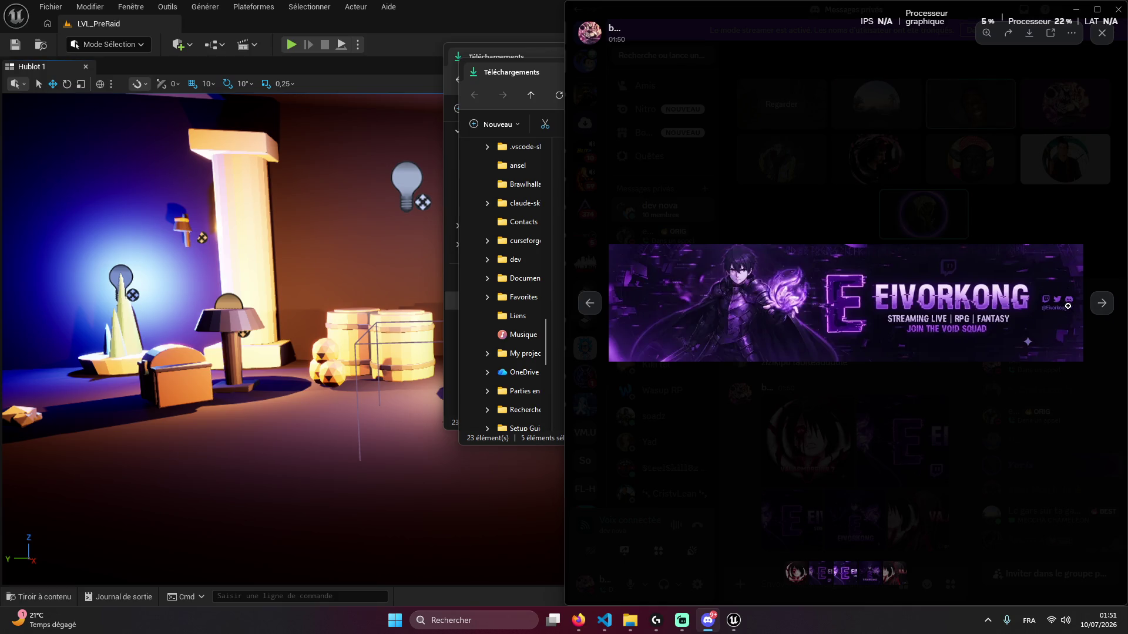
{"action": "left_click", "coordinate": [1103, 304]}
{"action": "left_click", "coordinate": [1105, 308]}
{"action": "left_click", "coordinate": [1106, 308]}
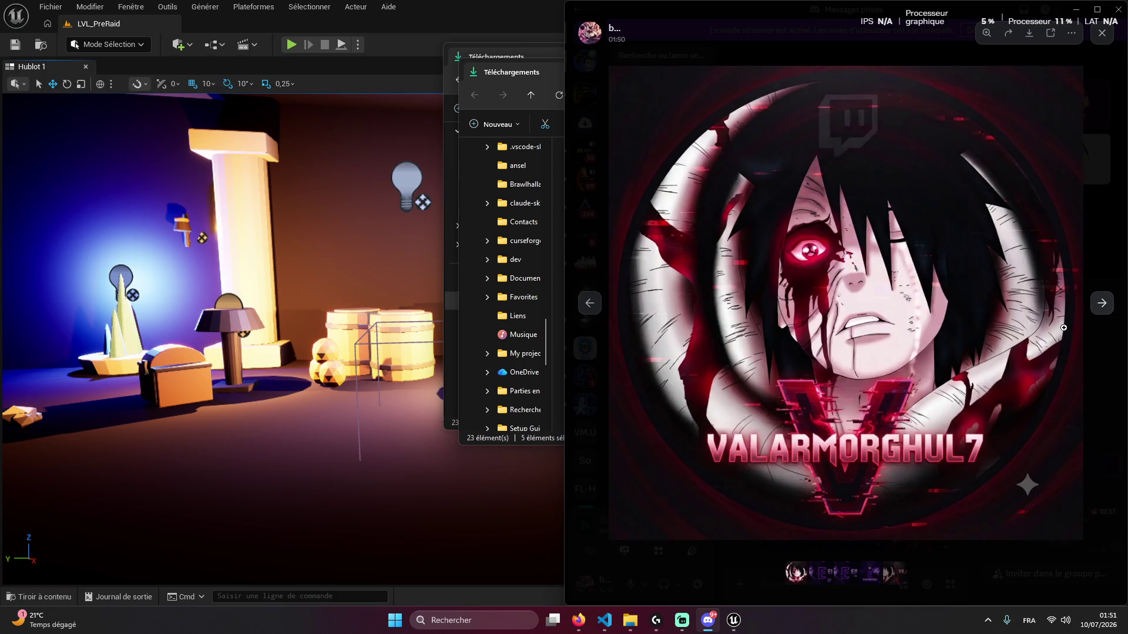
{"action": "left_click", "coordinate": [975, 571]}
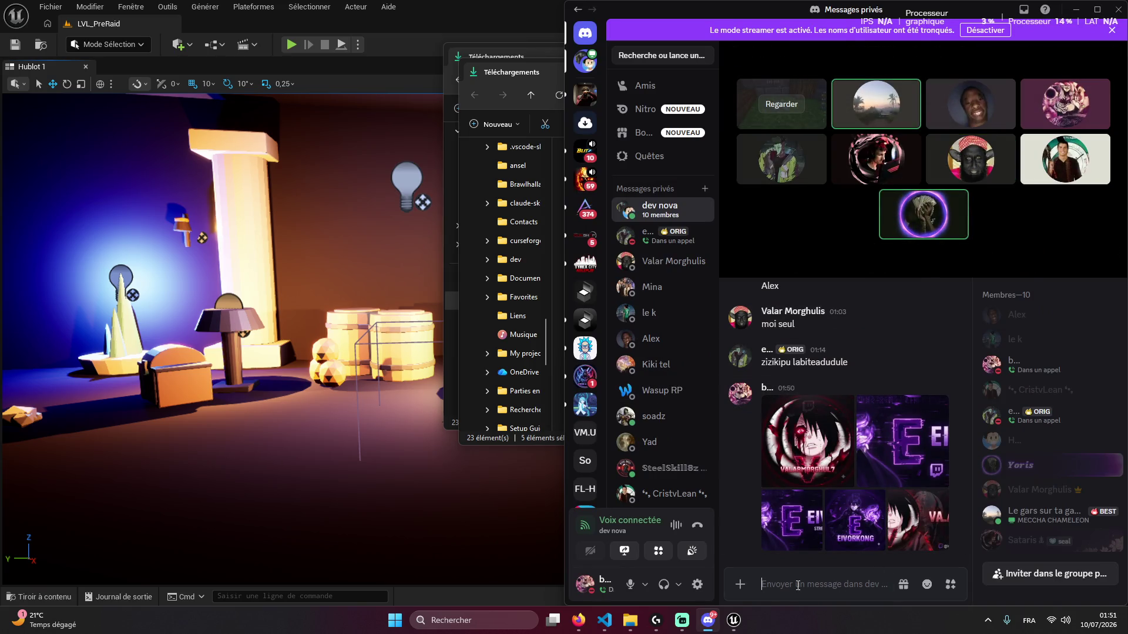
Close the downloads folder window
{"action": "left_click", "coordinate": [528, 112]}
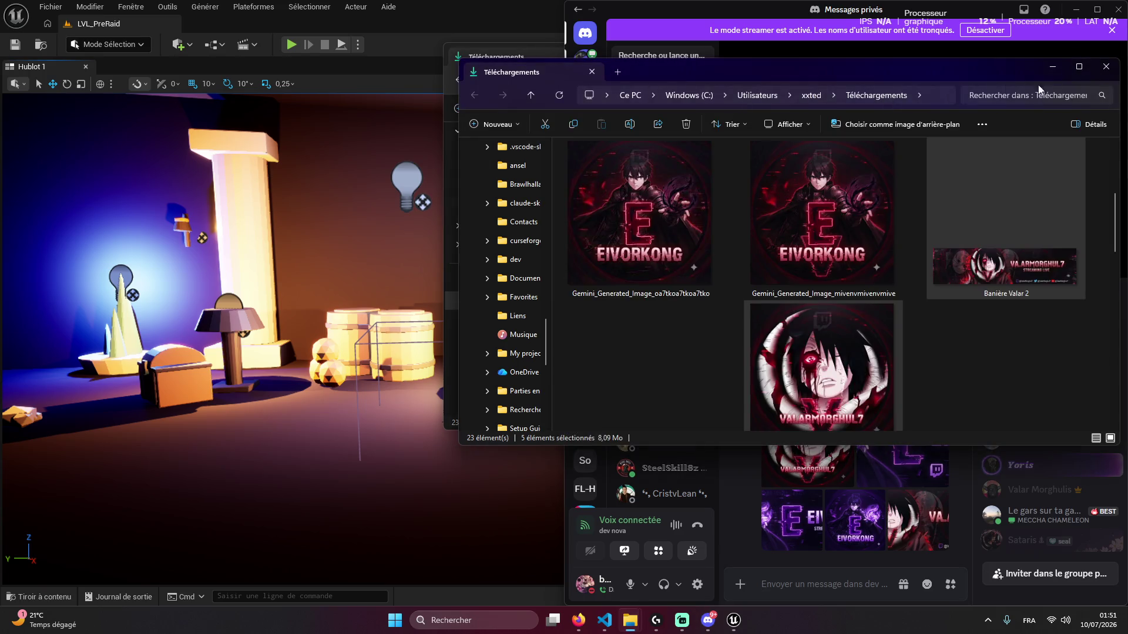
{"action": "left_click", "coordinate": [1105, 69]}
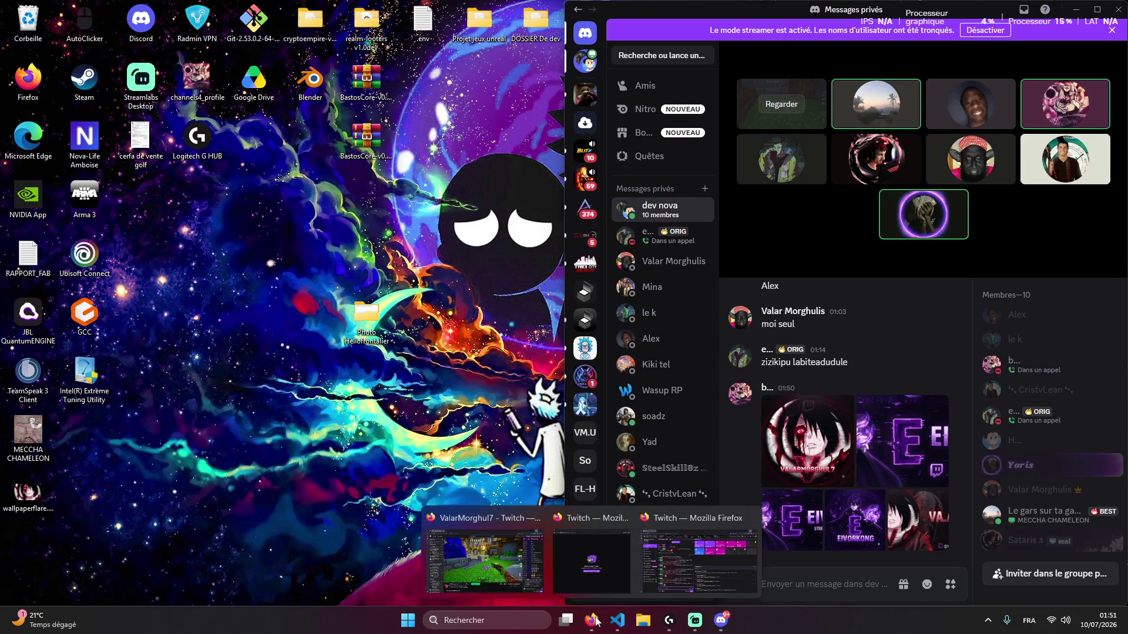
{"action": "left_click", "coordinate": [617, 620]}
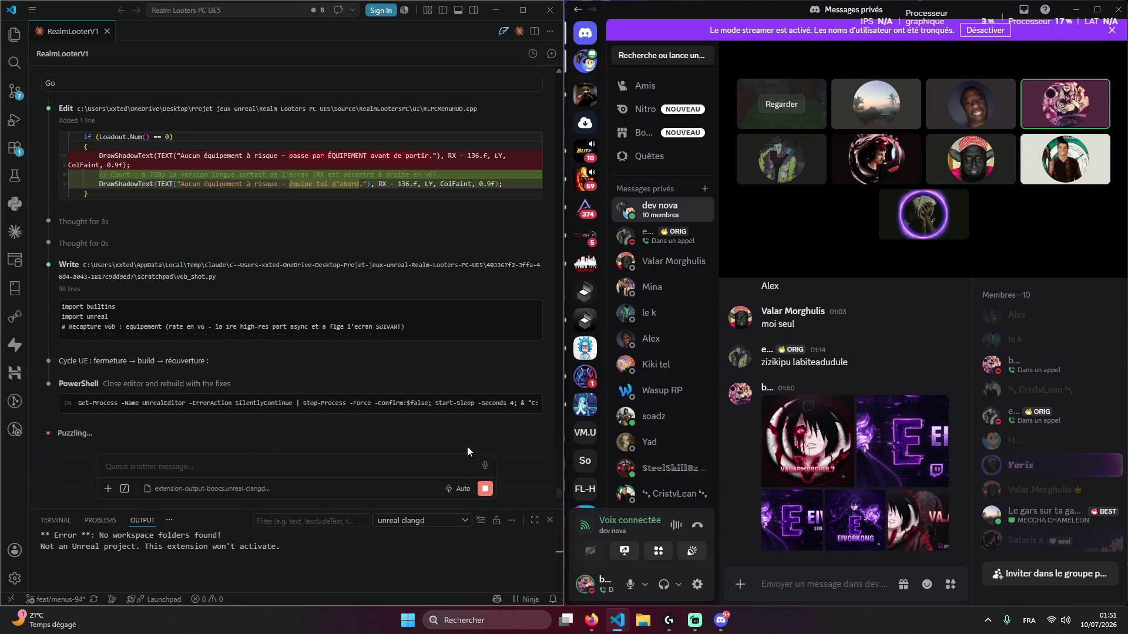
View the VALARMORGHUL7 logo and streaming banner full size, then bring Twitch forward
{"action": "left_click", "coordinate": [773, 440]}
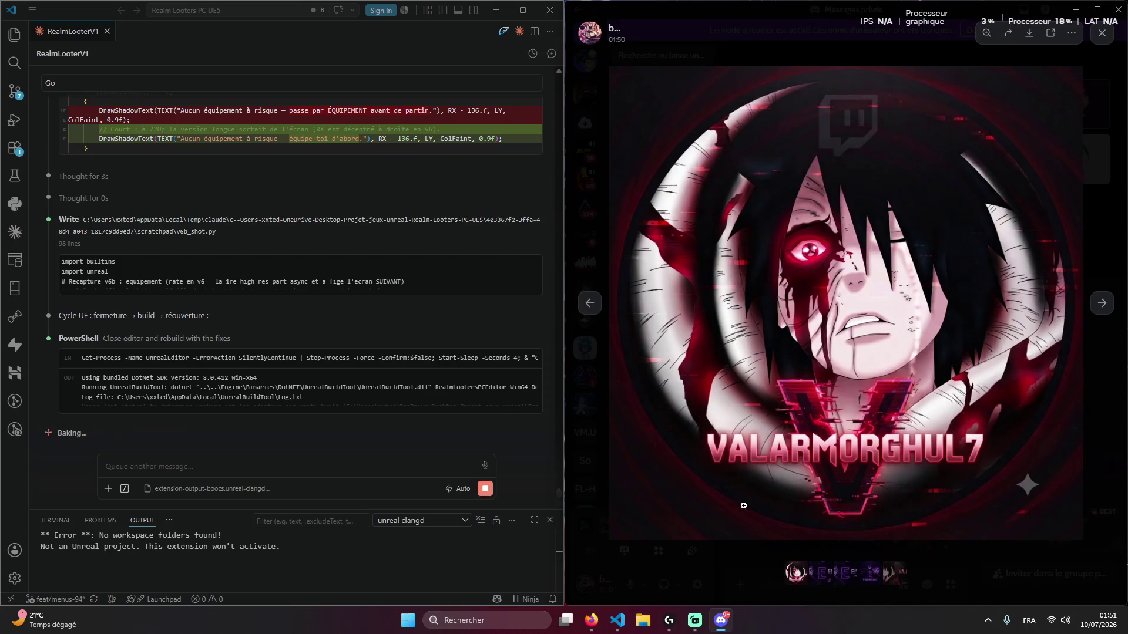
{"action": "left_click", "coordinate": [729, 565]}
{"action": "left_click", "coordinate": [933, 516]}
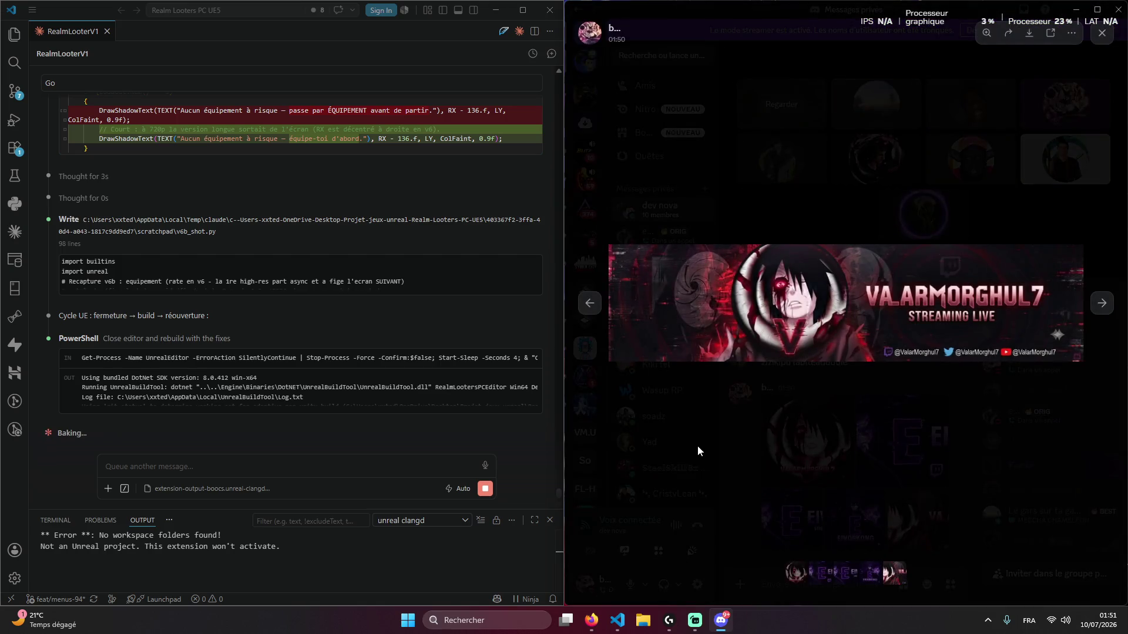
{"action": "left_click", "coordinate": [682, 467]}
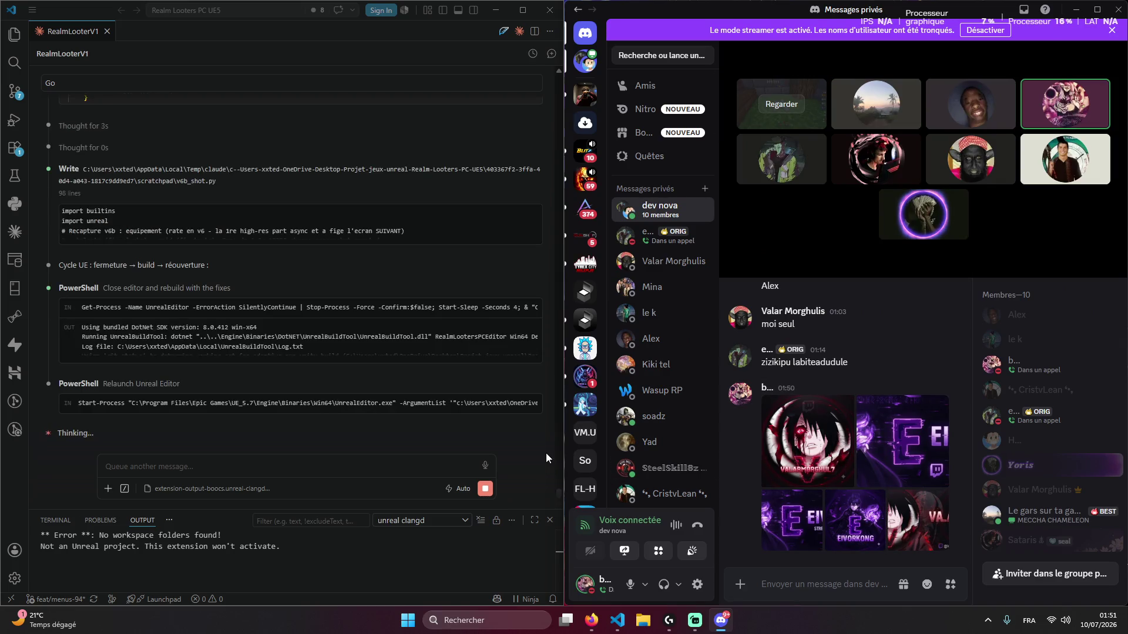
{"action": "left_click", "coordinate": [431, 444]}
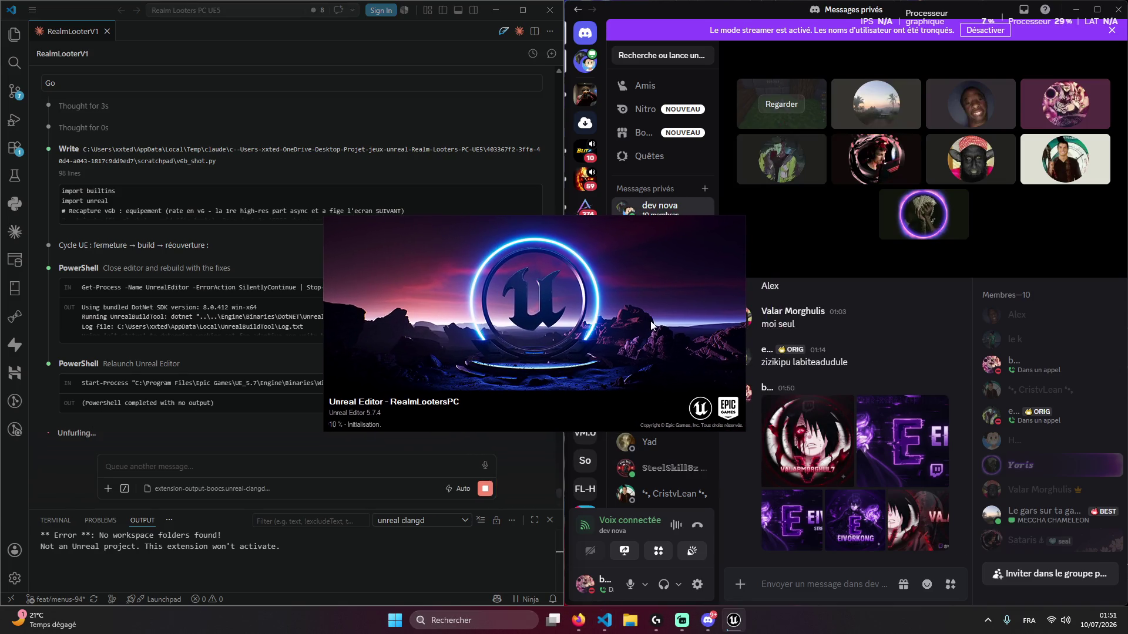
{"action": "left_click", "coordinate": [762, 587]}
{"action": "mouse_move", "coordinate": [578, 621]}
{"action": "left_click", "coordinate": [464, 546]}
Search Google for 'guts berserk' in a new tab and show image results
{"action": "key", "text": "ctrl+t"}
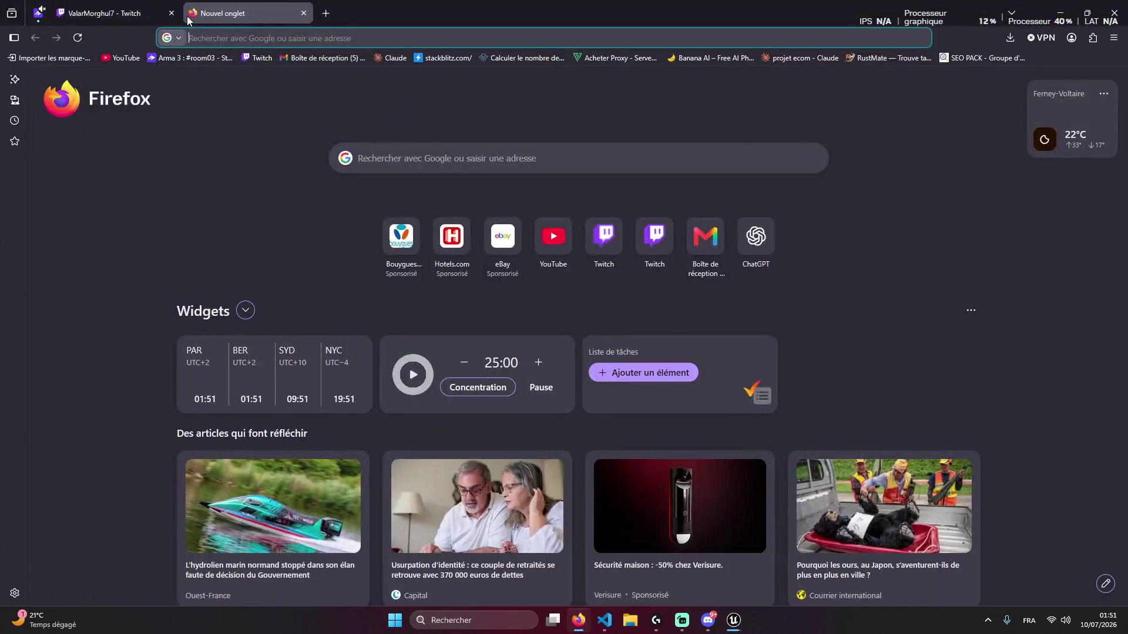
{"action": "type", "text": "gutz"}
{"action": "key", "text": "BackSpace"}
{"action": "type", "text": "s berserk"}
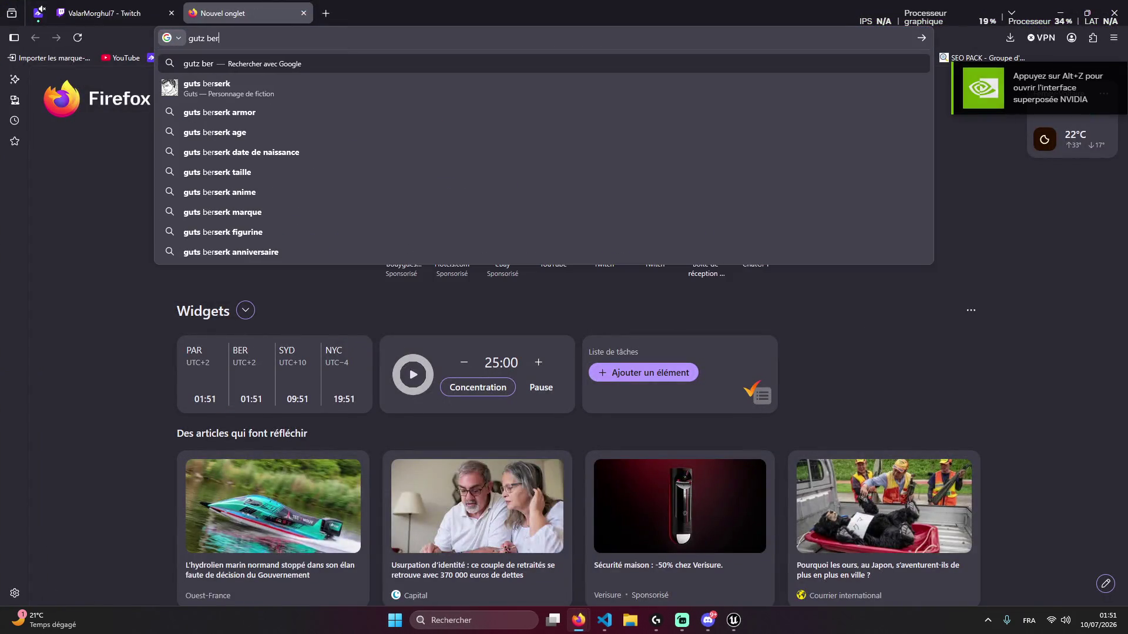
{"action": "key", "text": "Return"}
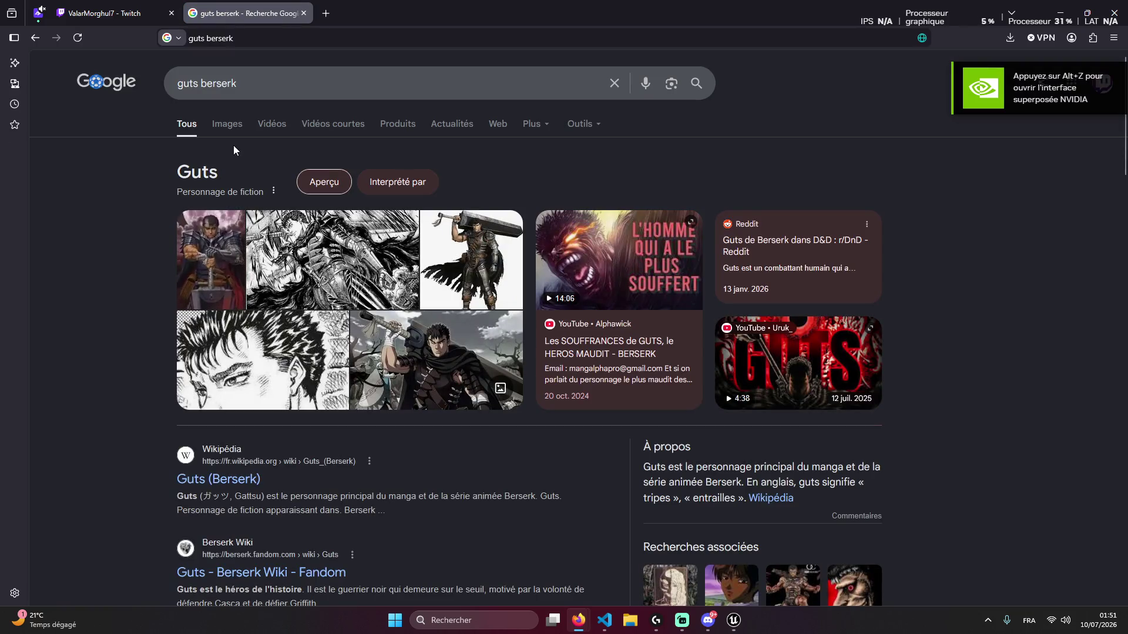
{"action": "left_click", "coordinate": [227, 125]}
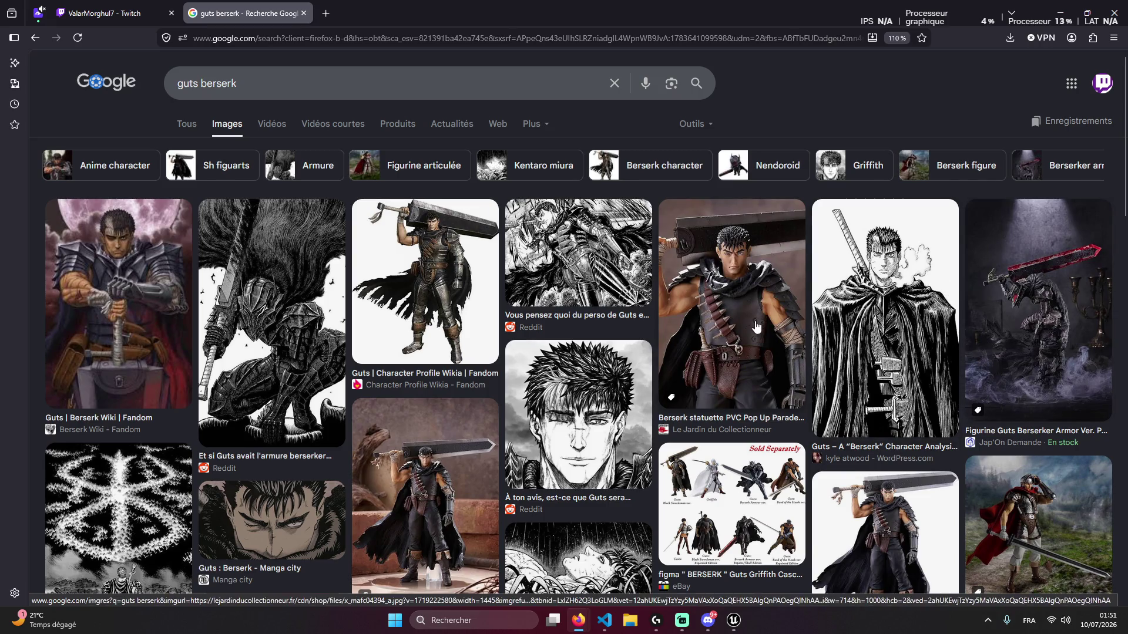
{"action": "scroll", "coordinate": [766, 367], "scroll_direction": "down", "scroll_amount": 3}
{"action": "scroll", "coordinate": [767, 367], "scroll_direction": "up", "scroll_amount": 3}
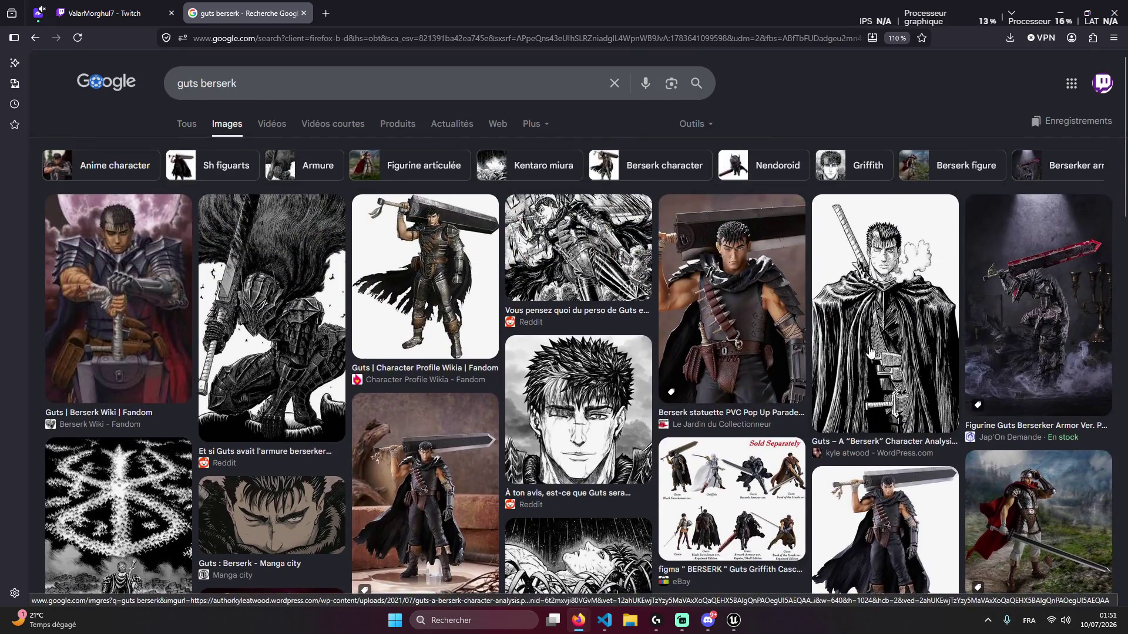
Preview the Guts Berserker Armor figure and copy a screen capture to the clipboard
{"action": "left_click", "coordinate": [1010, 314]}
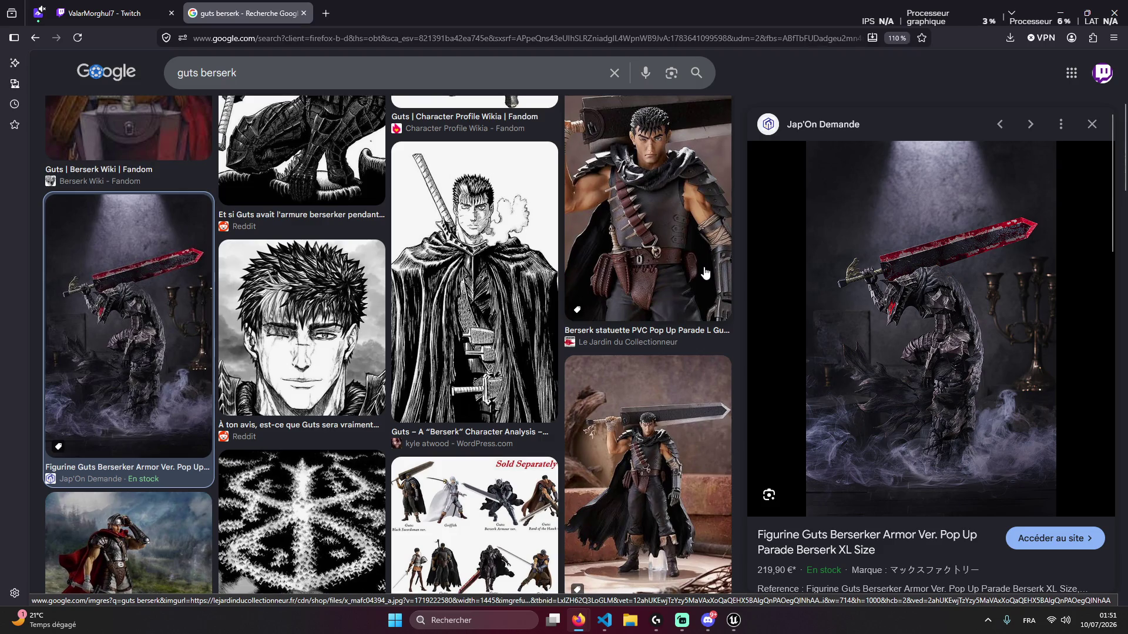
{"action": "key", "text": "super+shift+s"}
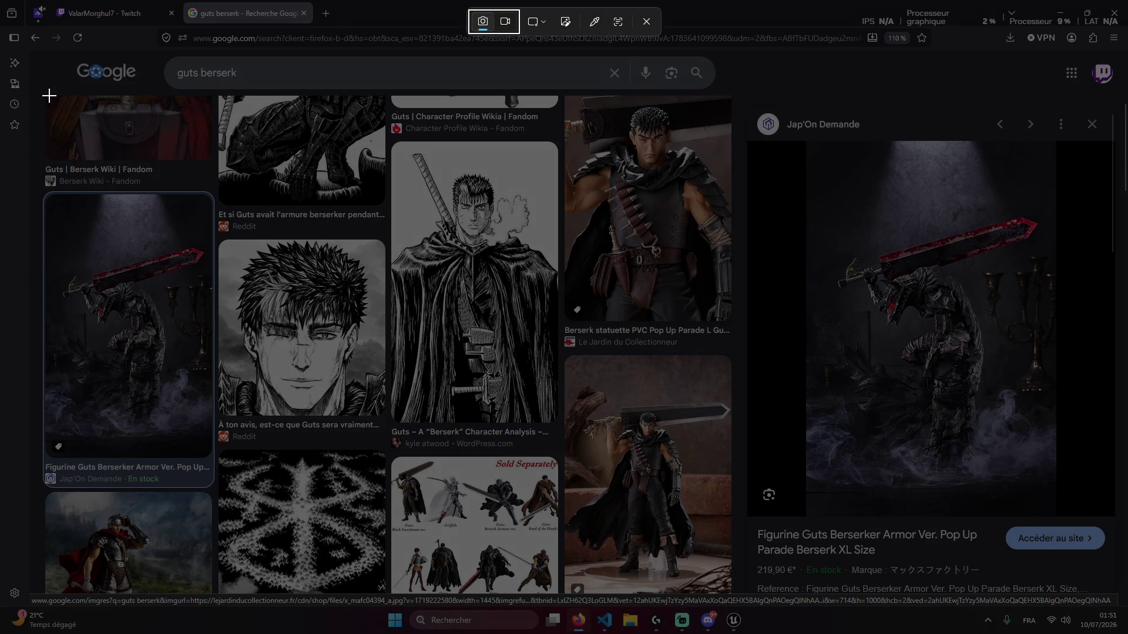
{"action": "left_click", "coordinate": [49, 95]}
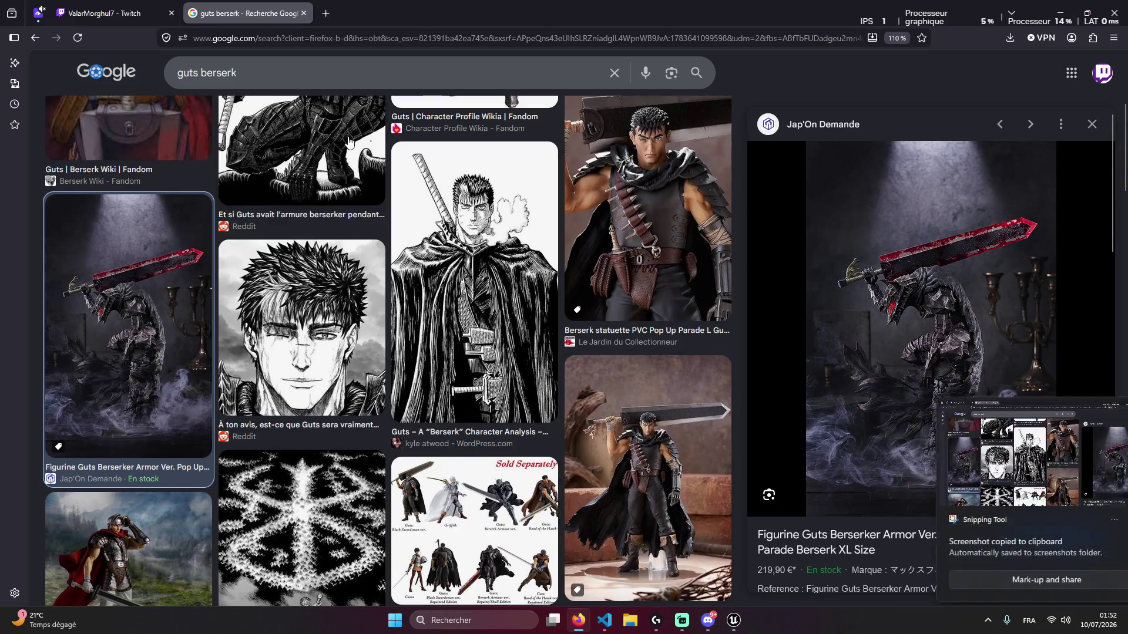
{"action": "left_click", "coordinate": [323, 20]}
Search the web for 'gemini' and open the Google Gemini site
{"action": "type", "text": "emini"}
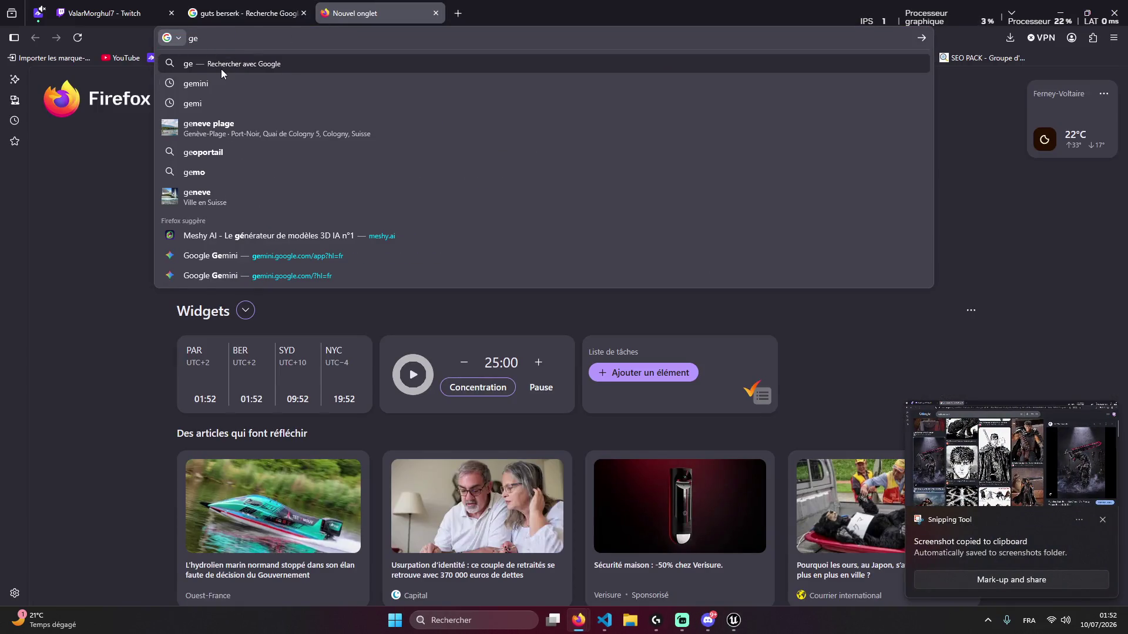
{"action": "key", "text": "Return"}
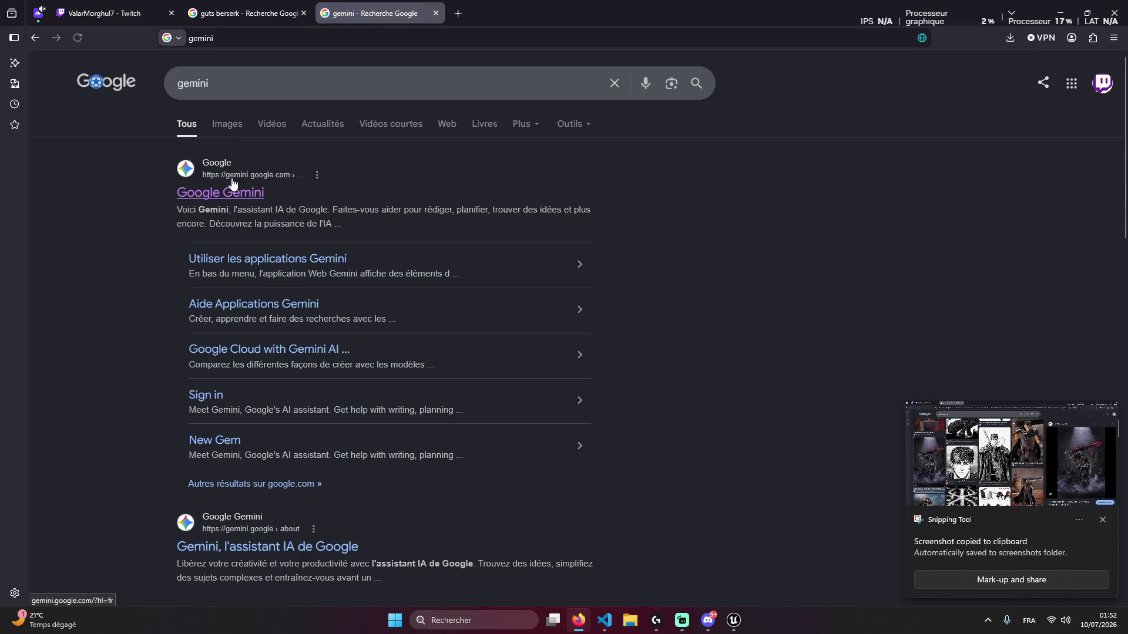
{"action": "left_click", "coordinate": [230, 186]}
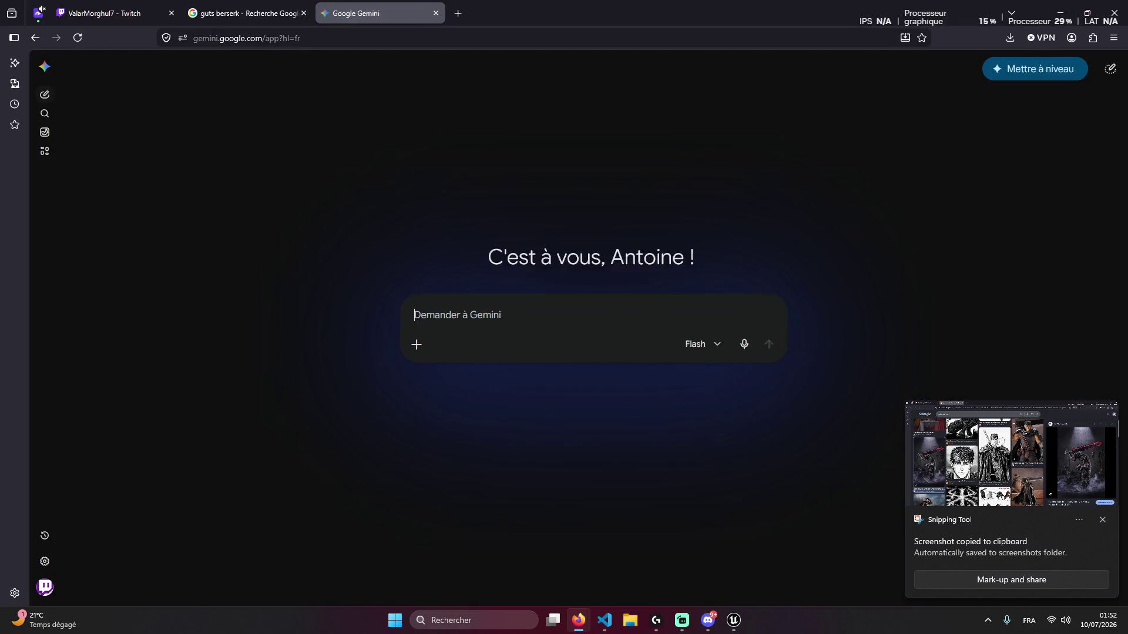
Paste the Berserk screenshot into Gemini and draft a prompt replacing the logo's character with Guts
{"action": "key", "text": "ctrl+v"}
{"action": "type", "text": "rep"}
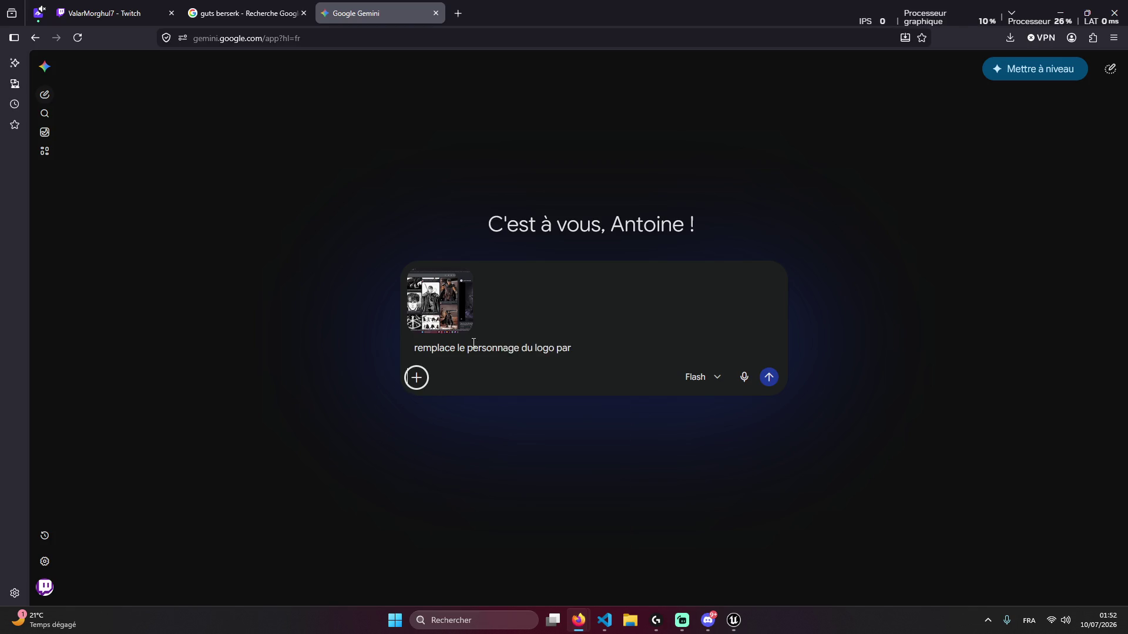
{"action": "type", "text": "Gutz de berzeker"}
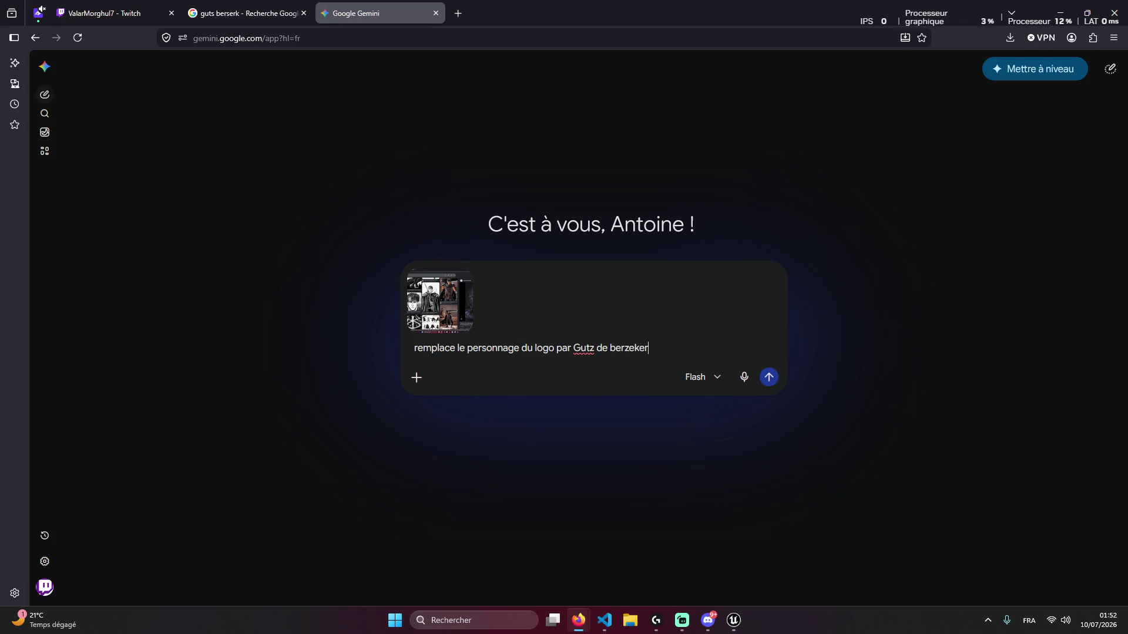
{"action": "key", "text": "ctrl+shift+Tab"}
{"action": "left_click", "coordinate": [359, 75]}
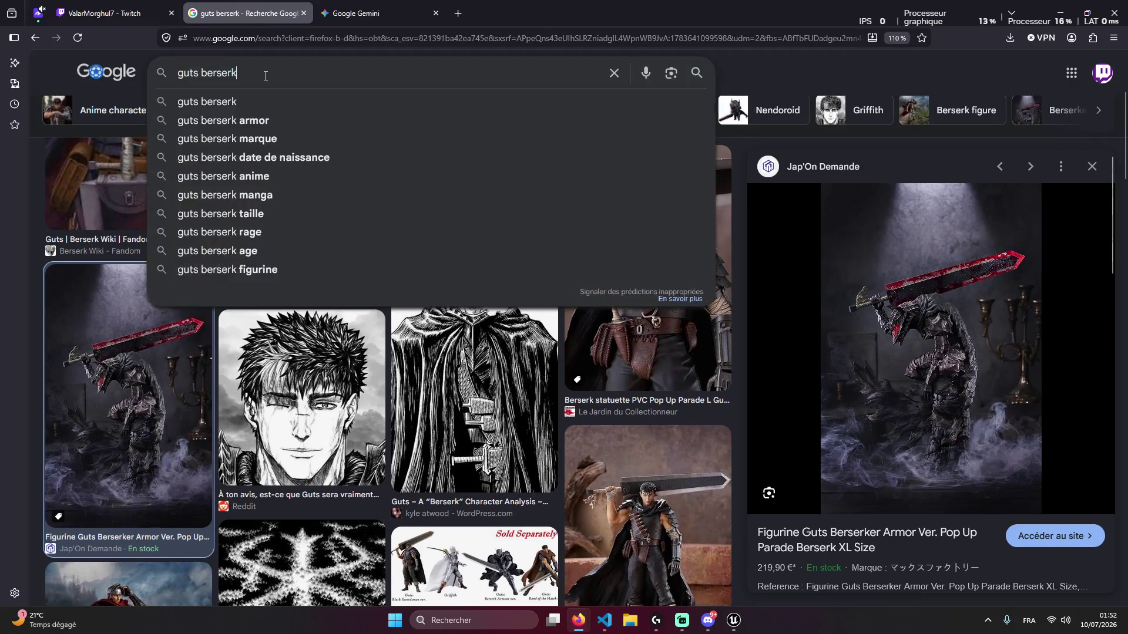
Search Google Images for 'guts berserk horreur'
{"action": "type", "text": " horreur"}
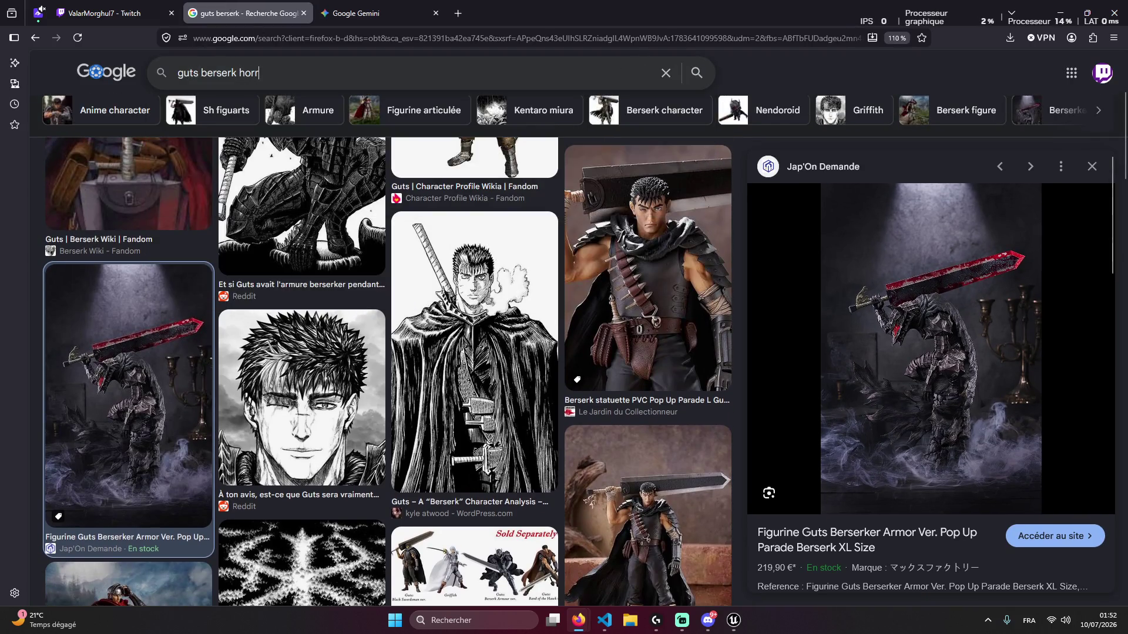
{"action": "key", "text": "Return"}
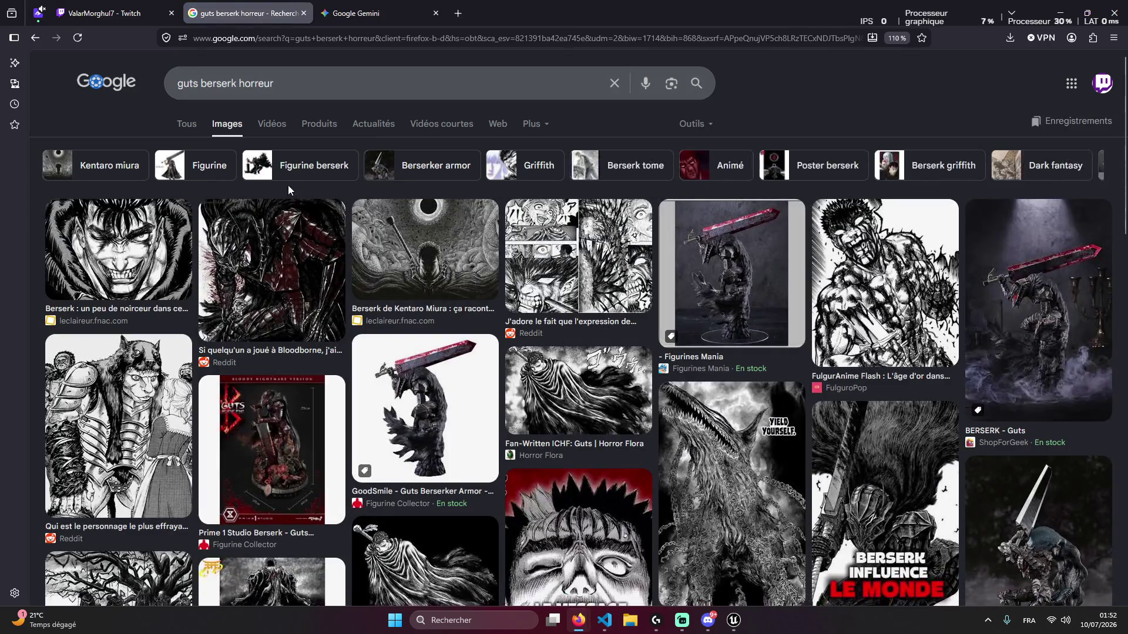
{"action": "key", "text": "alt+Tab"}
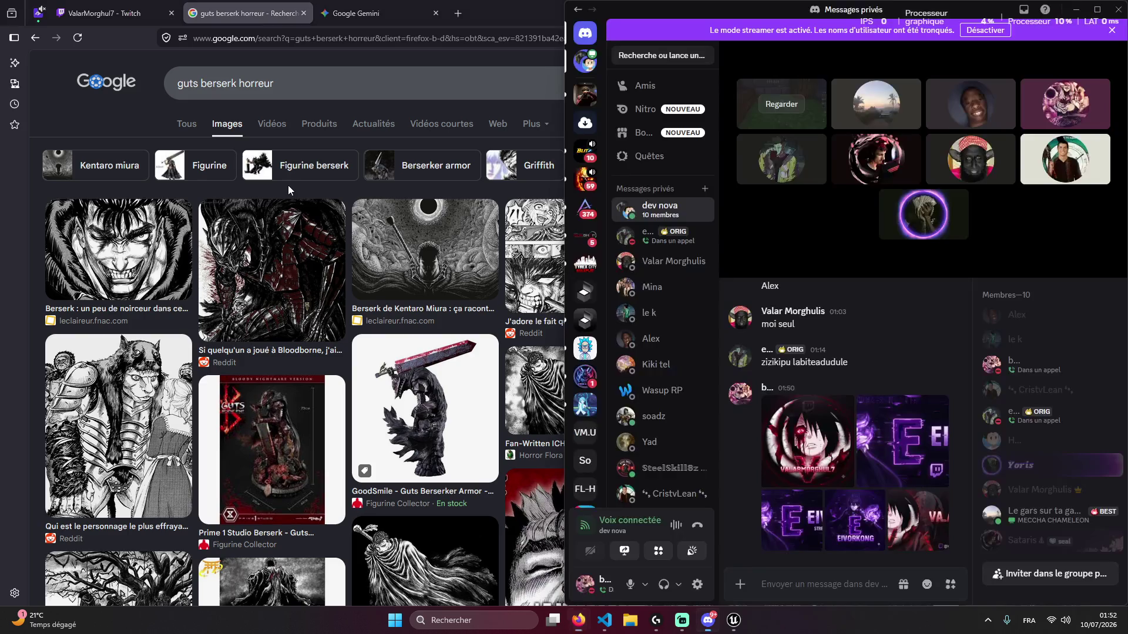
{"action": "key", "text": "alt+Tab"}
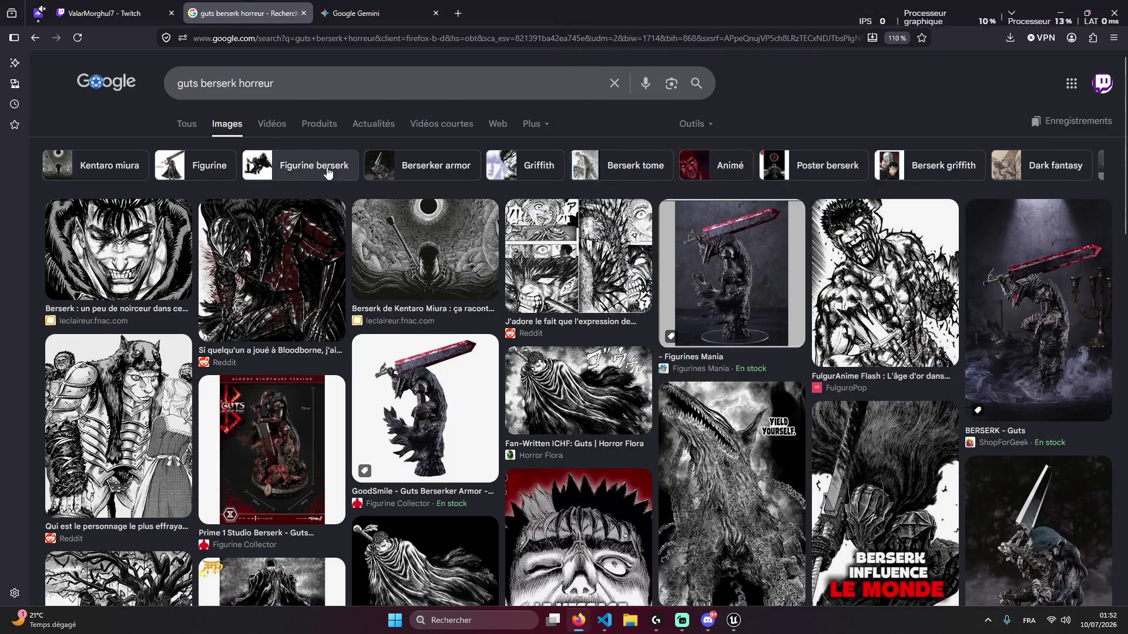
{"action": "left_click", "coordinate": [367, 5]}
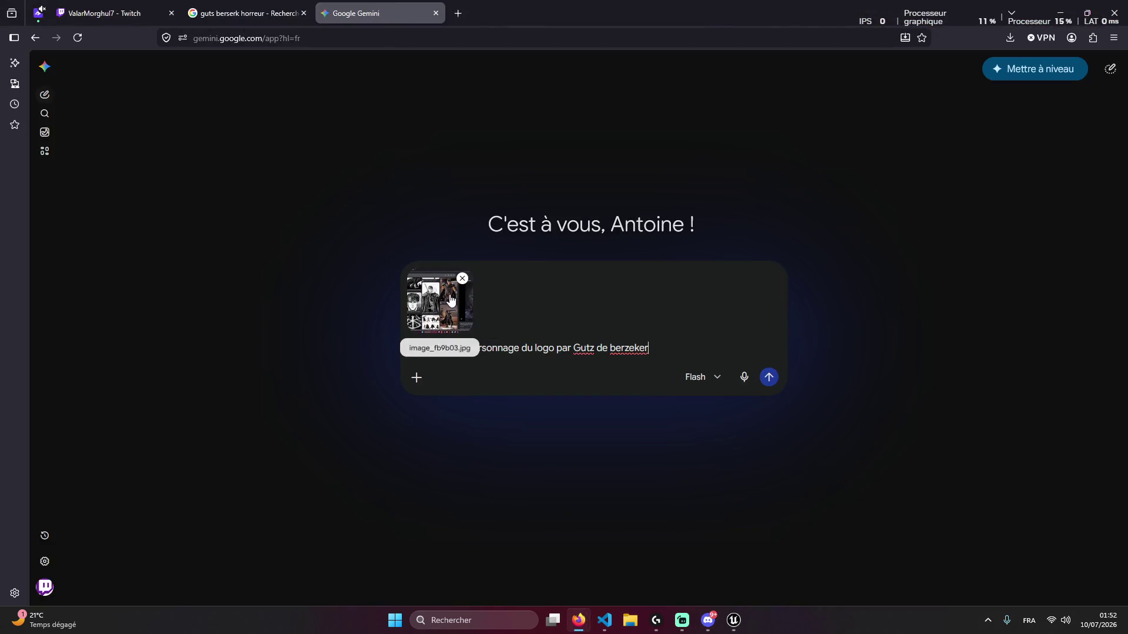
{"action": "left_click", "coordinate": [246, 13]}
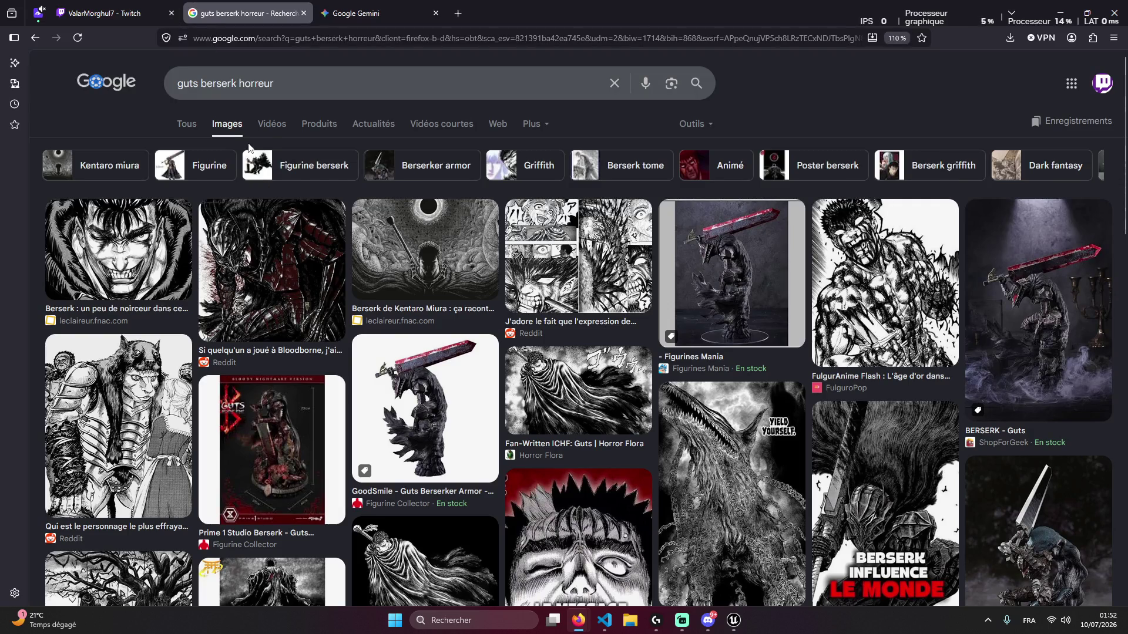
Snip the previewed grinning Guts drawing and paste it into the Gemini prompt
{"action": "key", "text": "super+Print"}
{"action": "key", "text": "alt+Tab"}
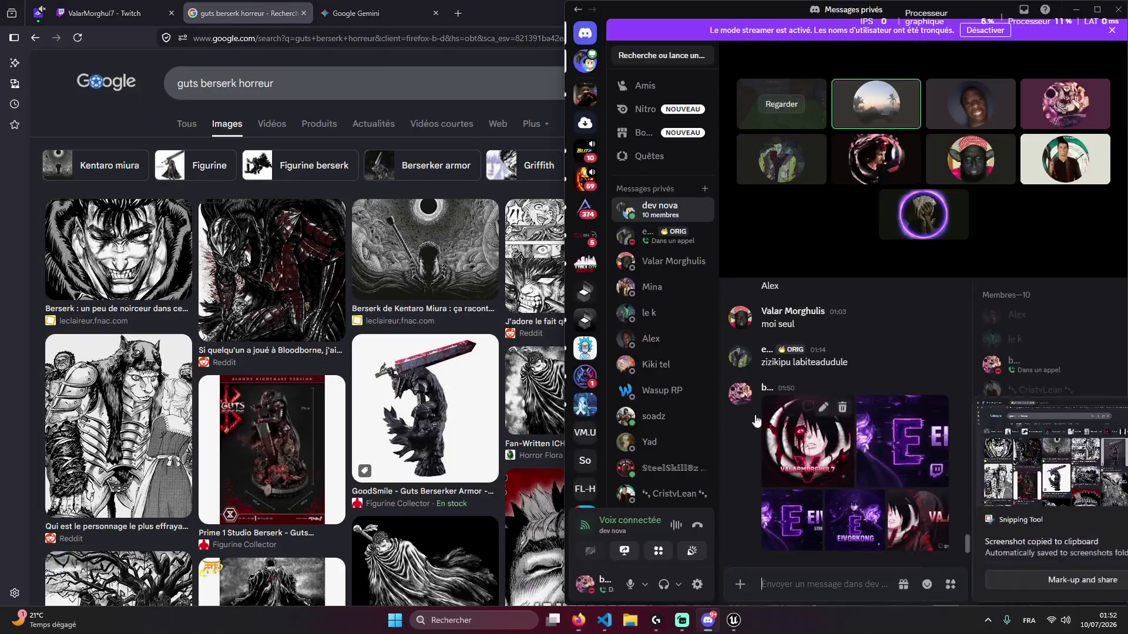
{"action": "left_click", "coordinate": [150, 234]}
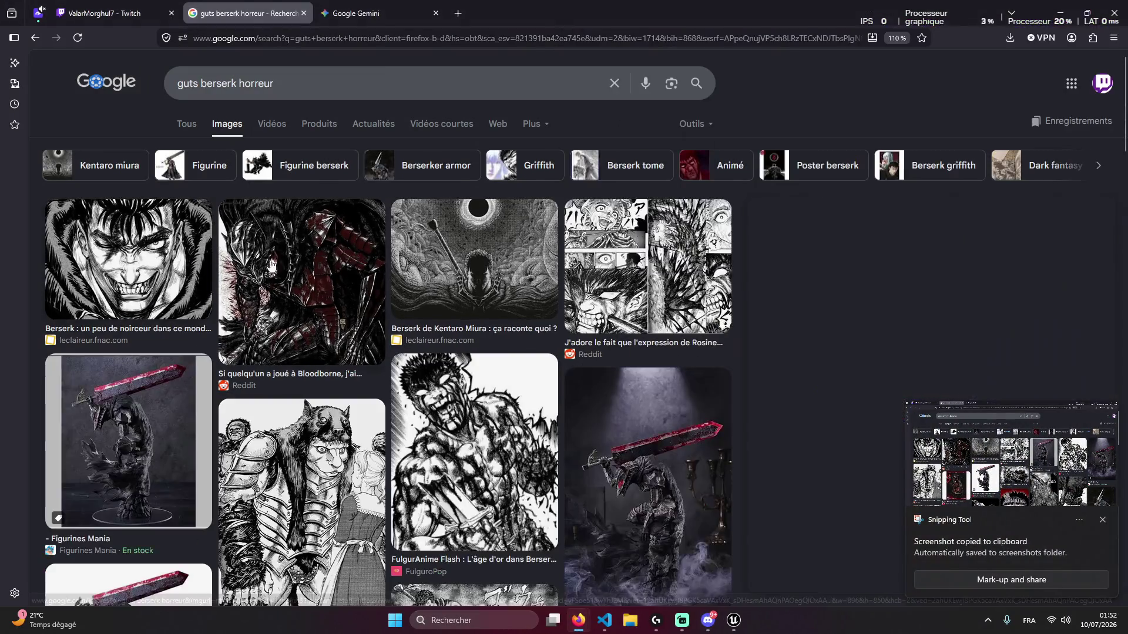
{"action": "left_click", "coordinate": [1105, 521]}
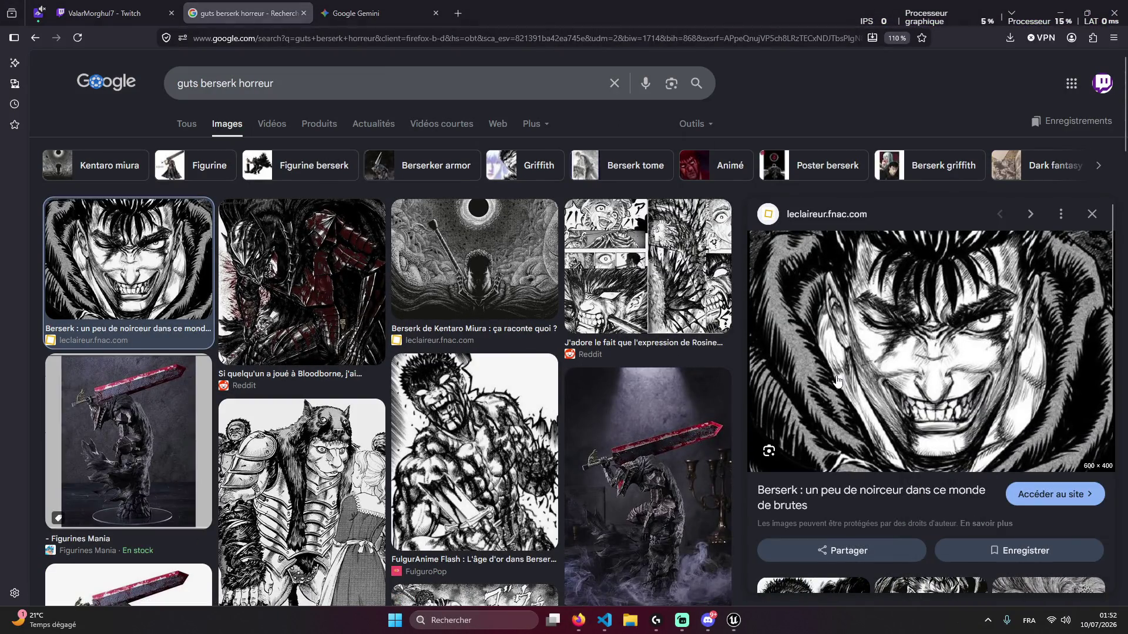
{"action": "key", "text": "shift+super+s"}
{"action": "mouse_move", "coordinate": [751, 229]}
{"action": "left_mouse_down"}
{"action": "mouse_move", "coordinate": [1127, 490]}
{"action": "mouse_move", "coordinate": [1119, 477]}
{"action": "left_mouse_up"}
{"action": "left_click", "coordinate": [105, 13]}
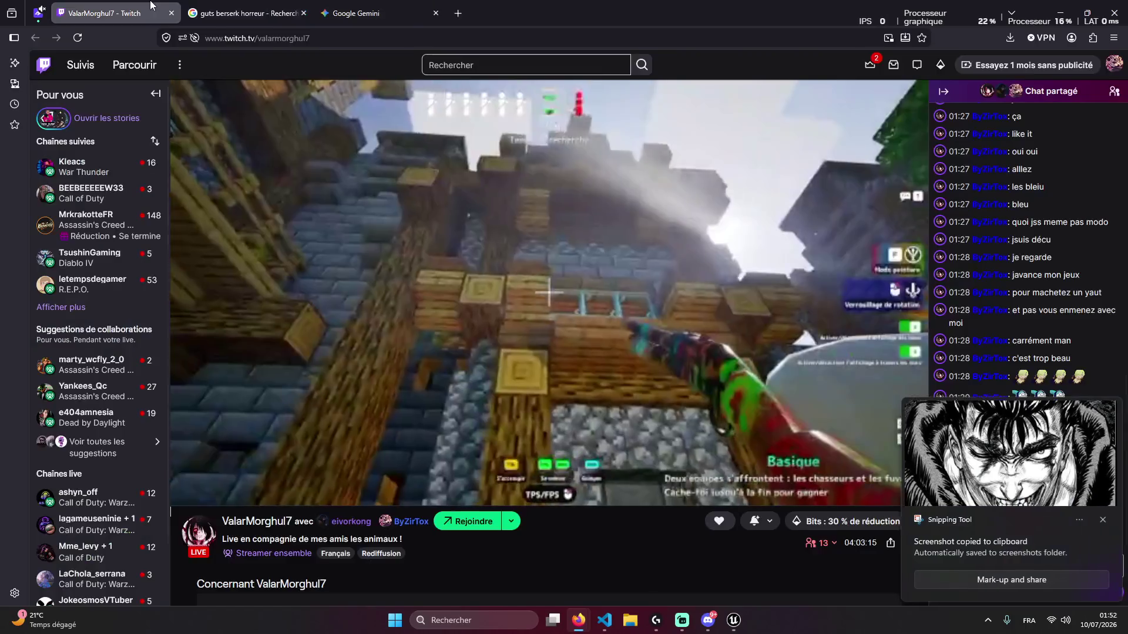
{"action": "left_click", "coordinate": [358, 7]}
{"action": "key", "text": "ctrl+v"}
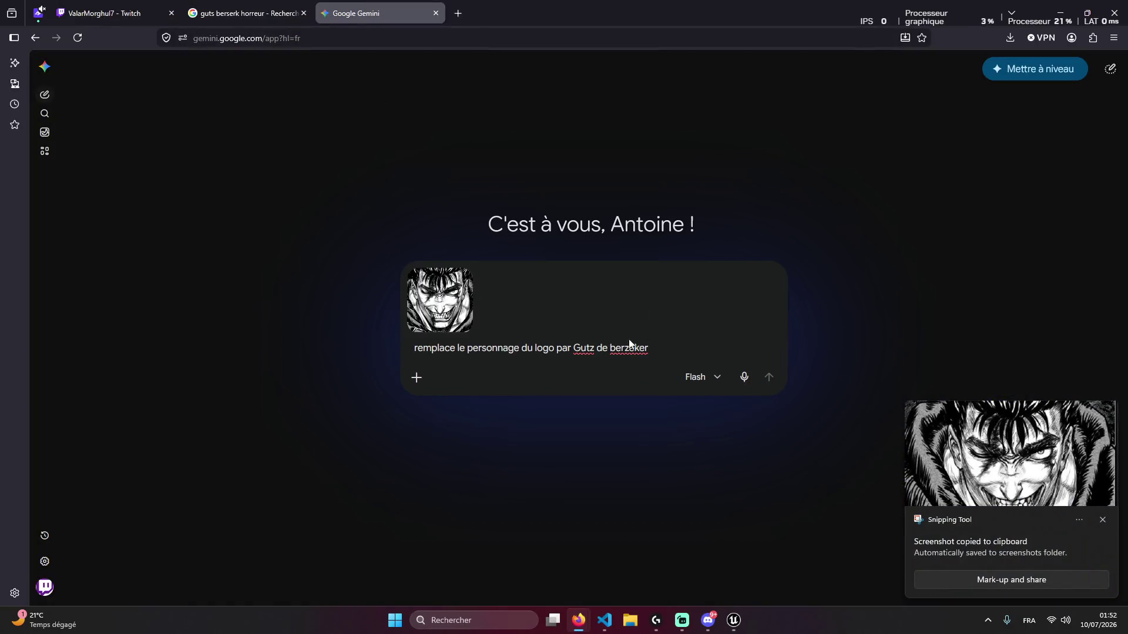
Drag 'Logo eivorkong' from Téléchargements into the Gemini prompt and send the Guts replacement request
{"action": "left_click", "coordinate": [605, 622]}
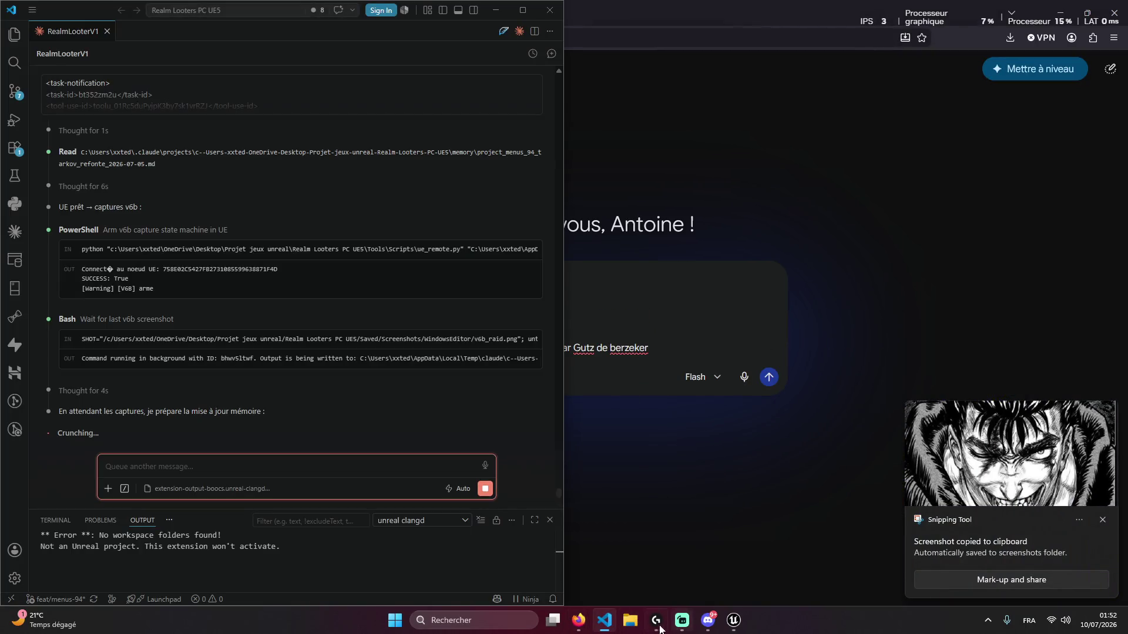
{"action": "left_click", "coordinate": [630, 621]}
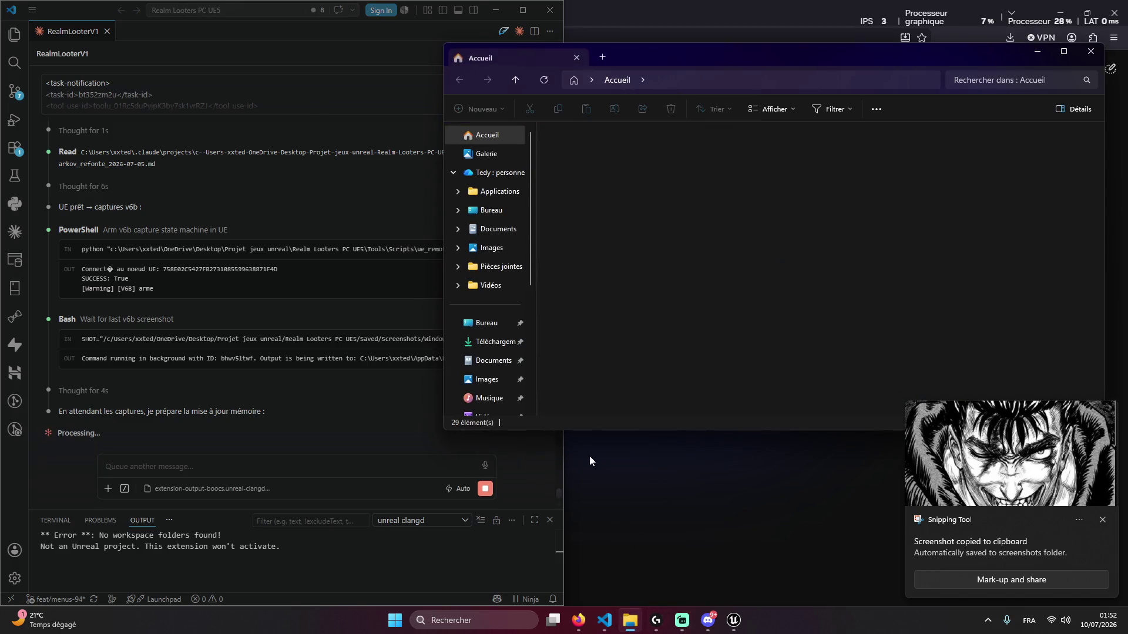
{"action": "left_click", "coordinate": [495, 341]}
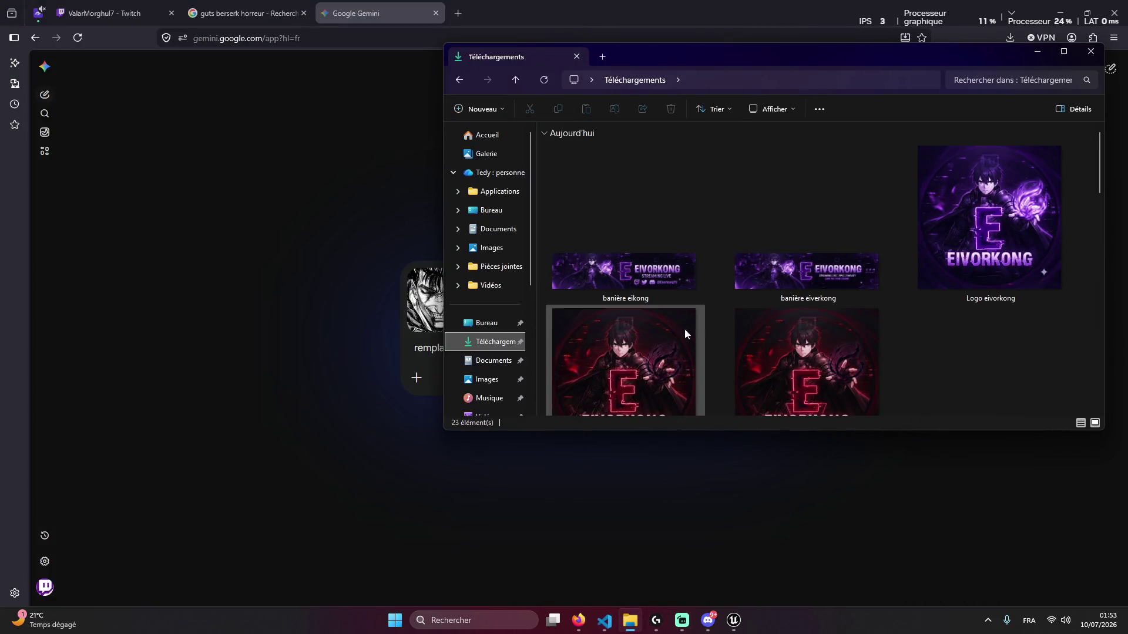
{"action": "scroll", "coordinate": [887, 364], "scroll_direction": "down", "scroll_amount": 3}
{"action": "scroll", "coordinate": [882, 368], "scroll_direction": "up", "scroll_amount": 3}
{"action": "left_click_drag", "start_coordinate": [611, 353], "coordinate": [658, 365]}
{"action": "scroll", "coordinate": [991, 365], "scroll_direction": "up", "scroll_amount": 1}
{"action": "mouse_move", "coordinate": [990, 235]}
{"action": "left_mouse_down"}
{"action": "mouse_move", "coordinate": [517, 241]}
{"action": "mouse_move", "coordinate": [433, 338]}
{"action": "left_mouse_up"}
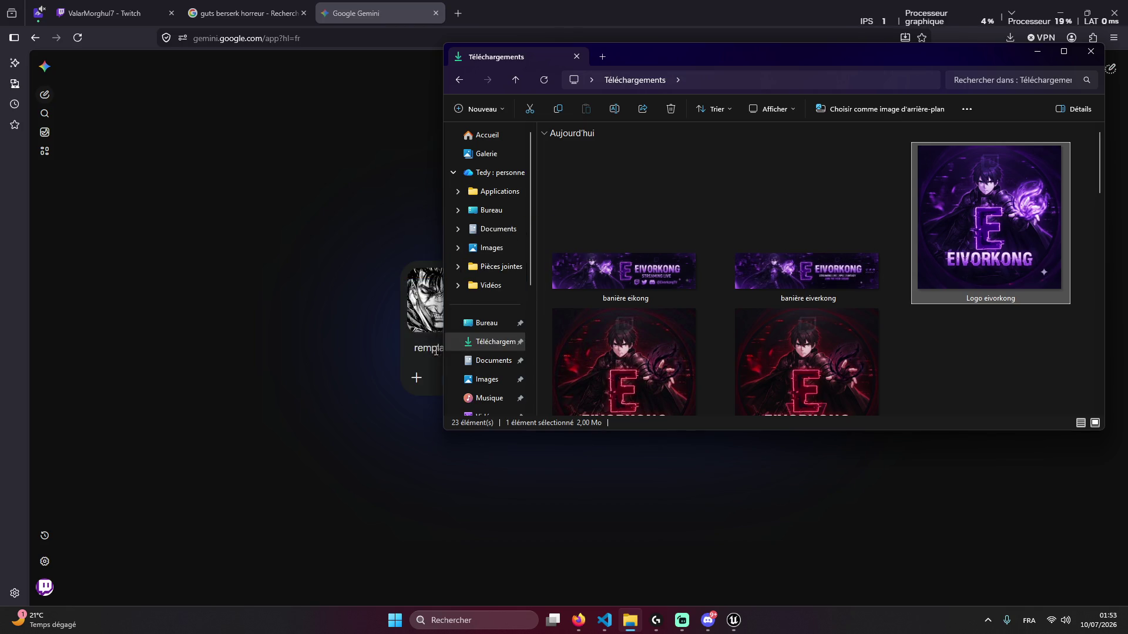
{"action": "left_click", "coordinate": [432, 350]}
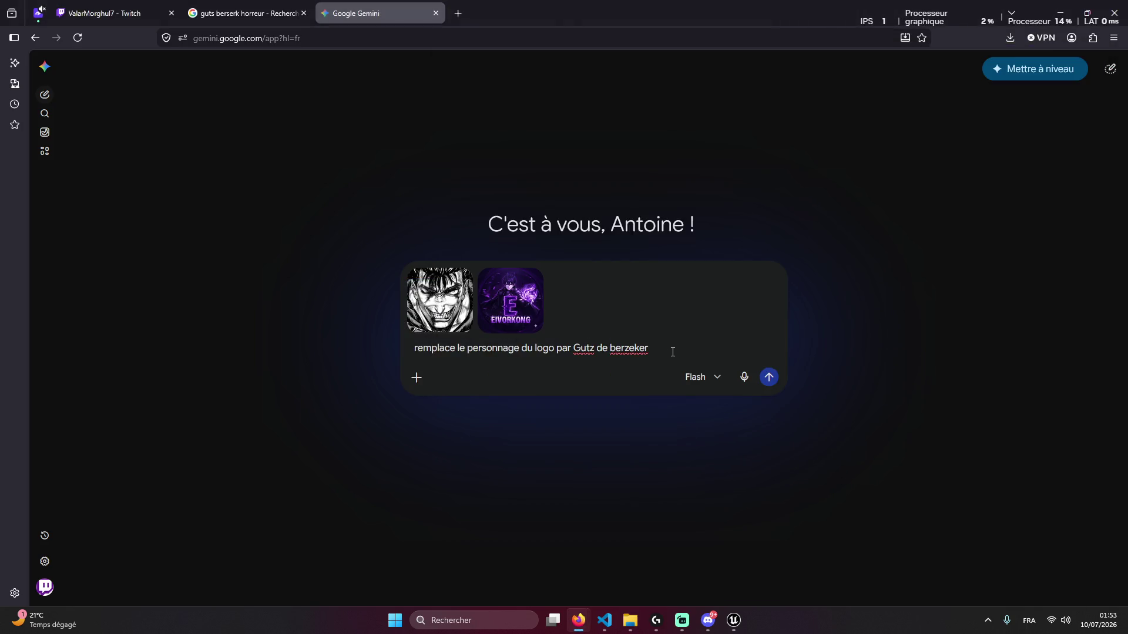
{"action": "key", "text": "Return"}
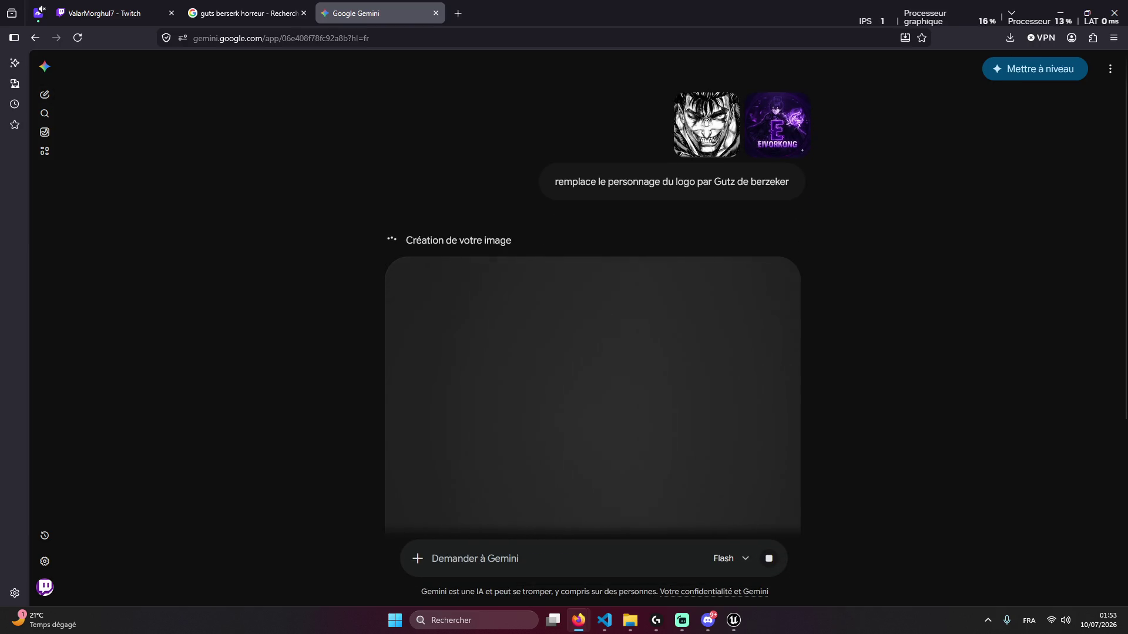
Minimise the code and Unreal editors and review Gemini's purple logo with Guts
{"action": "left_click", "coordinate": [244, 13]}
{"action": "left_click", "coordinate": [111, 13]}
{"action": "left_click", "coordinate": [260, 7]}
{"action": "left_click", "coordinate": [341, 13]}
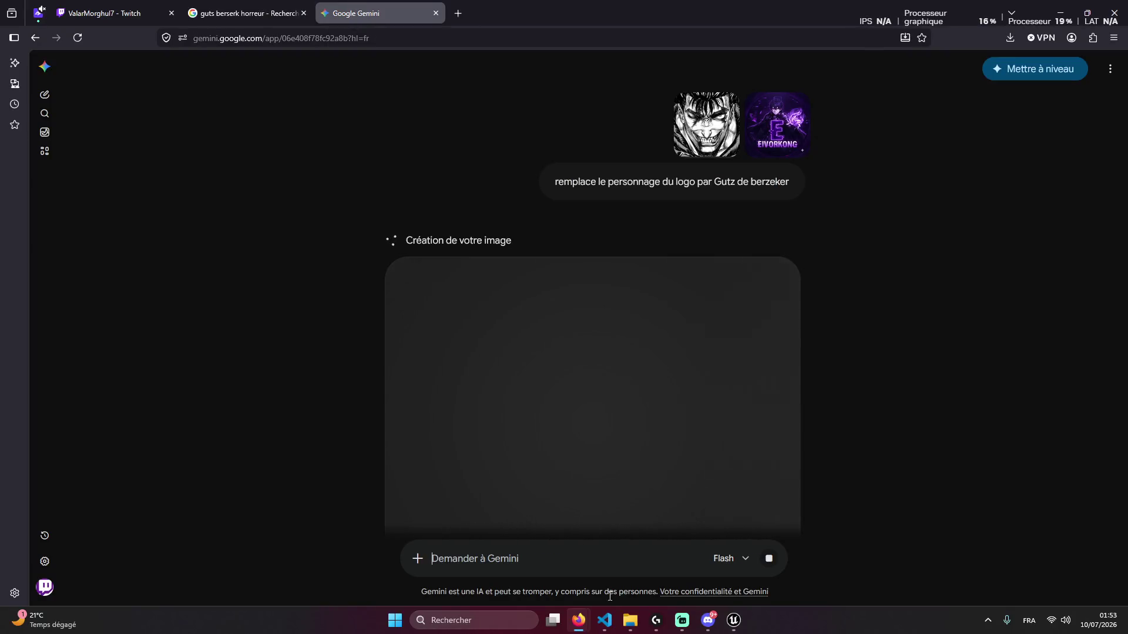
{"action": "left_click", "coordinate": [604, 620]}
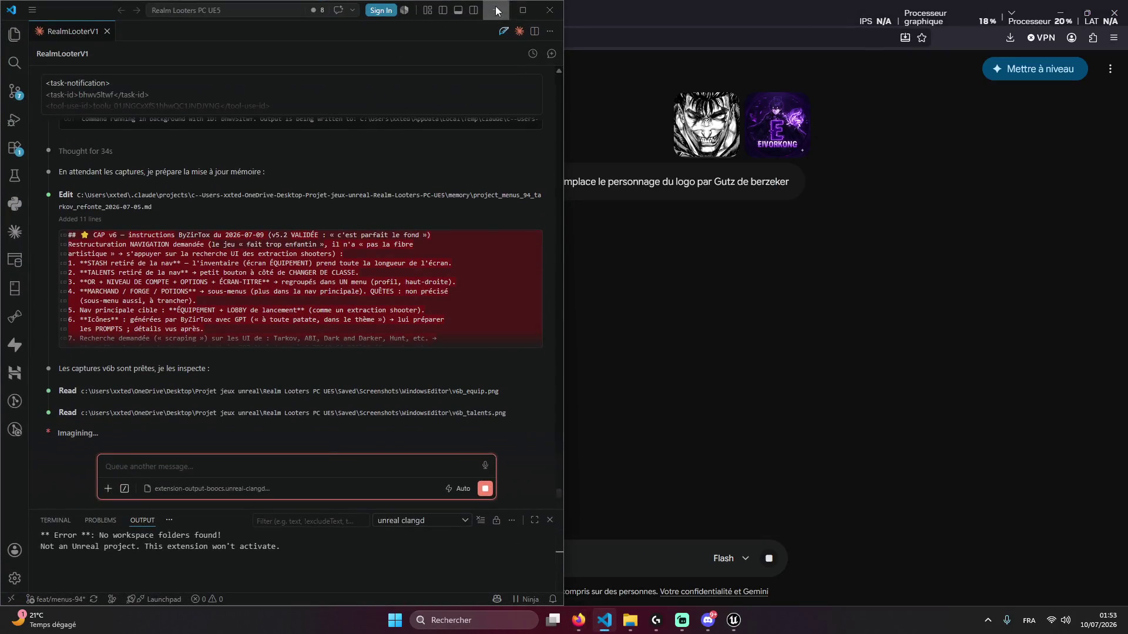
{"action": "left_click", "coordinate": [605, 620]}
{"action": "left_click", "coordinate": [735, 625]}
{"action": "left_click", "coordinate": [735, 626]}
{"action": "left_click", "coordinate": [735, 625]}
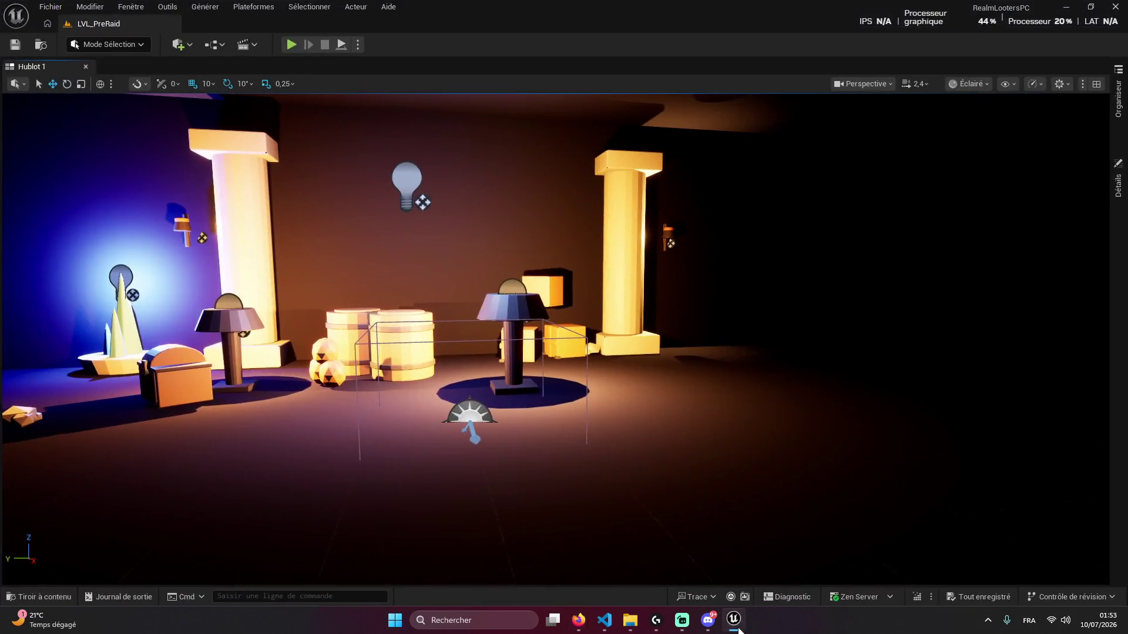
{"action": "left_click", "coordinate": [735, 626]}
{"action": "scroll", "coordinate": [812, 416], "scroll_direction": "down", "scroll_amount": 3}
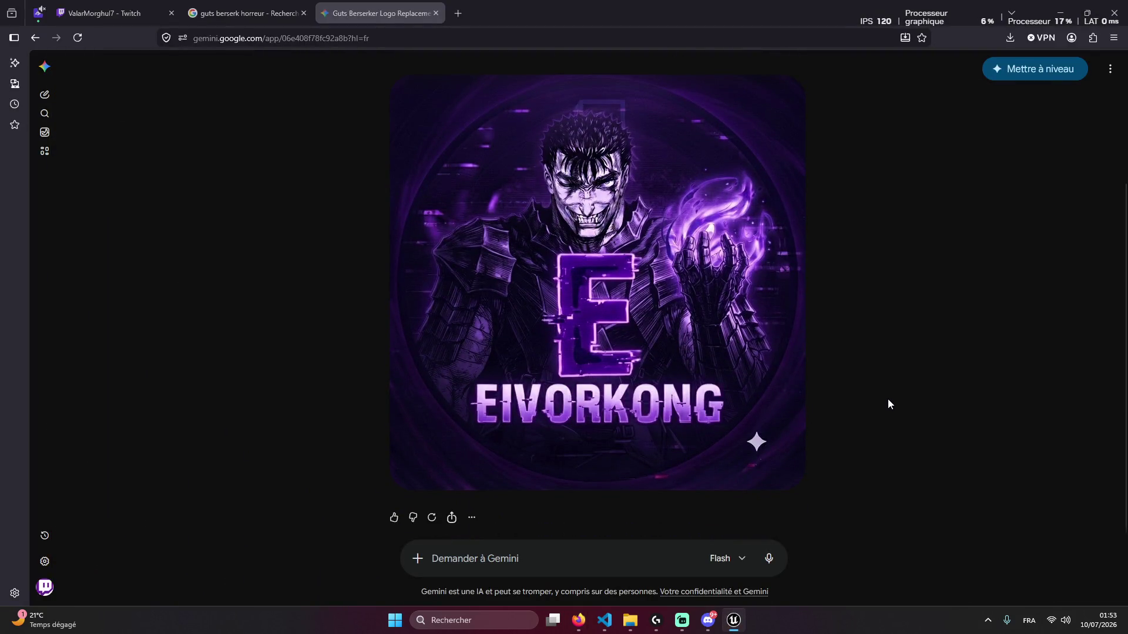
{"action": "scroll", "coordinate": [880, 401], "scroll_direction": "up", "scroll_amount": 3}
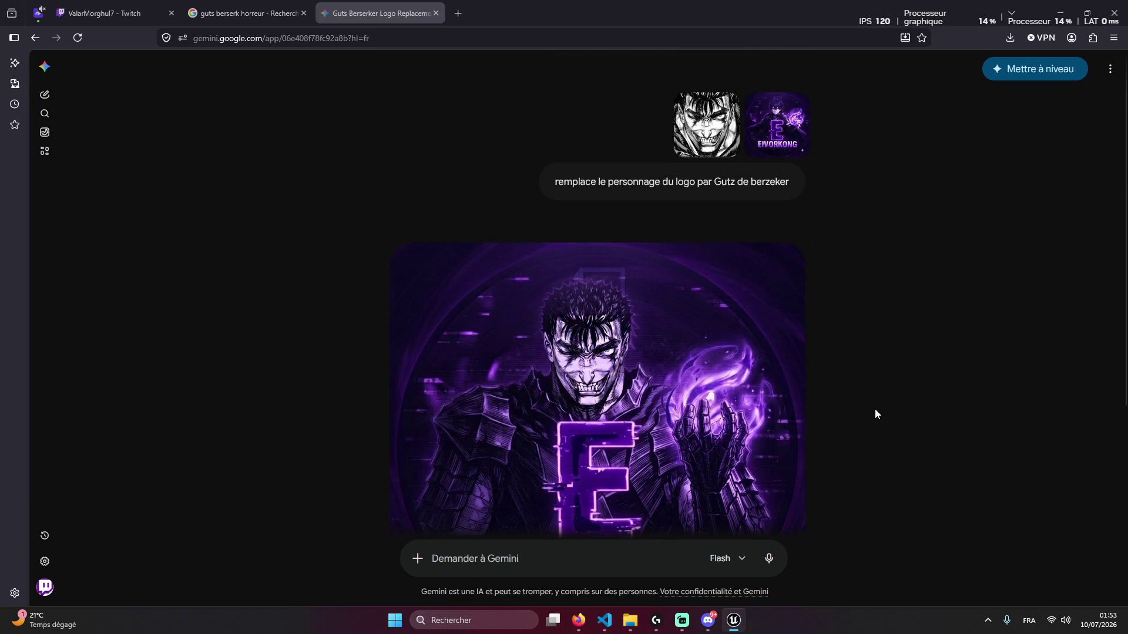
{"action": "scroll", "coordinate": [867, 407], "scroll_direction": "down", "scroll_amount": 3}
Check the horror image results, then start a follow-up prompt saying 'c'est un berzeker'
{"action": "key", "text": "ctrl+shift+Tab"}
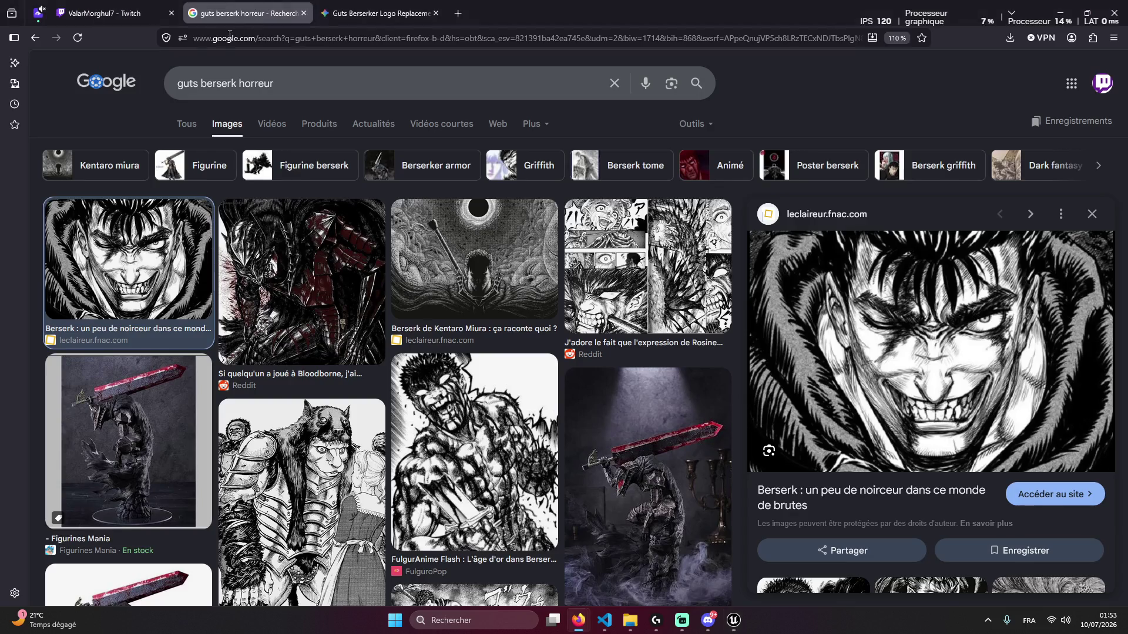
{"action": "scroll", "coordinate": [544, 449], "scroll_direction": "down", "scroll_amount": 2}
{"action": "scroll", "coordinate": [544, 450], "scroll_direction": "down", "scroll_amount": 1}
{"action": "key", "text": "ctrl+shift+Tab"}
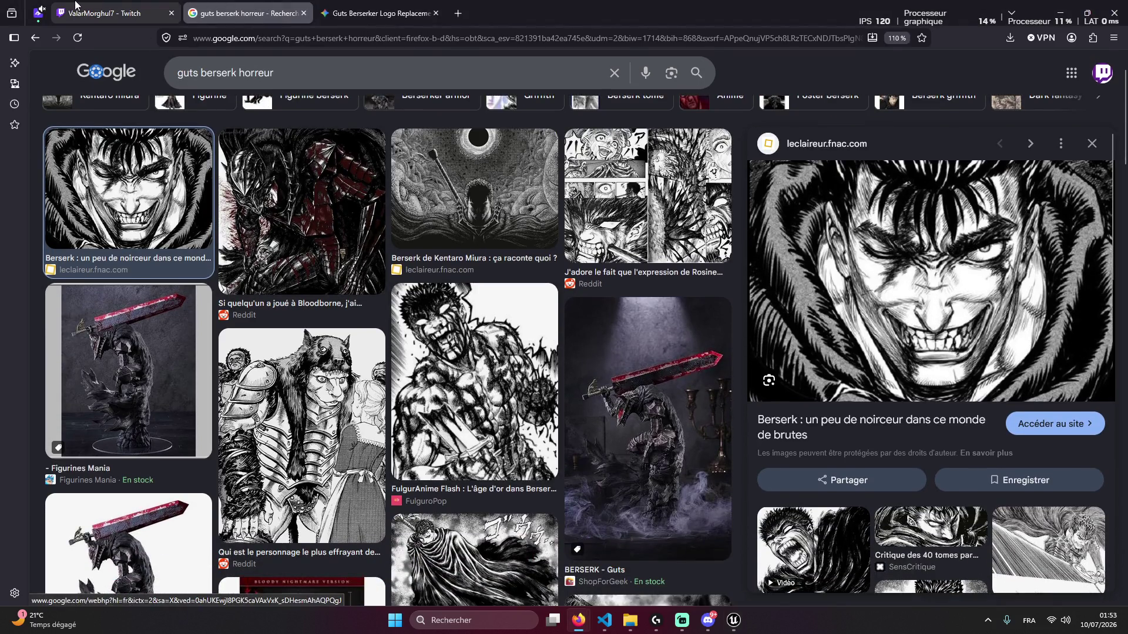
{"action": "key", "text": "ctrl+shift+Tab"}
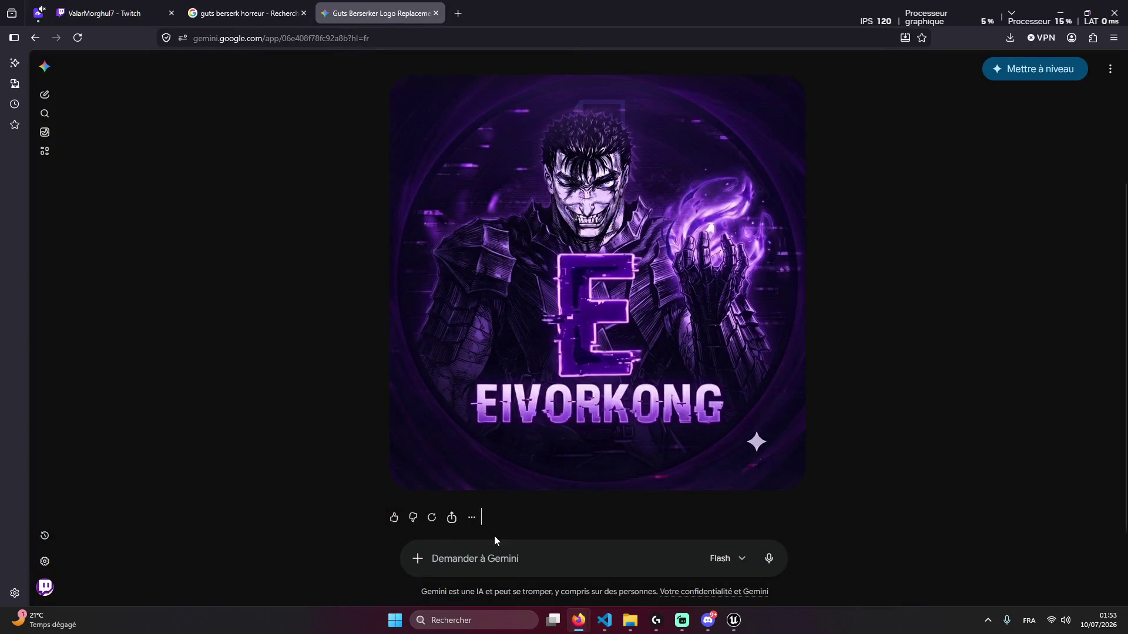
{"action": "type", "text": "c"}
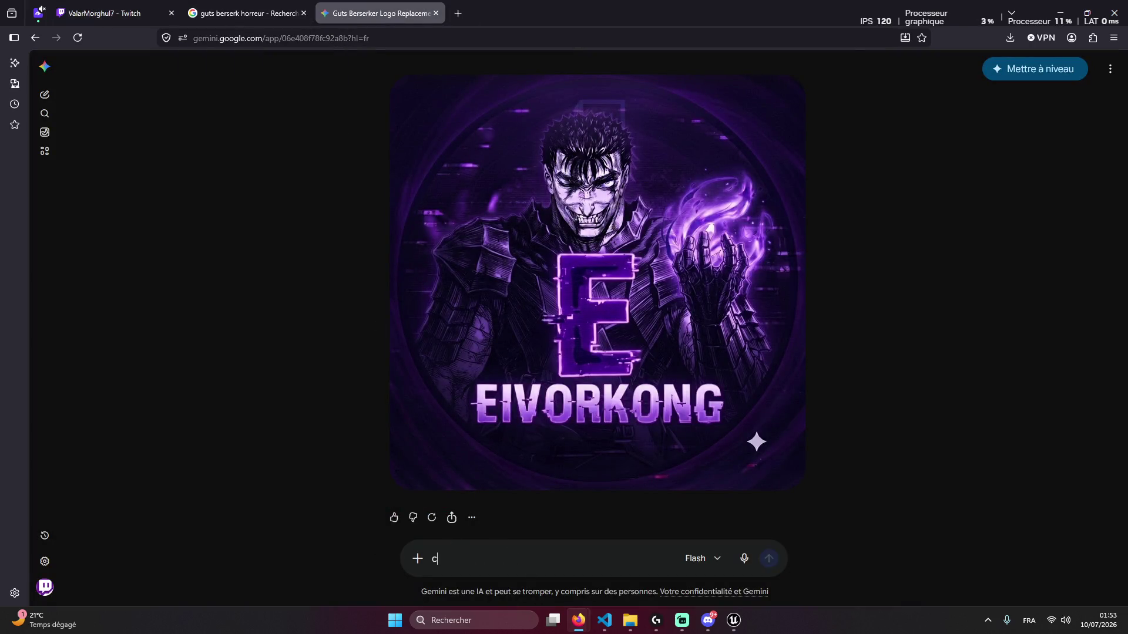
{"action": "type", "text": "'est un ber"}
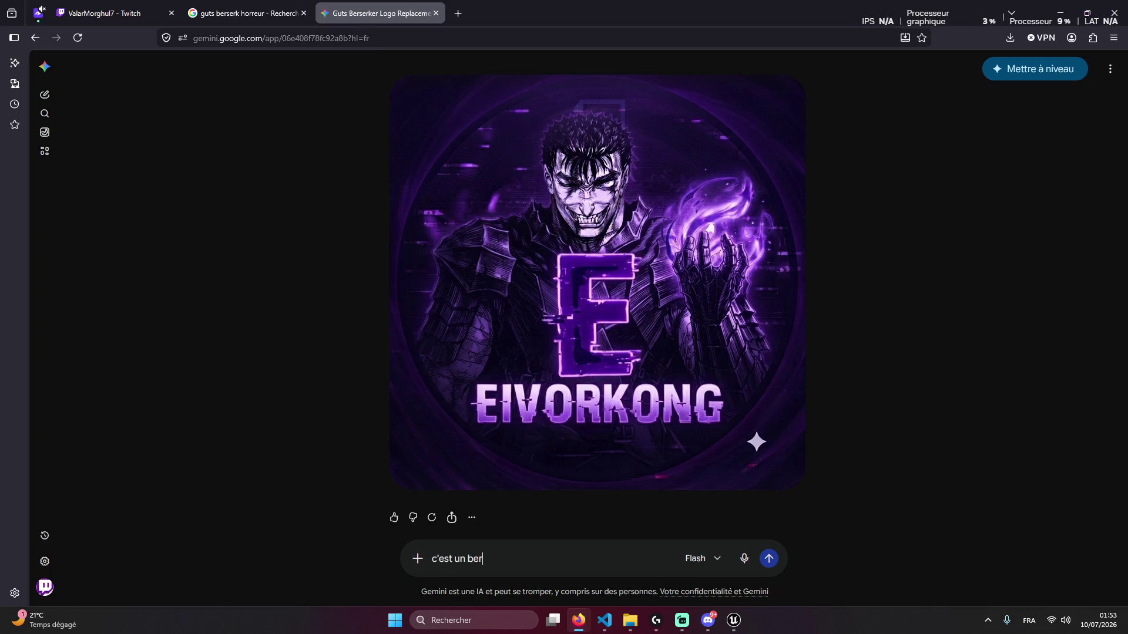
{"action": "type", "text": "zeker chja"}
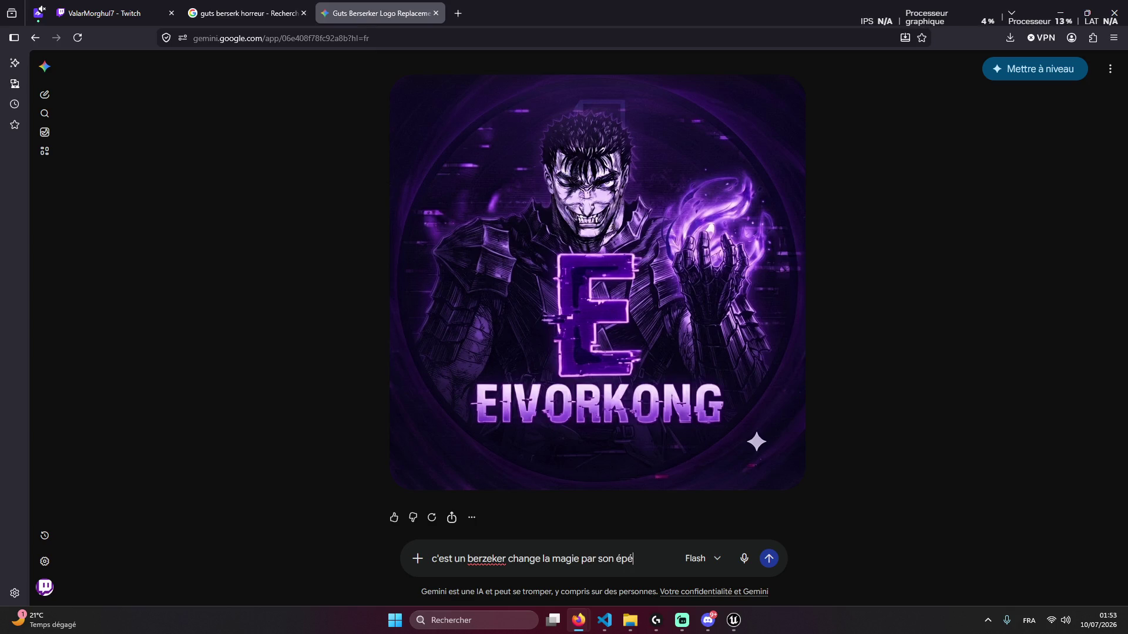
Snip the BERSERK - Guts figurine, paste it into Gemini and send 'change la magie par son épée'
{"action": "key", "text": "ctrl+shift+Tab"}
{"action": "scroll", "coordinate": [250, 404], "scroll_direction": "down", "scroll_amount": 5}
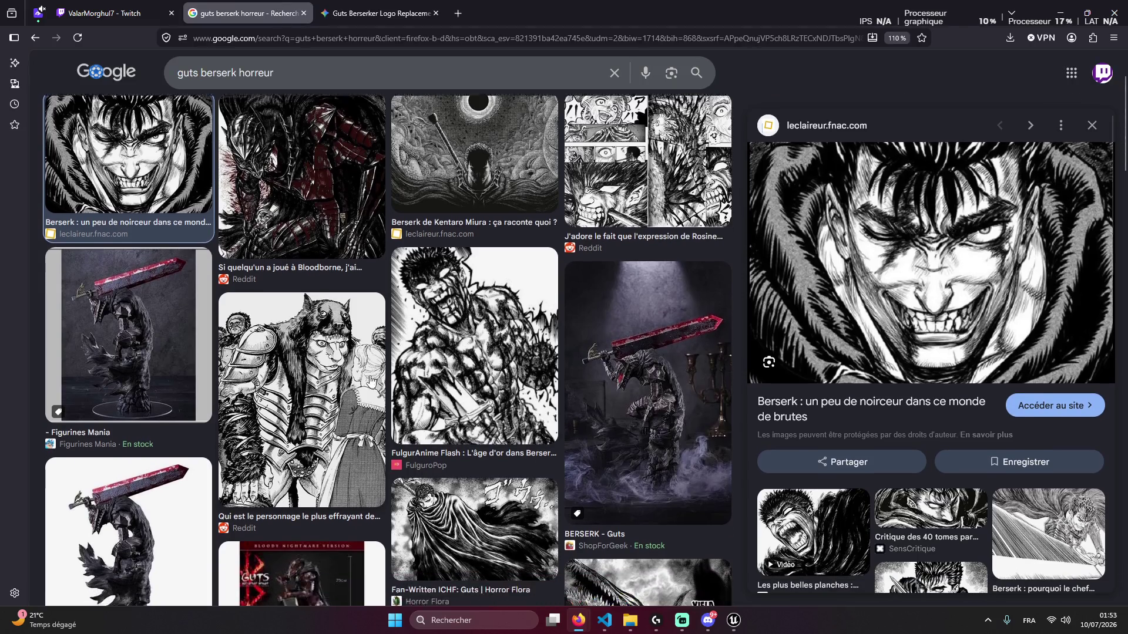
{"action": "scroll", "coordinate": [235, 417], "scroll_direction": "up", "scroll_amount": 5}
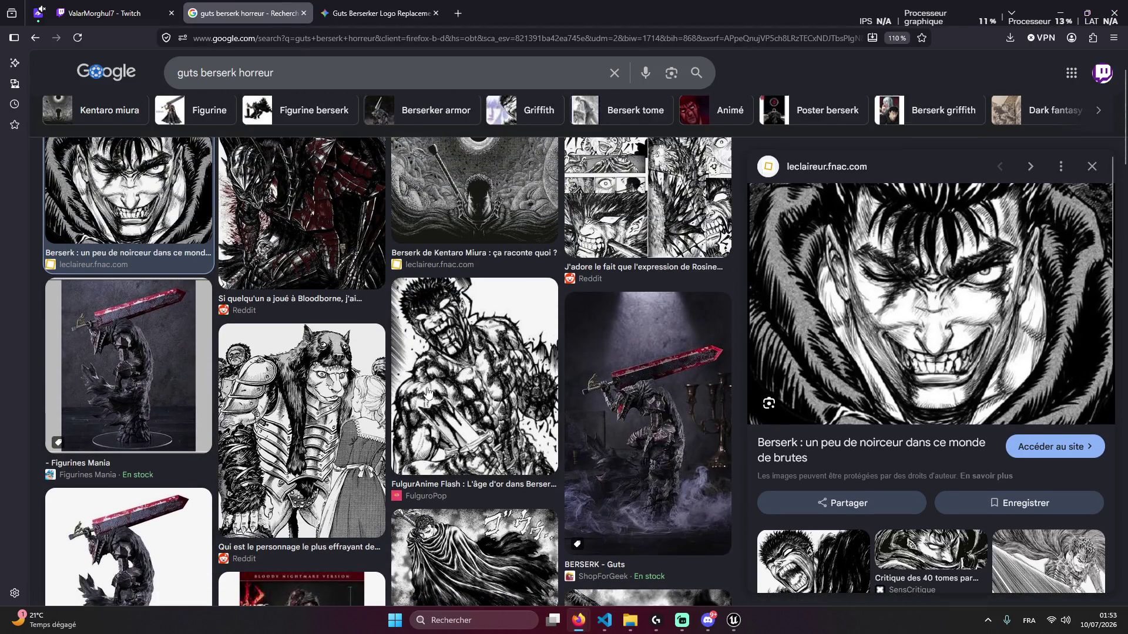
{"action": "key", "text": "super+shift+s"}
{"action": "left_click_drag", "start_coordinate": [565, 292], "coordinate": [741, 566]}
{"action": "left_click", "coordinate": [325, 5]}
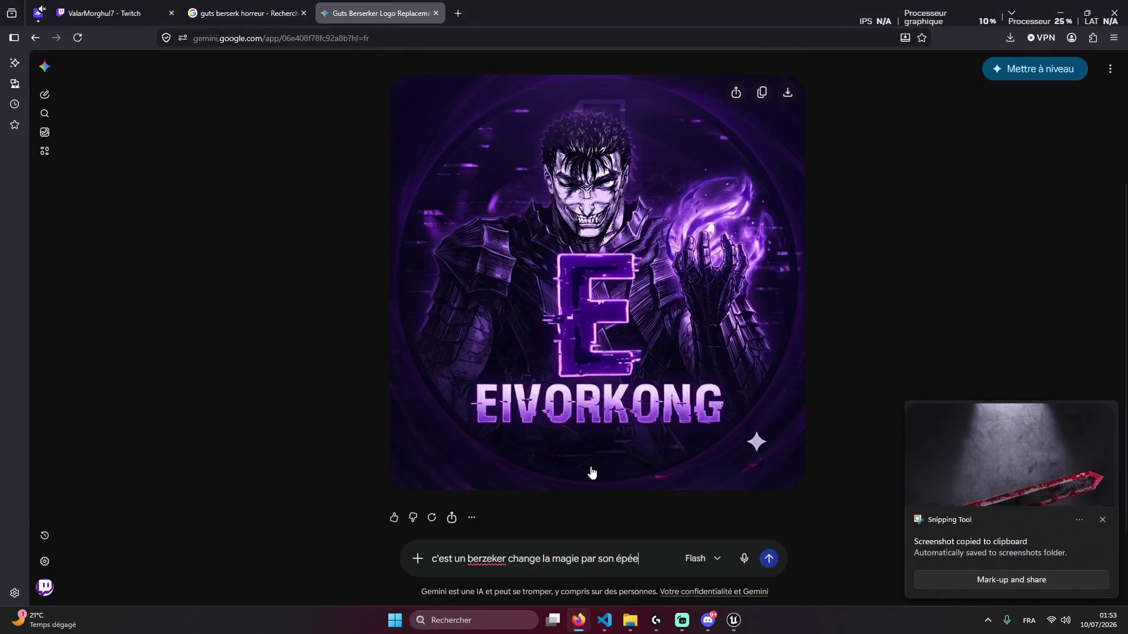
{"action": "key", "text": "ctrl+v"}
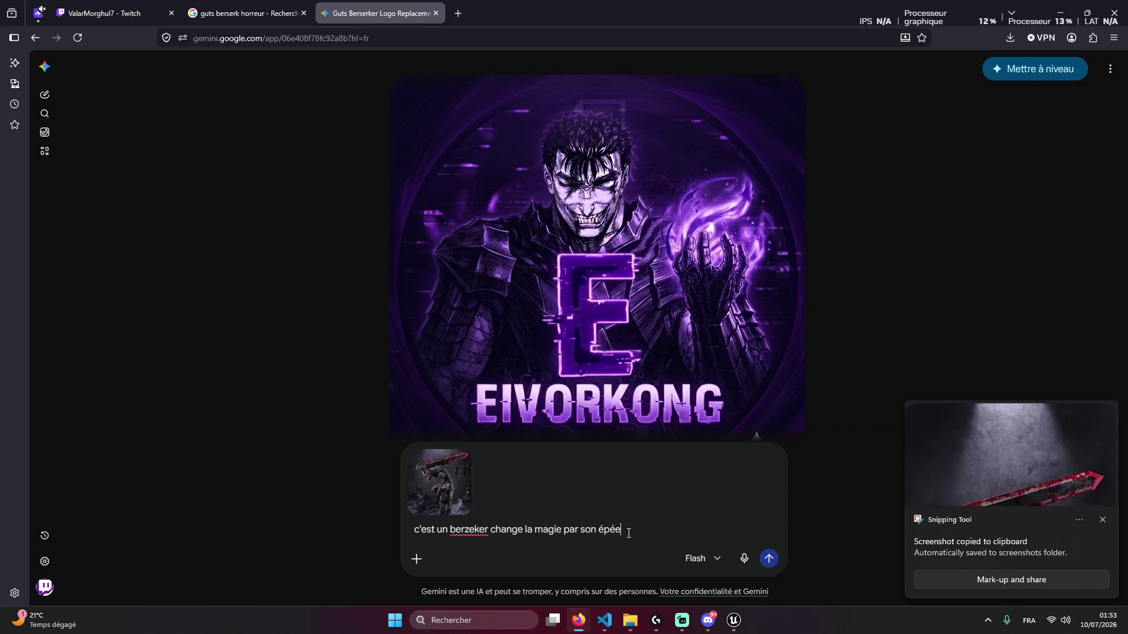
{"action": "key", "text": "Return"}
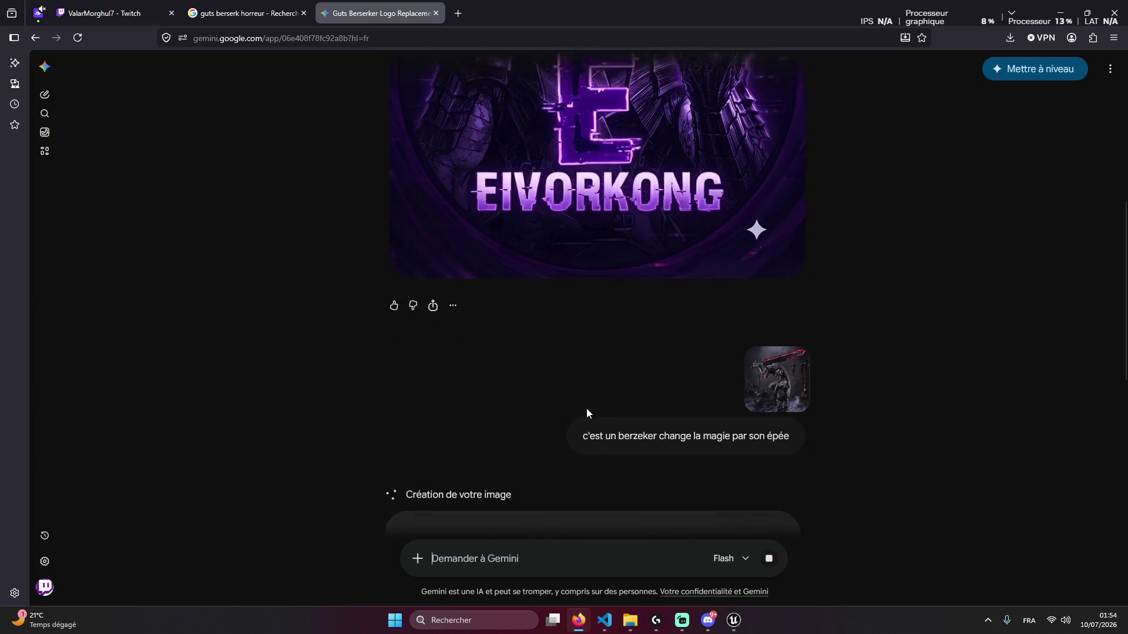
Copy the sword request back into the message box, reopen it for editing, and open Téléchargements
{"action": "scroll", "coordinate": [575, 401], "scroll_direction": "up", "scroll_amount": 9}
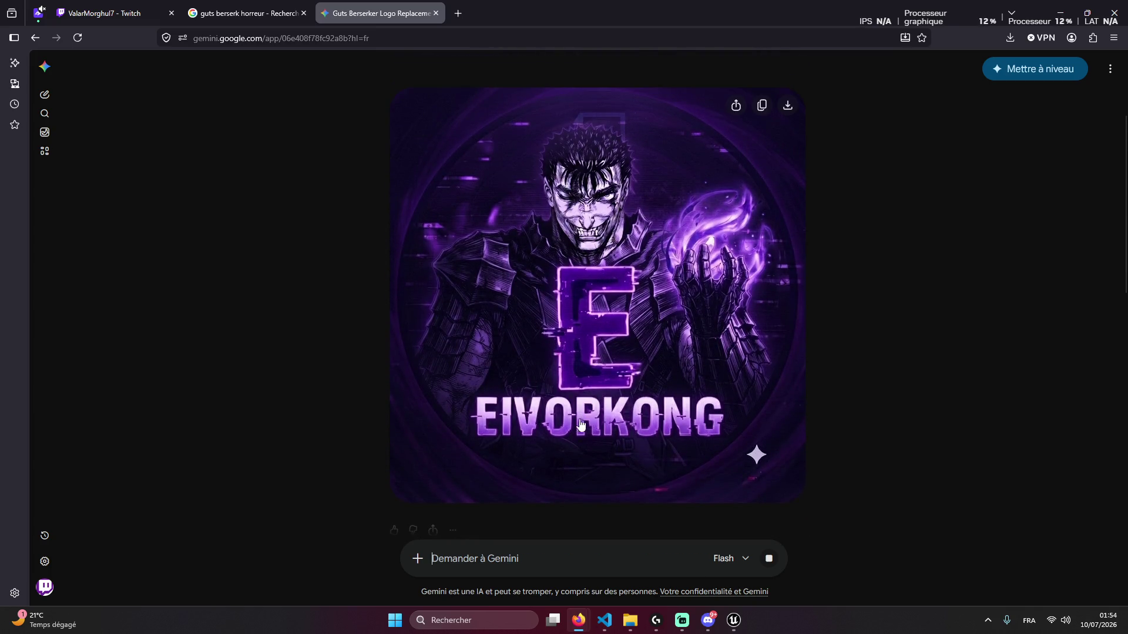
{"action": "scroll", "coordinate": [594, 437], "scroll_direction": "down", "scroll_amount": 7}
{"action": "scroll", "coordinate": [587, 420], "scroll_direction": "down", "scroll_amount": 1}
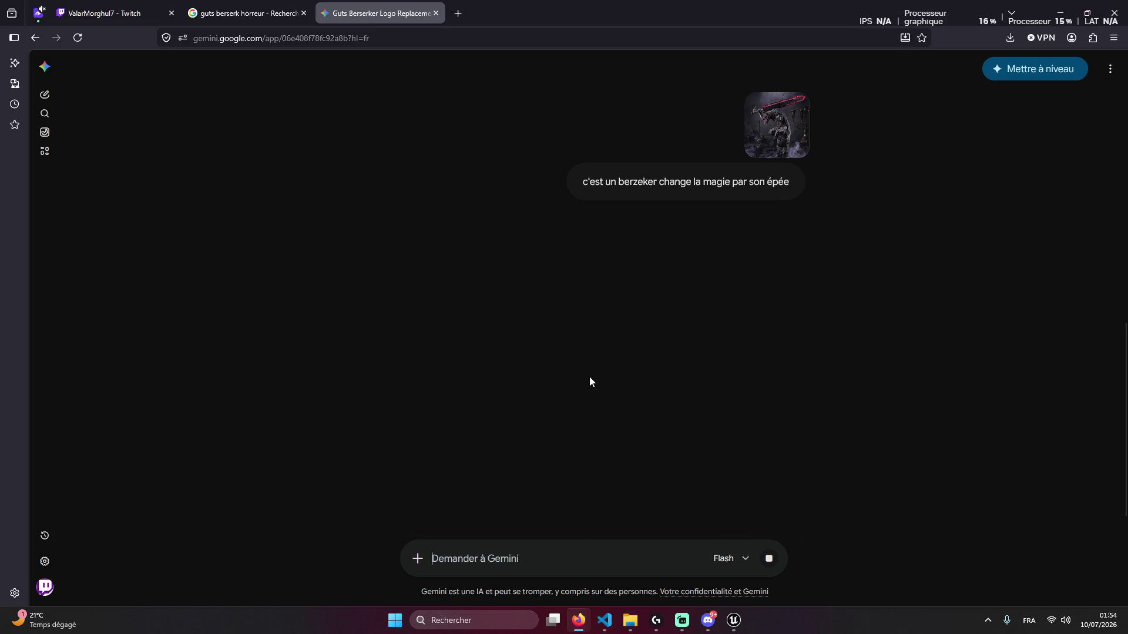
{"action": "scroll", "coordinate": [586, 392], "scroll_direction": "down", "scroll_amount": 3}
{"action": "scroll", "coordinate": [586, 393], "scroll_direction": "down", "scroll_amount": 3}
{"action": "scroll", "coordinate": [578, 395], "scroll_direction": "up", "scroll_amount": 10}
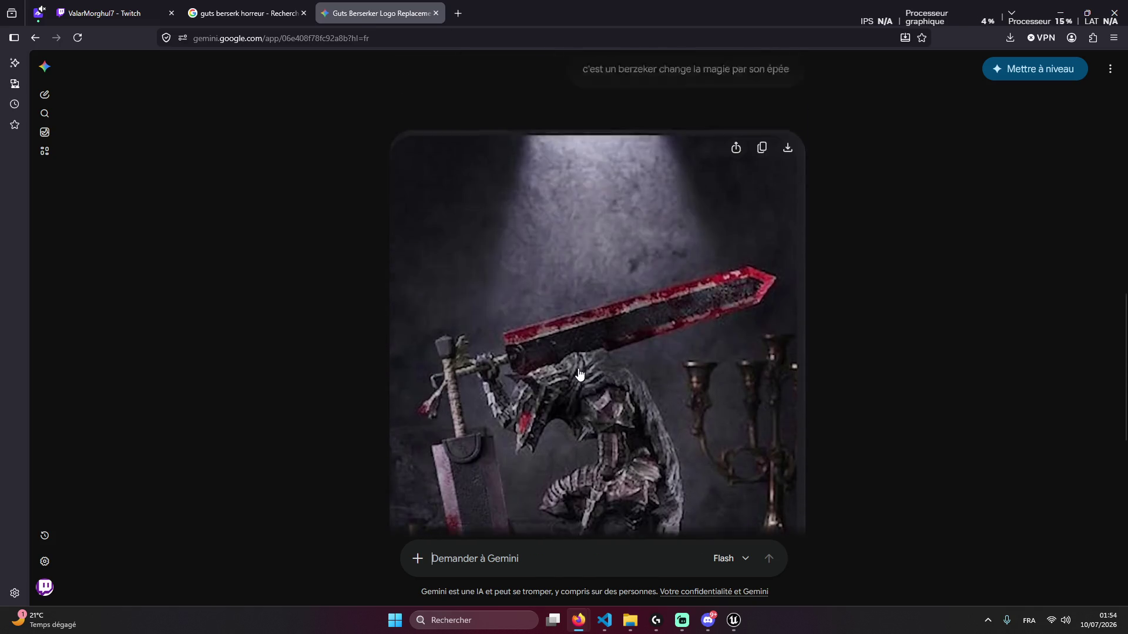
{"action": "left_click_drag", "start_coordinate": [588, 416], "coordinate": [750, 436]}
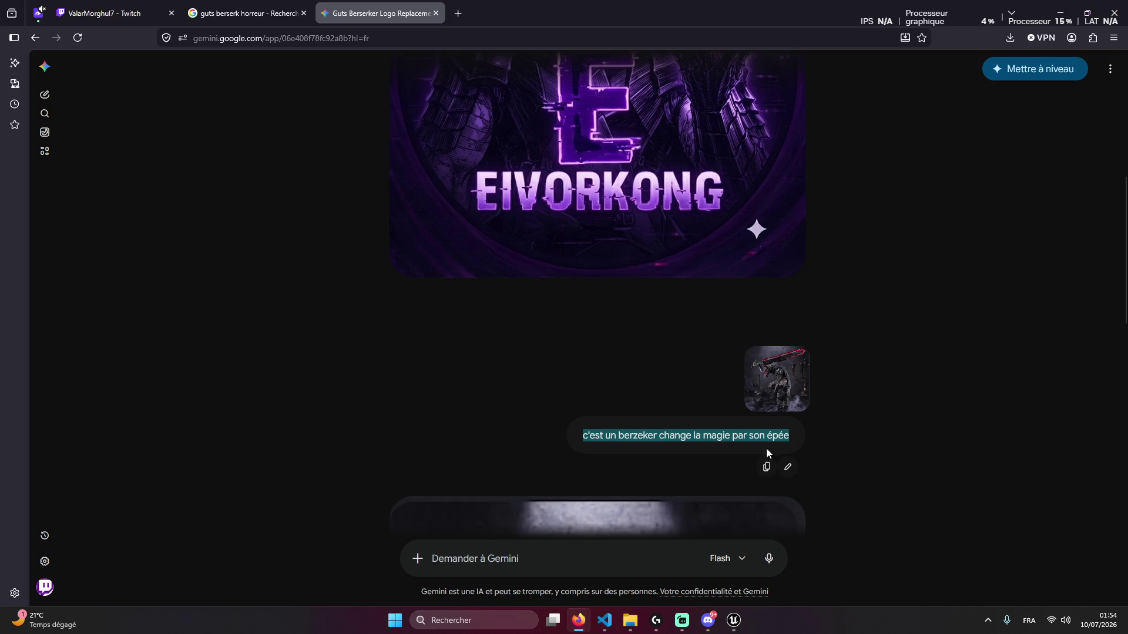
{"action": "left_click", "coordinate": [610, 552]}
{"action": "type", "text": "c'est un berzeker change la magie par son épée"}
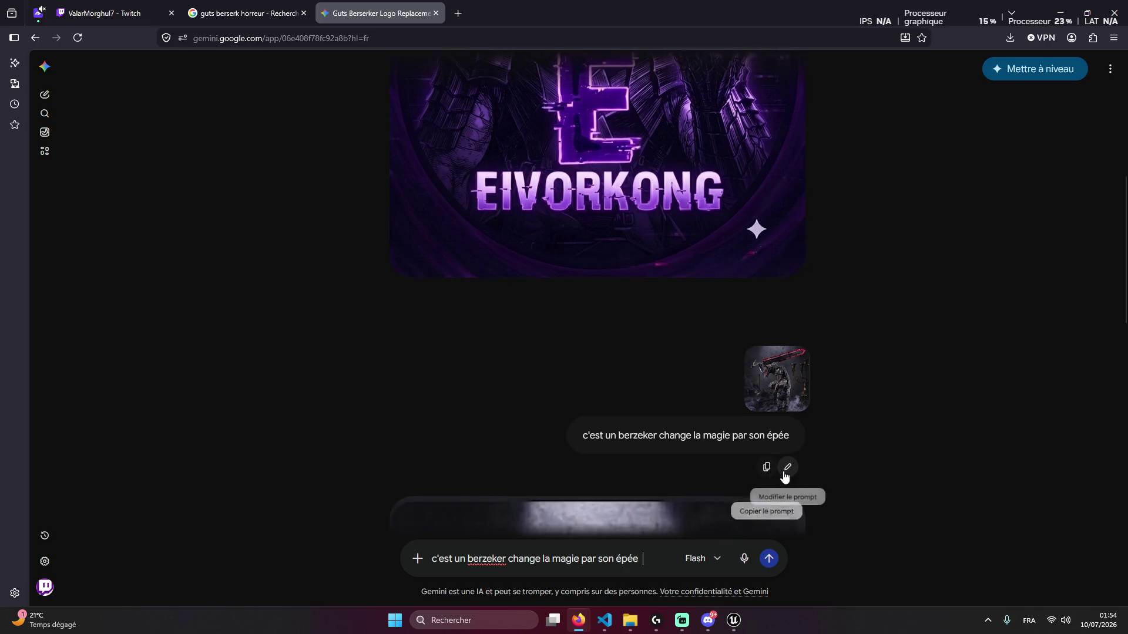
{"action": "left_click", "coordinate": [784, 470]}
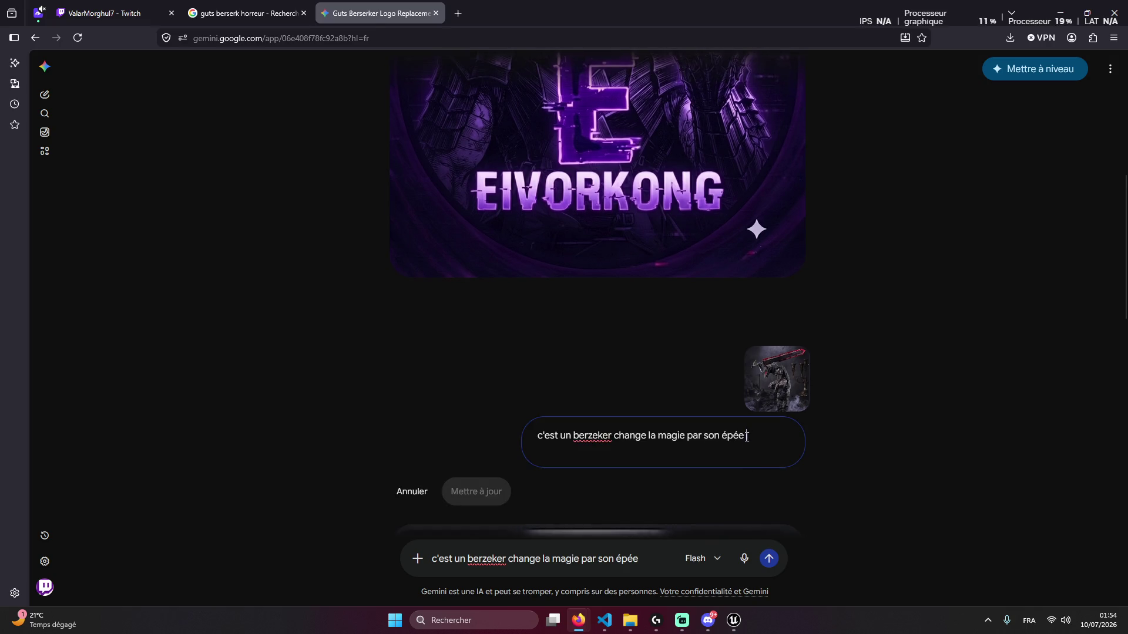
{"action": "left_click", "coordinate": [1009, 37]}
{"action": "left_click", "coordinate": [631, 620]}
Attach 'Logo eivorkong' and resend the sword request, producing a purple armoured knight-with-sword logo
{"action": "mouse_move", "coordinate": [987, 235]}
{"action": "left_mouse_down"}
{"action": "mouse_move", "coordinate": [693, 447]}
{"action": "mouse_move", "coordinate": [390, 245]}
{"action": "mouse_move", "coordinate": [431, 270]}
{"action": "left_mouse_up"}
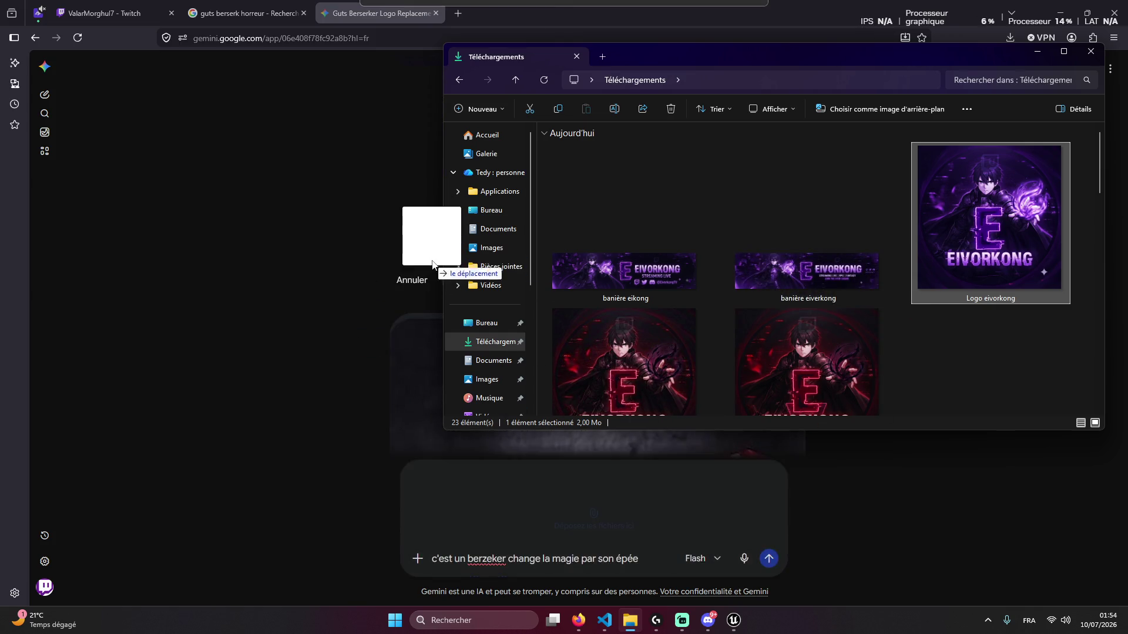
{"action": "mouse_move", "coordinate": [780, 67]}
{"action": "left_mouse_down"}
{"action": "mouse_move", "coordinate": [873, 483]}
{"action": "mouse_move", "coordinate": [856, 604]}
{"action": "left_mouse_up"}
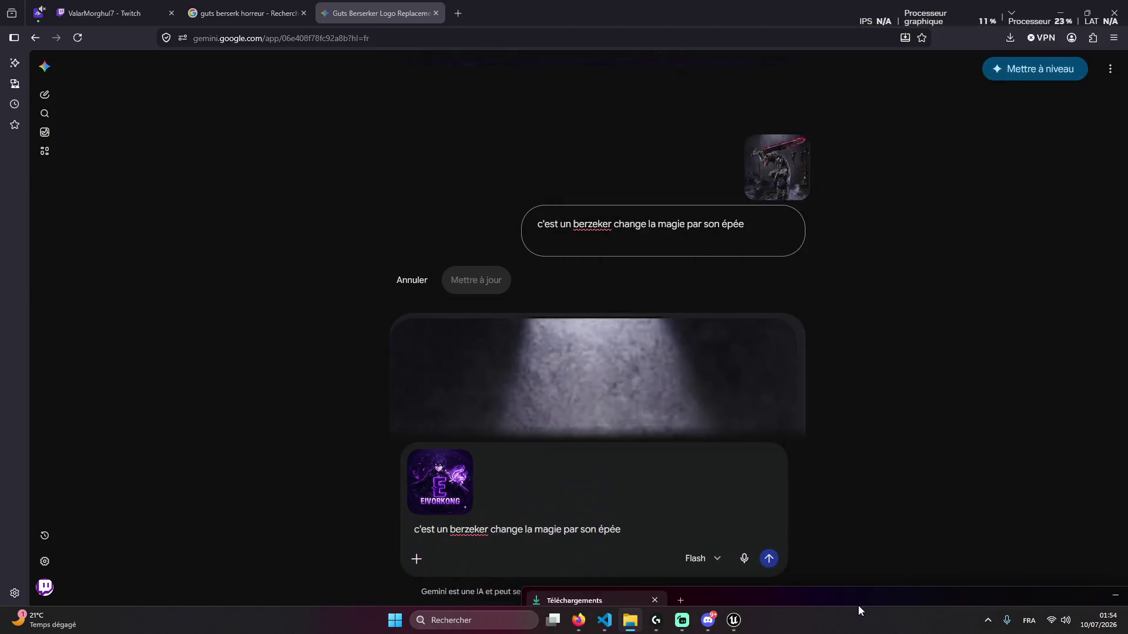
{"action": "left_click", "coordinate": [771, 480]}
{"action": "key", "text": "Return"}
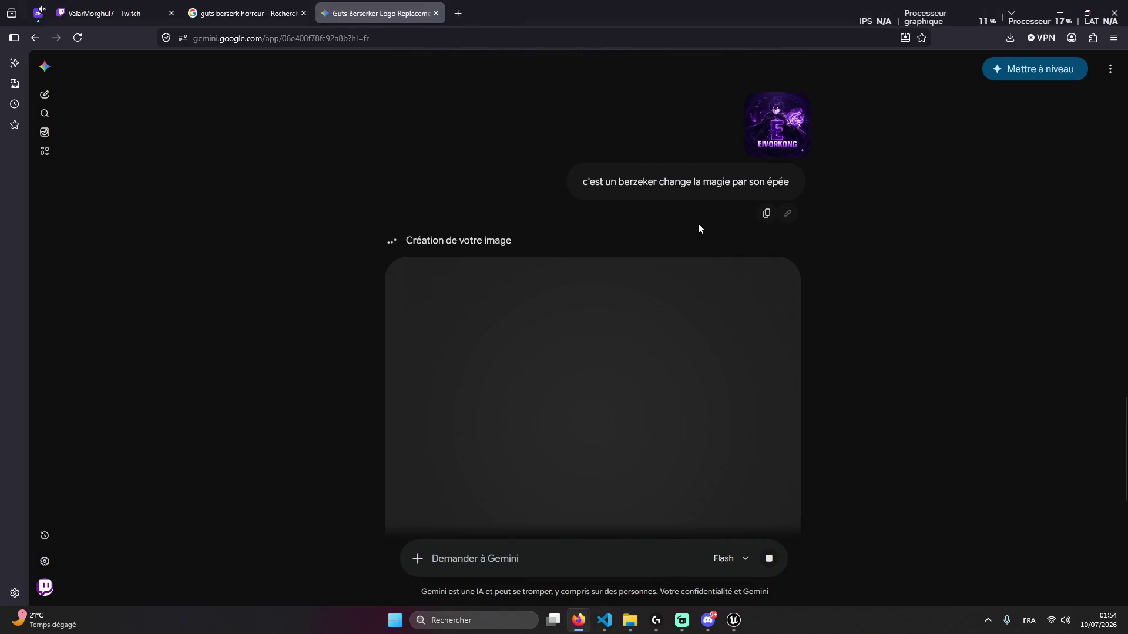
{"action": "scroll", "coordinate": [602, 252], "scroll_direction": "up", "scroll_amount": 5}
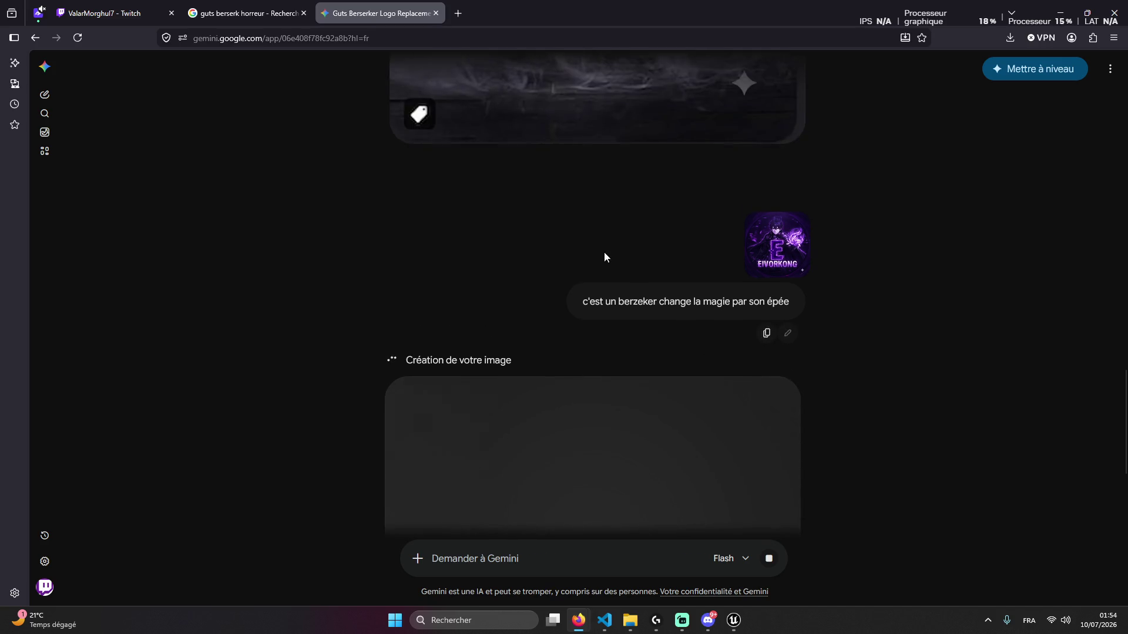
{"action": "scroll", "coordinate": [590, 288], "scroll_direction": "down", "scroll_amount": 10}
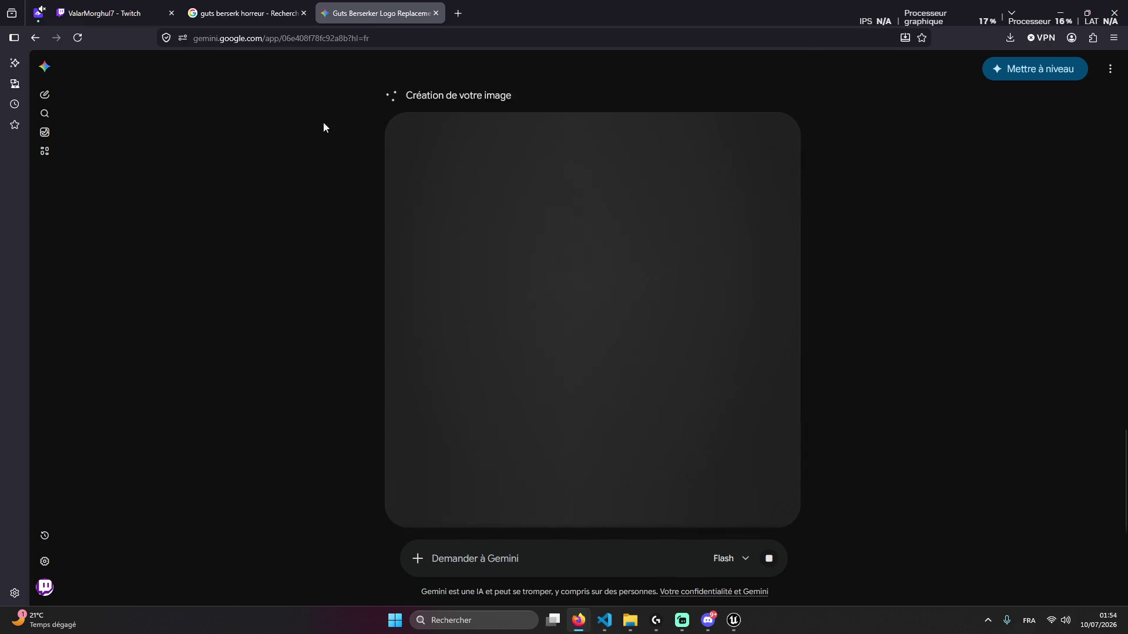
{"action": "left_click", "coordinate": [620, 617]}
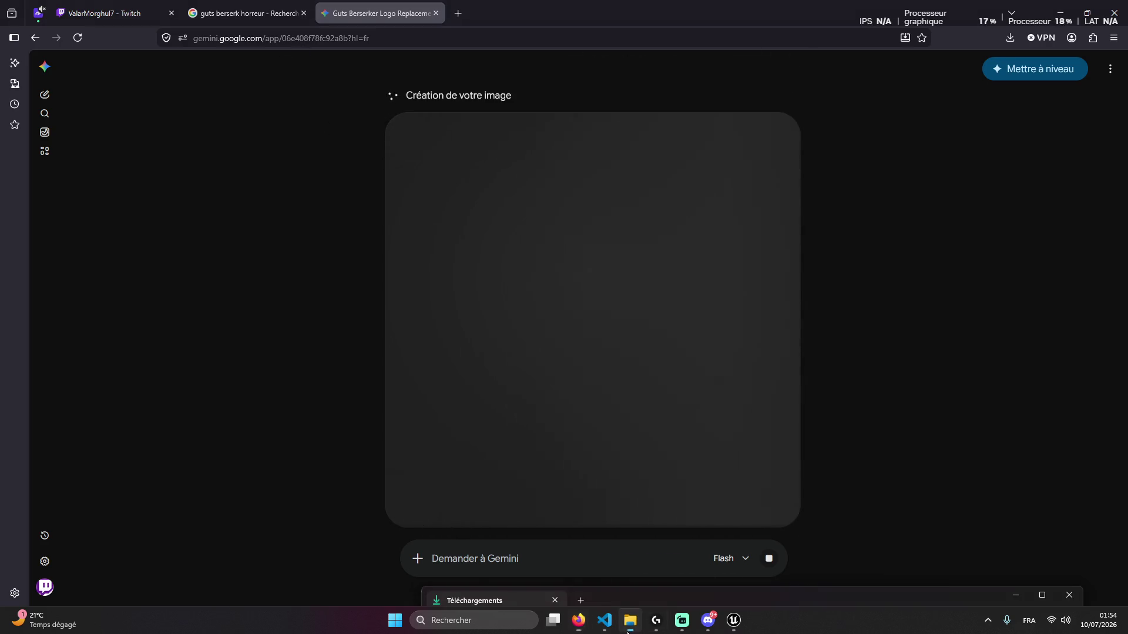
{"action": "left_click", "coordinate": [1011, 597]}
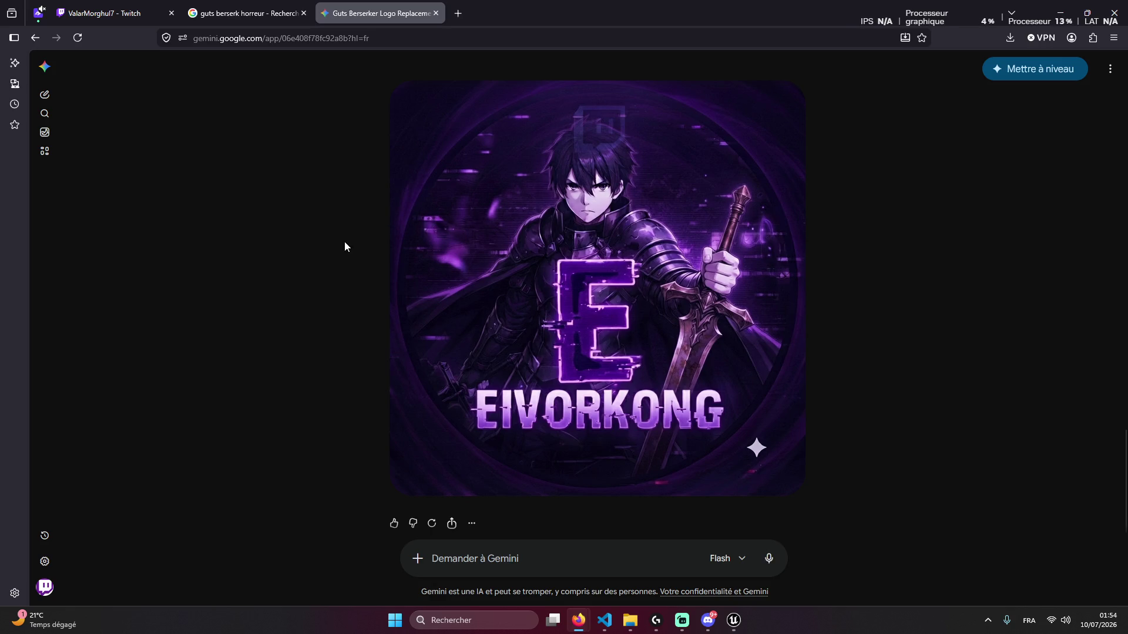
{"action": "scroll", "coordinate": [347, 247], "scroll_direction": "up", "scroll_amount": 3}
{"action": "scroll", "coordinate": [347, 262], "scroll_direction": "up", "scroll_amount": 3}
Download the new knight logo at full size and attach it to the Gemini prompt
{"action": "scroll", "coordinate": [548, 352], "scroll_direction": "down", "scroll_amount": 6}
{"action": "left_click", "coordinate": [787, 98]}
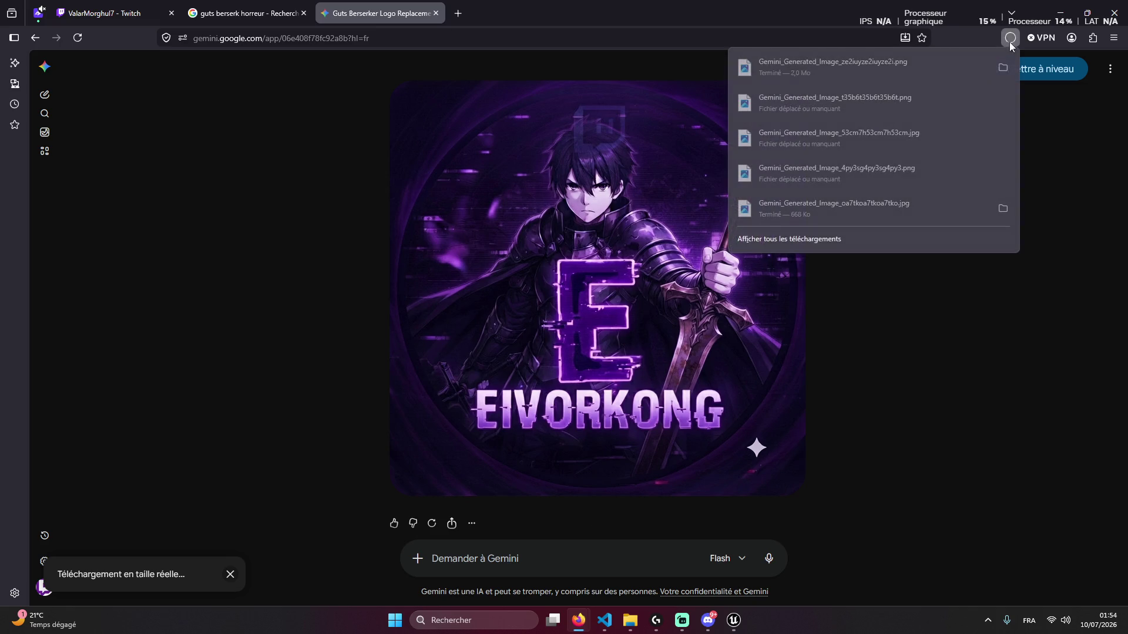
{"action": "mouse_move", "coordinate": [826, 68]}
{"action": "left_mouse_down"}
{"action": "mouse_move", "coordinate": [521, 505]}
{"action": "mouse_move", "coordinate": [536, 527]}
{"action": "left_mouse_up"}
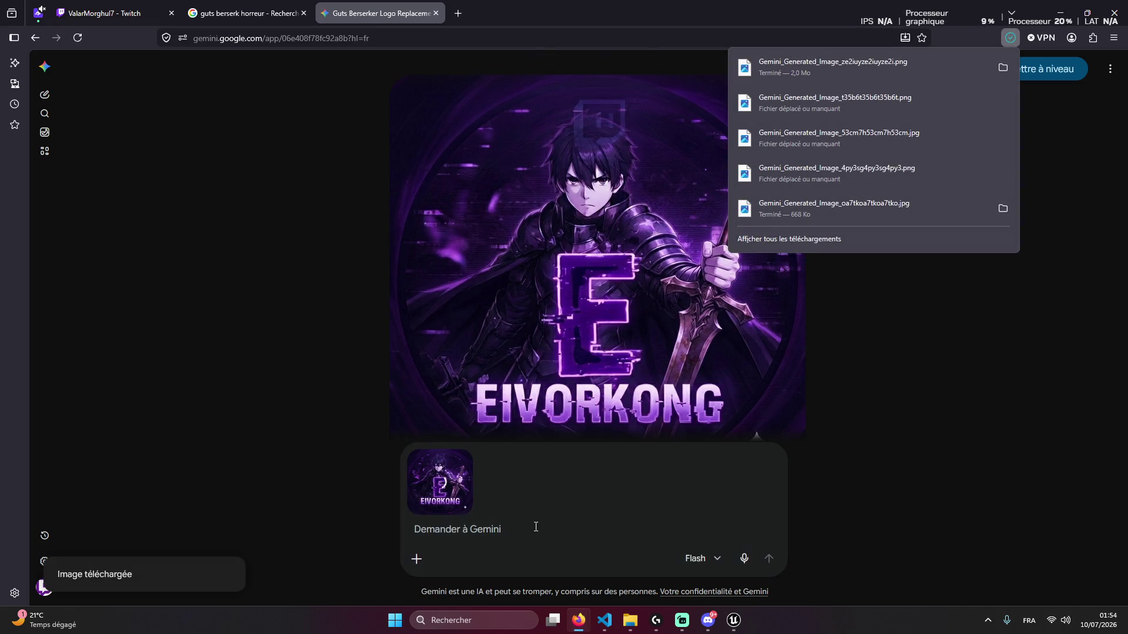
{"action": "left_click", "coordinate": [507, 531]}
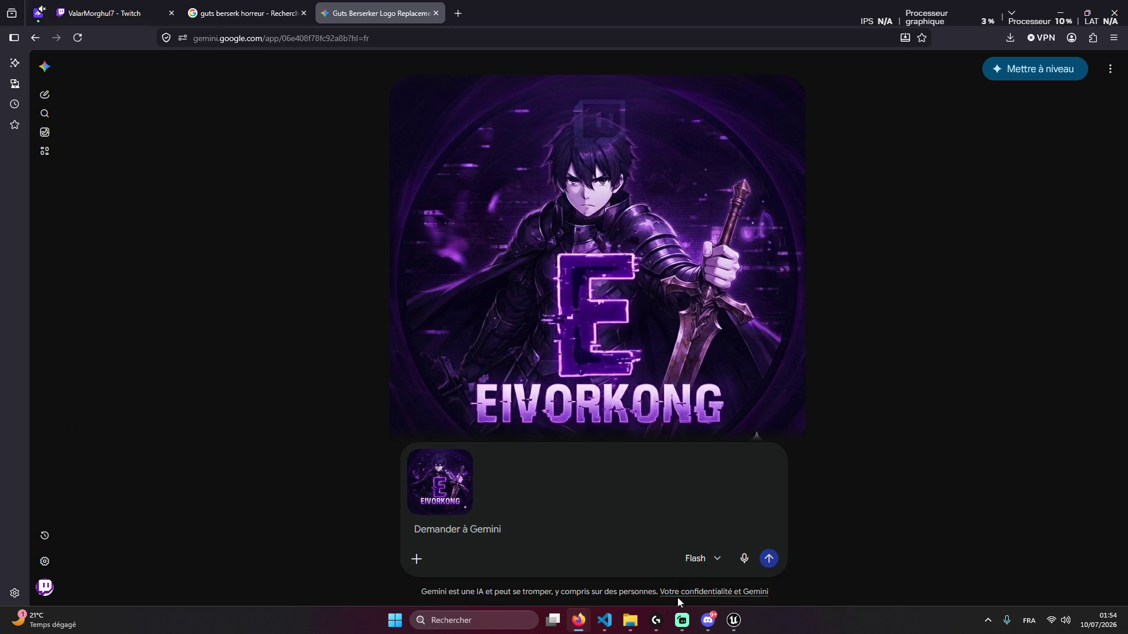
Bring up the Downloads folder, then return to the guts berserk horreur image results
{"action": "left_click", "coordinate": [630, 620]}
{"action": "left_click_drag", "start_coordinate": [626, 590], "coordinate": [654, 485]}
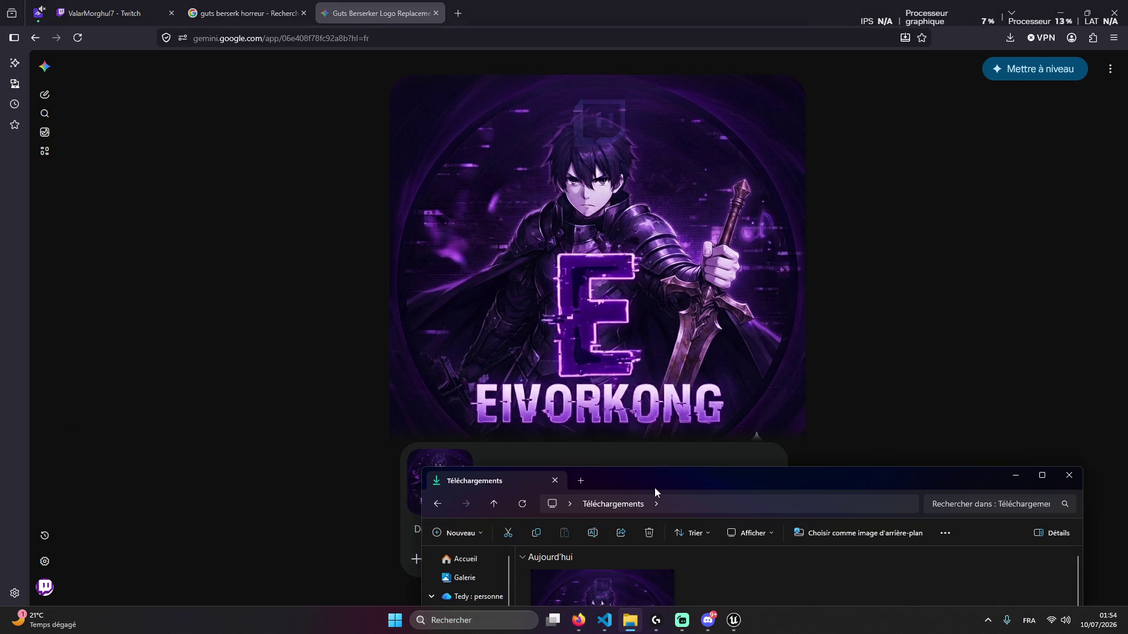
{"action": "scroll", "coordinate": [826, 442], "scroll_direction": "down", "scroll_amount": 5}
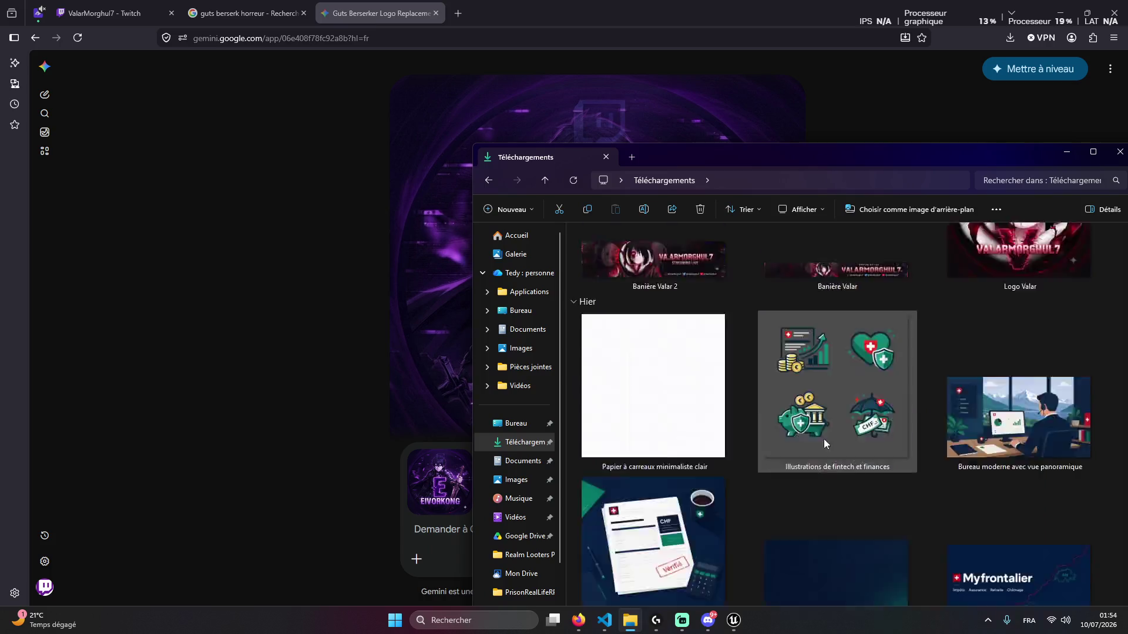
{"action": "scroll", "coordinate": [808, 439], "scroll_direction": "up", "scroll_amount": 4}
{"action": "left_click", "coordinate": [246, 12]}
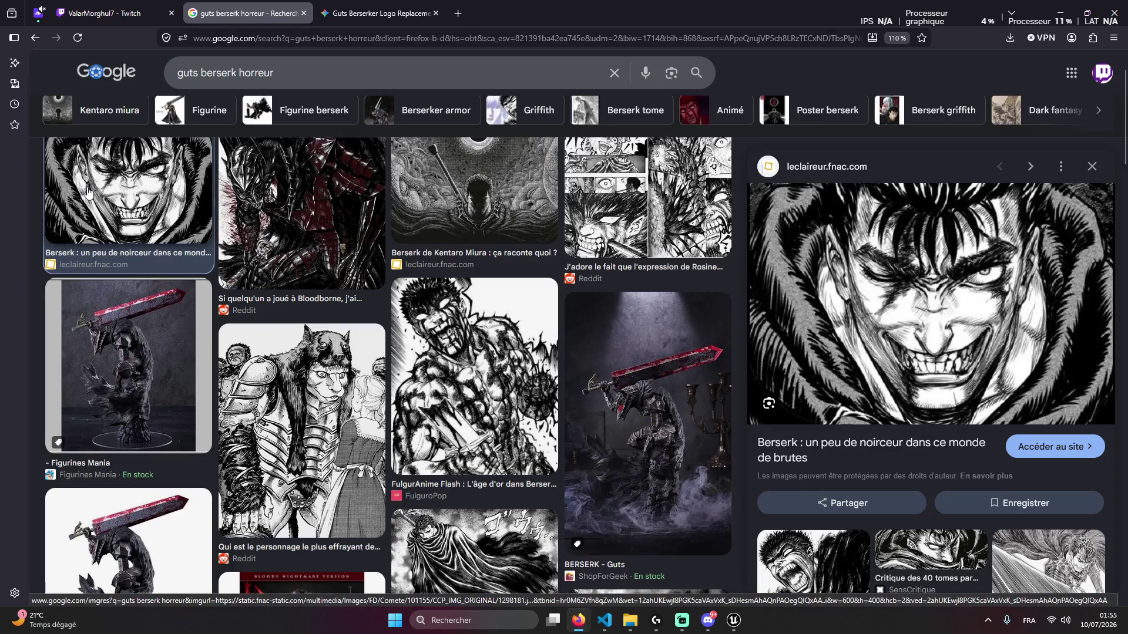
Snip the grinning Guts close-up, paste it into Gemini and send a request to put Guts in front
{"action": "key", "text": "super+shift+s"}
{"action": "mouse_move", "coordinate": [39, 128]}
{"action": "left_mouse_down"}
{"action": "mouse_move", "coordinate": [224, 263]}
{"action": "mouse_move", "coordinate": [216, 274]}
{"action": "left_mouse_up"}
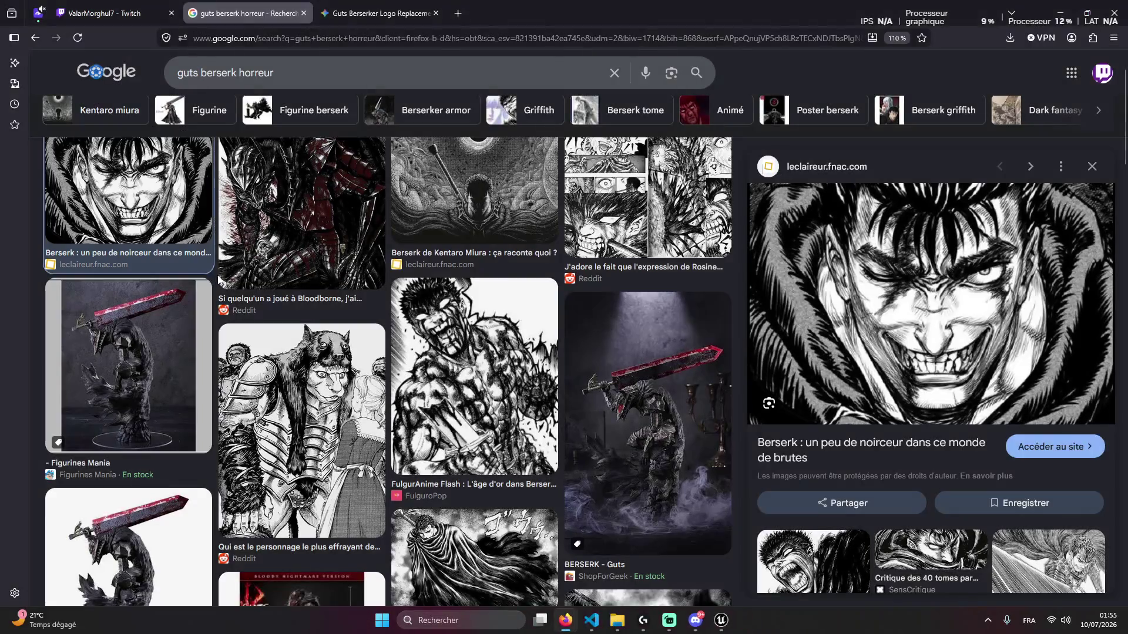
{"action": "key", "text": "ctrl+Tab"}
{"action": "key", "text": "ctrl+v"}
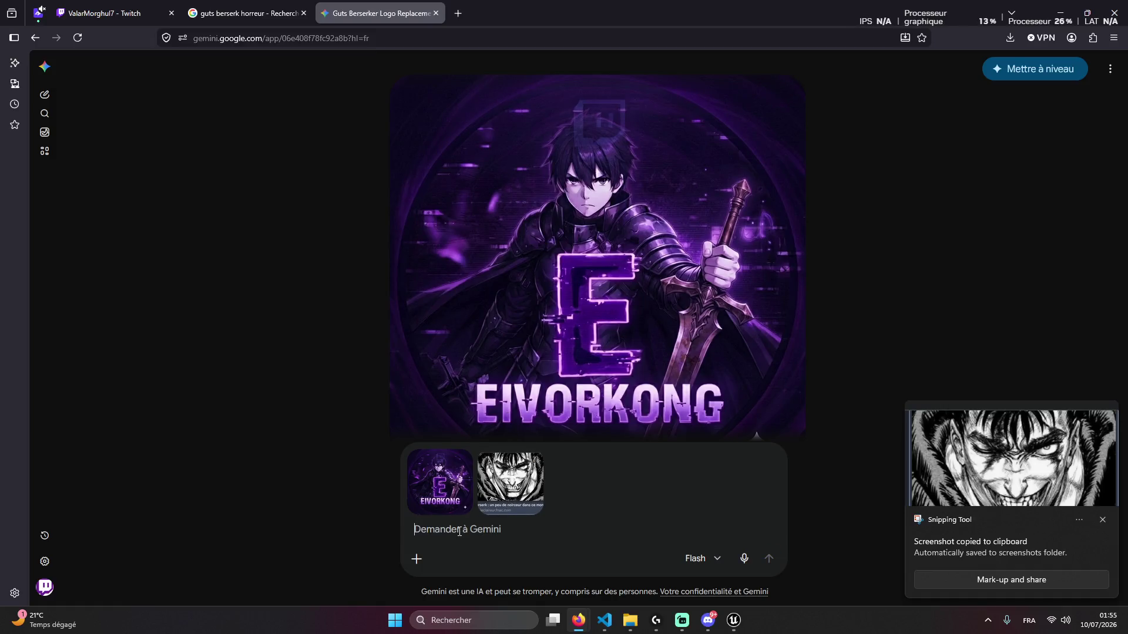
{"action": "type", "text": "remplace"}
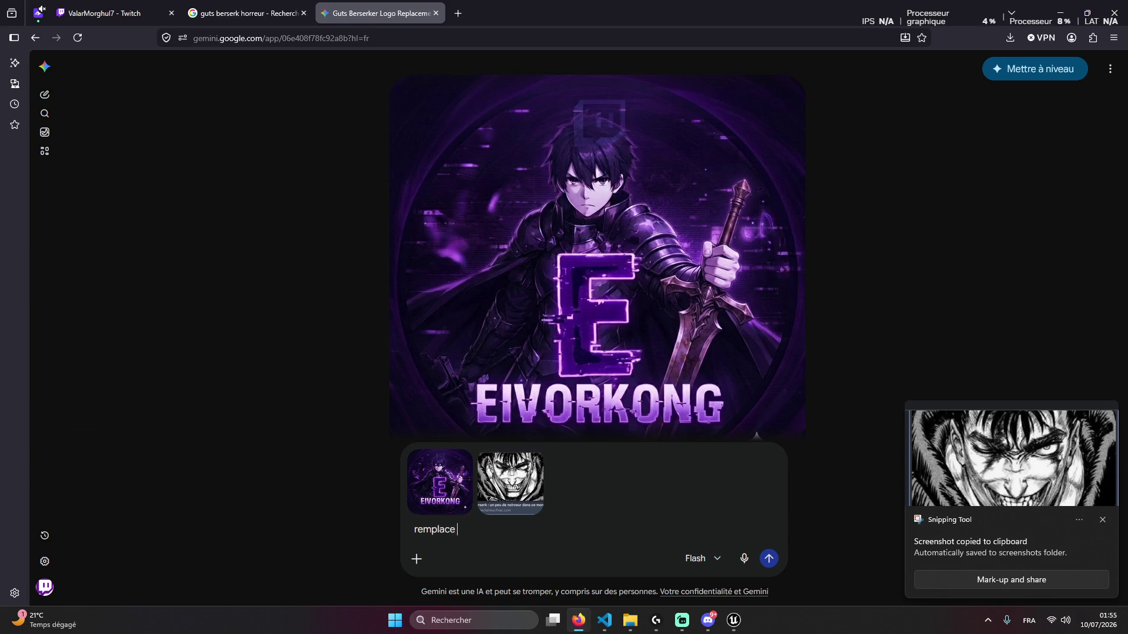
{"action": "key", "text": "ctrl+a"}
{"action": "type", "text": "m"}
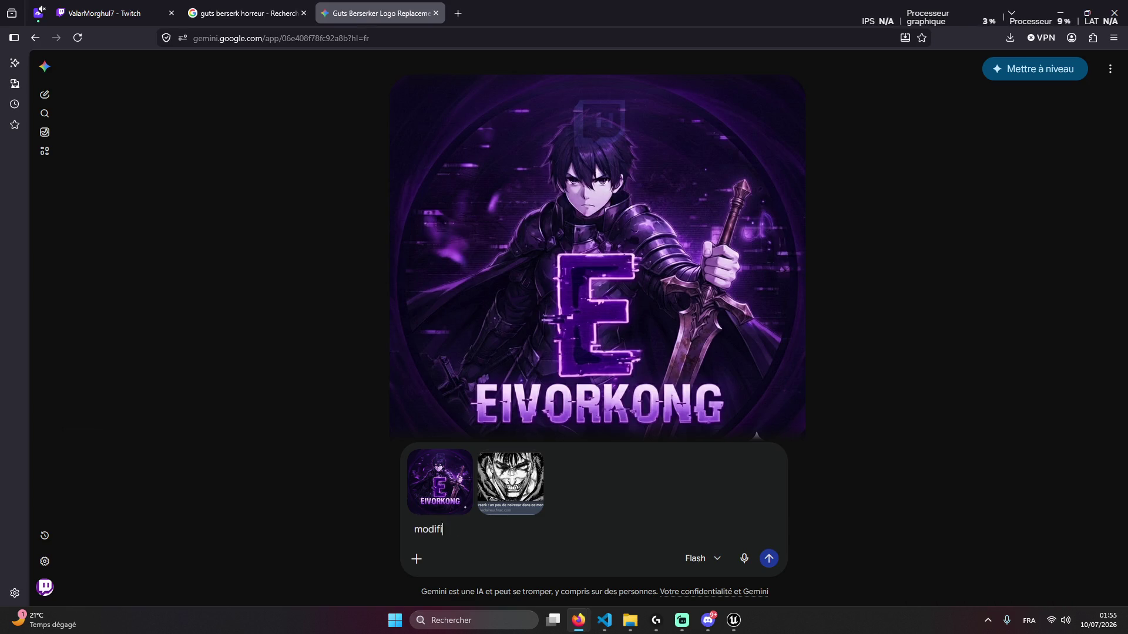
{"action": "type", "text": "le logo pour"}
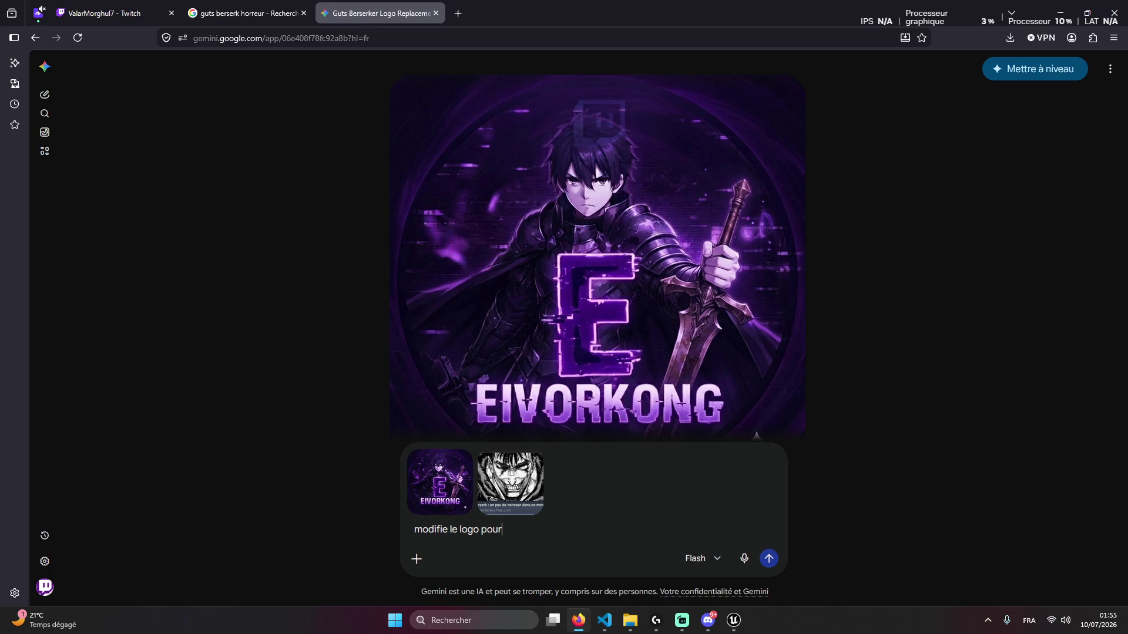
{"action": "type", "text": " mettre gutz en première"}
{"action": "type", "text": " fiche"}
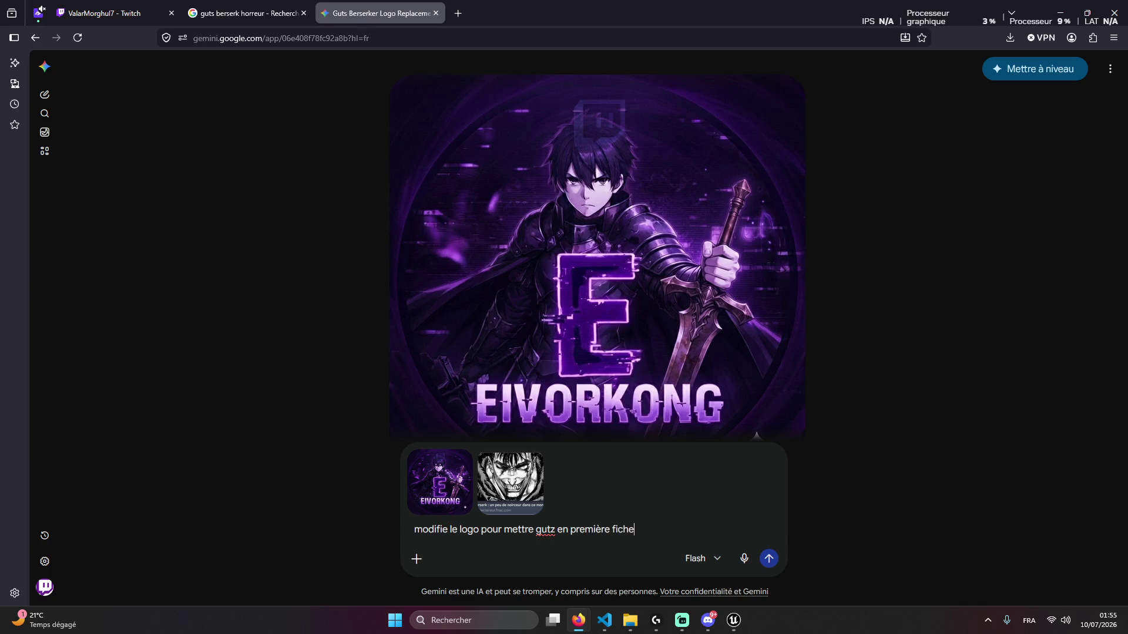
{"action": "key", "text": "Return"}
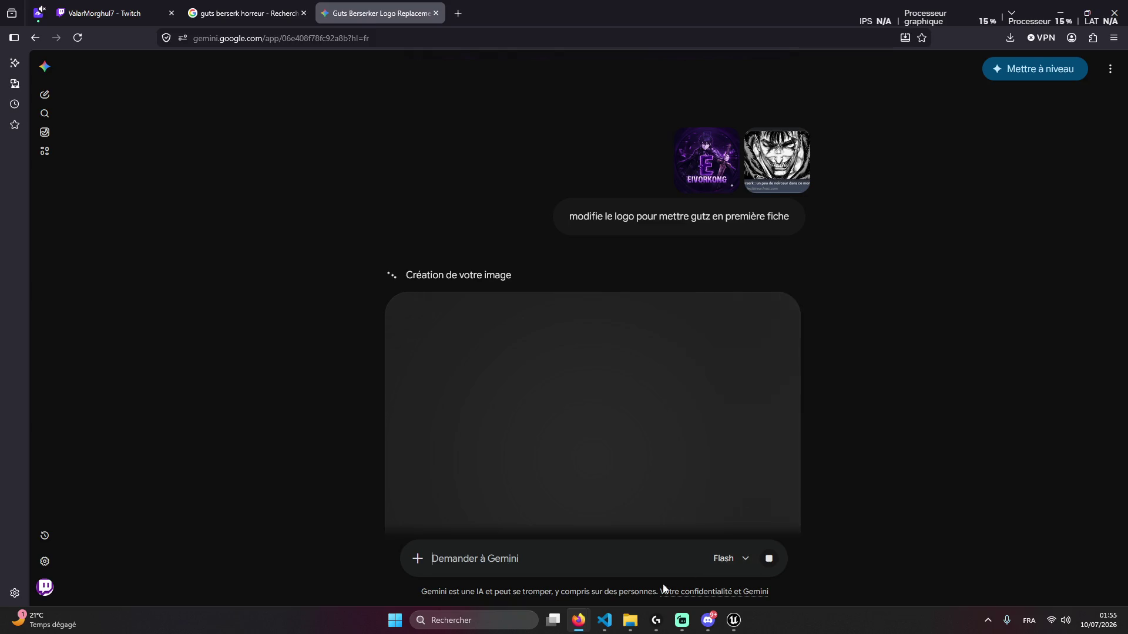
{"action": "left_click", "coordinate": [602, 628]}
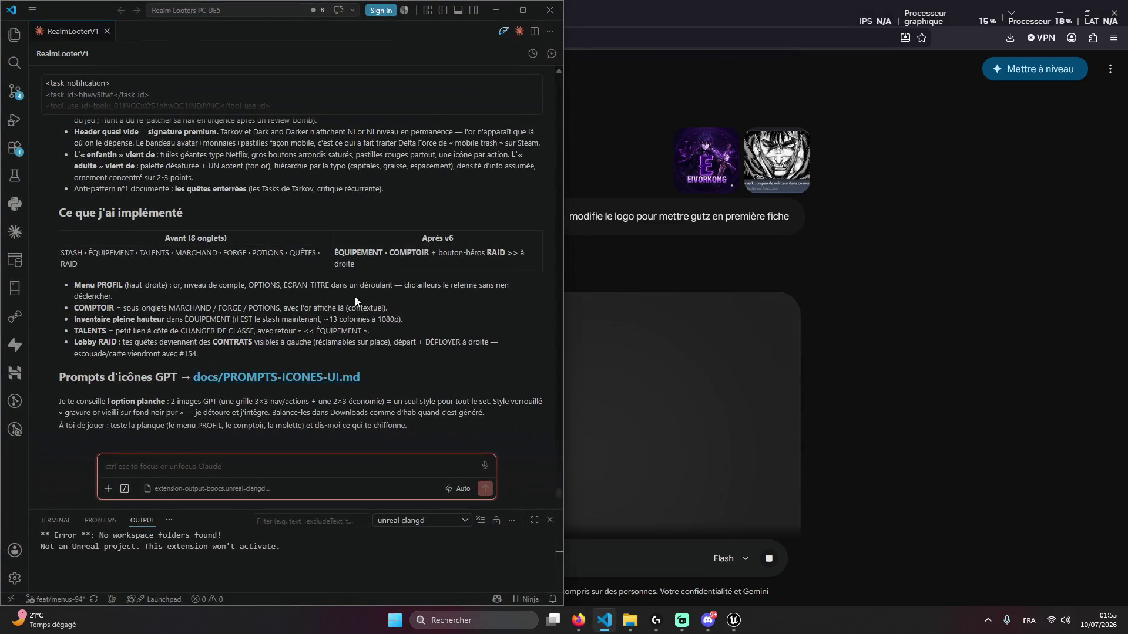
Review Gemini's remade logo showing grinning armoured Guts above the purple E
{"action": "key", "text": "alt+Tab"}
{"action": "scroll", "coordinate": [519, 327], "scroll_direction": "up", "scroll_amount": 4}
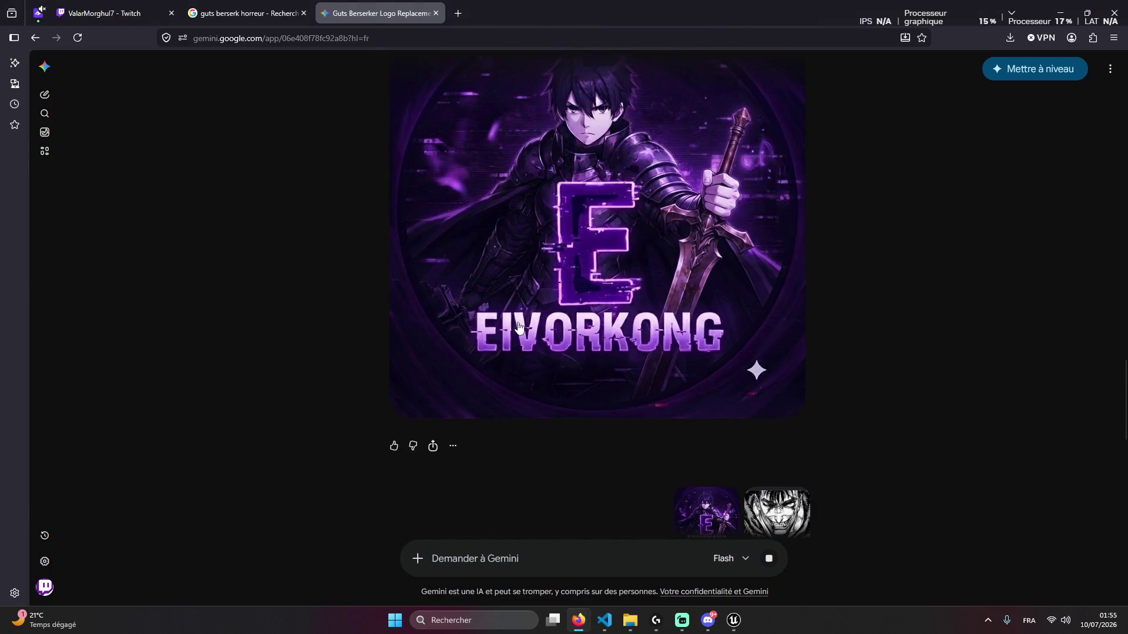
{"action": "scroll", "coordinate": [502, 325], "scroll_direction": "up", "scroll_amount": 2}
{"action": "scroll", "coordinate": [412, 317], "scroll_direction": "down", "scroll_amount": 8}
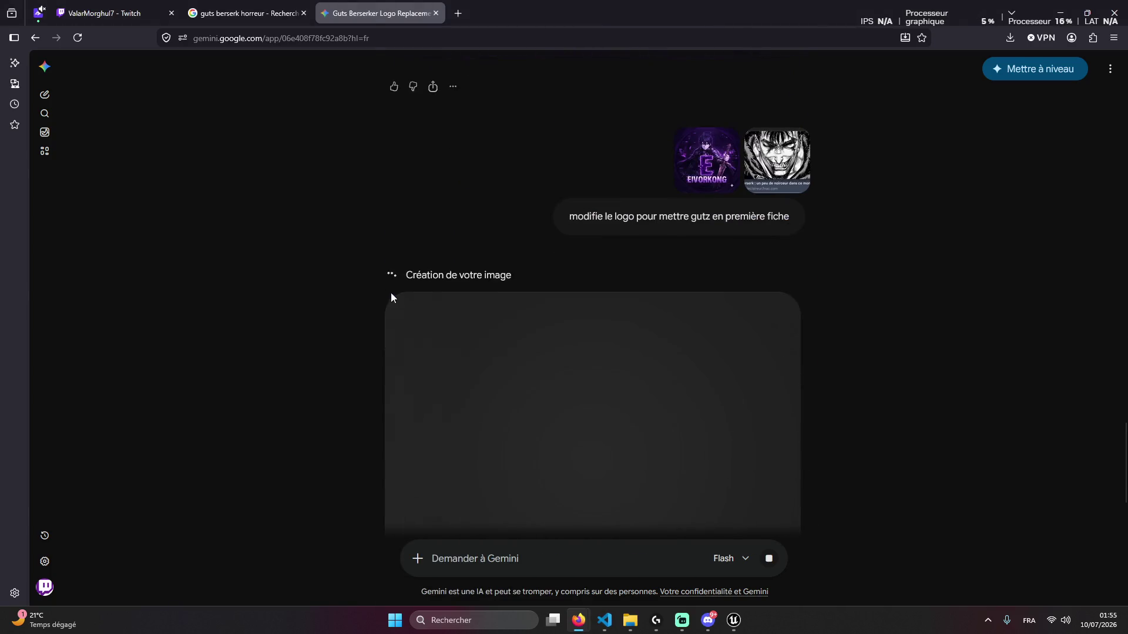
{"action": "right_click", "coordinate": [534, 201]}
{"action": "left_click", "coordinate": [429, 179]}
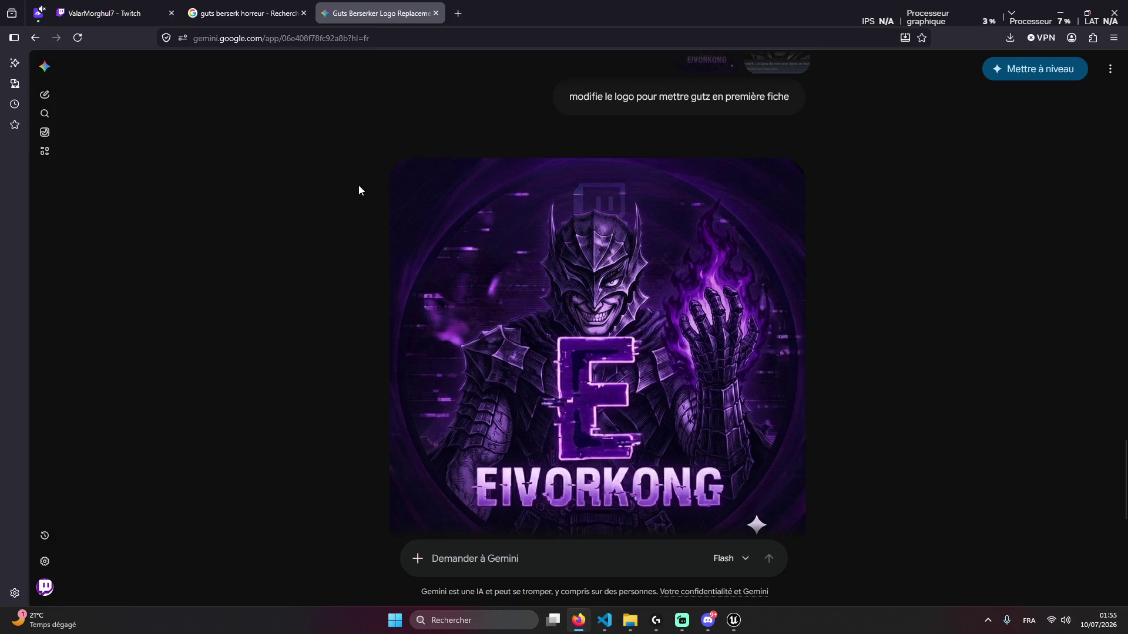
{"action": "scroll", "coordinate": [388, 186], "scroll_direction": "up", "scroll_amount": 2}
{"action": "scroll", "coordinate": [415, 191], "scroll_direction": "up", "scroll_amount": 6}
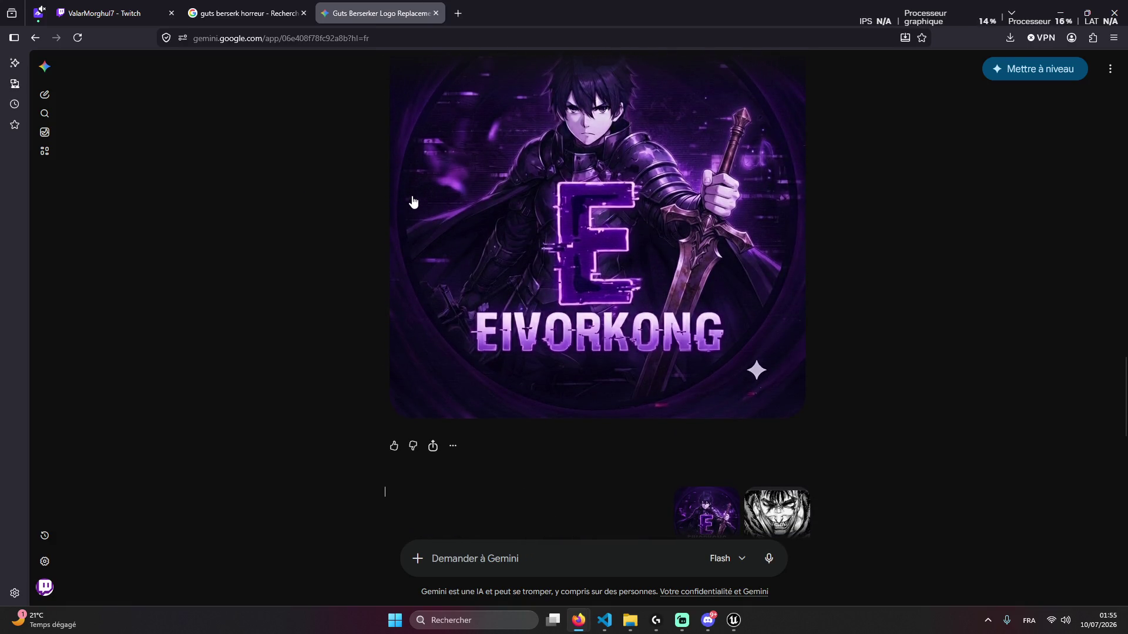
{"action": "scroll", "coordinate": [411, 204], "scroll_direction": "down", "scroll_amount": 8}
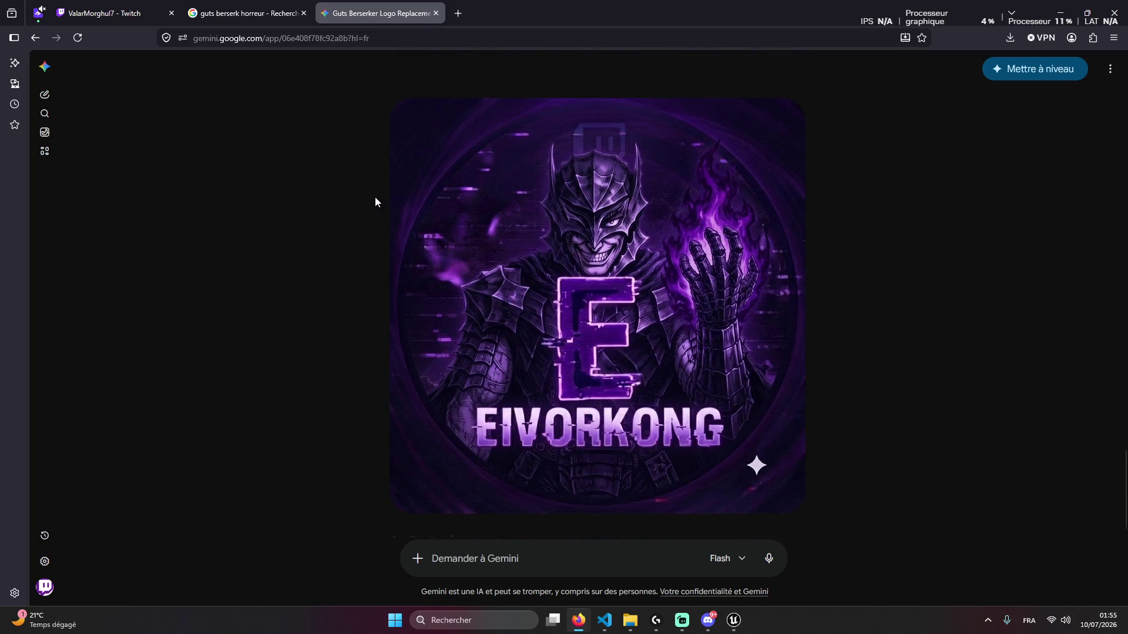
{"action": "scroll", "coordinate": [375, 196], "scroll_direction": "up", "scroll_amount": 4}
{"action": "scroll", "coordinate": [382, 200], "scroll_direction": "down", "scroll_amount": 3}
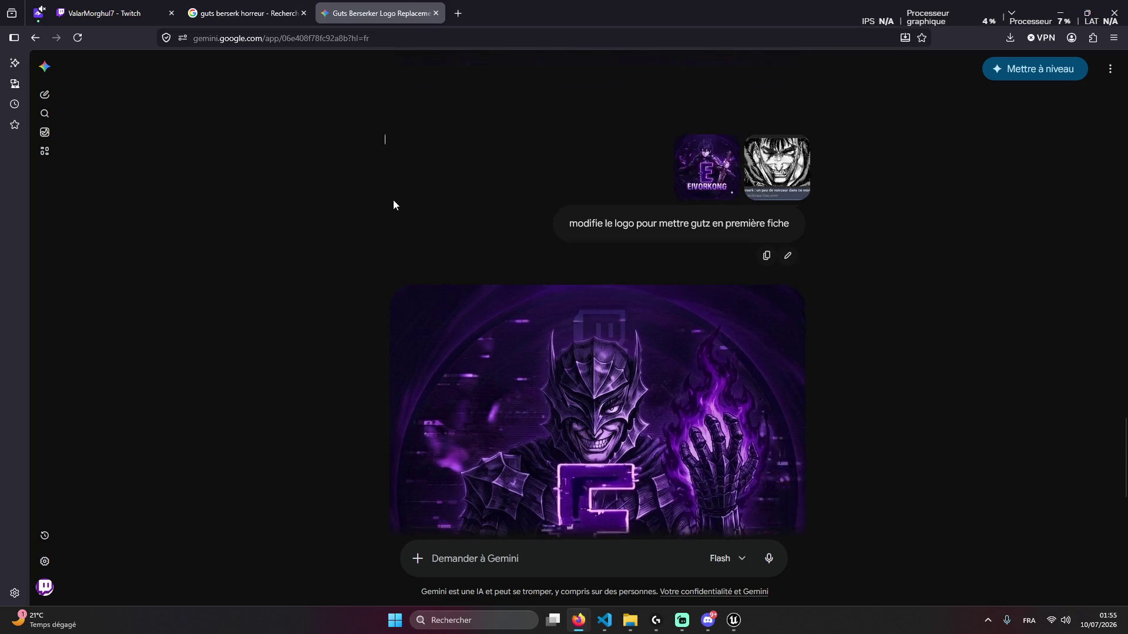
{"action": "scroll", "coordinate": [394, 197], "scroll_direction": "down", "scroll_amount": 2}
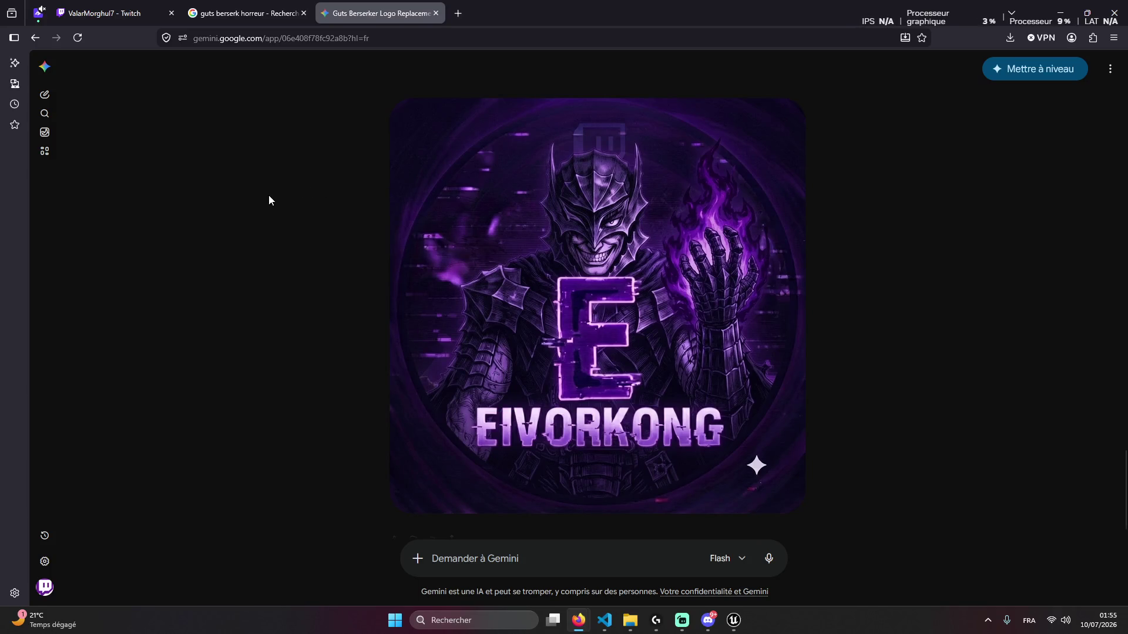
{"action": "scroll", "coordinate": [267, 190], "scroll_direction": "up", "scroll_amount": 5}
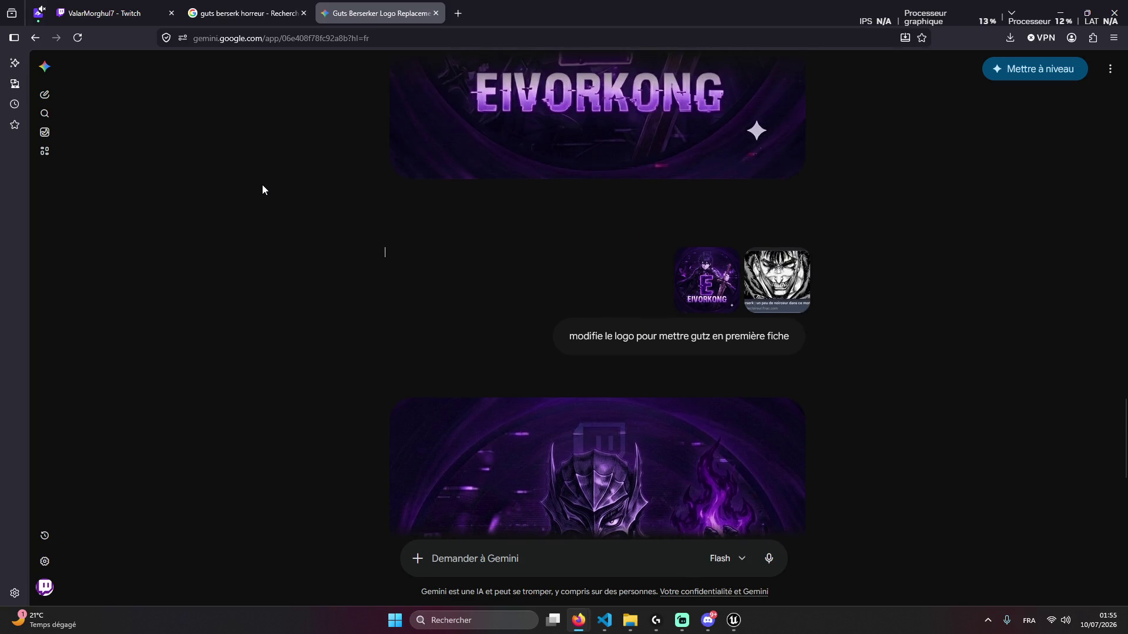
{"action": "scroll", "coordinate": [262, 185], "scroll_direction": "down", "scroll_amount": 2}
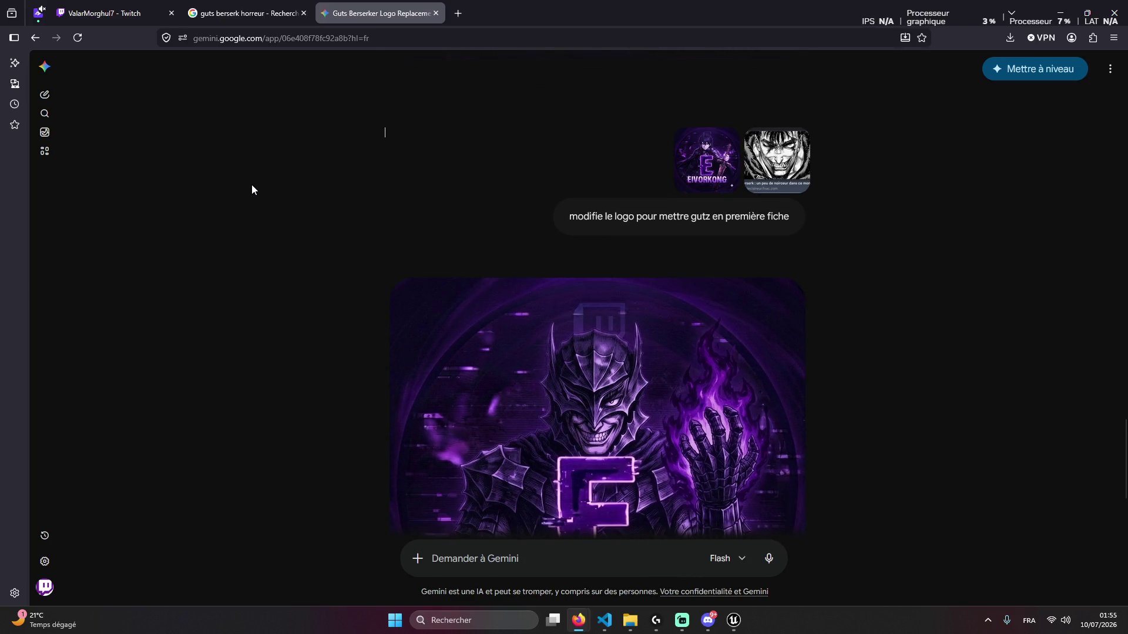
{"action": "scroll", "coordinate": [236, 174], "scroll_direction": "down", "scroll_amount": 3}
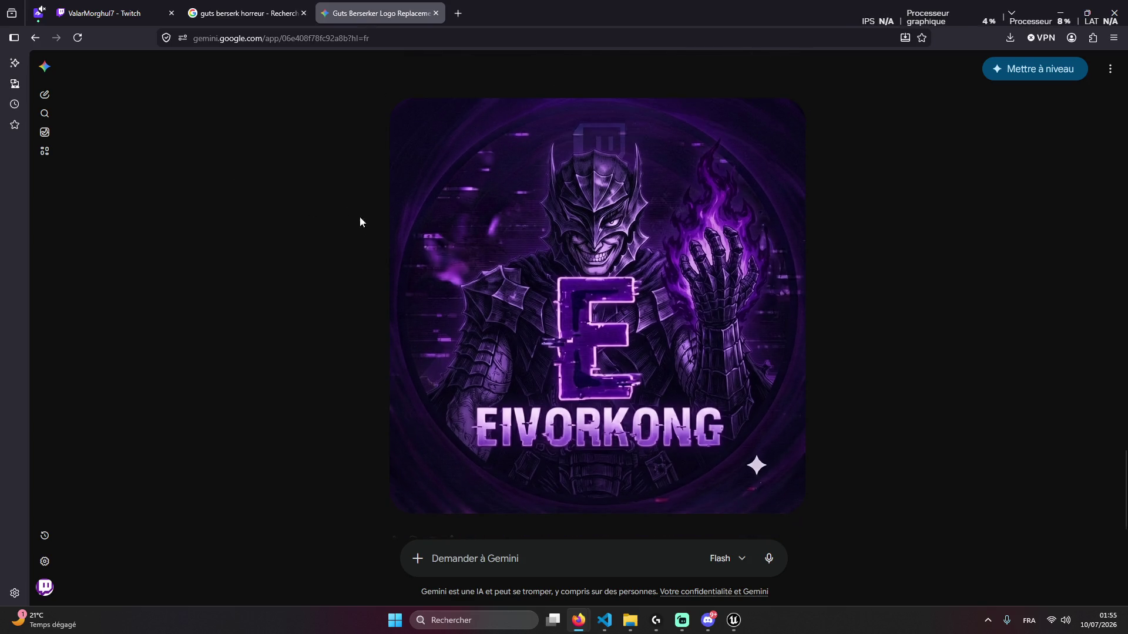
Capture the new Guts EIVORKONG logo as a screenshot
{"action": "key", "text": "super+shift+s"}
{"action": "left_click_drag", "start_coordinate": [318, 66], "coordinate": [873, 567]}
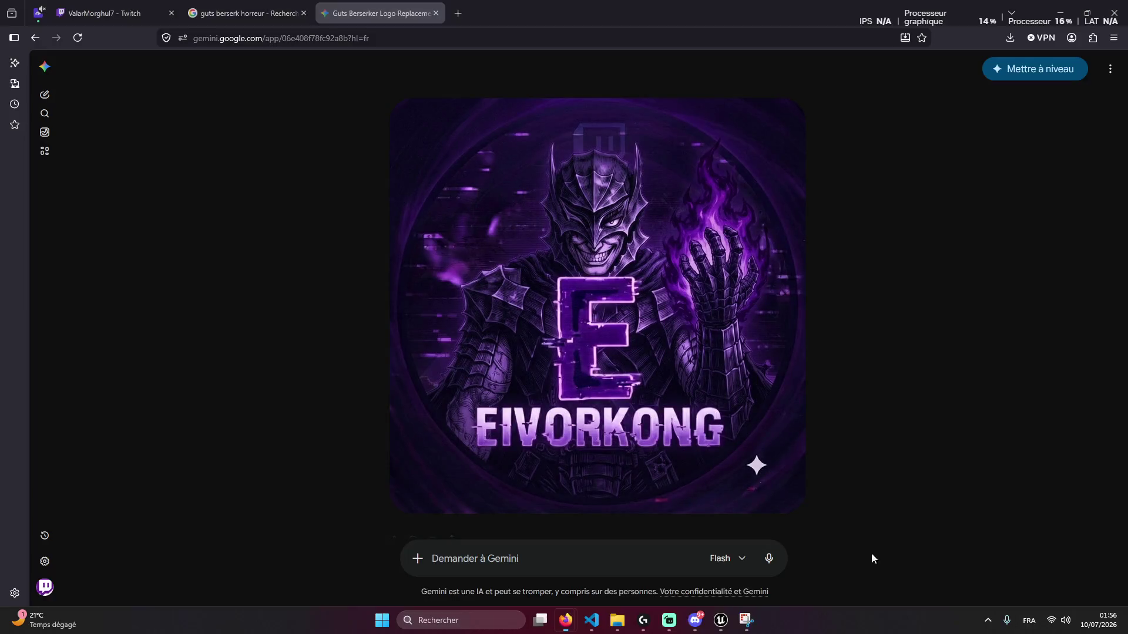
{"action": "left_click", "coordinate": [708, 620]}
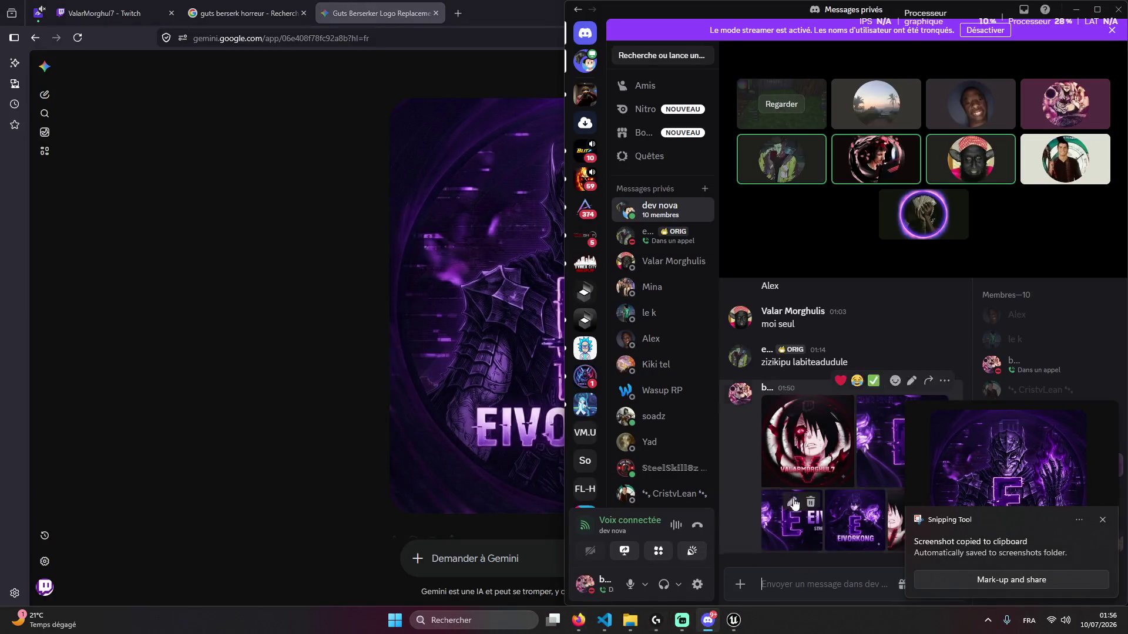
Send the armored Guts EIVORKONG logo snip as image.png in the Discord DM with the earlier logos
{"action": "right_click", "coordinate": [771, 157]}
{"action": "left_click", "coordinate": [790, 211]}
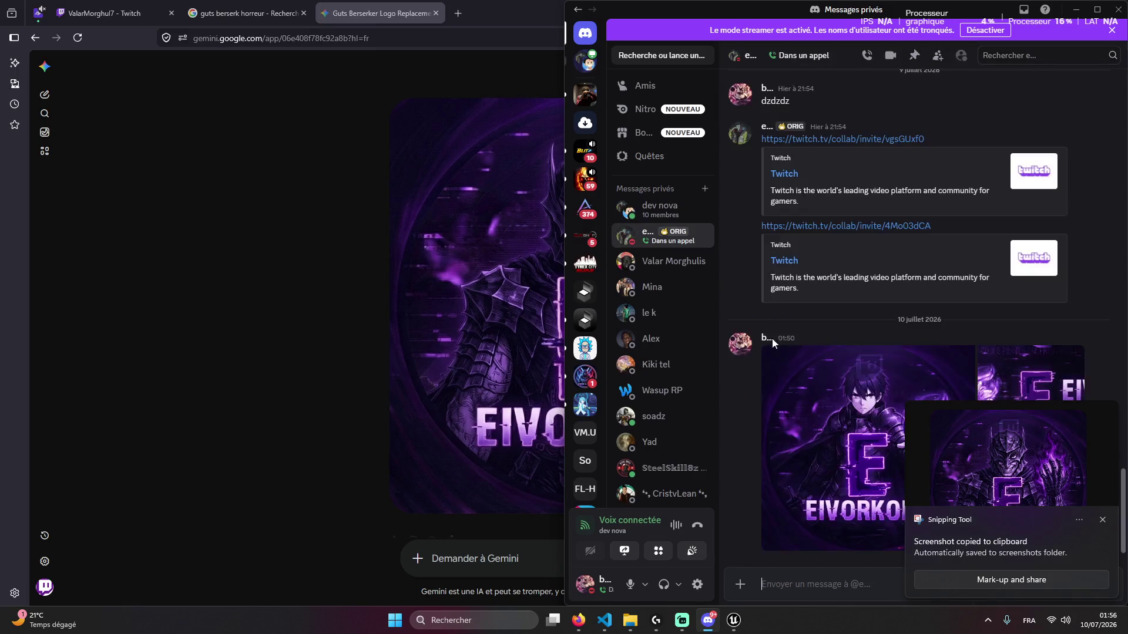
{"action": "key", "text": "ctrl+v"}
{"action": "key", "text": "Return"}
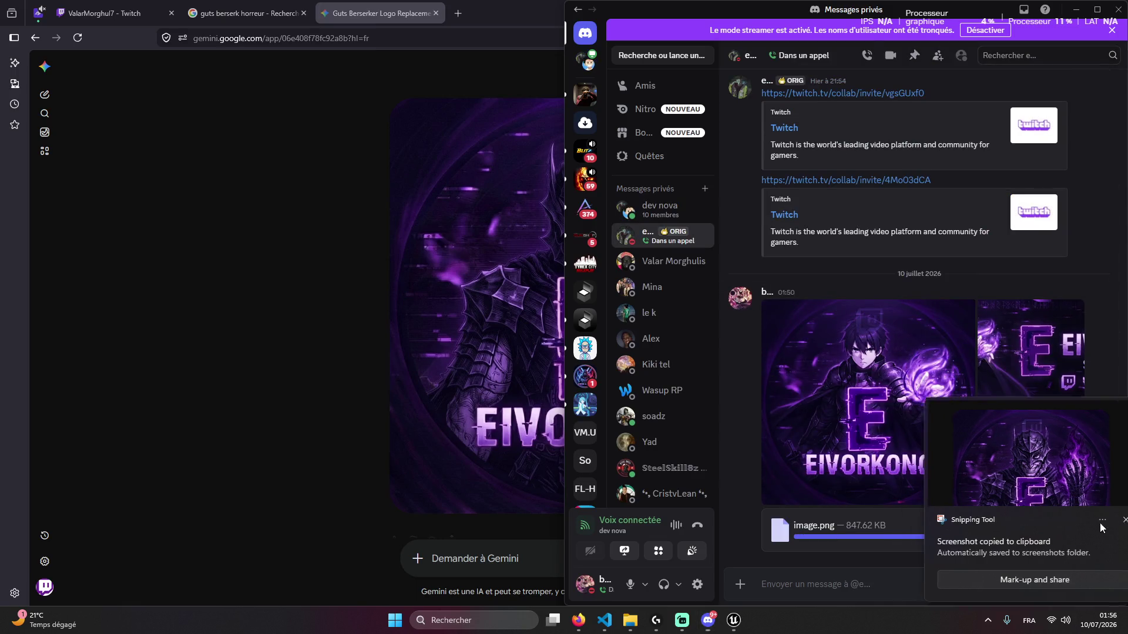
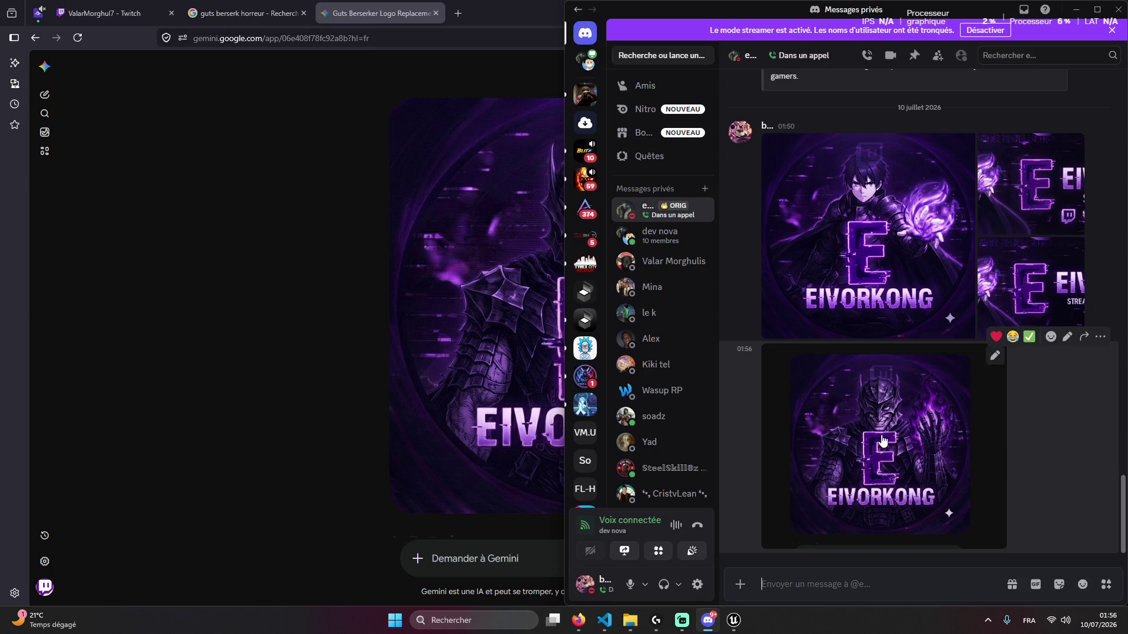
Look over the shared Eivorkong logos in Discord, then go back to the 'guts berserk horreur' image results
{"action": "left_click", "coordinate": [406, 323]}
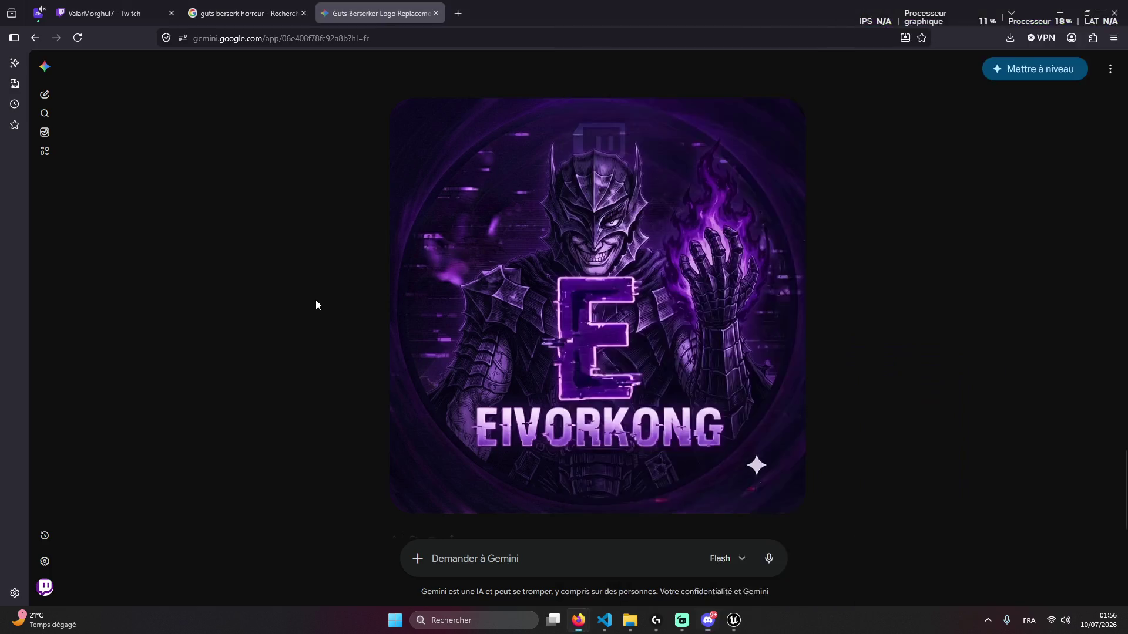
{"action": "key", "text": "alt+Tab"}
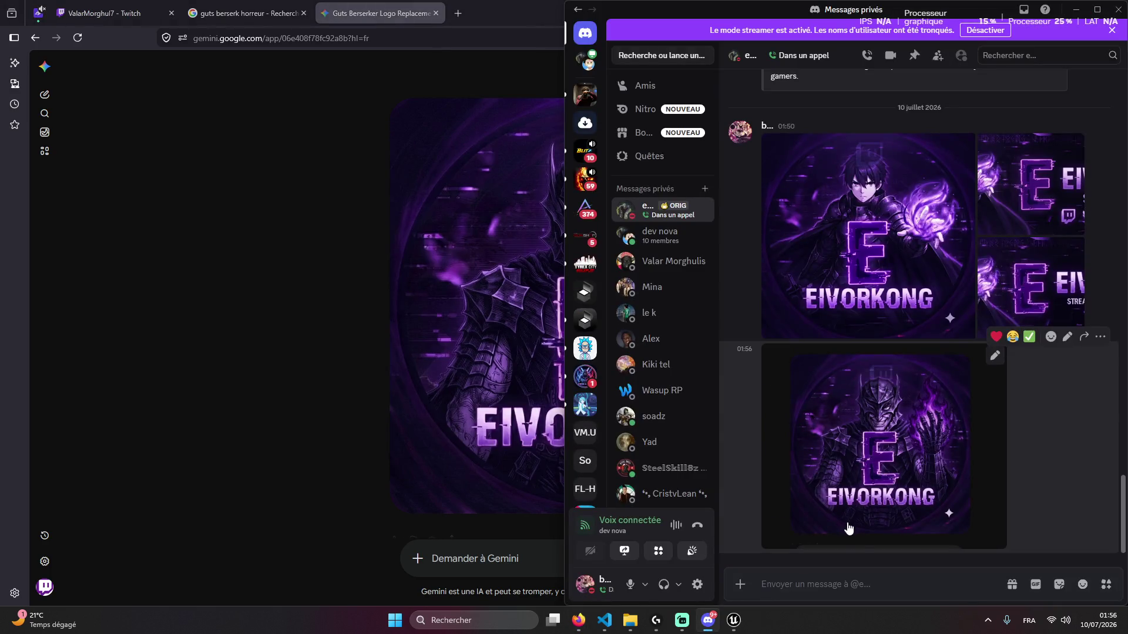
{"action": "left_click", "coordinate": [385, 294]}
{"action": "left_click", "coordinate": [244, 11]}
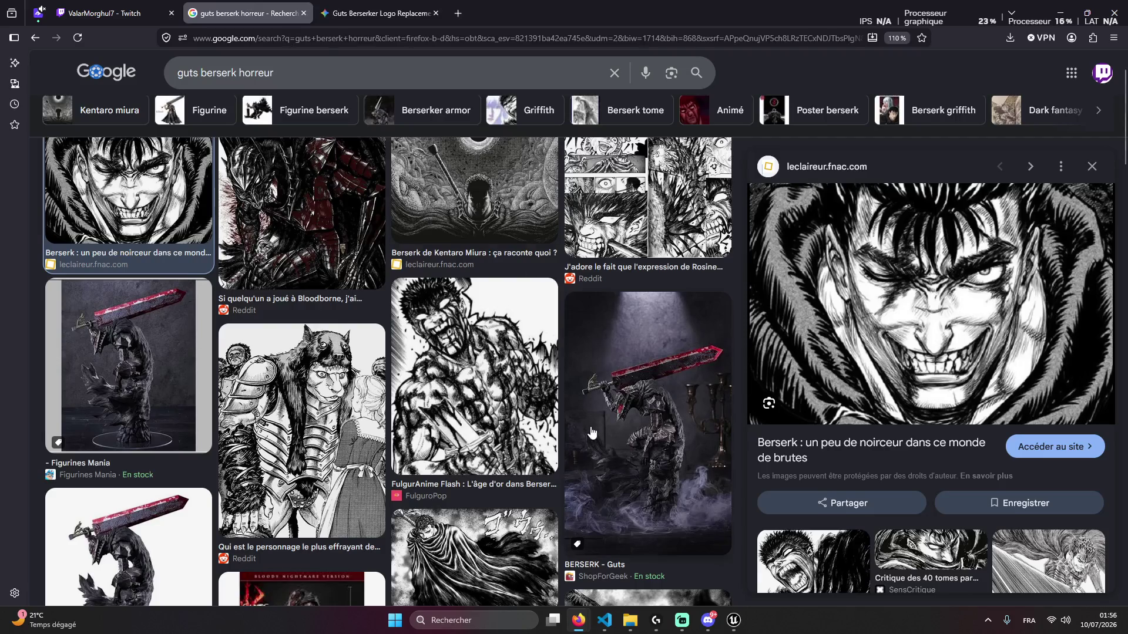
Scroll up and down through the 'guts berserk horreur' image results
{"action": "scroll", "coordinate": [589, 440], "scroll_direction": "down", "scroll_amount": 5}
{"action": "scroll", "coordinate": [589, 441], "scroll_direction": "down", "scroll_amount": 6}
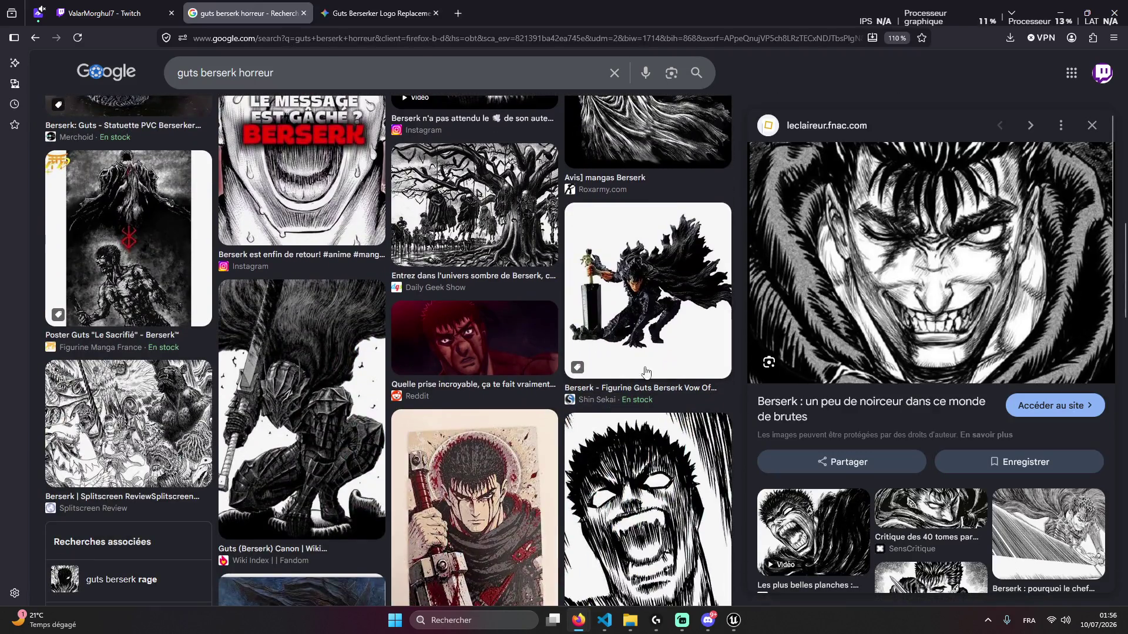
{"action": "scroll", "coordinate": [603, 357], "scroll_direction": "down", "scroll_amount": 3}
{"action": "scroll", "coordinate": [227, 286], "scroll_direction": "up", "scroll_amount": 2}
{"action": "scroll", "coordinate": [227, 287], "scroll_direction": "down", "scroll_amount": 10}
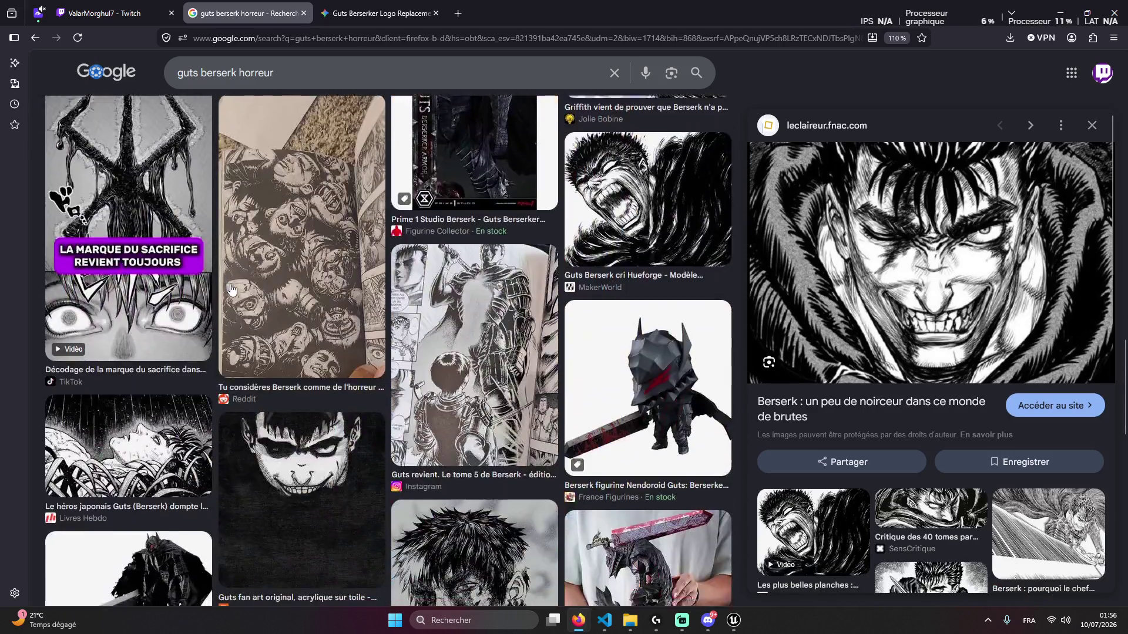
{"action": "scroll", "coordinate": [332, 294], "scroll_direction": "down", "scroll_amount": 1}
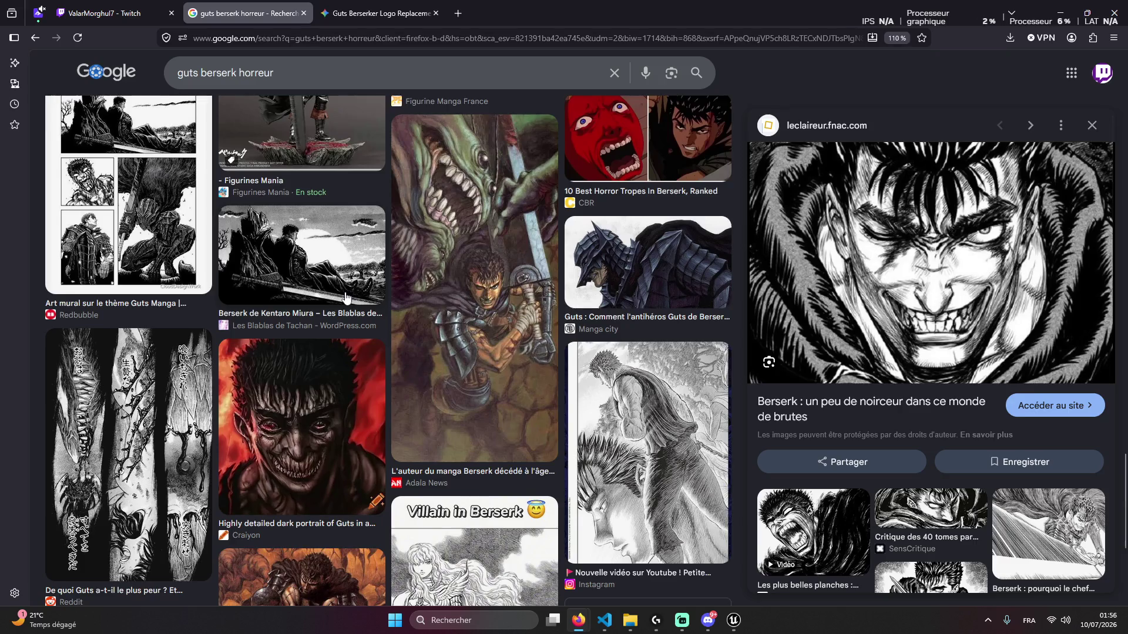
{"action": "scroll", "coordinate": [346, 298], "scroll_direction": "down", "scroll_amount": 10}
{"action": "scroll", "coordinate": [358, 306], "scroll_direction": "up", "scroll_amount": 1}
{"action": "scroll", "coordinate": [358, 306], "scroll_direction": "up", "scroll_amount": 1}
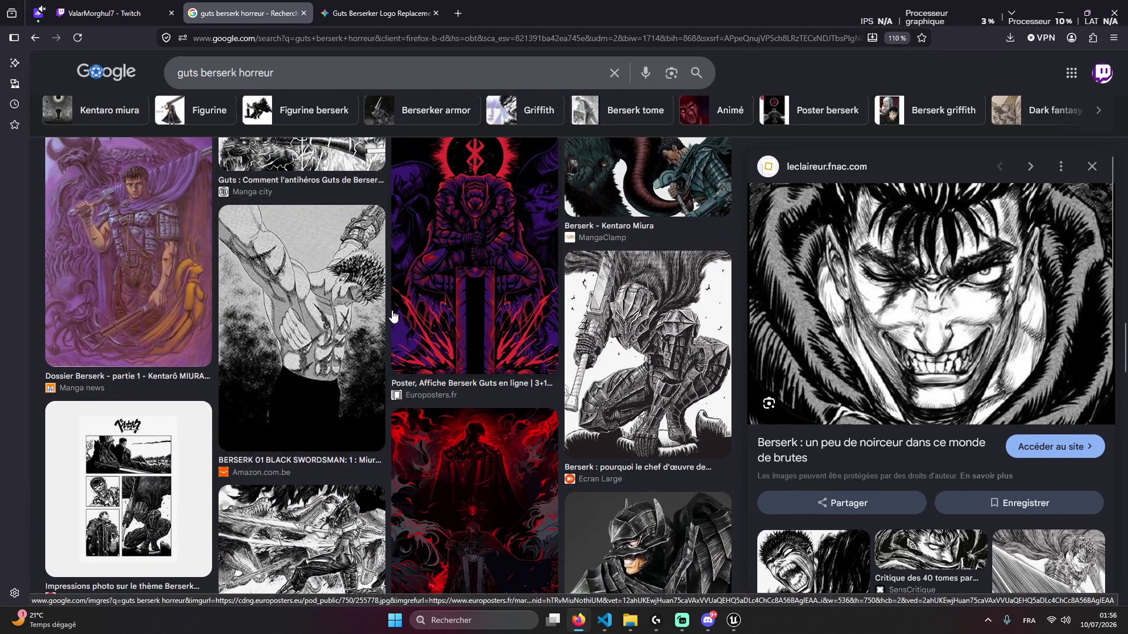
{"action": "scroll", "coordinate": [393, 316], "scroll_direction": "down", "scroll_amount": 4}
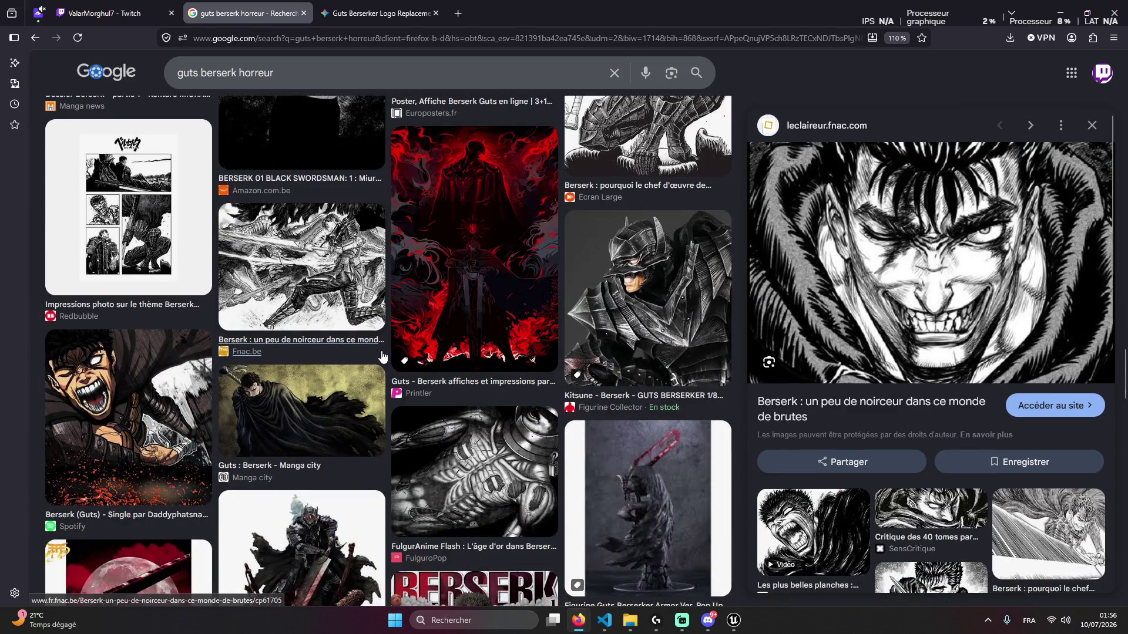
{"action": "scroll", "coordinate": [641, 292], "scroll_direction": "down", "scroll_amount": 5}
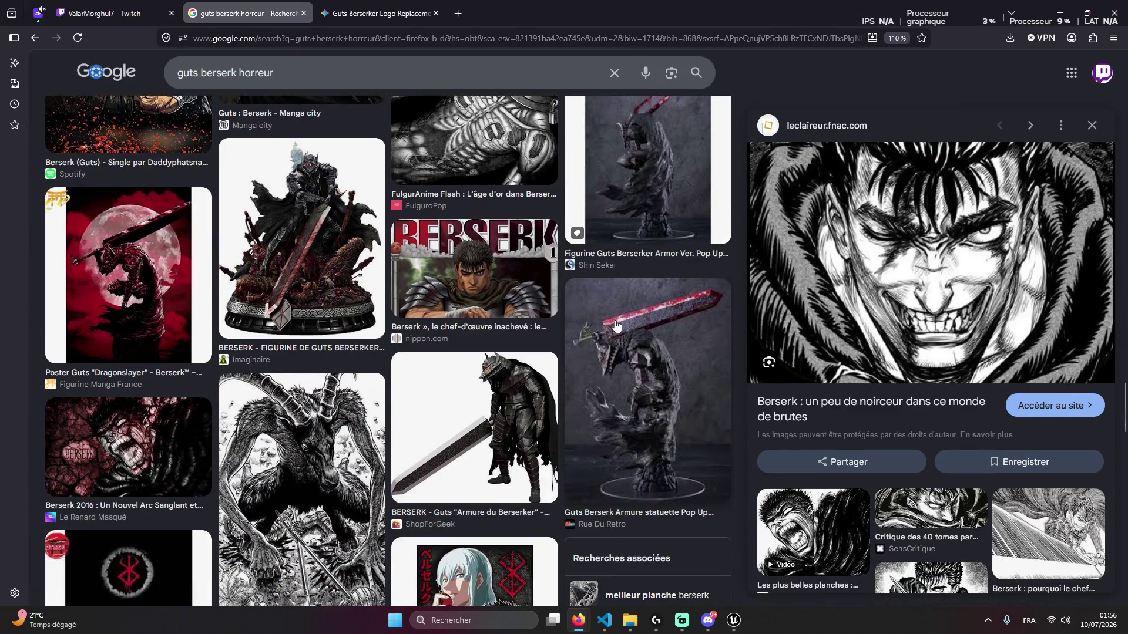
Pass by the Twitch stream tab and return to the Gemini chat with the EIVORKONG logo
{"action": "left_click", "coordinate": [100, 13]}
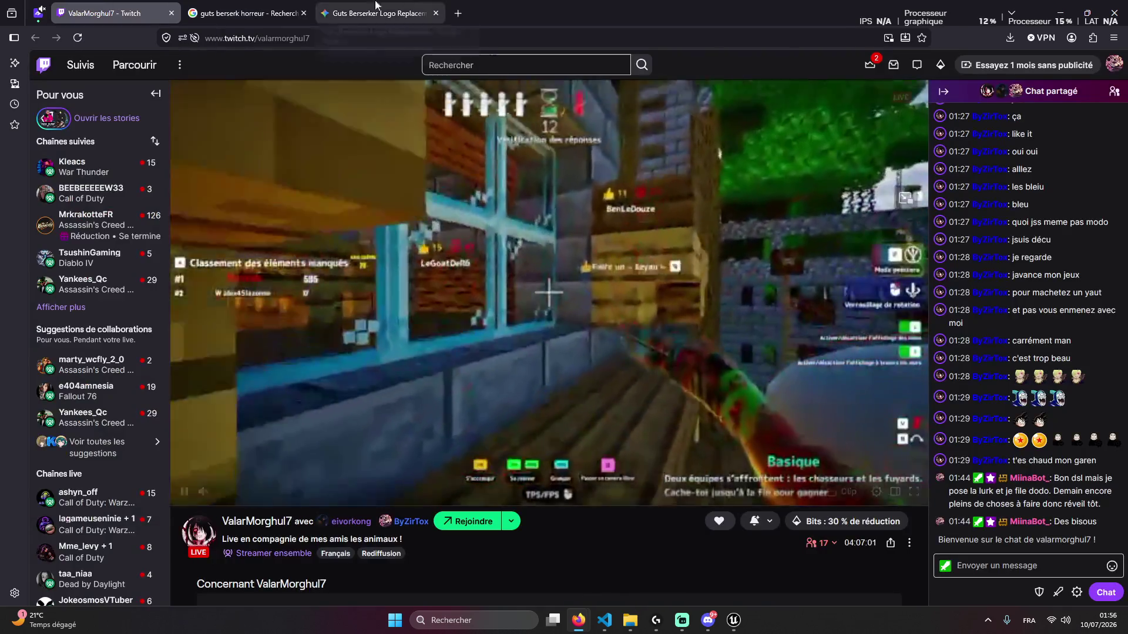
{"action": "key", "text": "ctrl+Tab"}
{"action": "left_click", "coordinate": [382, 13]}
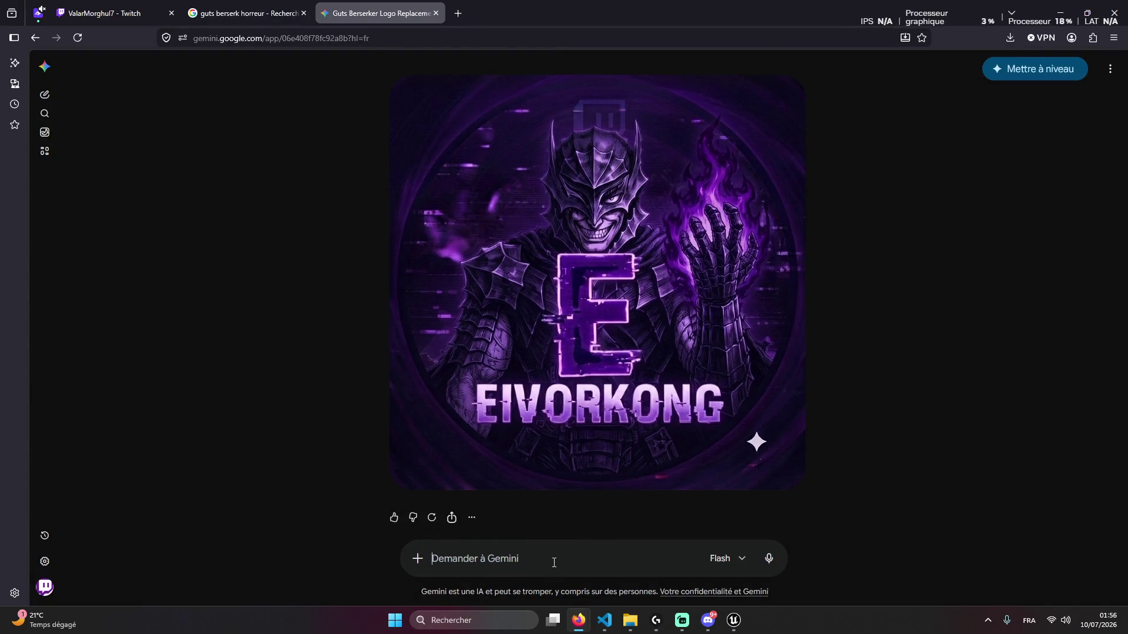
Check the saved logos in the Downloads folder
{"action": "left_click", "coordinate": [630, 622]}
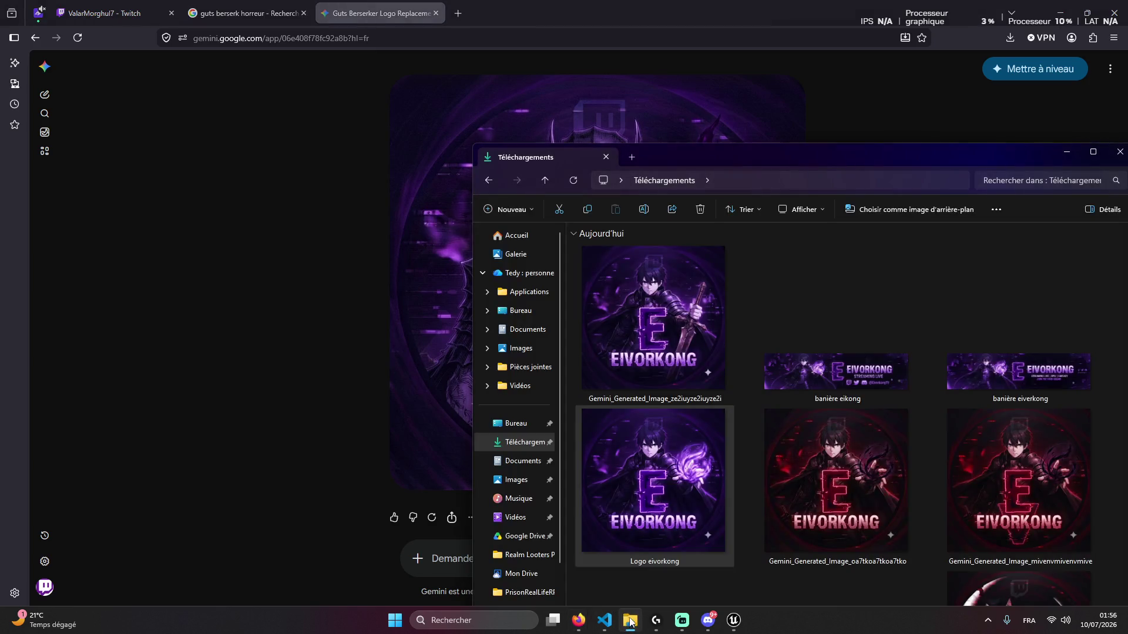
{"action": "scroll", "coordinate": [715, 435], "scroll_direction": "down", "scroll_amount": 5}
{"action": "scroll", "coordinate": [714, 432], "scroll_direction": "up", "scroll_amount": 5}
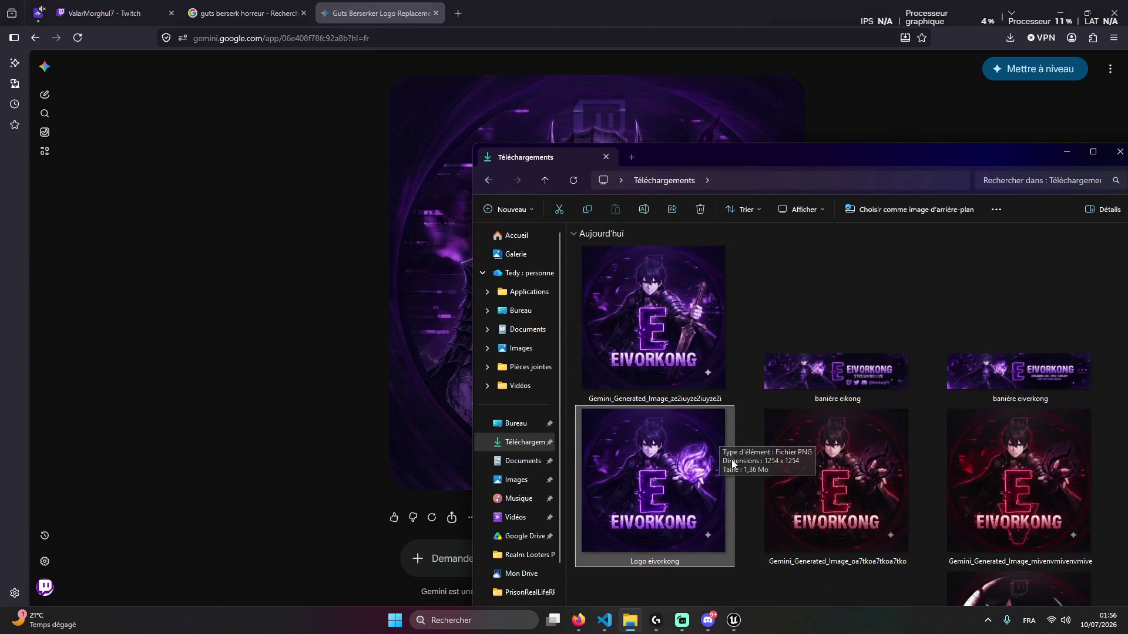
Write the Gemini request for a violet-themed logo from this image with the pseudo eivorkong
{"action": "left_click", "coordinate": [450, 566]}
{"action": "type", "text": "c"}
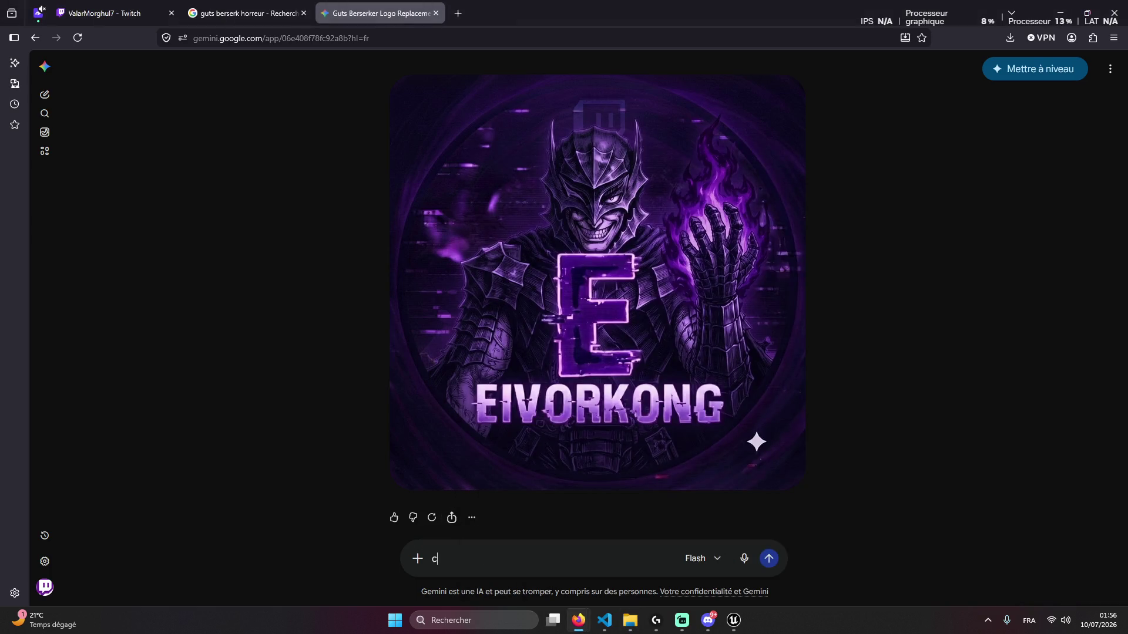
{"action": "type", "text": "rée moi un lo"}
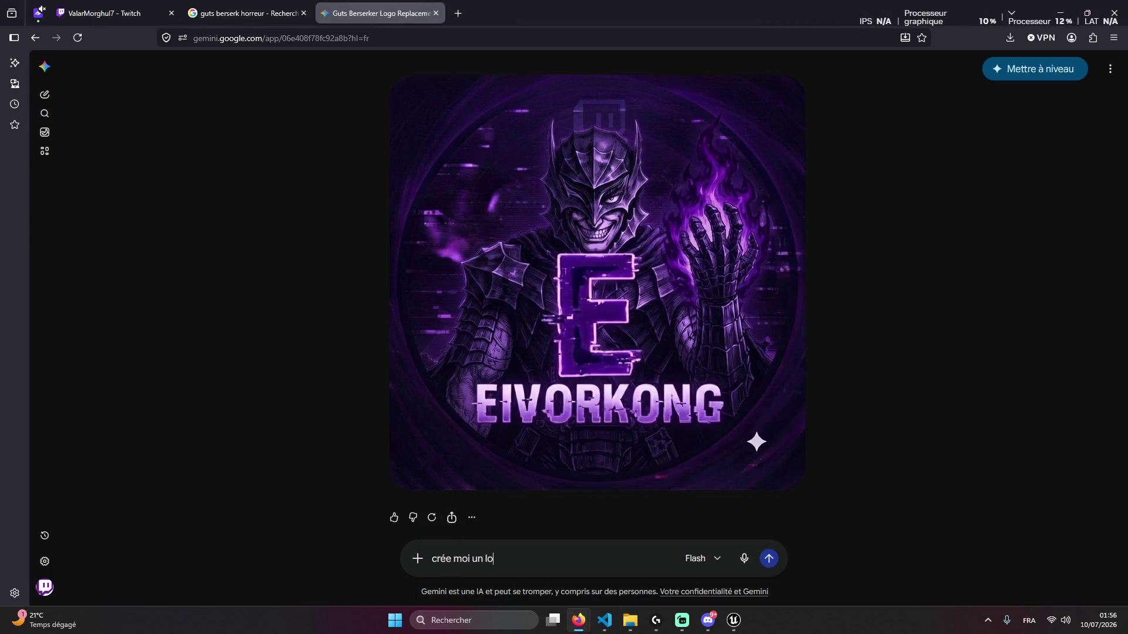
{"action": "type", "text": "go avec cette image"}
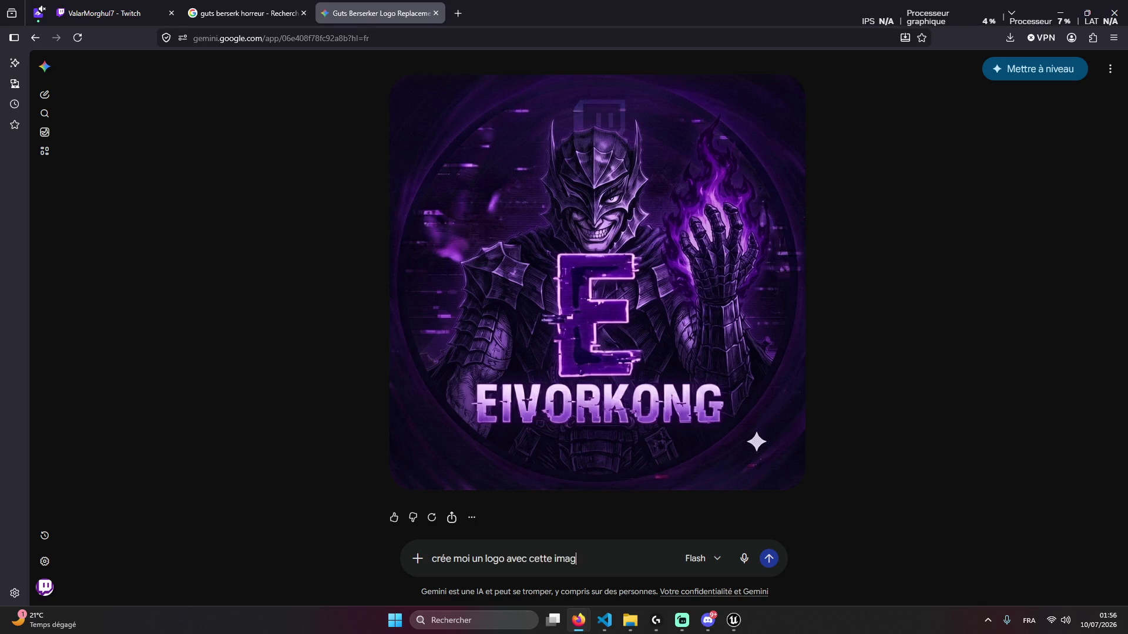
{"action": "type", "text": " dans le "}
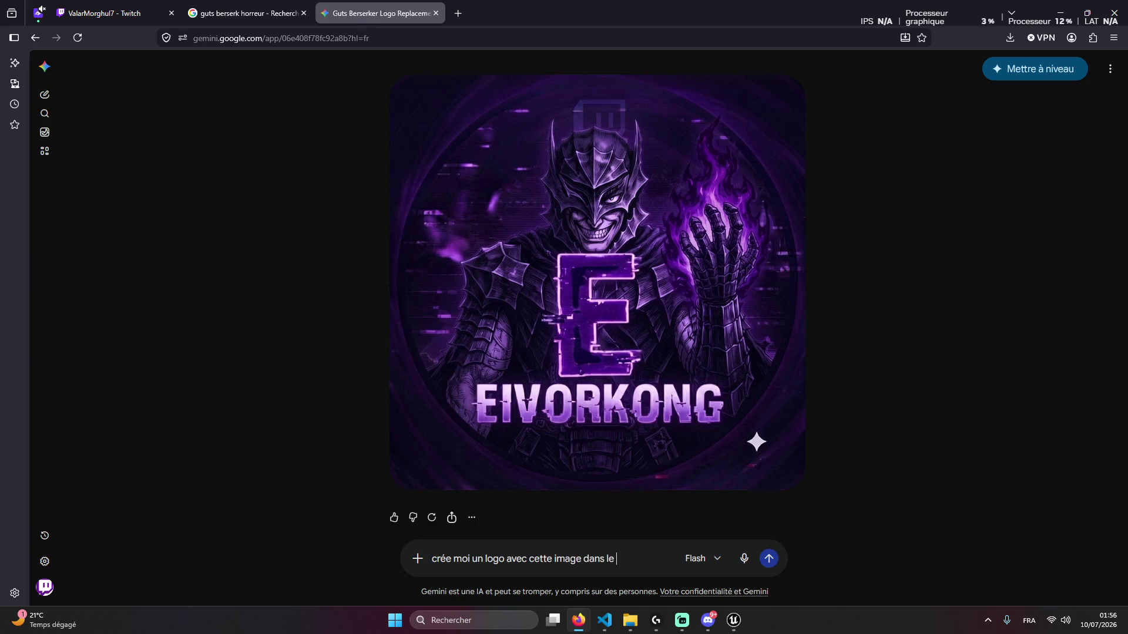
{"action": "type", "text": "theme violet"}
{"action": "key", "text": "BackSpace"}
{"action": "type", "text": "avec le pseudo e"}
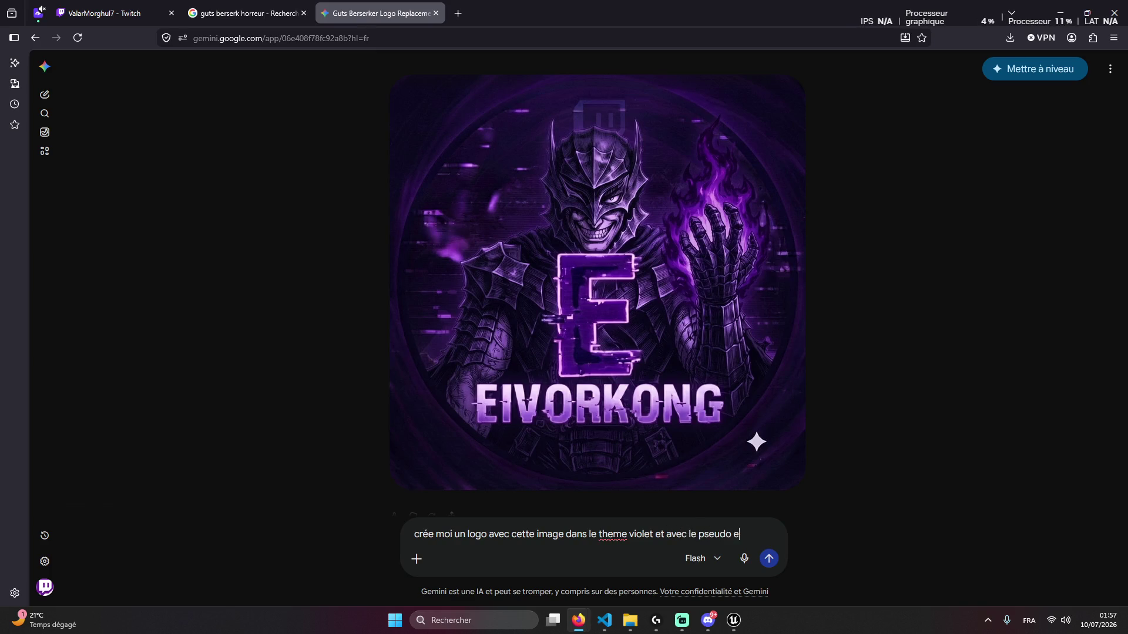
{"action": "type", "text": "ivorkong"}
{"action": "left_click", "coordinate": [247, 13]}
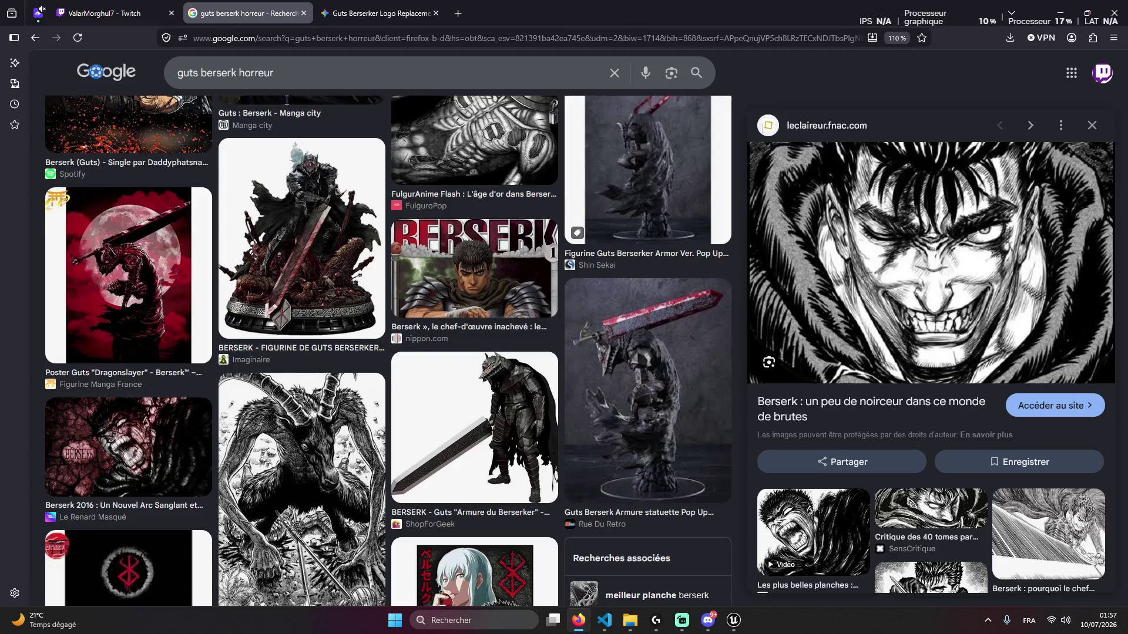
Snip the Guts face close-up and paste it into the Gemini prompt
{"action": "key", "text": "super+shift+s"}
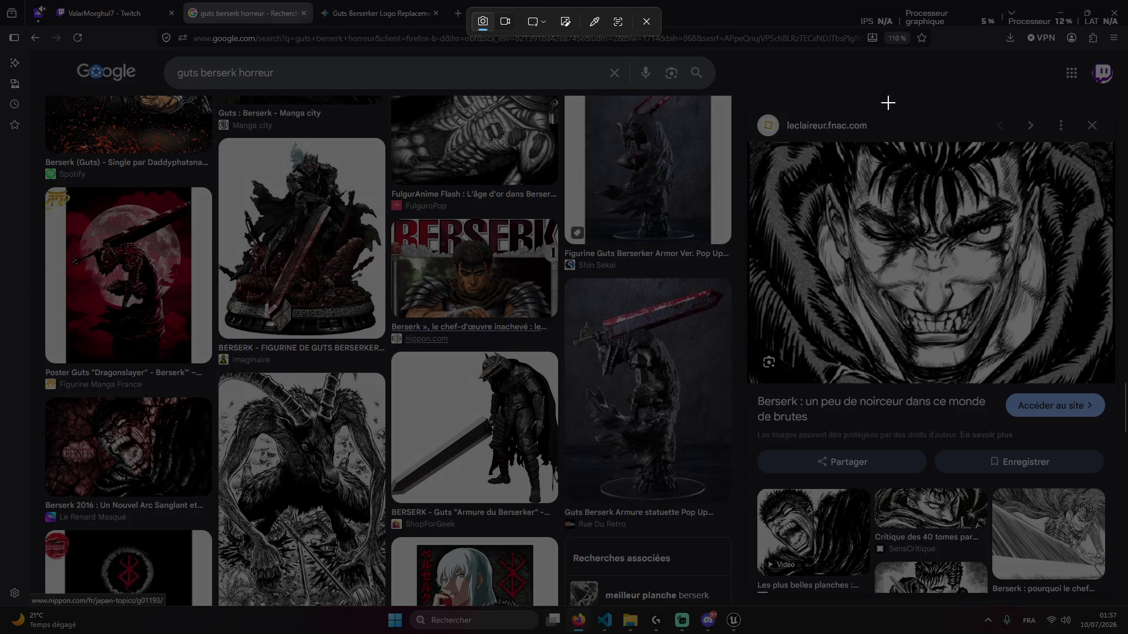
{"action": "mouse_move", "coordinate": [741, 133]}
{"action": "left_mouse_down"}
{"action": "mouse_move", "coordinate": [1126, 422]}
{"action": "mouse_move", "coordinate": [1126, 448]}
{"action": "left_mouse_up"}
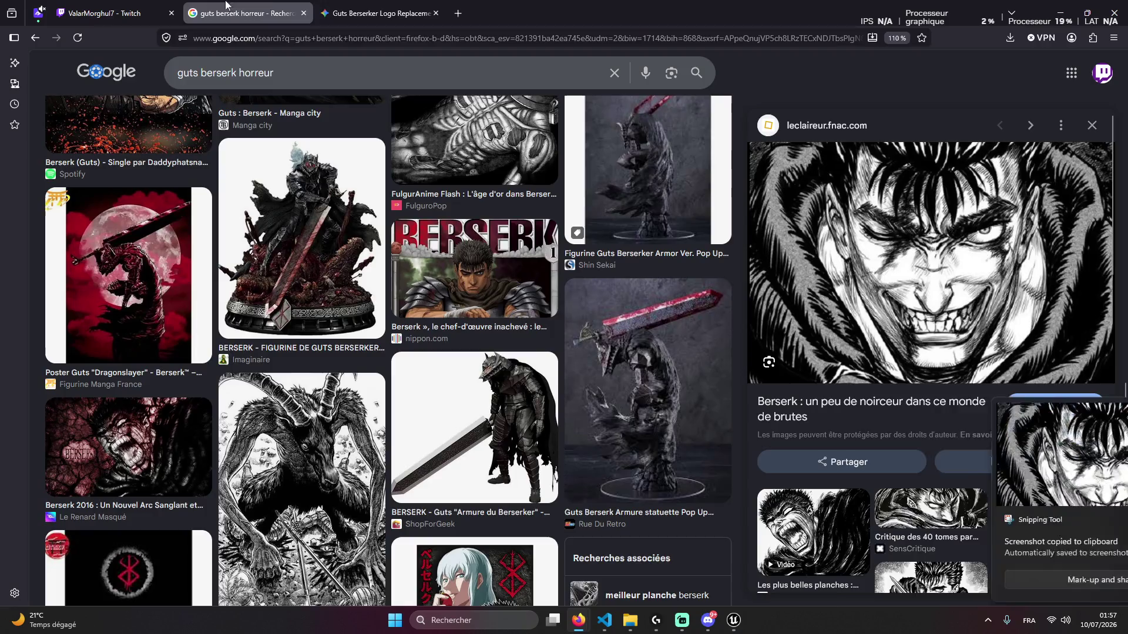
{"action": "left_click", "coordinate": [378, 12]}
{"action": "key", "text": "ctrl+v"}
Snip the red-sword Guts statuette and paste it into the Gemini prompt as well
{"action": "left_click", "coordinate": [246, 13]}
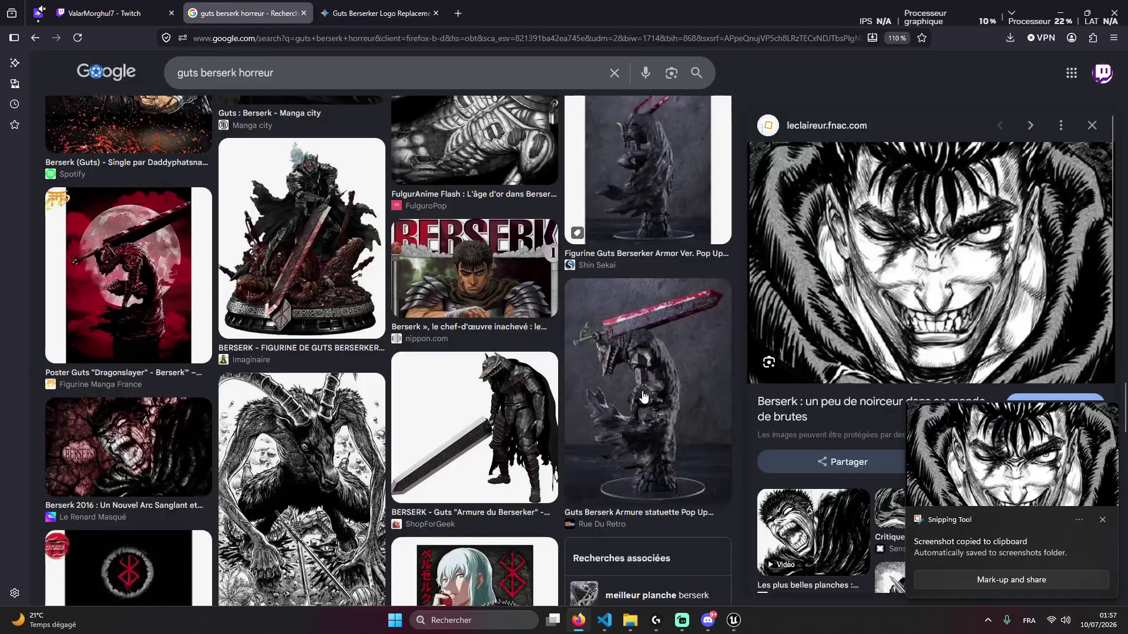
{"action": "key", "text": "super+shift+s"}
{"action": "mouse_move", "coordinate": [567, 276]}
{"action": "left_mouse_down"}
{"action": "mouse_move", "coordinate": [749, 491]}
{"action": "mouse_move", "coordinate": [738, 511]}
{"action": "left_mouse_up"}
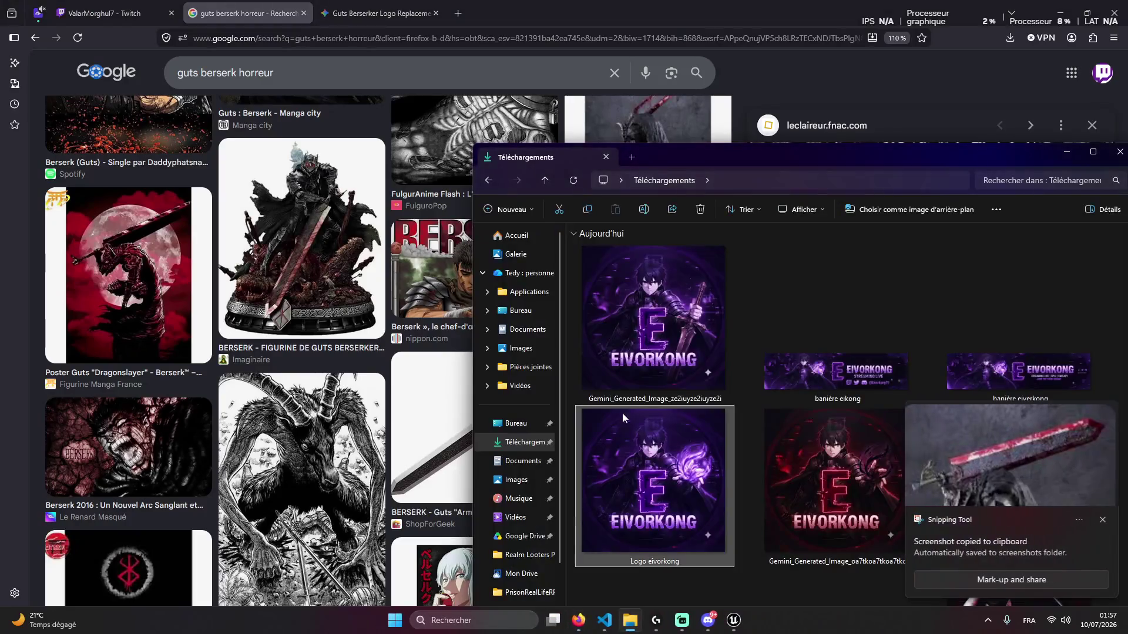
{"action": "left_click", "coordinate": [379, 13]}
{"action": "key", "text": "ctrl+v"}
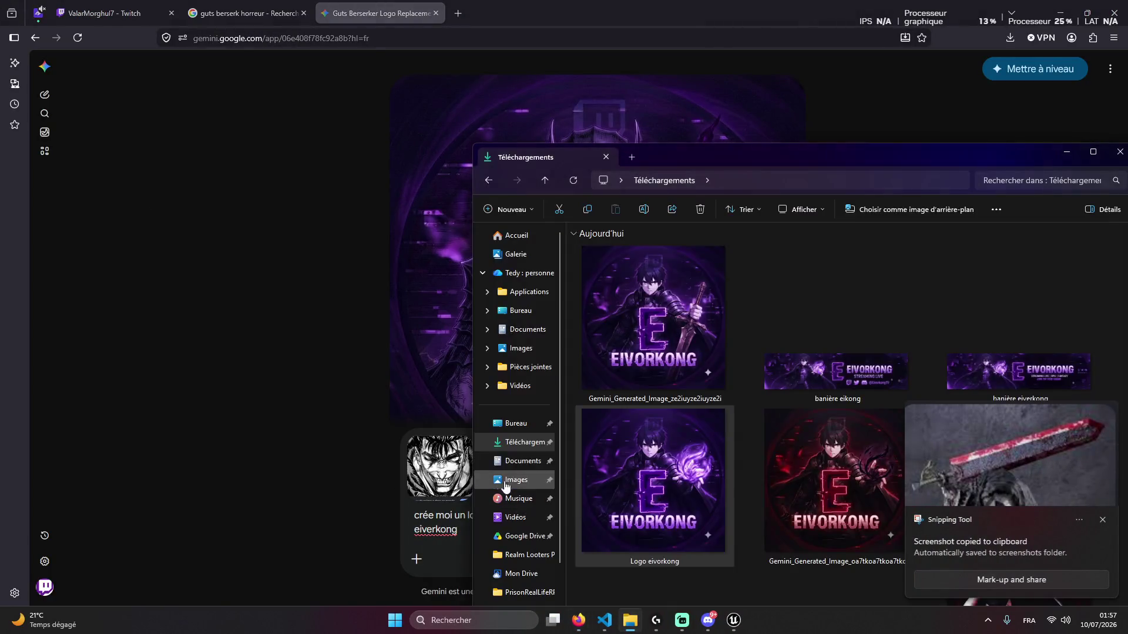
Look over the Downloads folder, then return to the Gemini conversation
{"action": "left_click", "coordinate": [287, 7]}
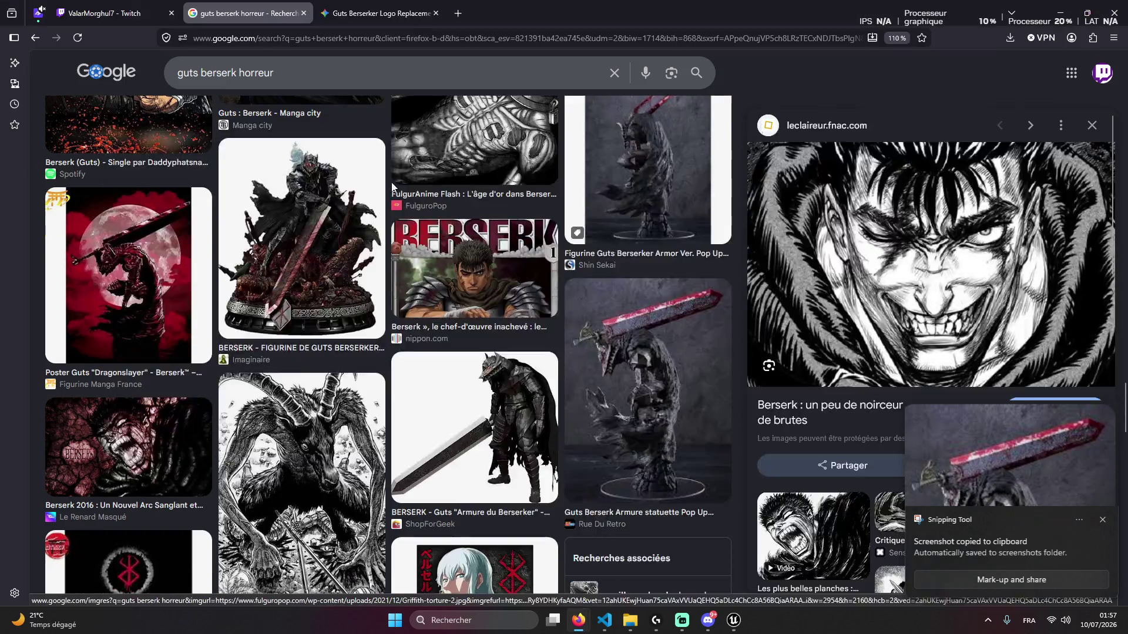
{"action": "left_click", "coordinate": [630, 621]}
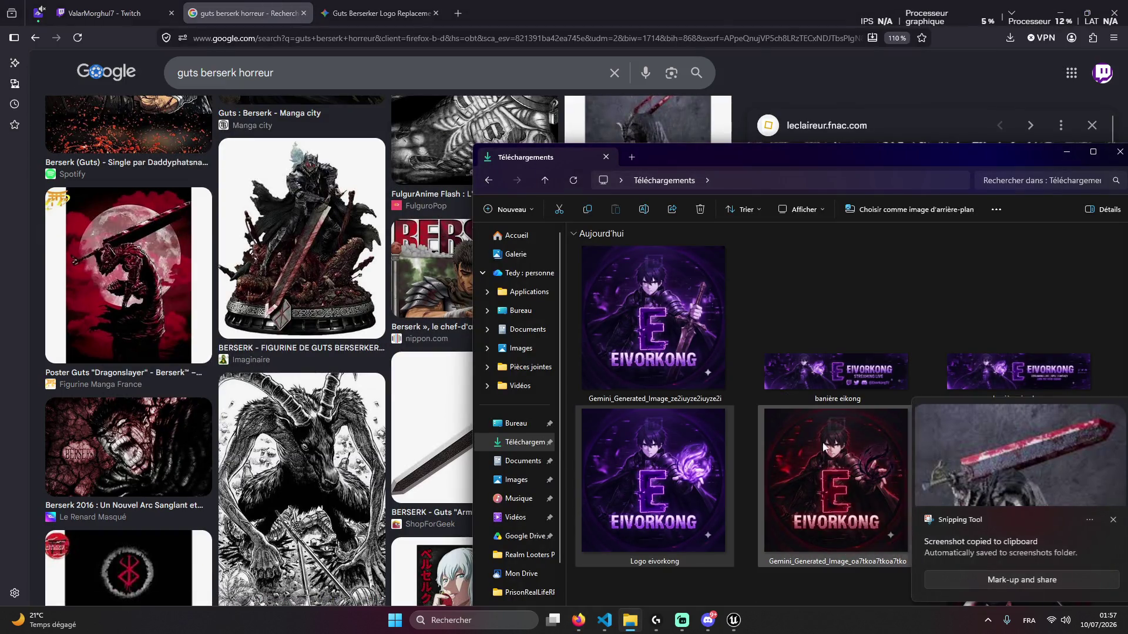
{"action": "scroll", "coordinate": [775, 531], "scroll_direction": "down", "scroll_amount": 5}
{"action": "scroll", "coordinate": [763, 531], "scroll_direction": "up", "scroll_amount": 5}
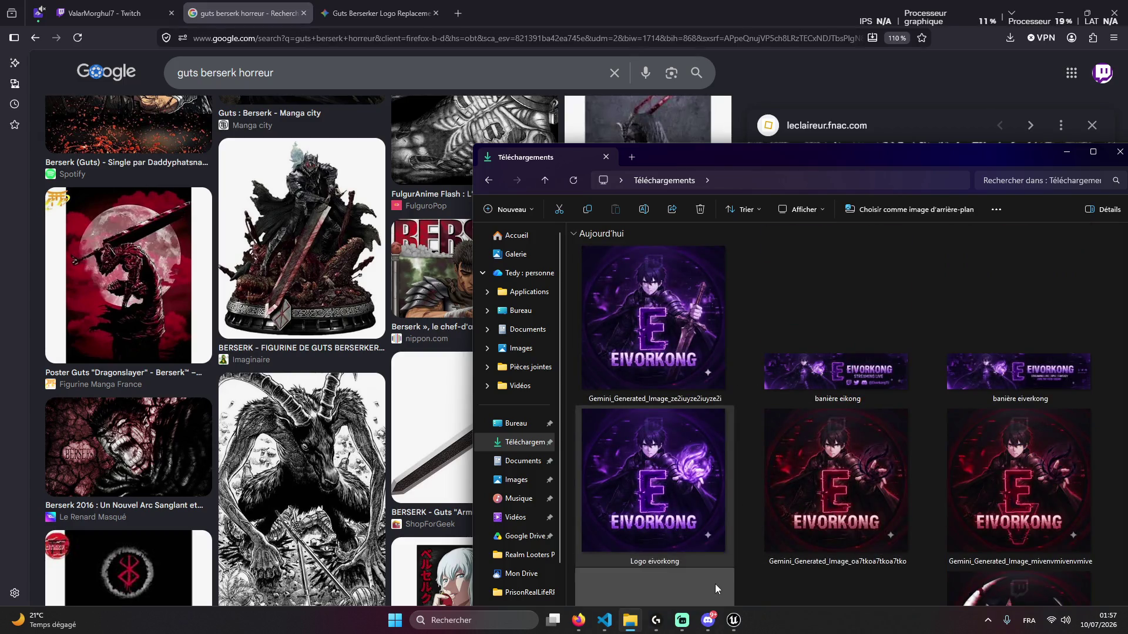
{"action": "key", "text": "alt+Tab"}
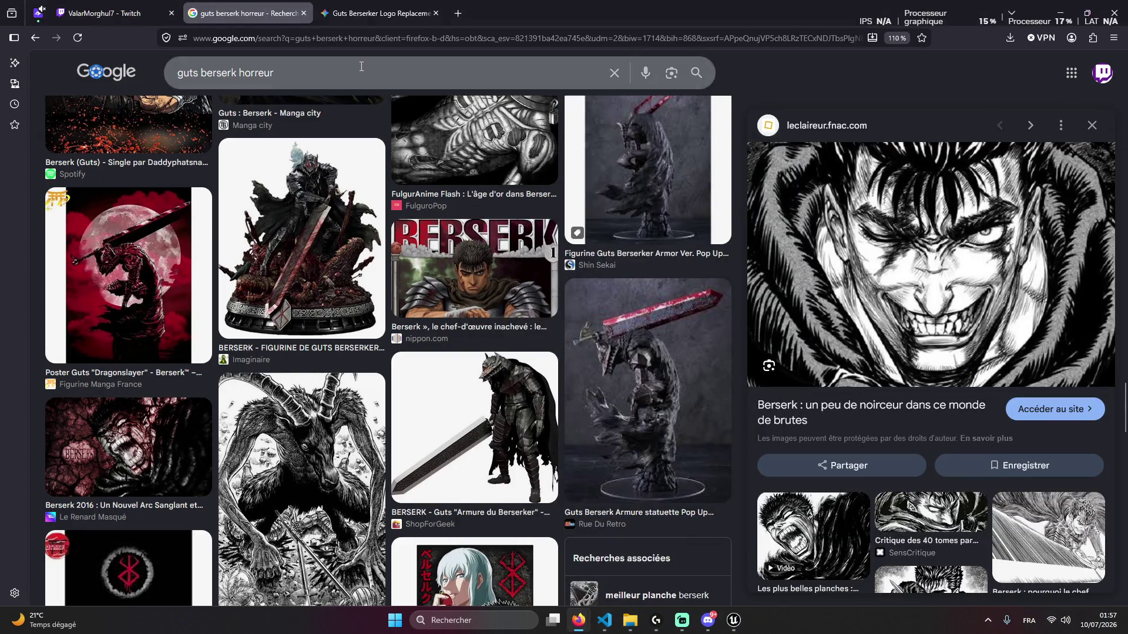
{"action": "key", "text": "ctrl+Tab"}
Send the logo request with both images and let Gemini generate the logo
{"action": "key", "text": "Return"}
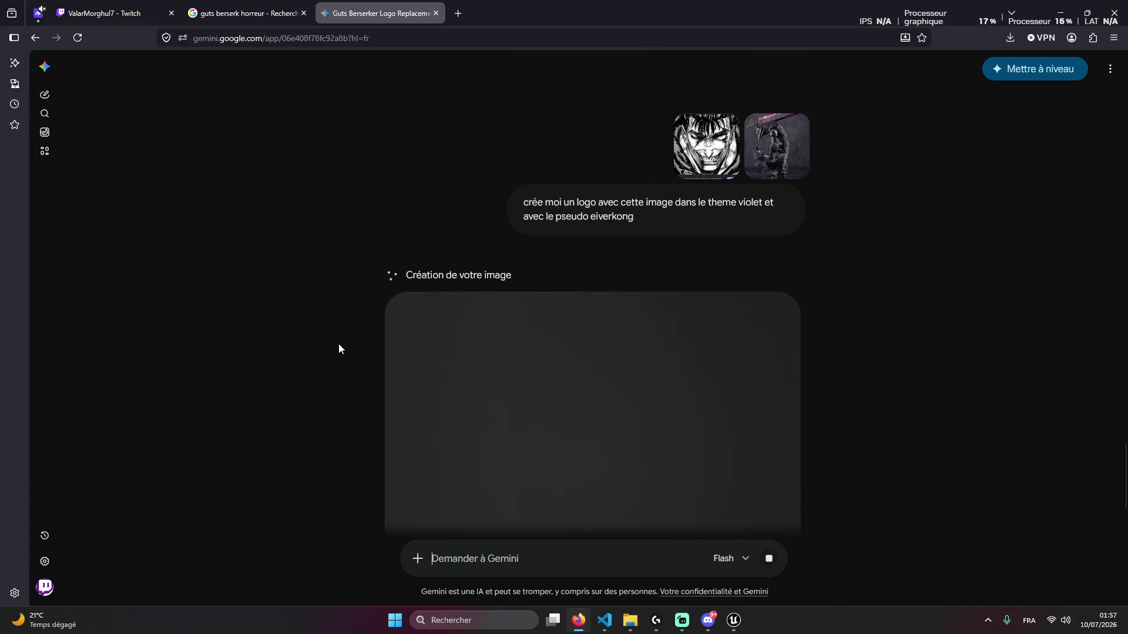
{"action": "left_click", "coordinate": [605, 624]}
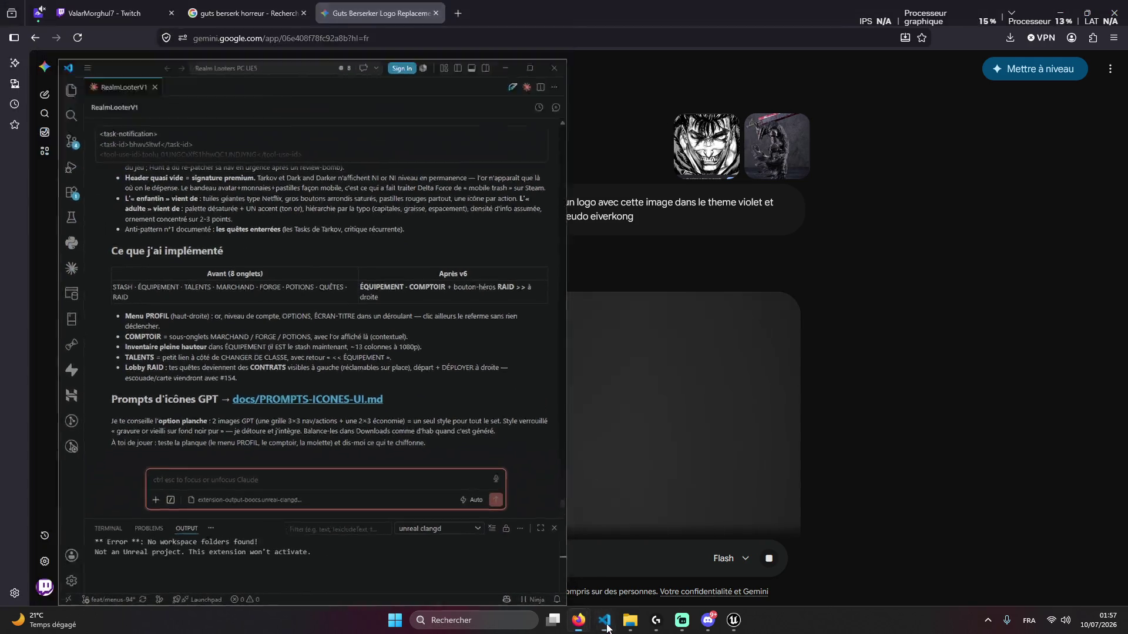
{"action": "scroll", "coordinate": [299, 282], "scroll_direction": "up", "scroll_amount": 3}
{"action": "scroll", "coordinate": [298, 287], "scroll_direction": "down", "scroll_amount": 3}
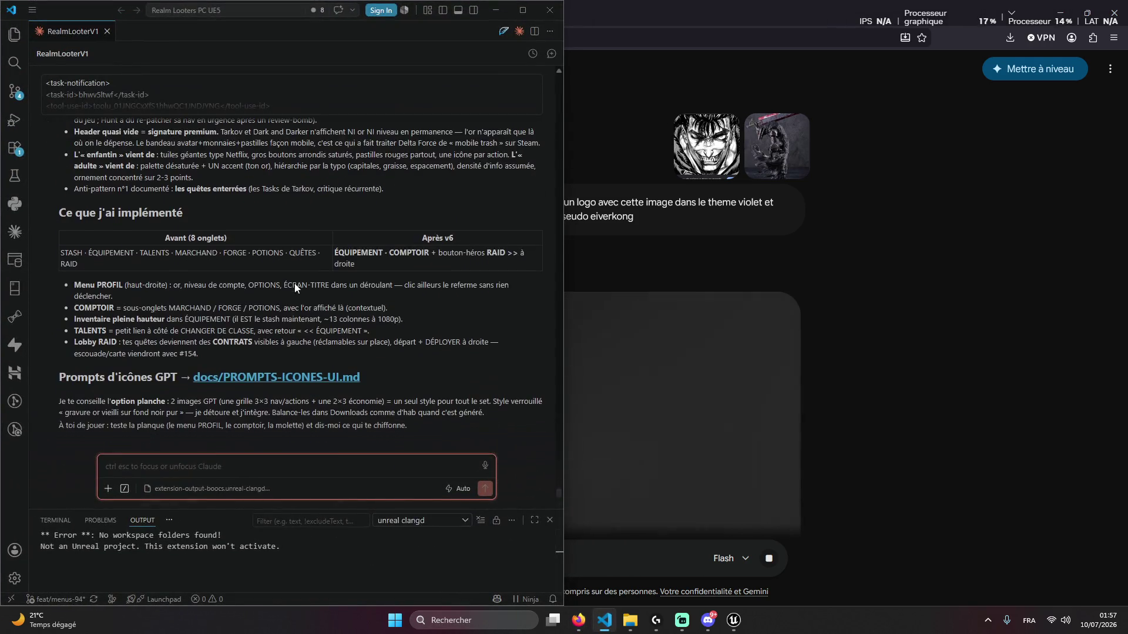
{"action": "left_click", "coordinate": [499, 14]}
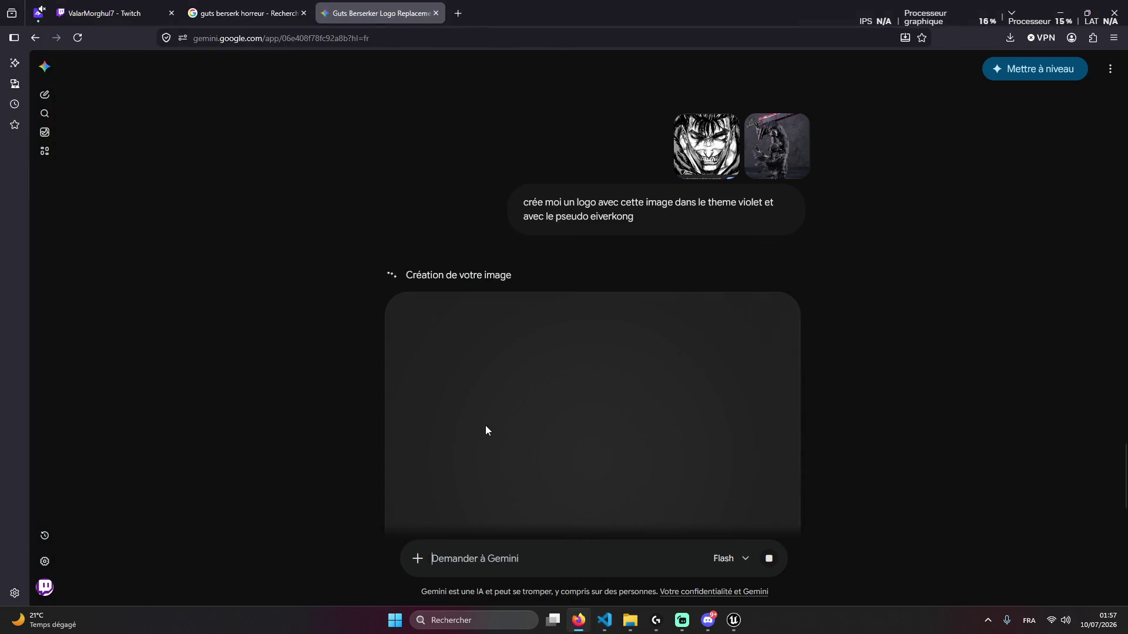
{"action": "scroll", "coordinate": [435, 396], "scroll_direction": "down", "scroll_amount": 2}
{"action": "scroll", "coordinate": [435, 396], "scroll_direction": "down", "scroll_amount": 2}
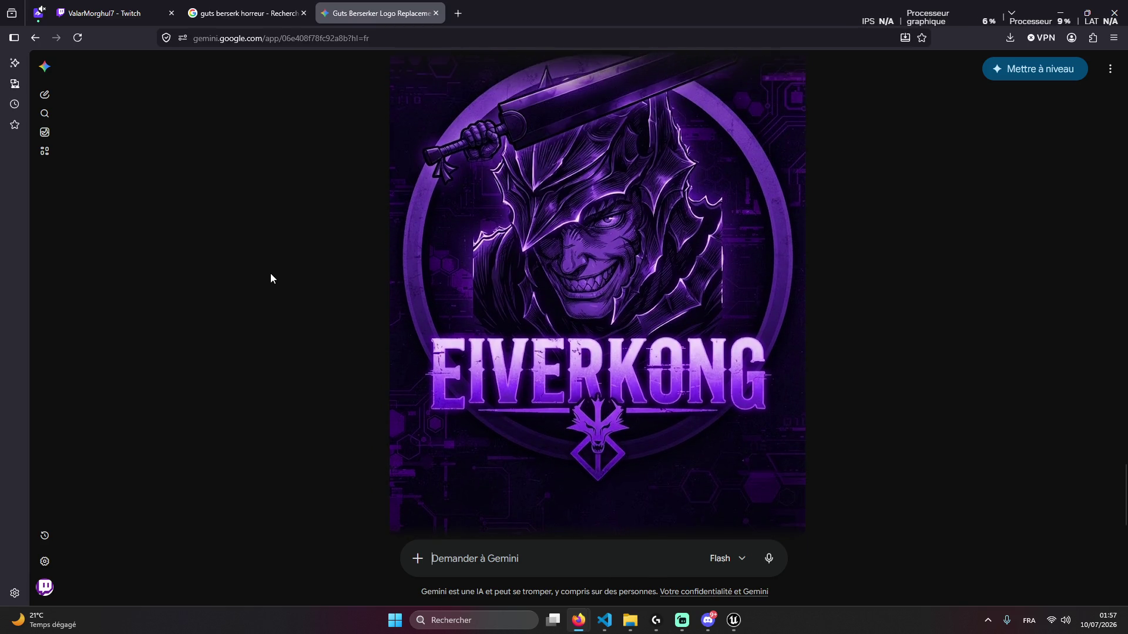
Zoom out, snip the whole purple EIVERKONG logo, and send it in the Discord DM
{"action": "key", "text": "ctrl+minus"}
{"action": "key", "text": "ctrl+minus"}
{"action": "key", "text": "ctrl+minus"}
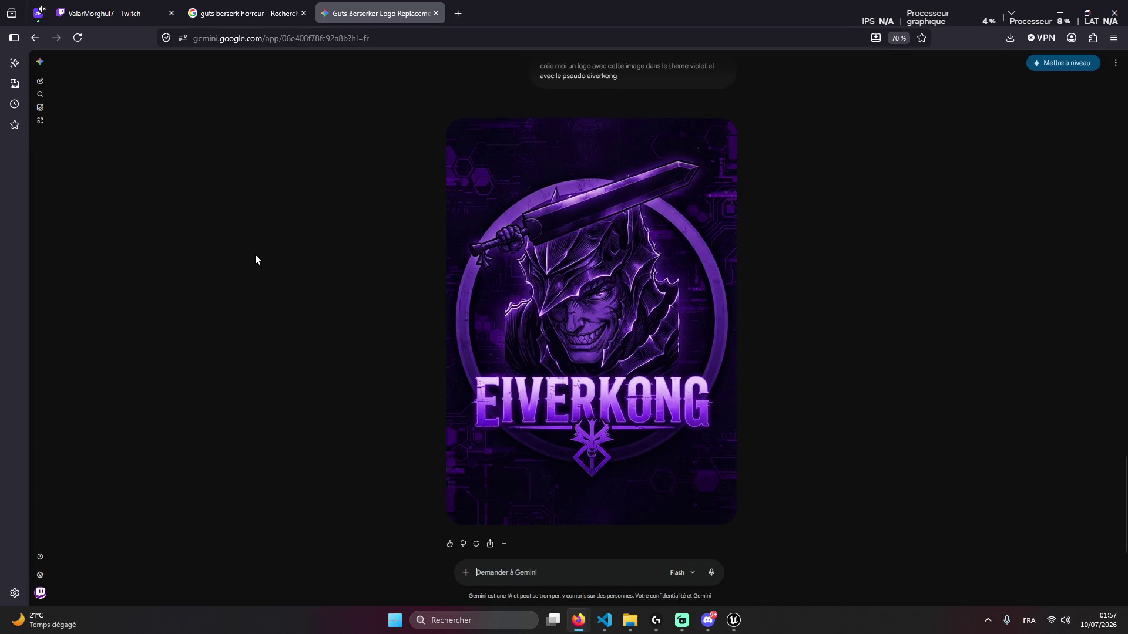
{"action": "key", "text": "super+shift+s"}
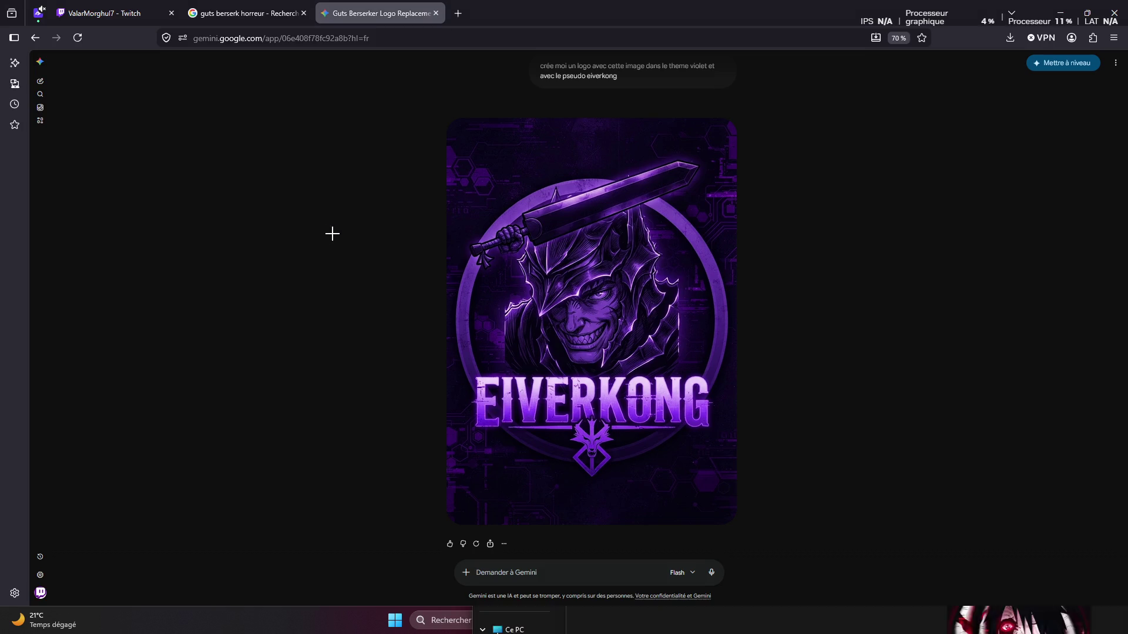
{"action": "mouse_move", "coordinate": [418, 111]}
{"action": "left_mouse_down"}
{"action": "mouse_move", "coordinate": [751, 493]}
{"action": "mouse_move", "coordinate": [788, 559]}
{"action": "left_mouse_up"}
{"action": "left_click", "coordinate": [707, 619]}
{"action": "key", "text": "ctrl+v"}
{"action": "key", "text": "Return"}
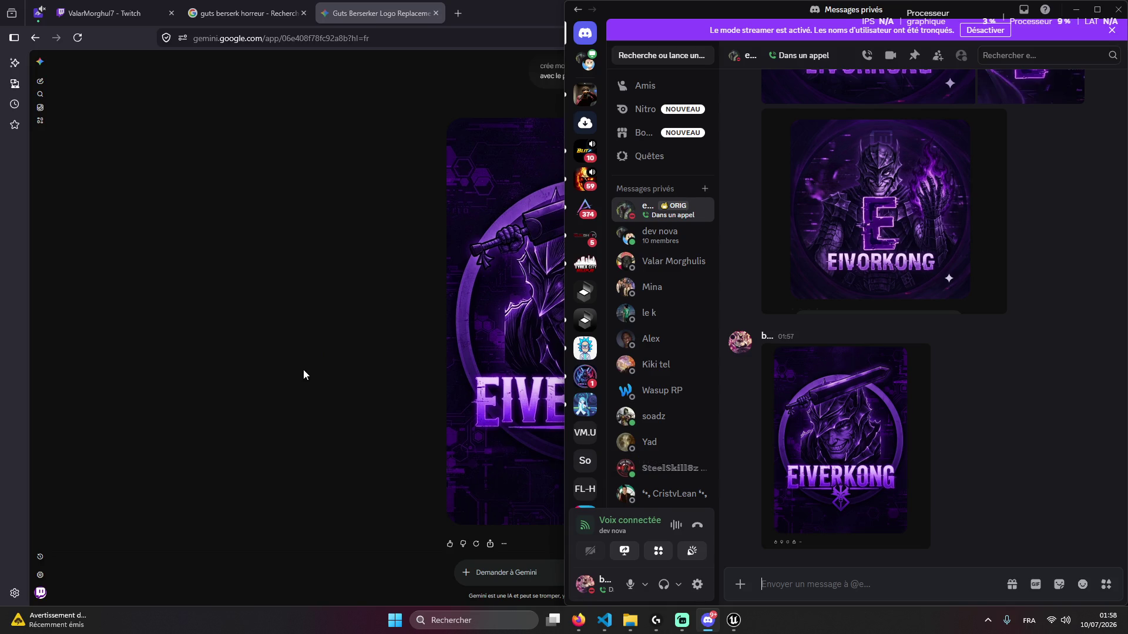
{"action": "left_click", "coordinate": [301, 351]}
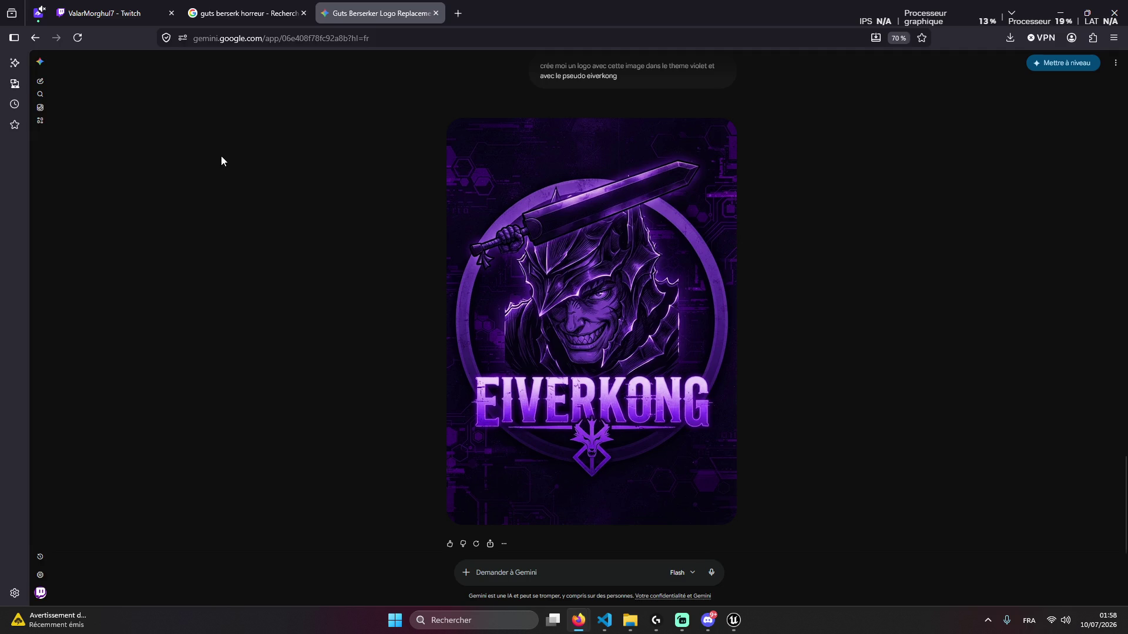
{"action": "left_click", "coordinate": [247, 6]}
{"action": "scroll", "coordinate": [123, 360], "scroll_direction": "down", "scroll_amount": 5}
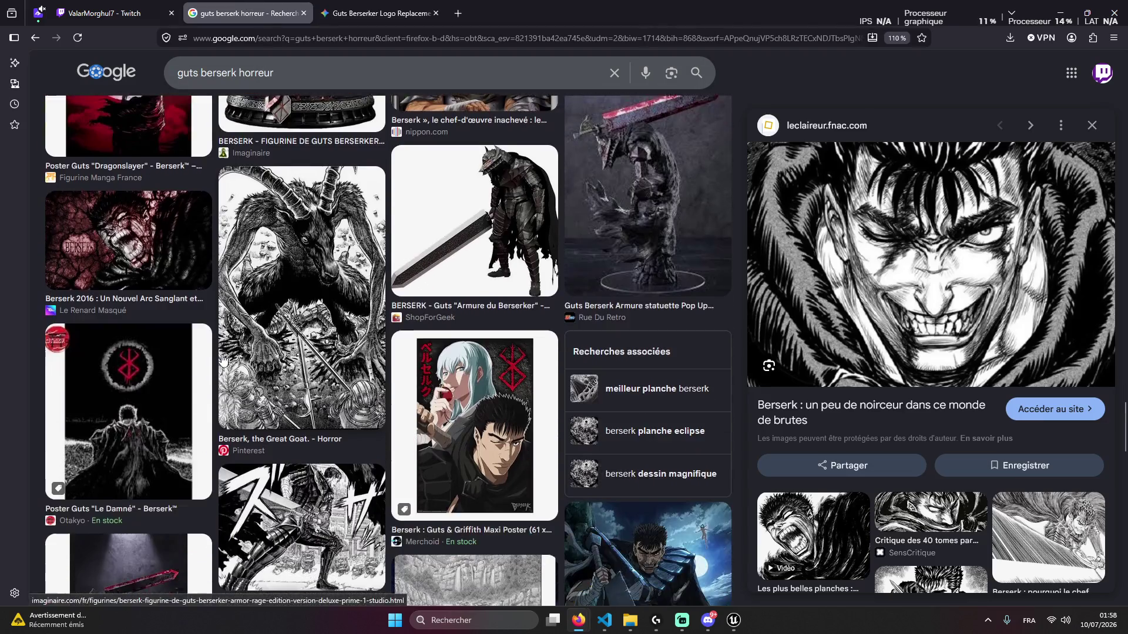
{"action": "scroll", "coordinate": [122, 360], "scroll_direction": "down", "scroll_amount": 1}
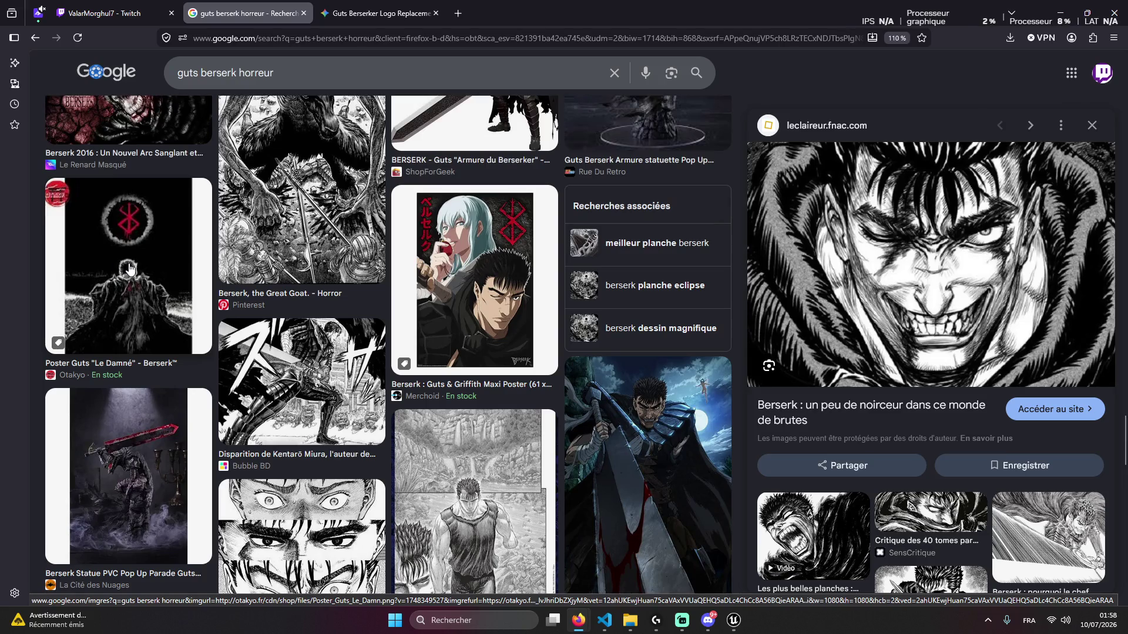
{"action": "scroll", "coordinate": [159, 347], "scroll_direction": "down", "scroll_amount": 10}
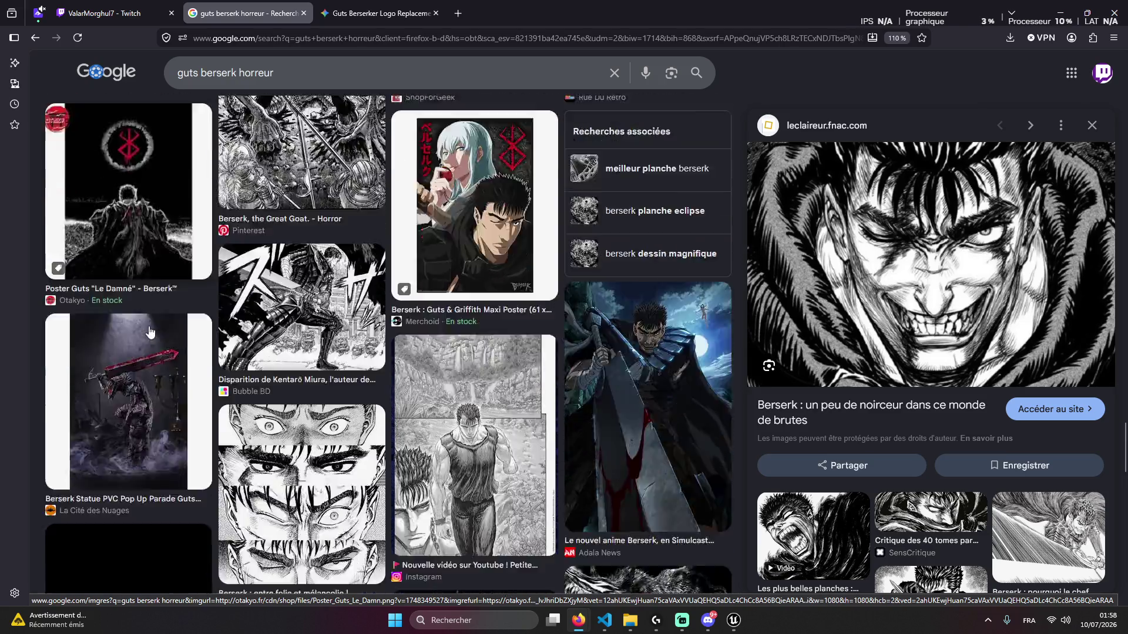
{"action": "scroll", "coordinate": [200, 333], "scroll_direction": "down", "scroll_amount": 5}
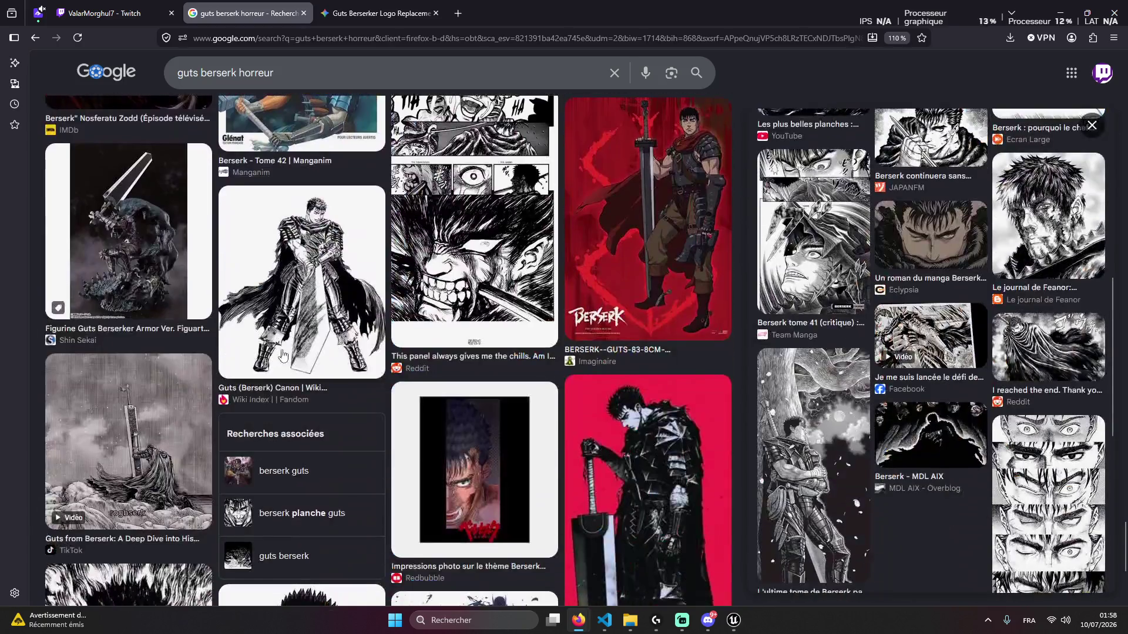
{"action": "scroll", "coordinate": [284, 357], "scroll_direction": "down", "scroll_amount": 1}
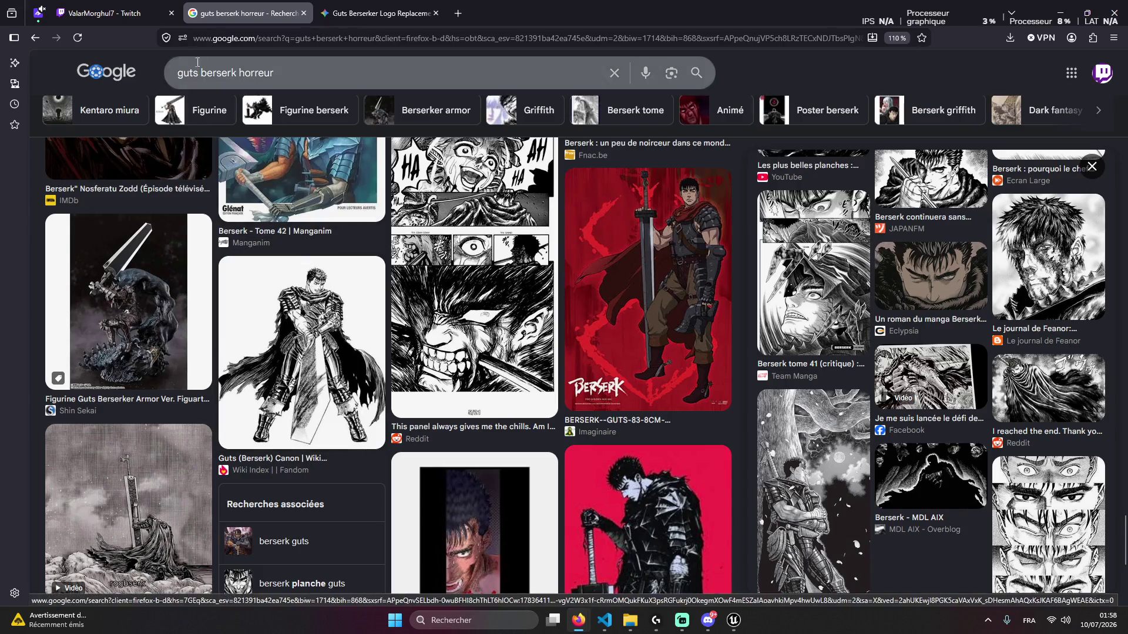
{"action": "left_click", "coordinate": [100, 13]}
{"action": "left_click", "coordinate": [331, 6]}
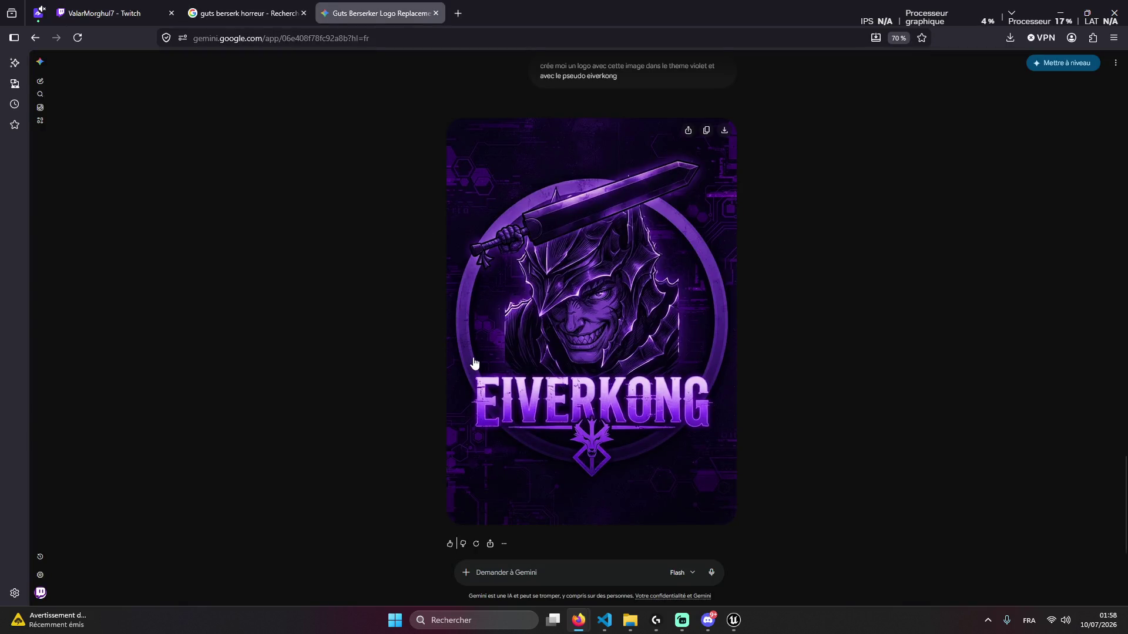
{"action": "scroll", "coordinate": [415, 352], "scroll_direction": "up", "scroll_amount": 2}
{"action": "scroll", "coordinate": [434, 329], "scroll_direction": "up", "scroll_amount": 3}
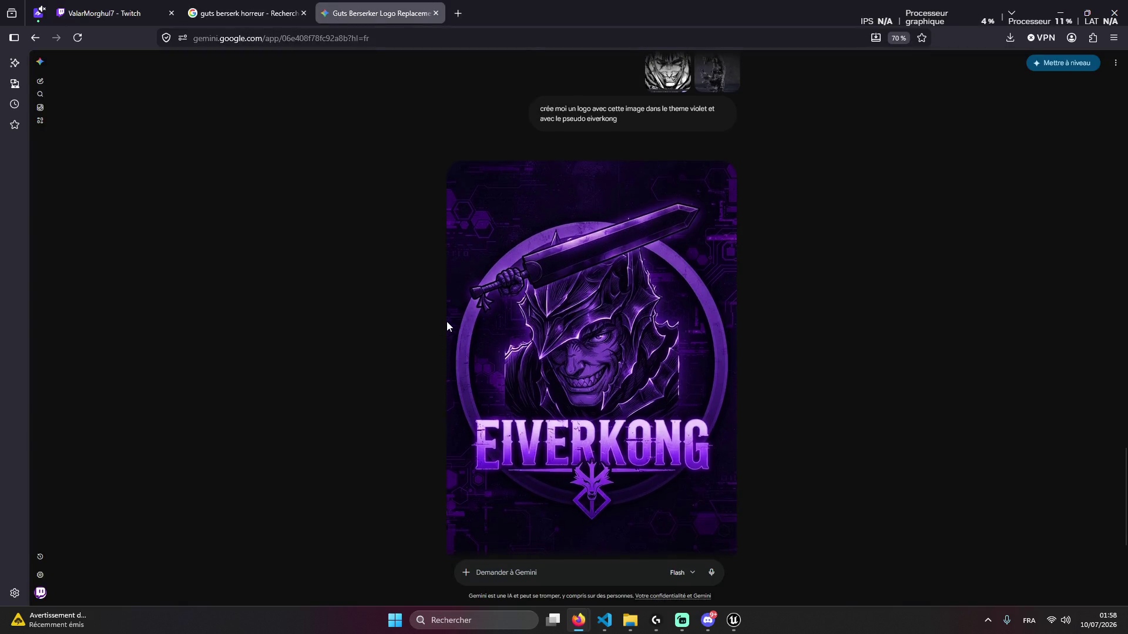
{"action": "scroll", "coordinate": [430, 311], "scroll_direction": "down", "scroll_amount": 3}
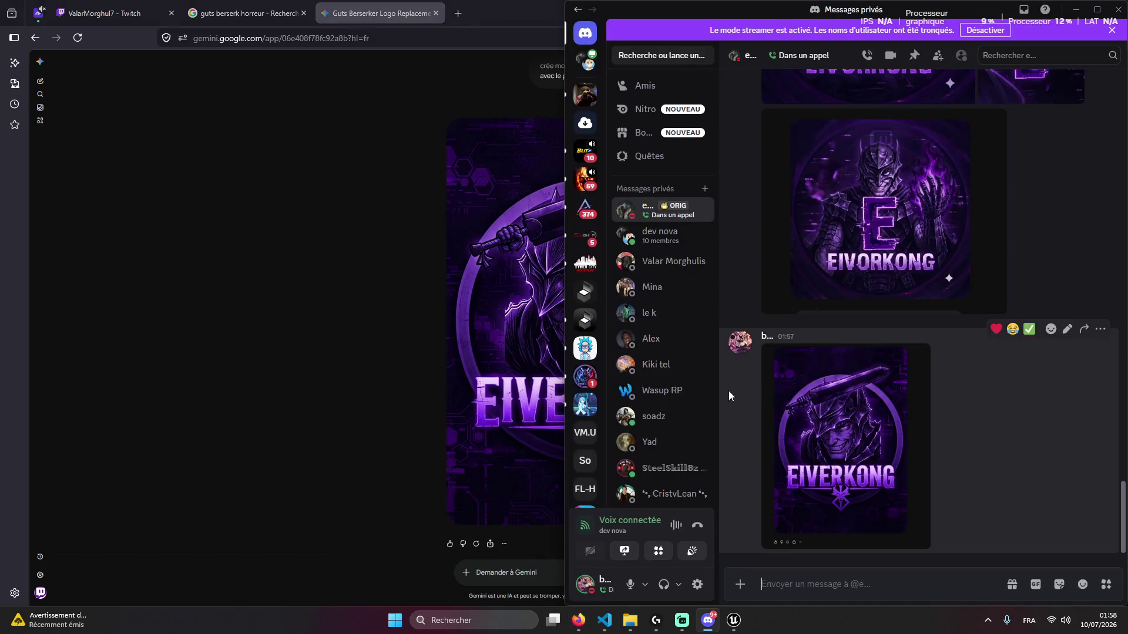
{"action": "left_click", "coordinate": [265, 5]}
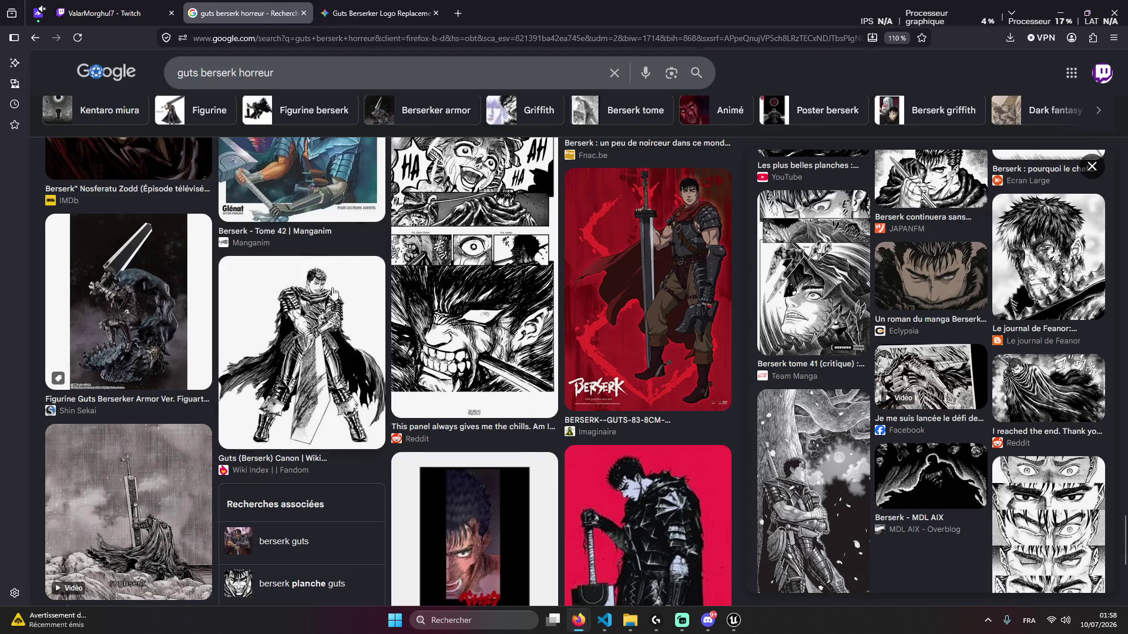
{"action": "scroll", "coordinate": [503, 345], "scroll_direction": "up", "scroll_amount": 10}
{"action": "scroll", "coordinate": [504, 345], "scroll_direction": "up", "scroll_amount": 15}
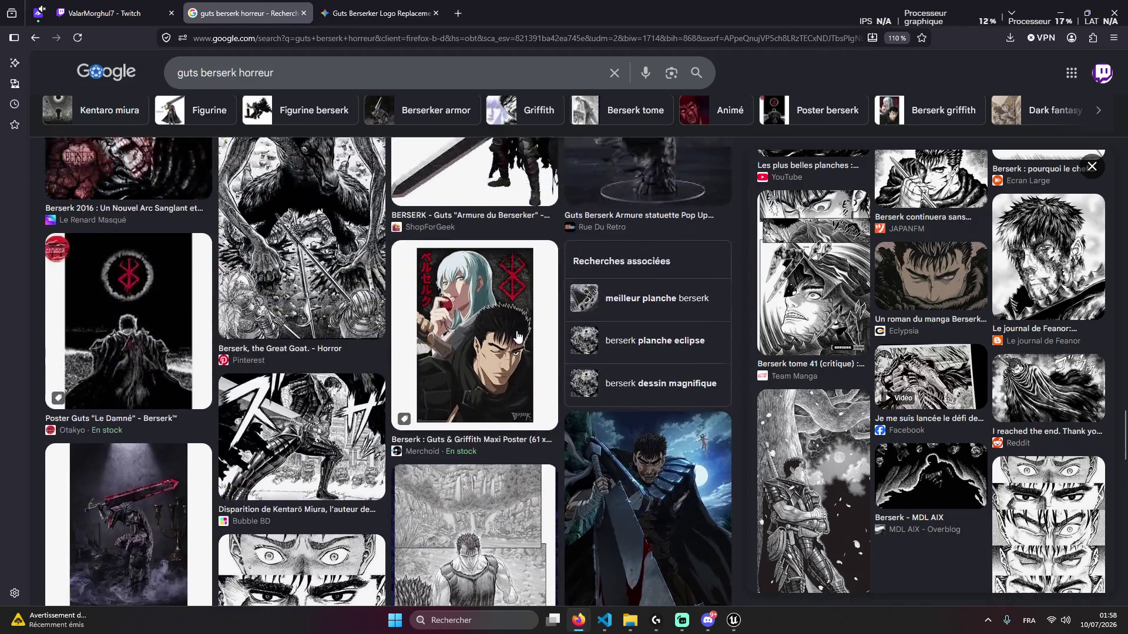
{"action": "key", "text": "alt+Tab"}
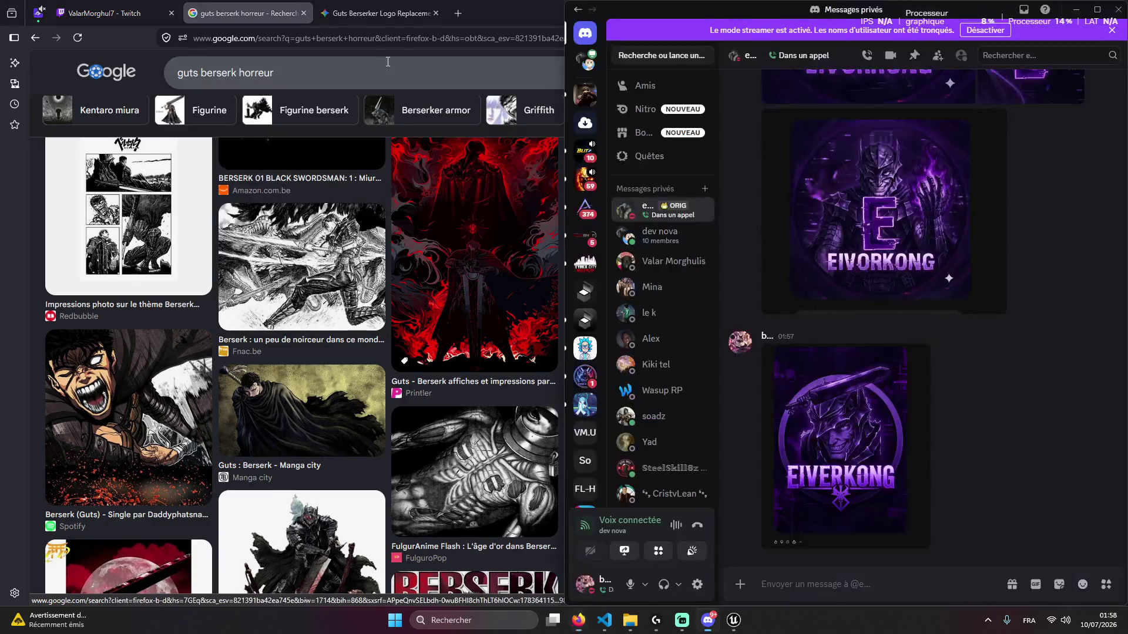
{"action": "left_click", "coordinate": [339, 6]}
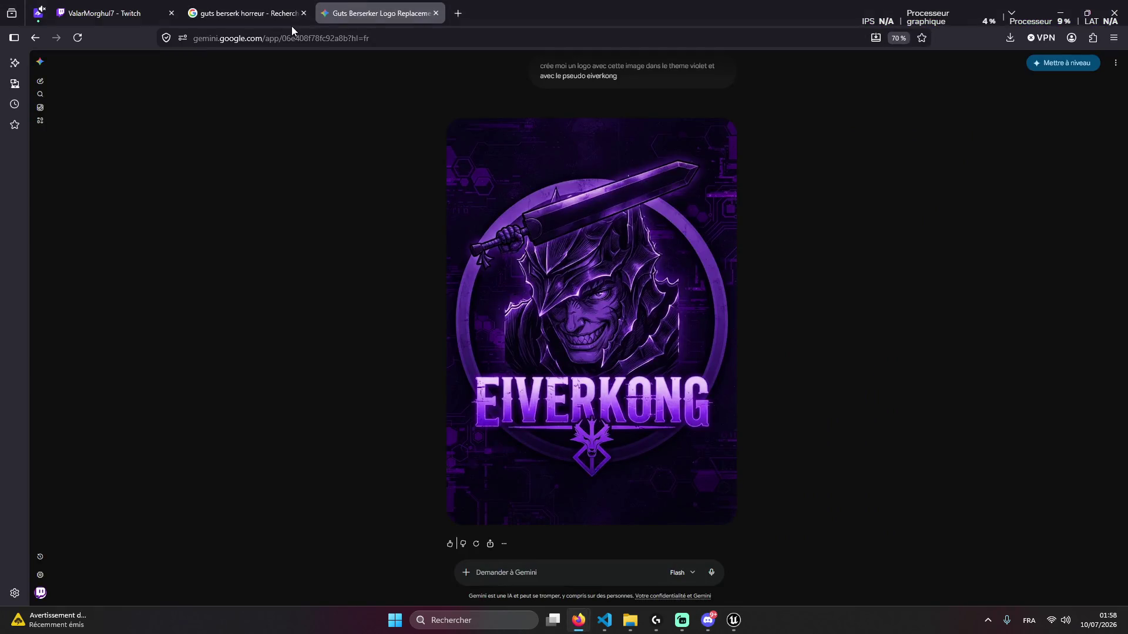
Ask Gemini 'propose moi autre chose' for a different logo idea
{"action": "type", "text": "pr"}
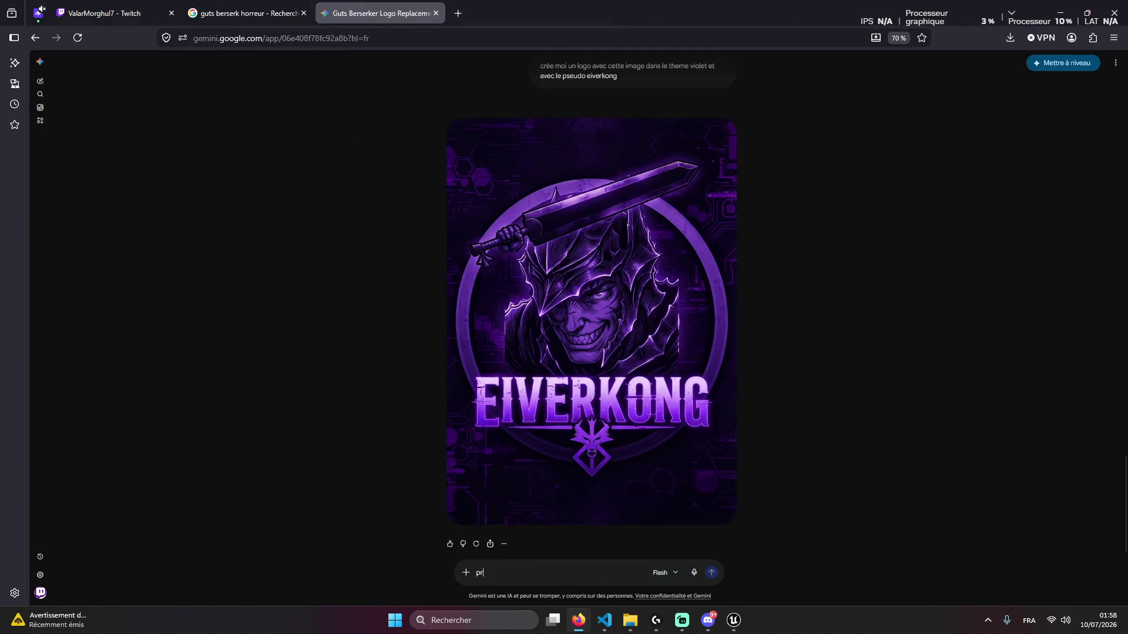
{"action": "type", "text": "opose moi autr"}
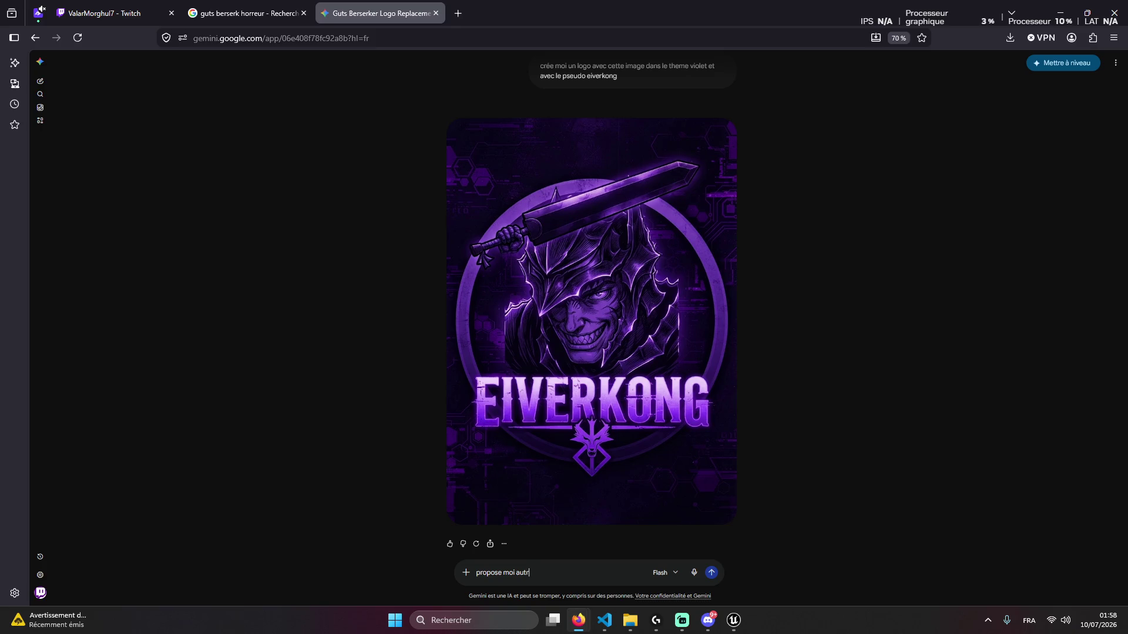
{"action": "type", "text": "e chose"}
{"action": "key", "text": "Return"}
{"action": "scroll", "coordinate": [625, 314], "scroll_direction": "up", "scroll_amount": 5}
{"action": "scroll", "coordinate": [595, 311], "scroll_direction": "up", "scroll_amount": 2}
Check the contact's Discord profile, then return to the browser
{"action": "key", "text": "alt+Tab"}
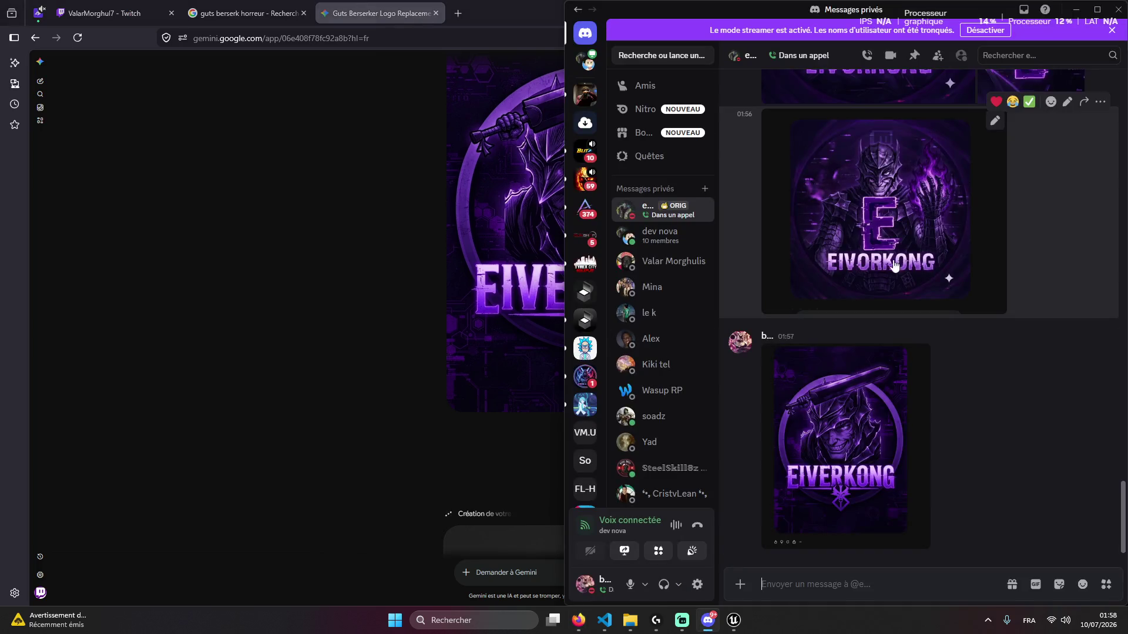
{"action": "key", "text": "alt+Tab"}
{"action": "key", "text": "alt+Tab"}
{"action": "key", "text": "alt+Tab"}
{"action": "key", "text": "alt+Tab"}
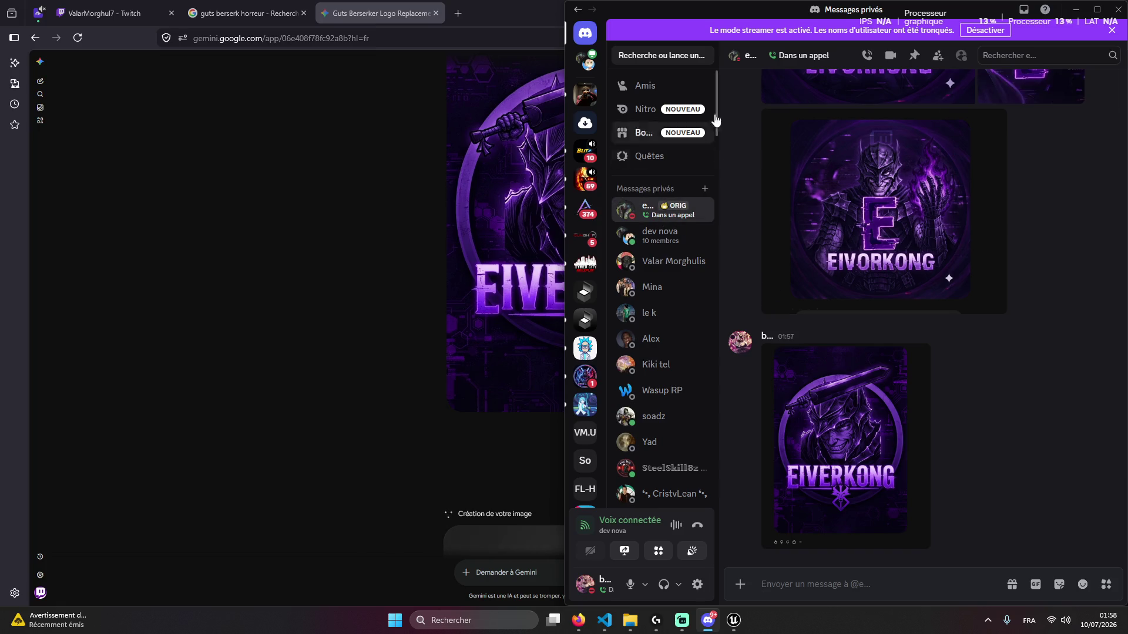
{"action": "left_click", "coordinate": [746, 61]}
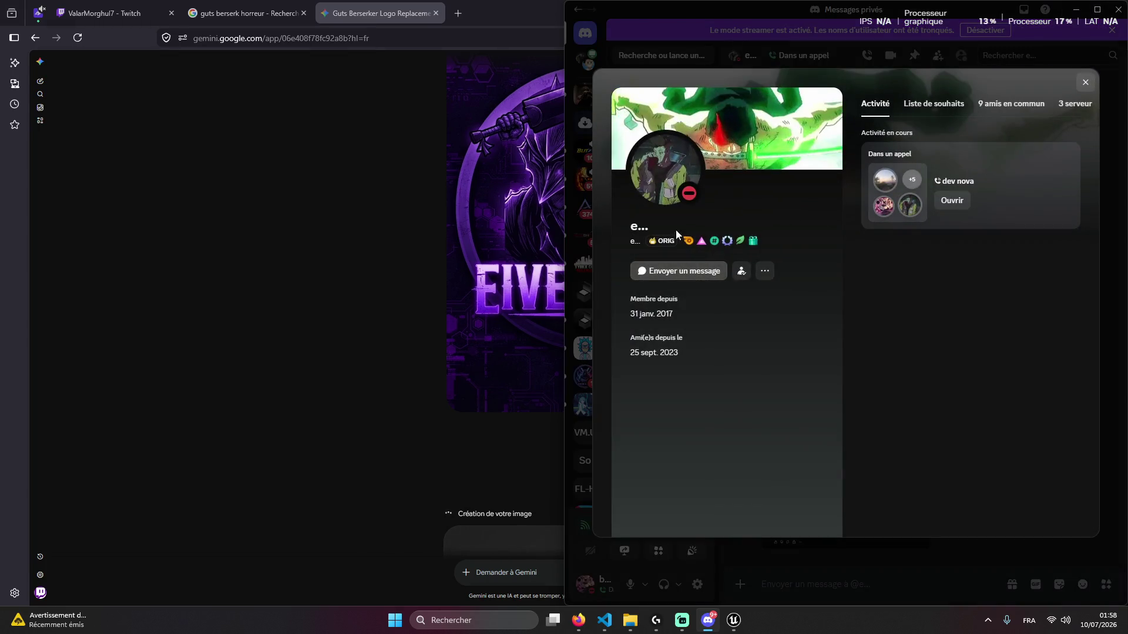
{"action": "key", "text": "alt+Tab"}
View the generated logo full-size, then open Gemini under another Google account
{"action": "left_click", "coordinate": [533, 409]}
{"action": "left_click", "coordinate": [819, 428]}
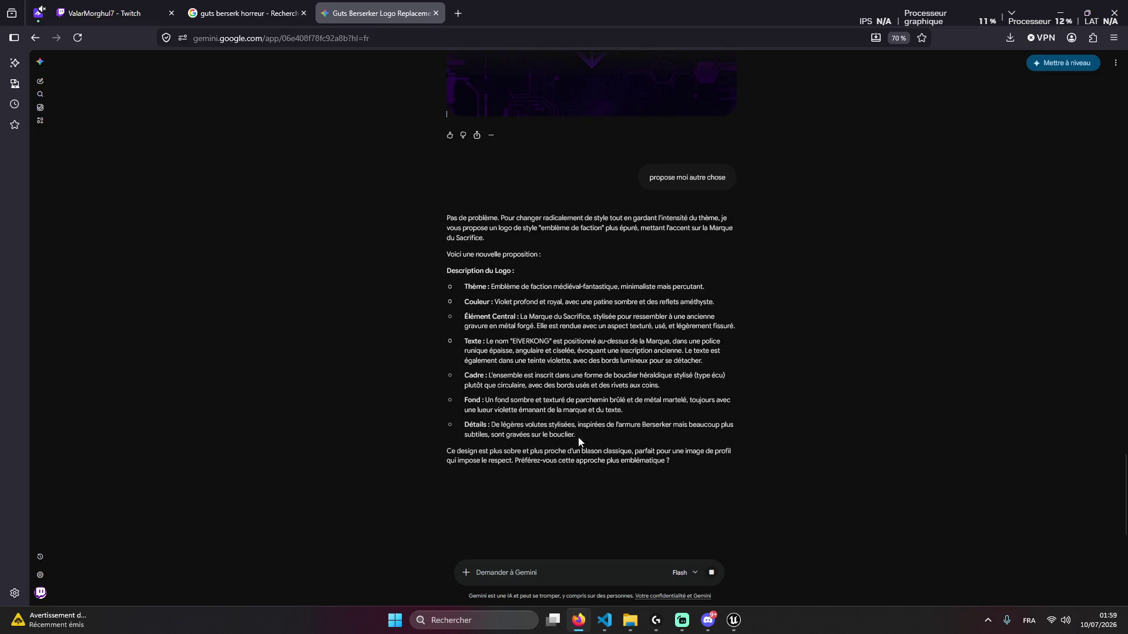
{"action": "scroll", "coordinate": [86, 493], "scroll_direction": "up", "scroll_amount": 15}
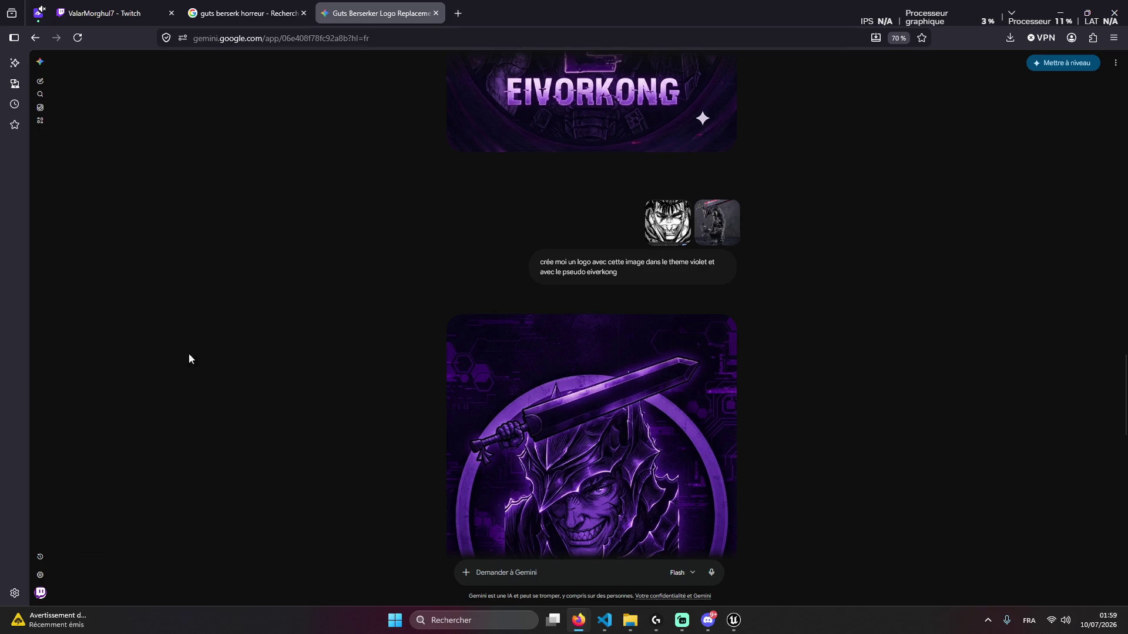
{"action": "left_click", "coordinate": [40, 593]}
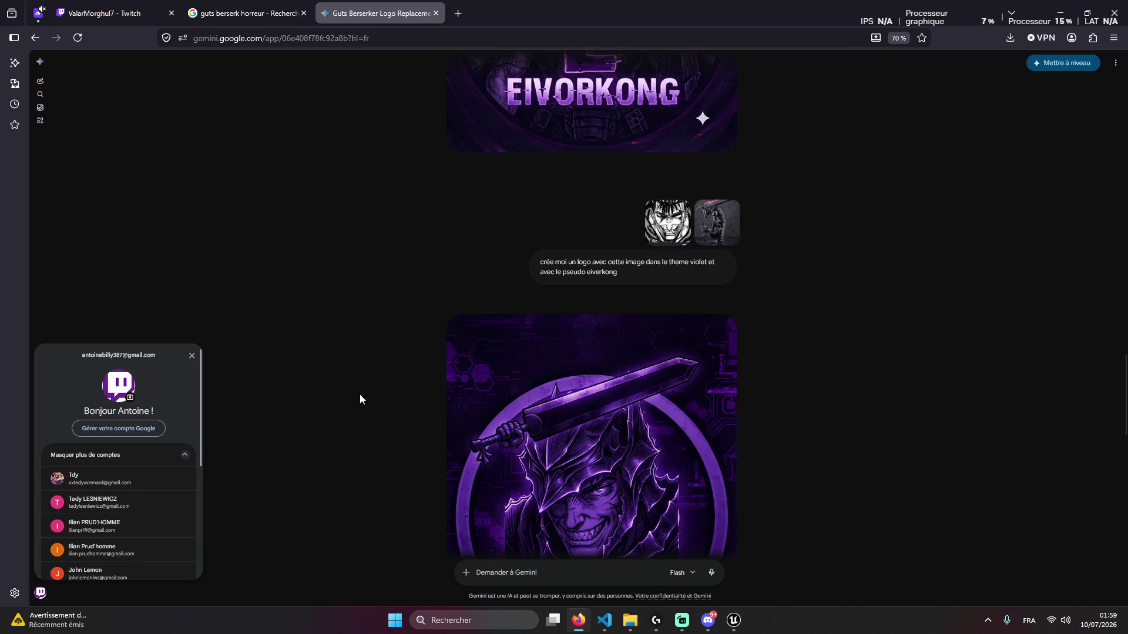
{"action": "left_click", "coordinate": [114, 479]}
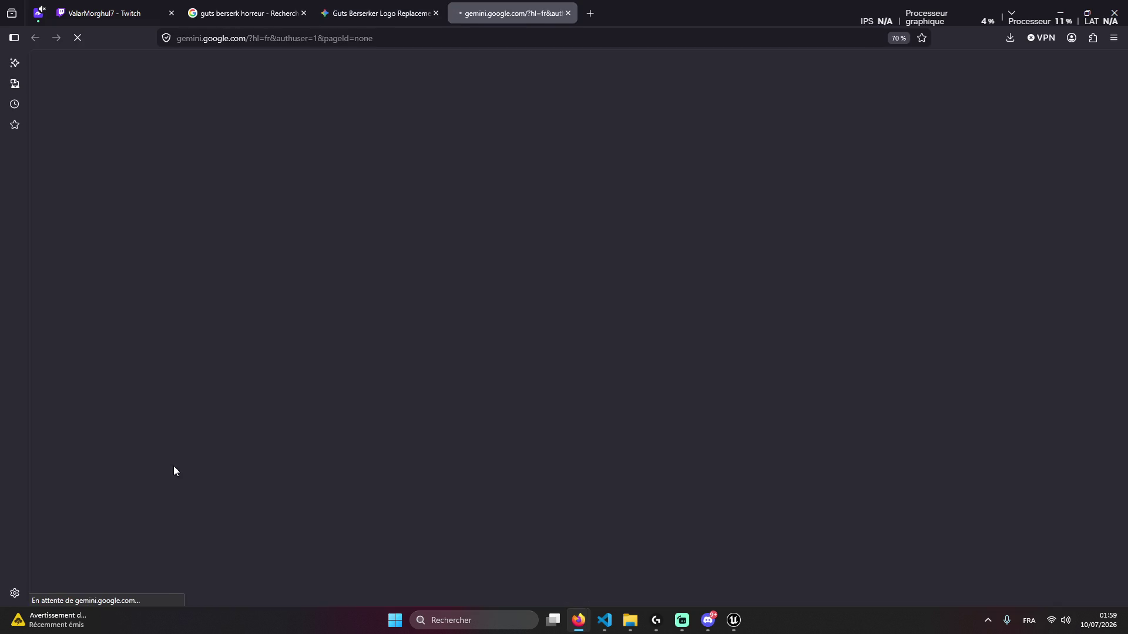
Close the old logo tab and accept the terms to start Gemini on the new account
{"action": "middle_click", "coordinate": [409, 4]}
{"action": "left_click", "coordinate": [354, 367]}
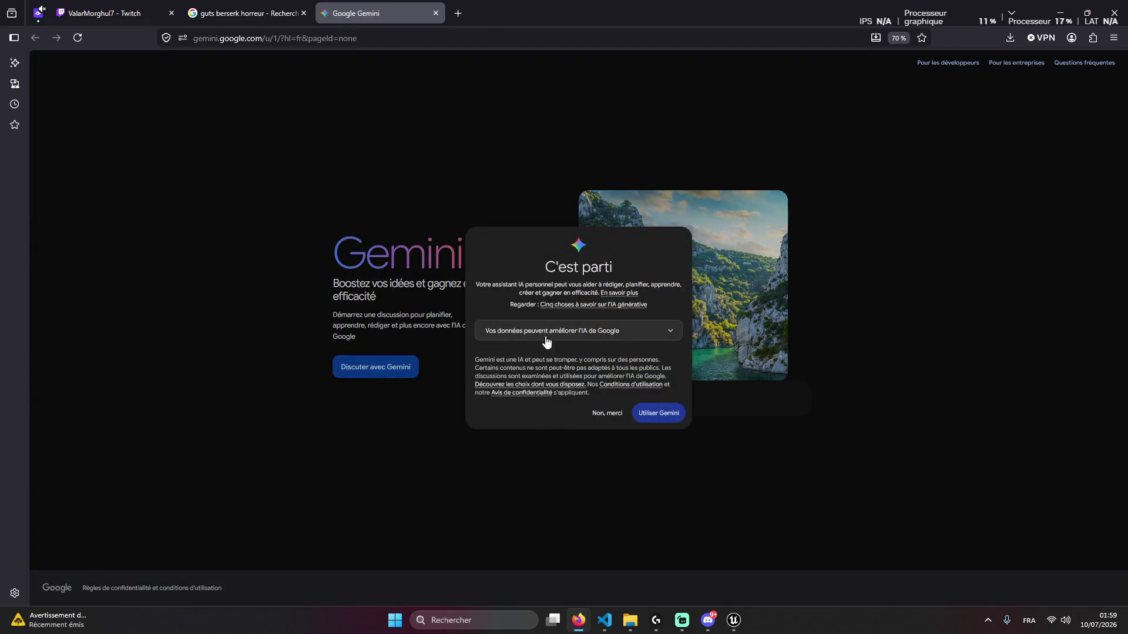
{"action": "left_click", "coordinate": [659, 418]}
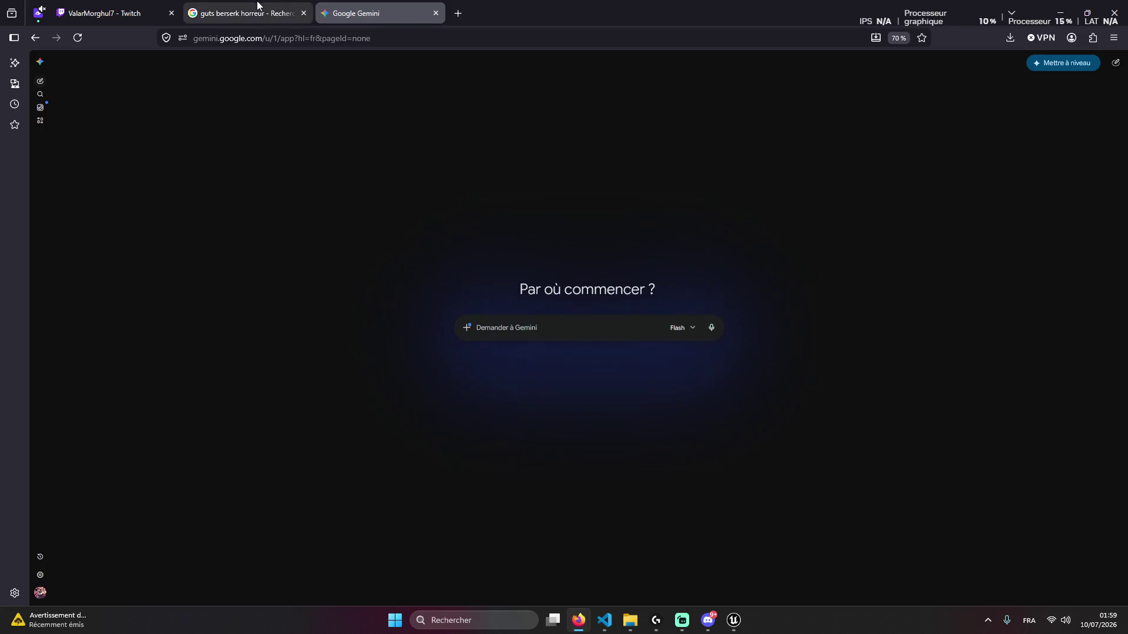
Change the image search from 'guts berserk horreur' to just 'guts berserk'
{"action": "left_click", "coordinate": [219, 6]}
{"action": "double_click", "coordinate": [256, 73]}
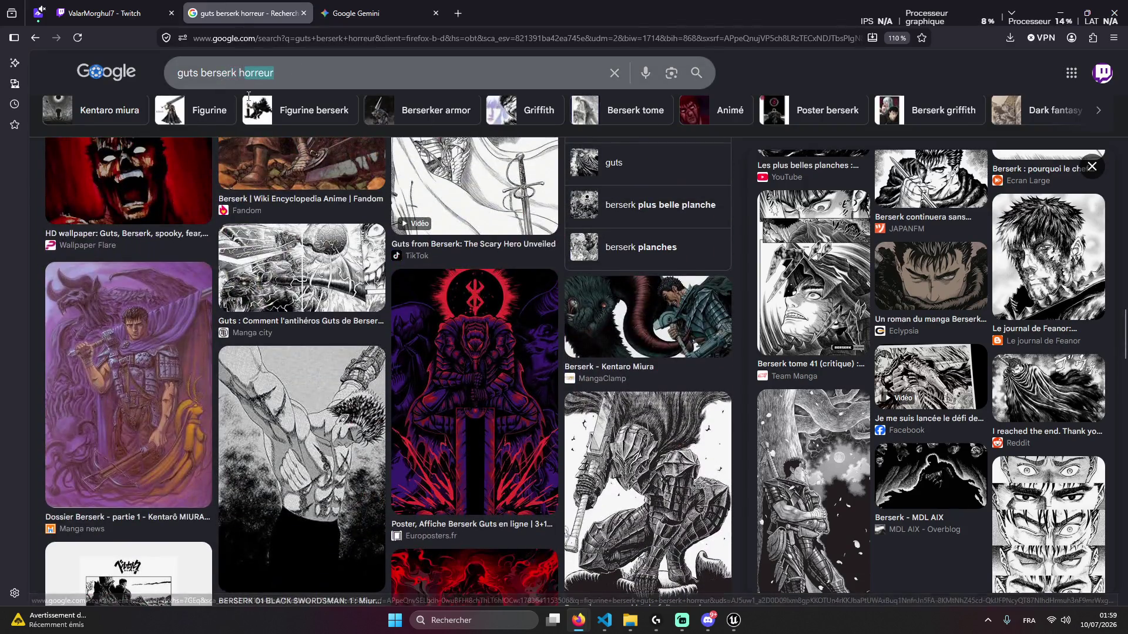
{"action": "key", "text": "BackSpace"}
{"action": "key", "text": "Return"}
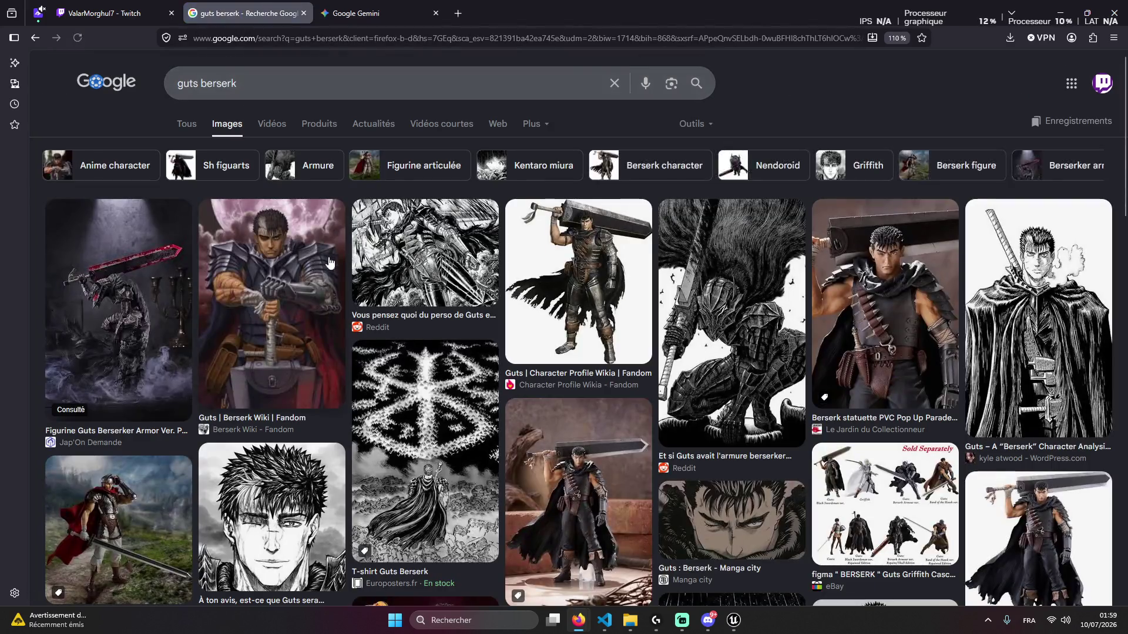
{"action": "left_click", "coordinate": [693, 124]}
{"action": "left_click", "coordinate": [780, 128]}
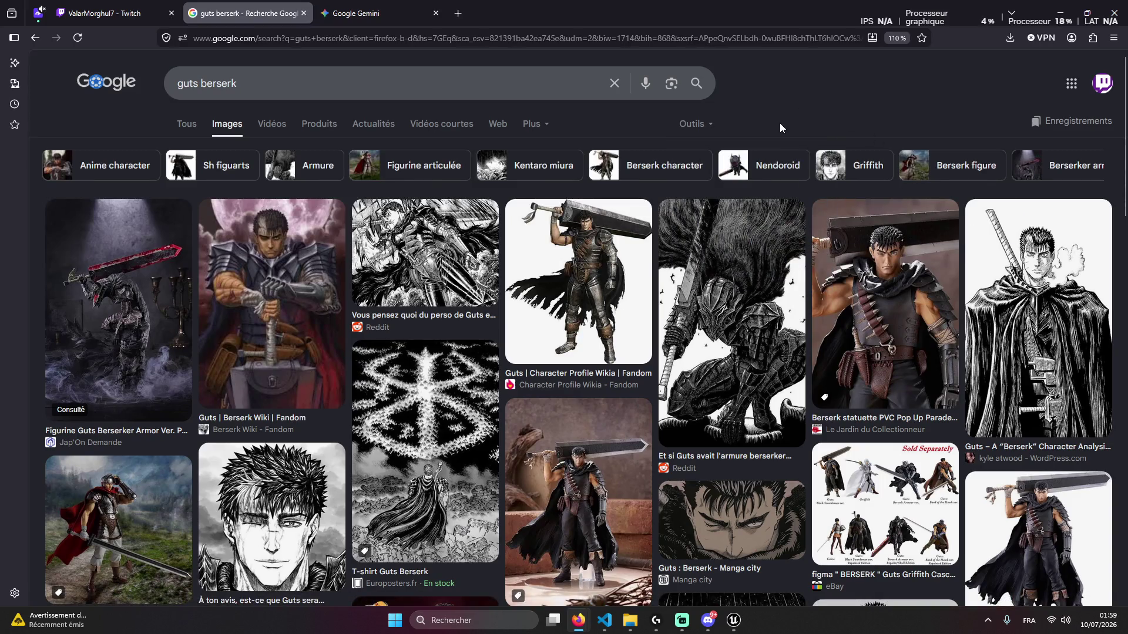
Capture the image results and paste the screenshot into the new Gemini prompt, accepting the upload terms
{"action": "key", "text": "super+shift+s"}
{"action": "left_click", "coordinate": [503, 88]}
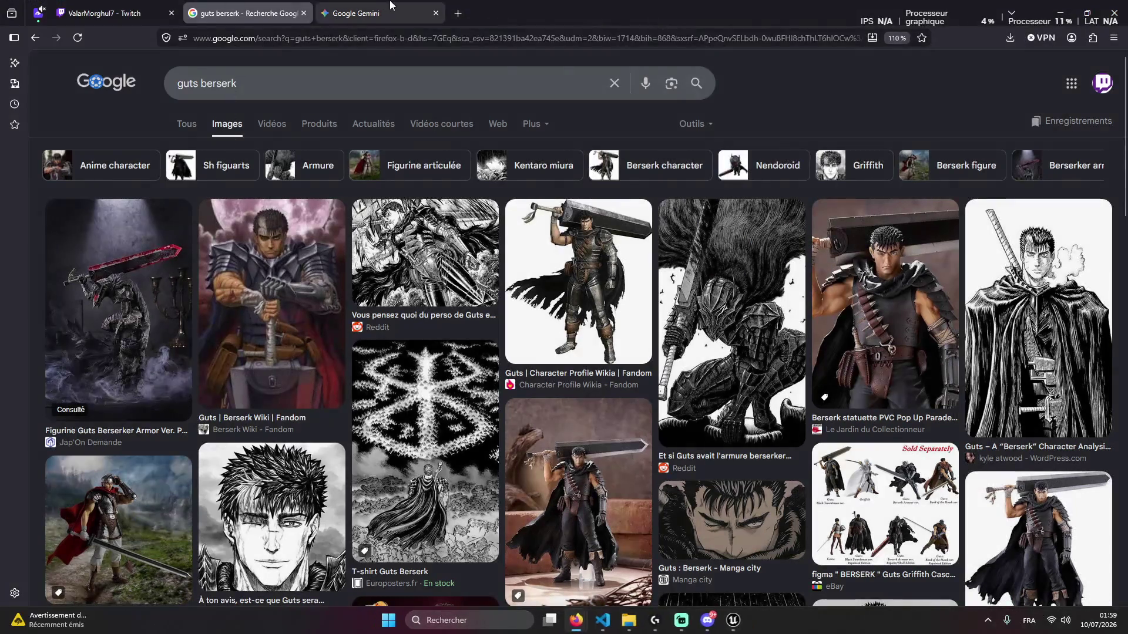
{"action": "left_click", "coordinate": [364, 13]}
{"action": "key", "text": "ctrl+v"}
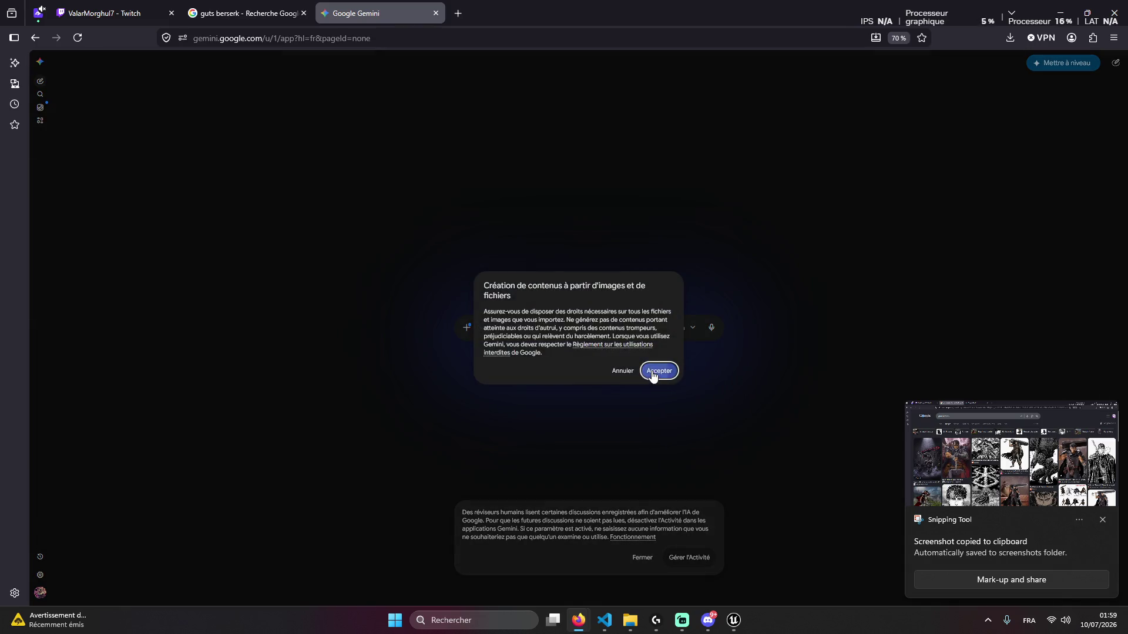
{"action": "left_click", "coordinate": [654, 371]}
Scroll further down the image results and capture a second screenshot
{"action": "key", "text": "ctrl+shift+Tab"}
{"action": "scroll", "coordinate": [526, 417], "scroll_direction": "down", "scroll_amount": 10}
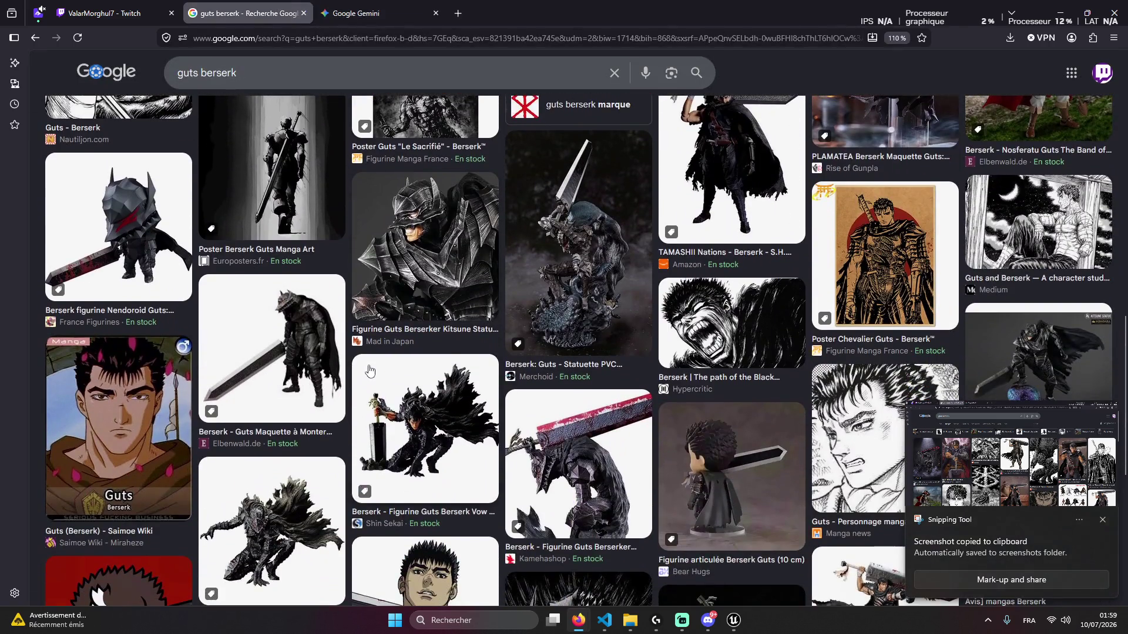
{"action": "key", "text": "super+shift+s"}
{"action": "left_click", "coordinate": [360, 11]}
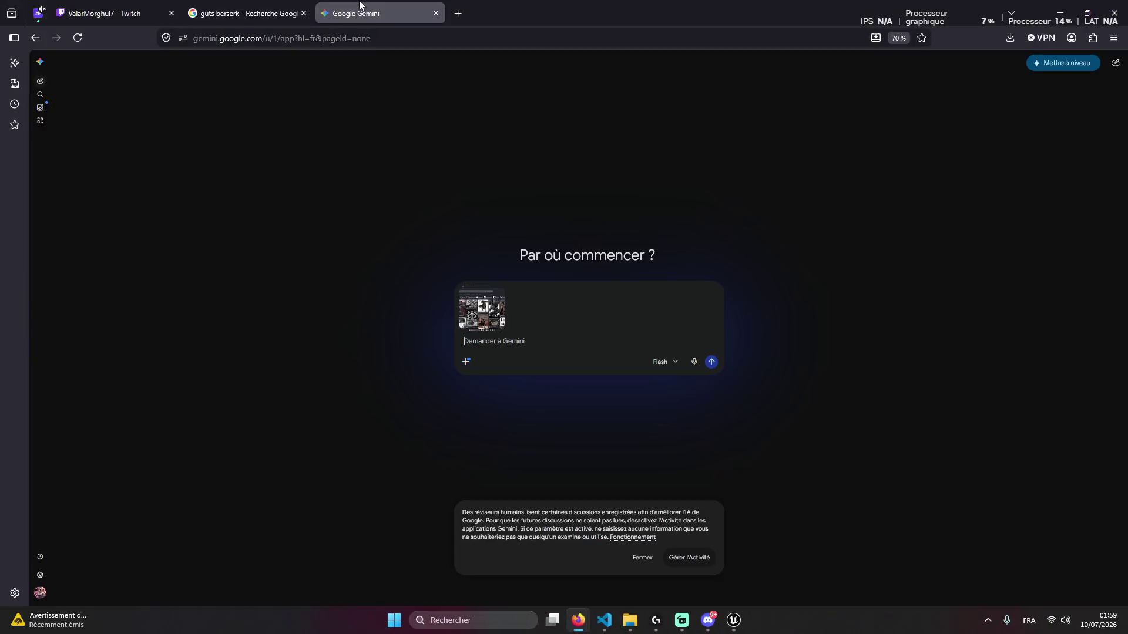
Paste the second screenshot and send a request for a badass Twitch logo of Guts with the username "EivorKong"
{"action": "key", "text": "ctrl+v"}
{"action": "type", "text": "cr"}
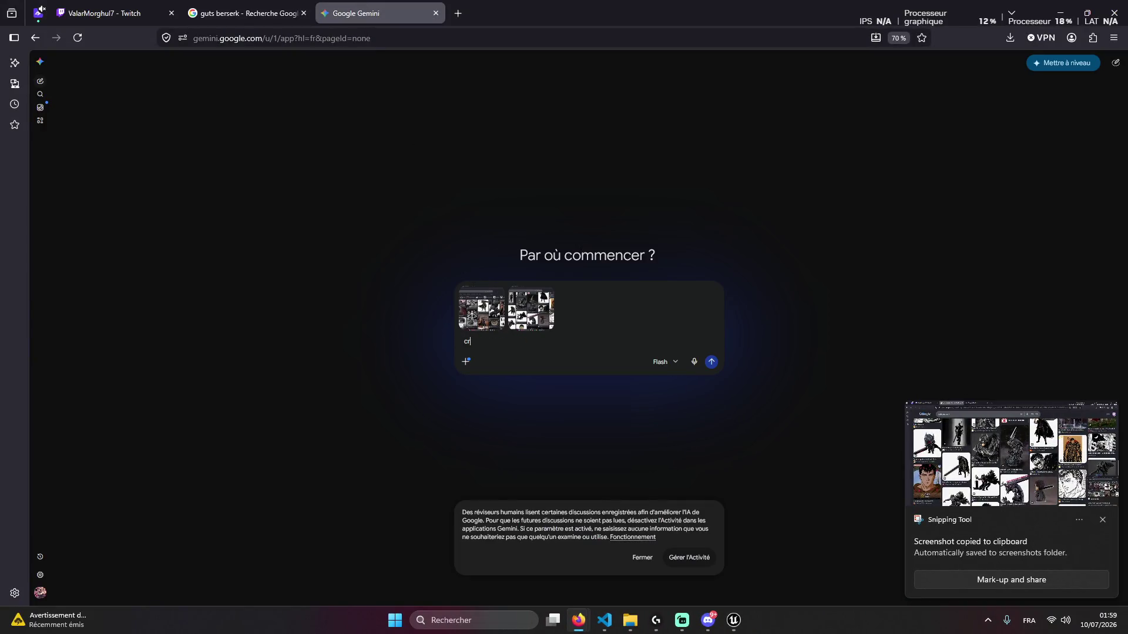
{"action": "type", "text": "ée moi un logp "}
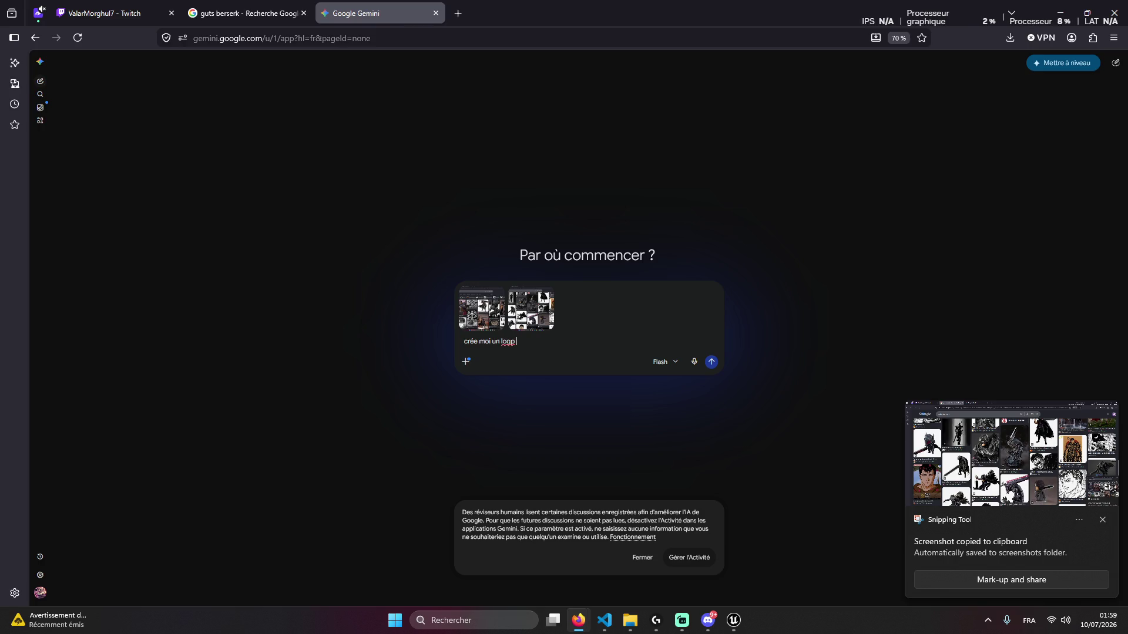
{"action": "key", "text": "BackSpace"}
{"action": "key", "text": "BackSpace"}
{"action": "type", "text": "o dans le meme style"}
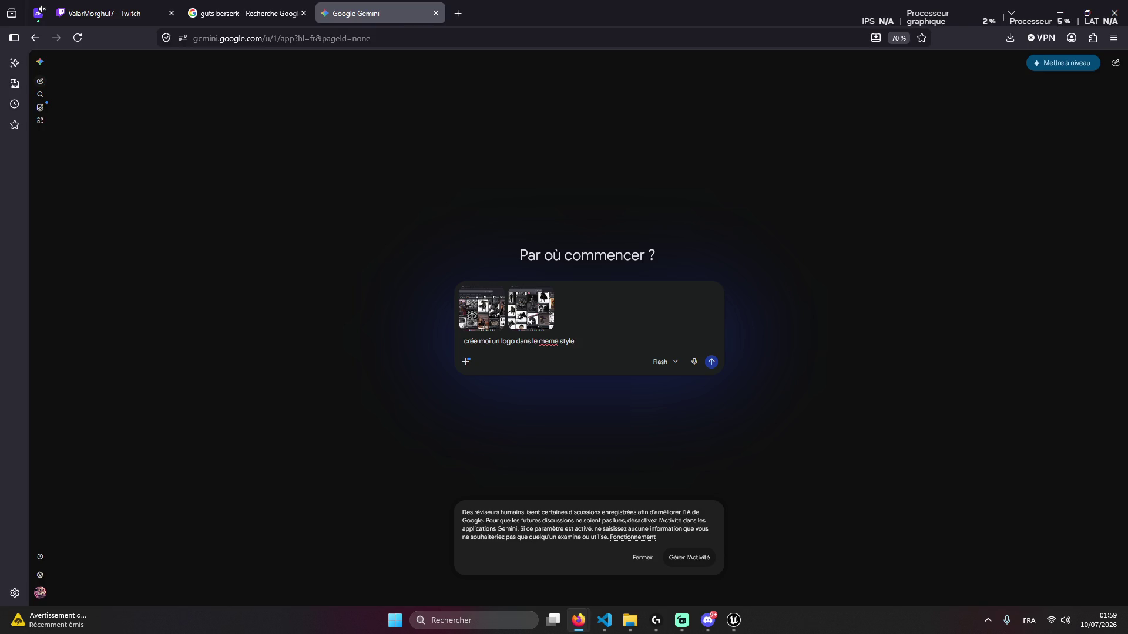
{"action": "key", "text": "BackSpace"}
{"action": "key", "text": "BackSpace"}
{"action": "key", "text": "BackSpace"}
{"action": "type", "text": "rzeketr"}
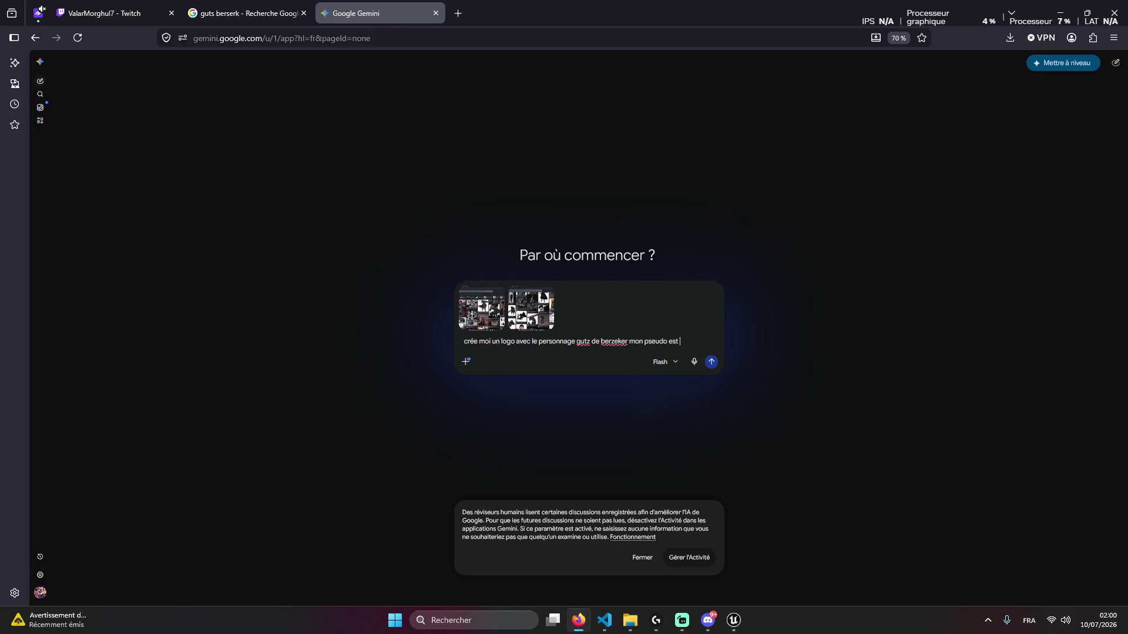
{"action": "type", "text": "EivorKo"}
{"action": "type", "text": "ng"}
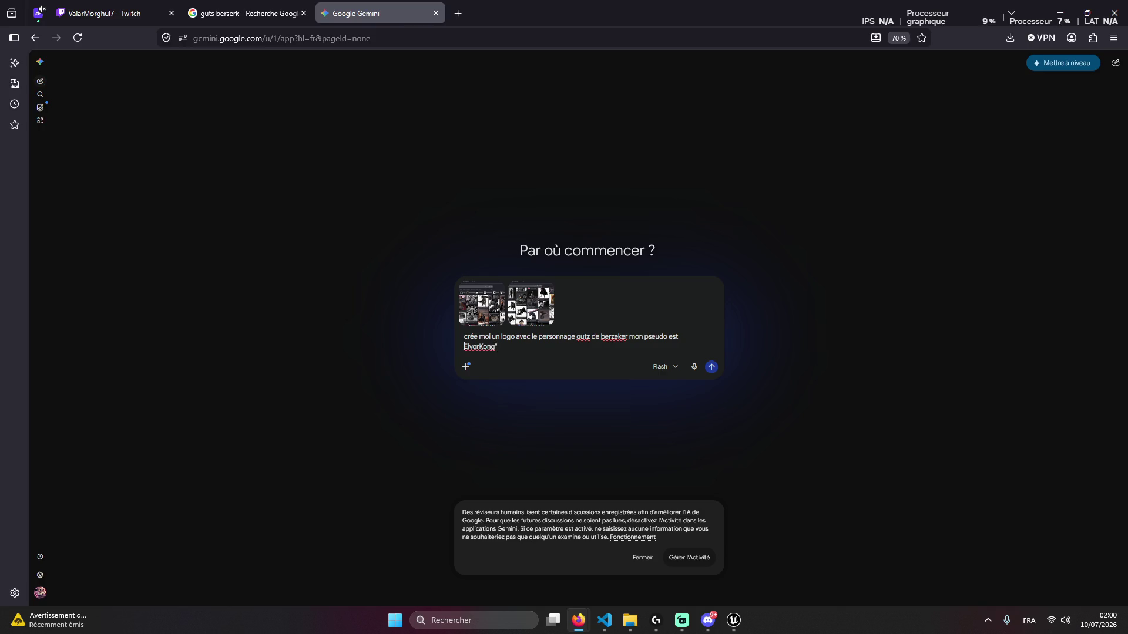
{"action": "type", "text": "\""}
{"action": "left_click", "coordinate": [506, 346]}
{"action": "type", "text": "fait un s"}
{"action": "type", "text": "tyle"}
{"action": "type", "text": "n "}
{"action": "type", "text": "adase"}
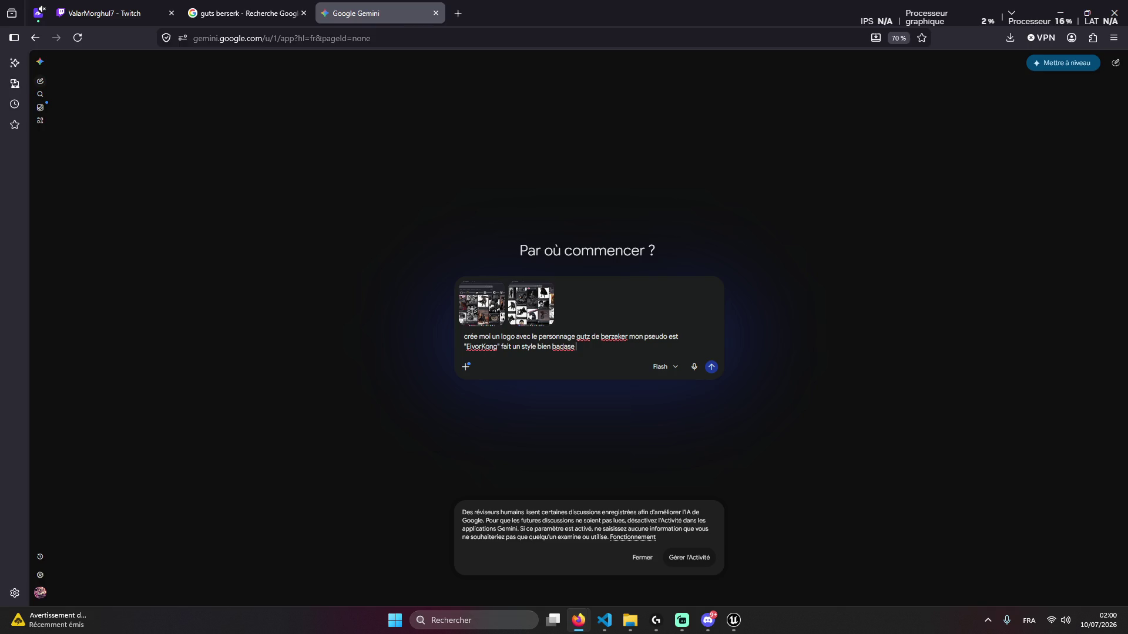
{"action": "type", "text": " c'est pour"}
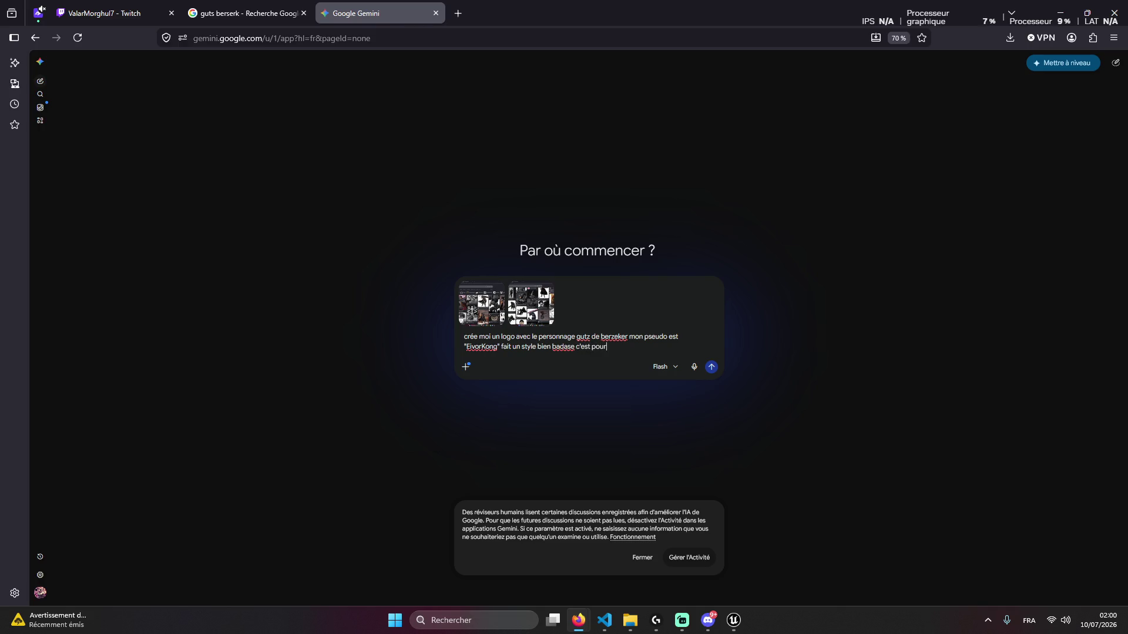
{"action": "type", "text": "n logo "}
{"action": "type", "text": "h"}
{"action": "key", "text": "Return"}
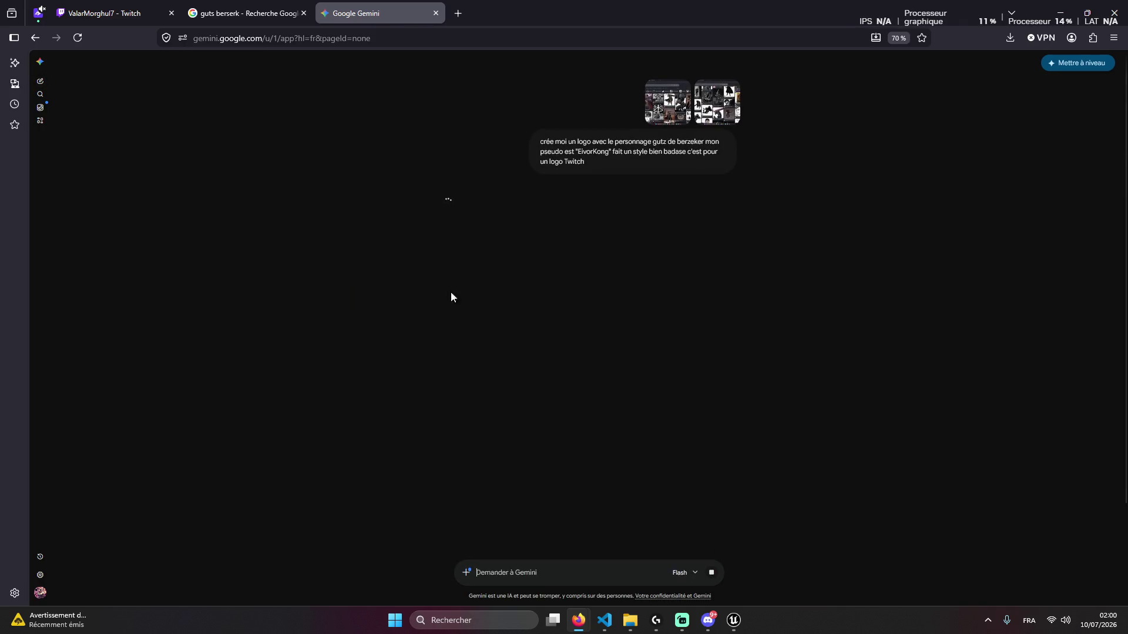
Check the other tabs and enlarge the two attached Berserk screenshots in Gemini
{"action": "left_click", "coordinate": [235, 7]}
{"action": "left_click", "coordinate": [156, 9]}
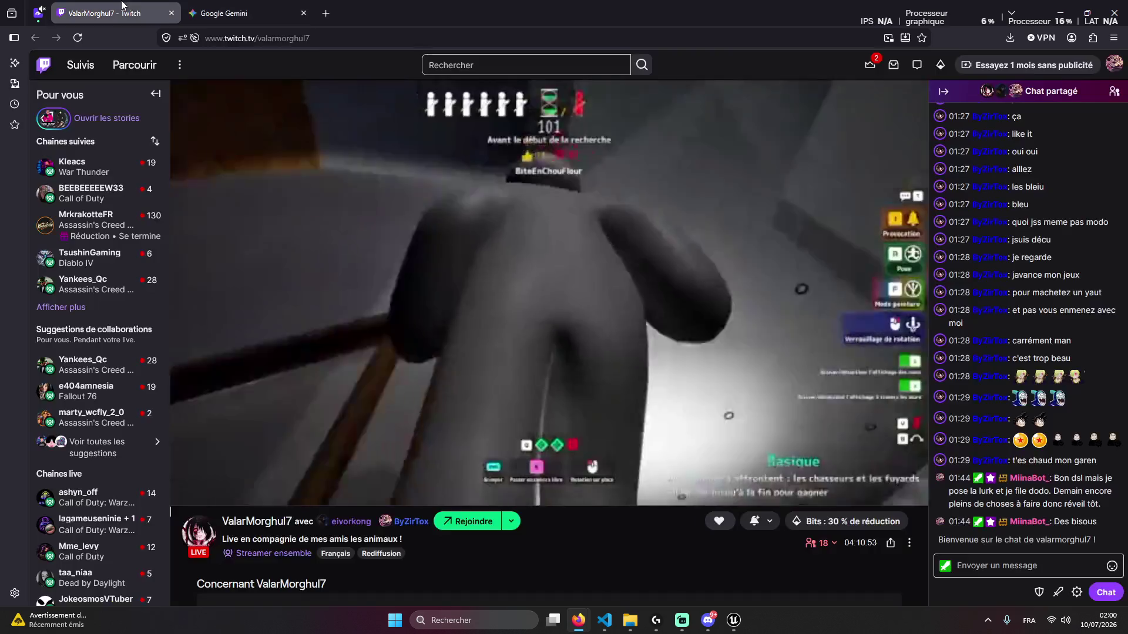
{"action": "left_click", "coordinate": [232, 8]}
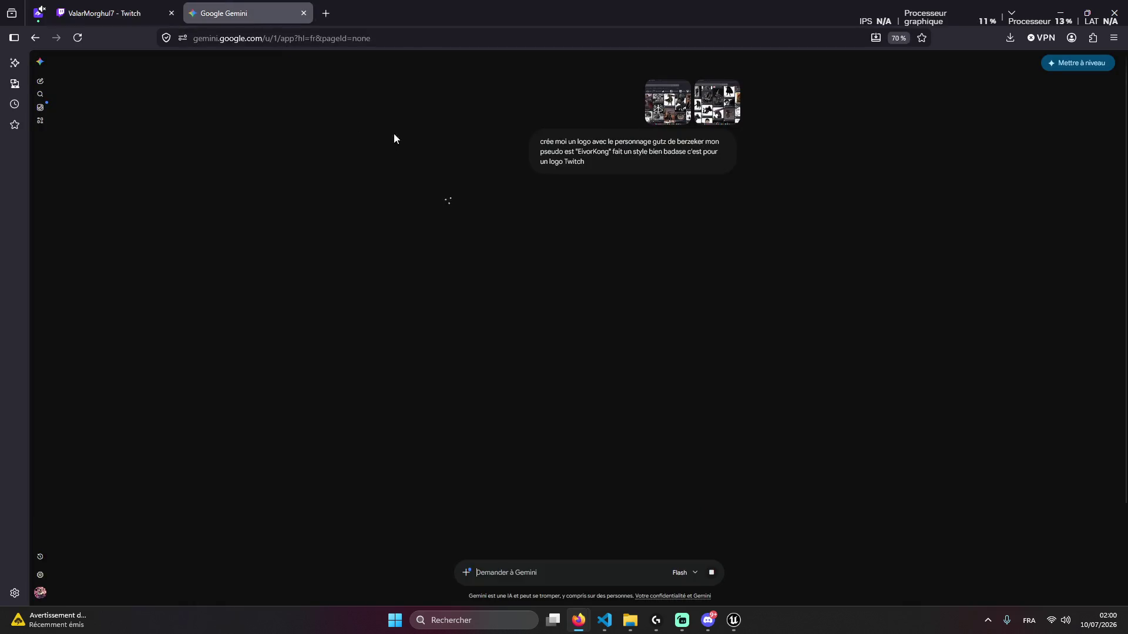
{"action": "left_click", "coordinate": [668, 103]}
{"action": "left_click", "coordinate": [806, 338]}
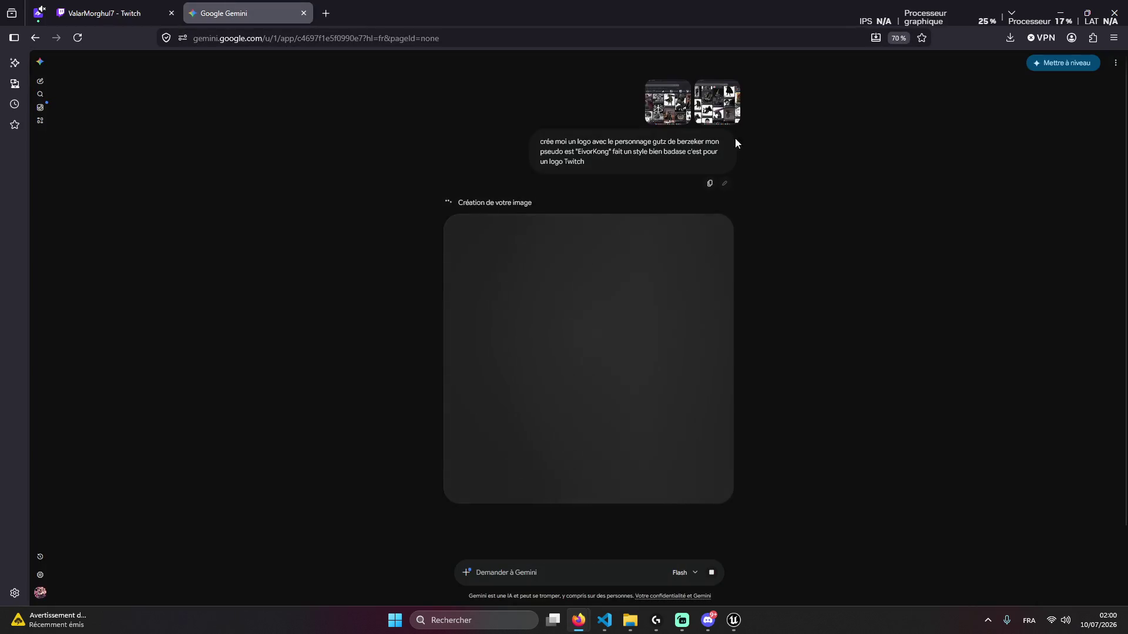
{"action": "left_click", "coordinate": [717, 106]}
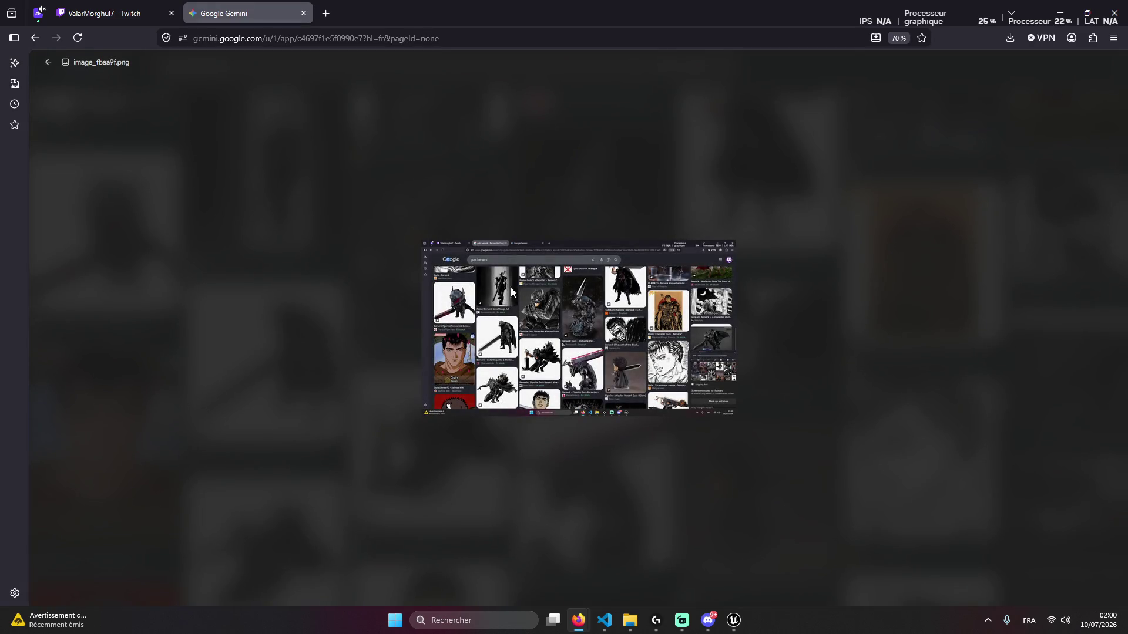
{"action": "left_click", "coordinate": [383, 248]}
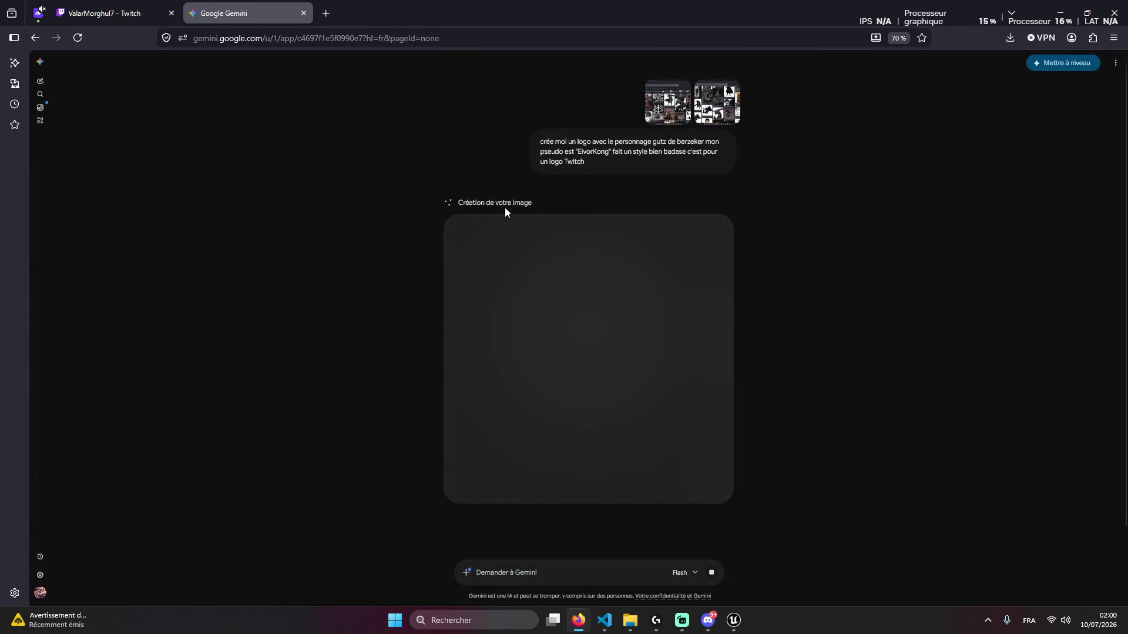
View the generated red-and-black EIVORKONG Guts emblem full-size
{"action": "left_click", "coordinate": [987, 620]}
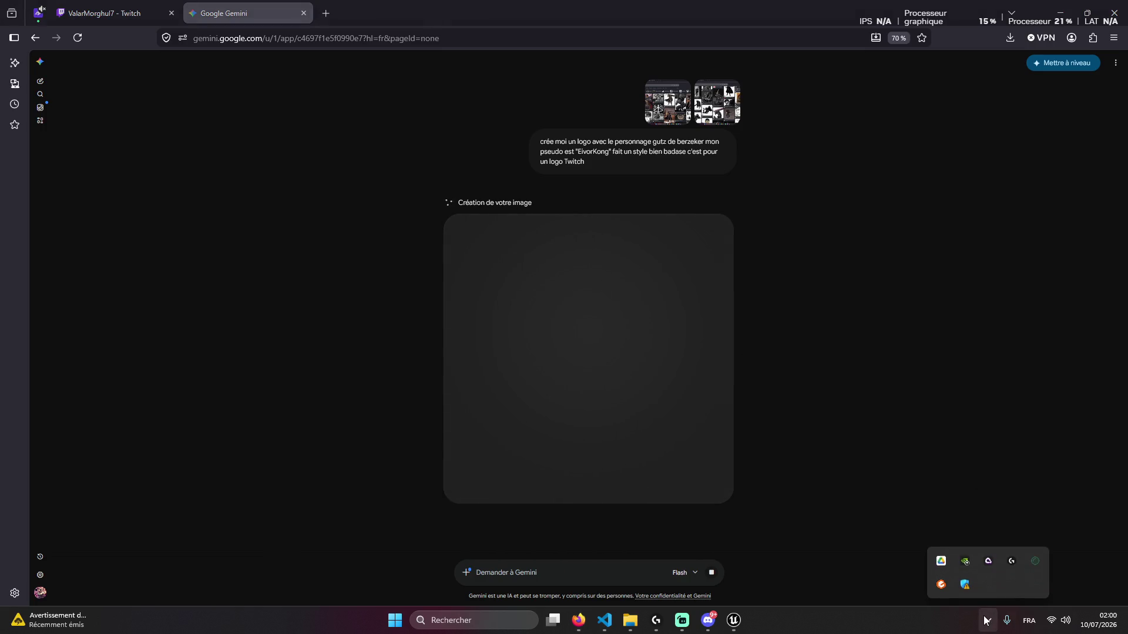
{"action": "left_click", "coordinate": [985, 620]}
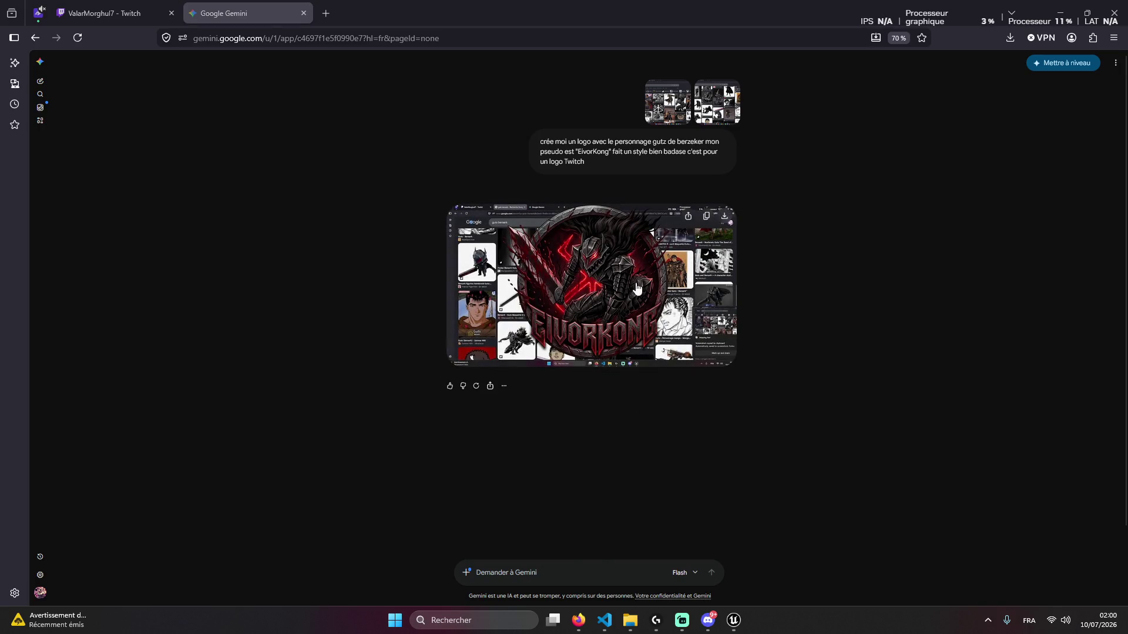
{"action": "left_click", "coordinate": [612, 302]}
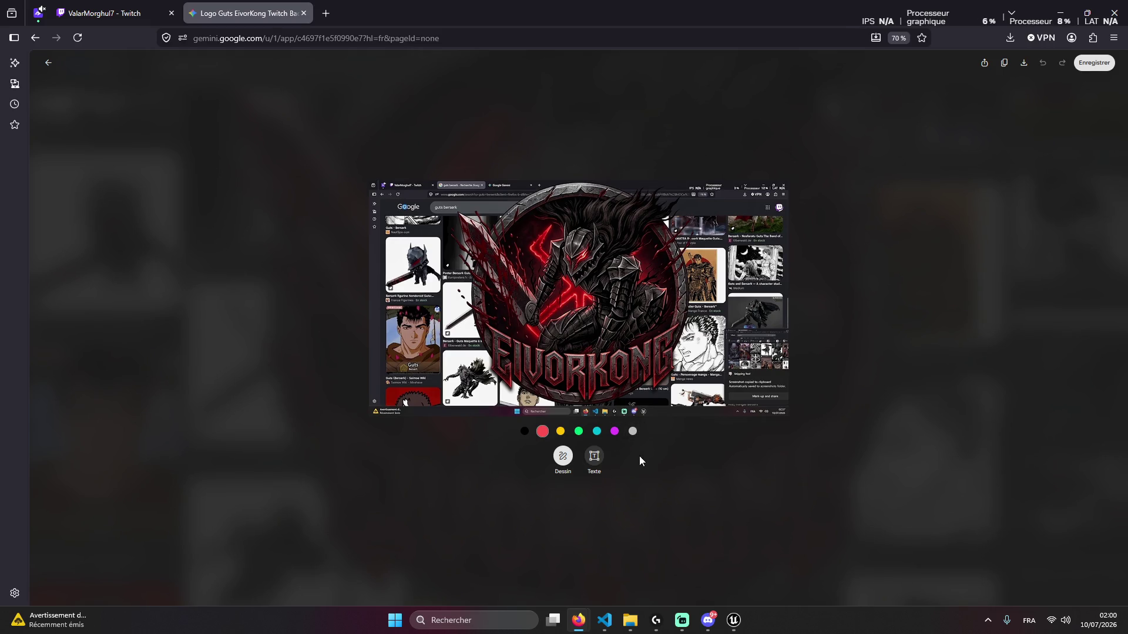
{"action": "left_click", "coordinate": [671, 427]}
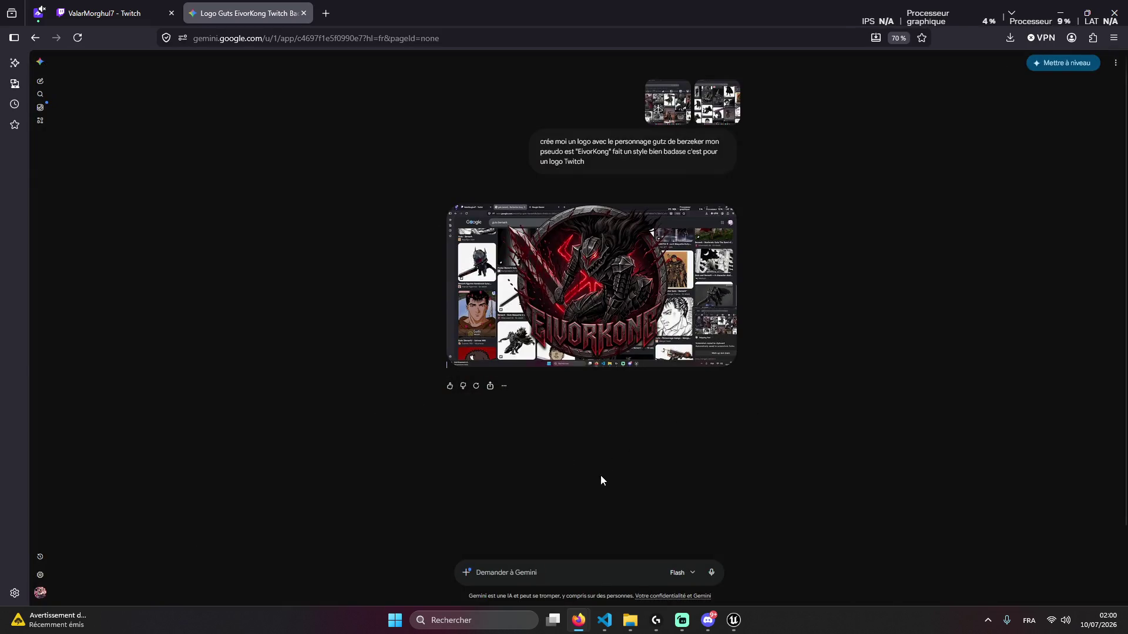
Send 'retire le fond du site web et redonne moi que le logo' to Gemini
{"action": "left_click", "coordinate": [563, 573]}
{"action": "type", "text": "retior"}
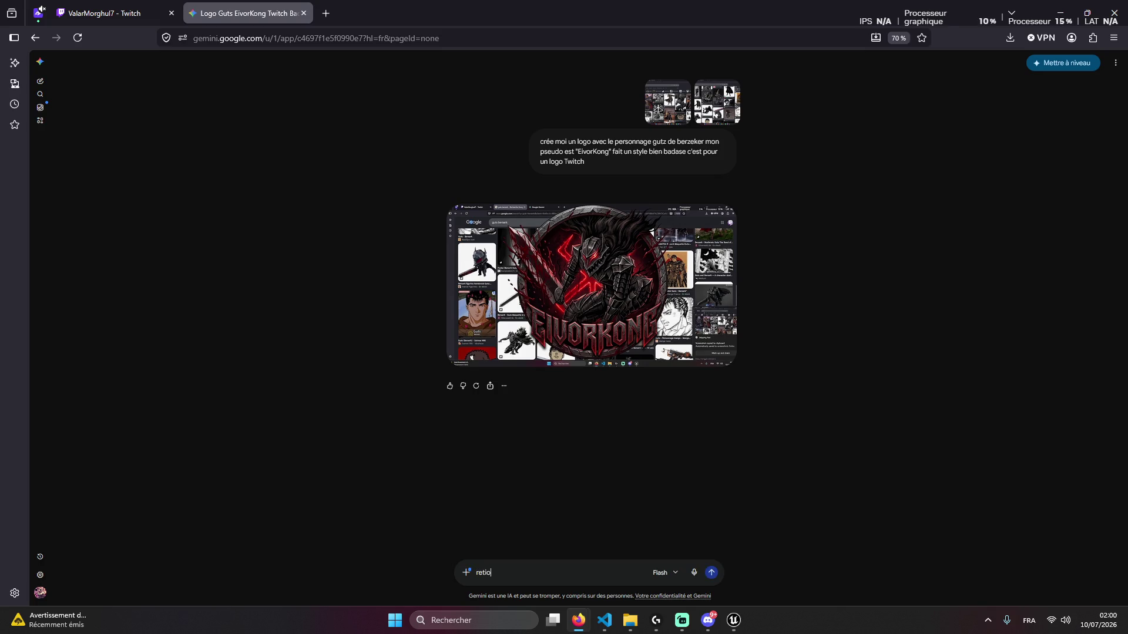
{"action": "key", "text": "BackSpace"}
{"action": "type", "text": "re le fond"}
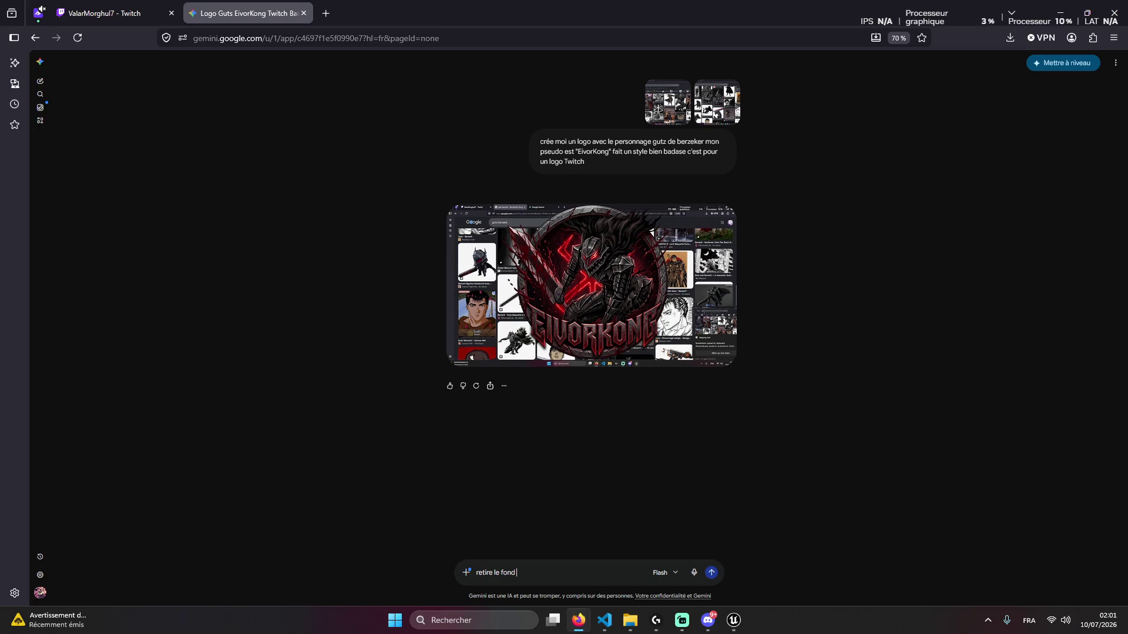
{"action": "type", "text": " du site"}
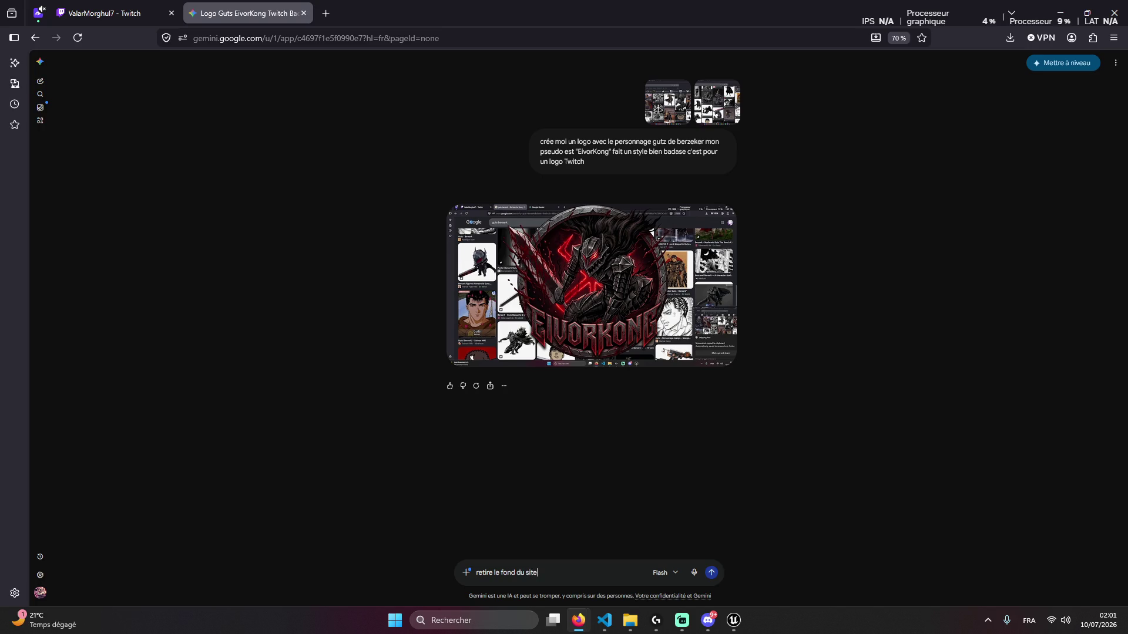
{"action": "type", "text": " web et re"}
{"action": "type", "text": "donne moi o"}
{"action": "key", "text": "Return"}
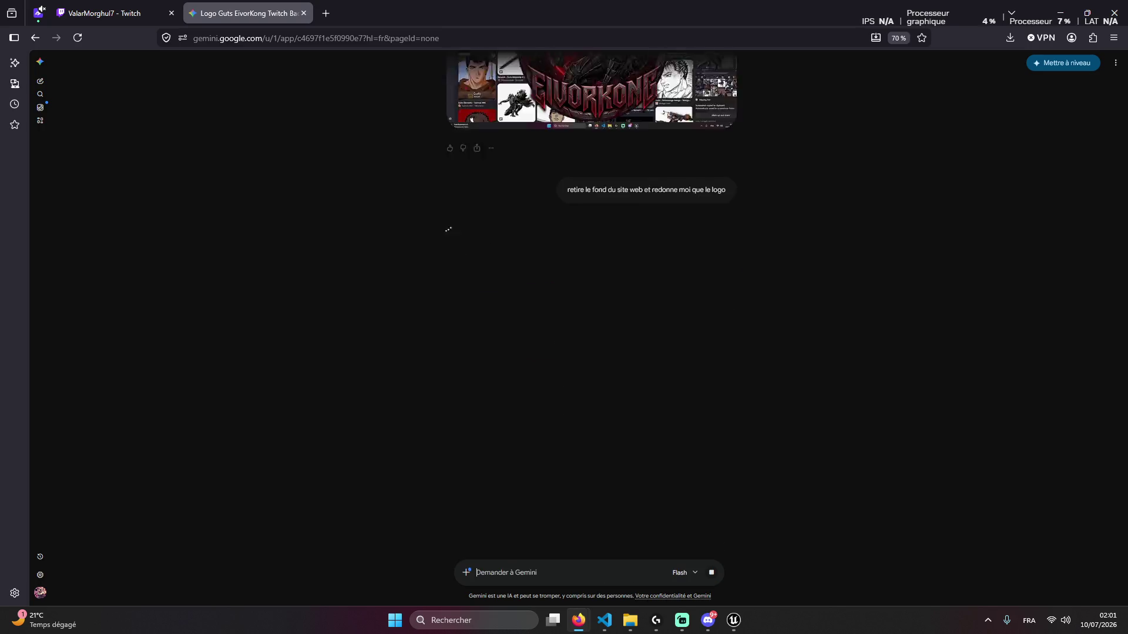
Glance at the Twitch stream, return to Gemini, and bring VS Code forward
{"action": "left_click", "coordinate": [112, 10]}
{"action": "key", "text": "ctrl+Tab"}
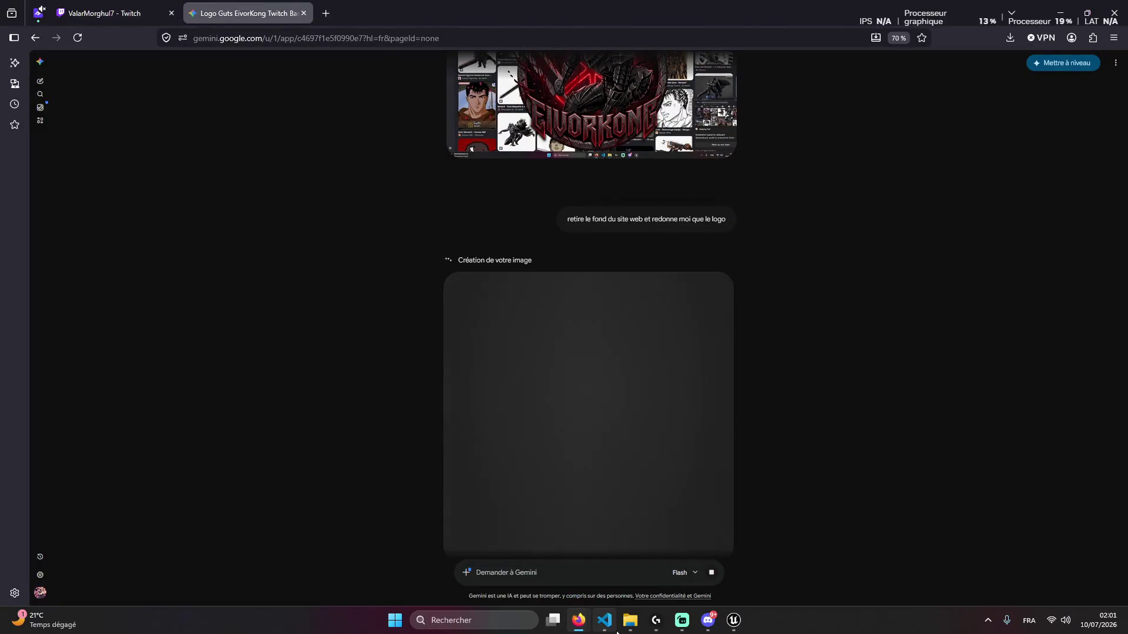
{"action": "left_click", "coordinate": [609, 624]}
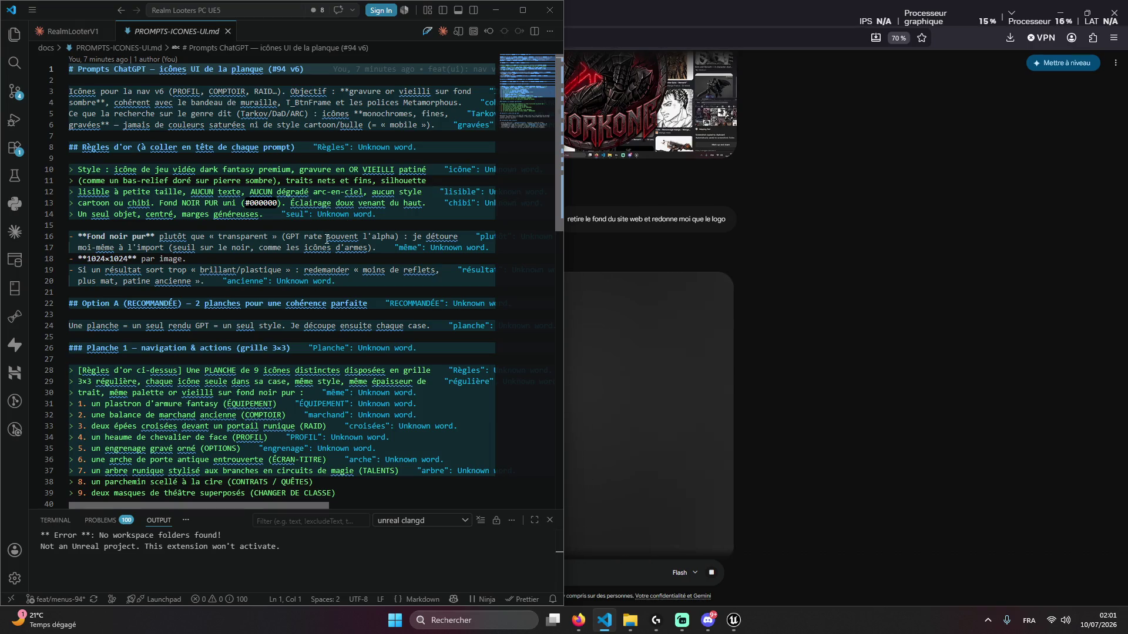
Look over the icon prompts file, then close PROMPTS-ICONES-UI.md
{"action": "mouse_move", "coordinate": [317, 247]}
{"action": "scroll", "coordinate": [237, 295], "scroll_direction": "down", "scroll_amount": 1}
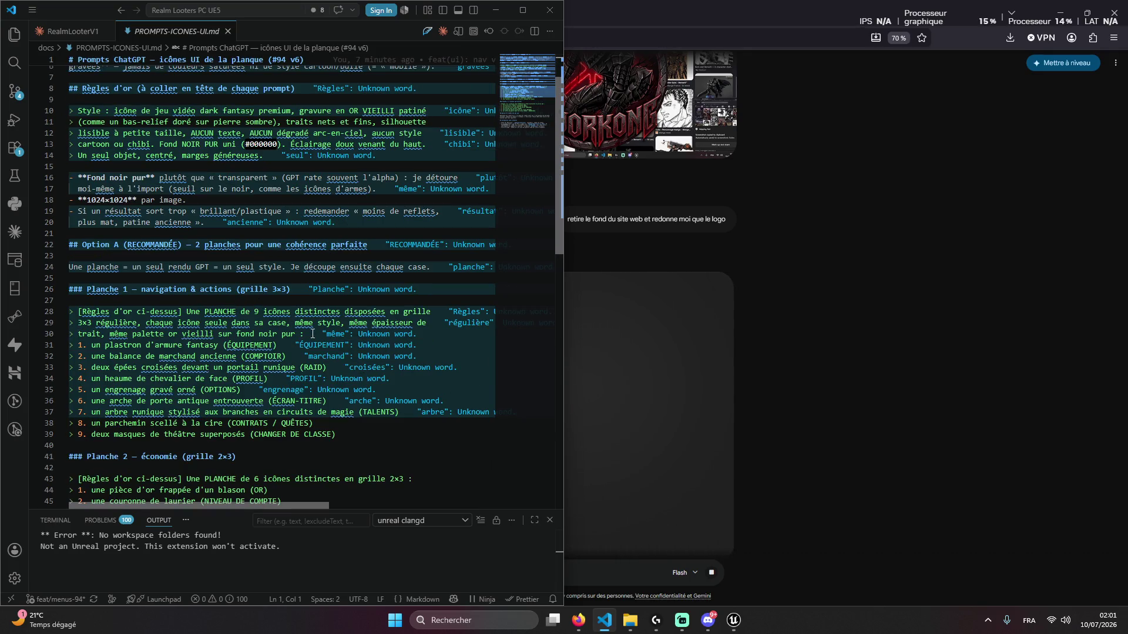
{"action": "scroll", "coordinate": [337, 327], "scroll_direction": "down", "scroll_amount": 2}
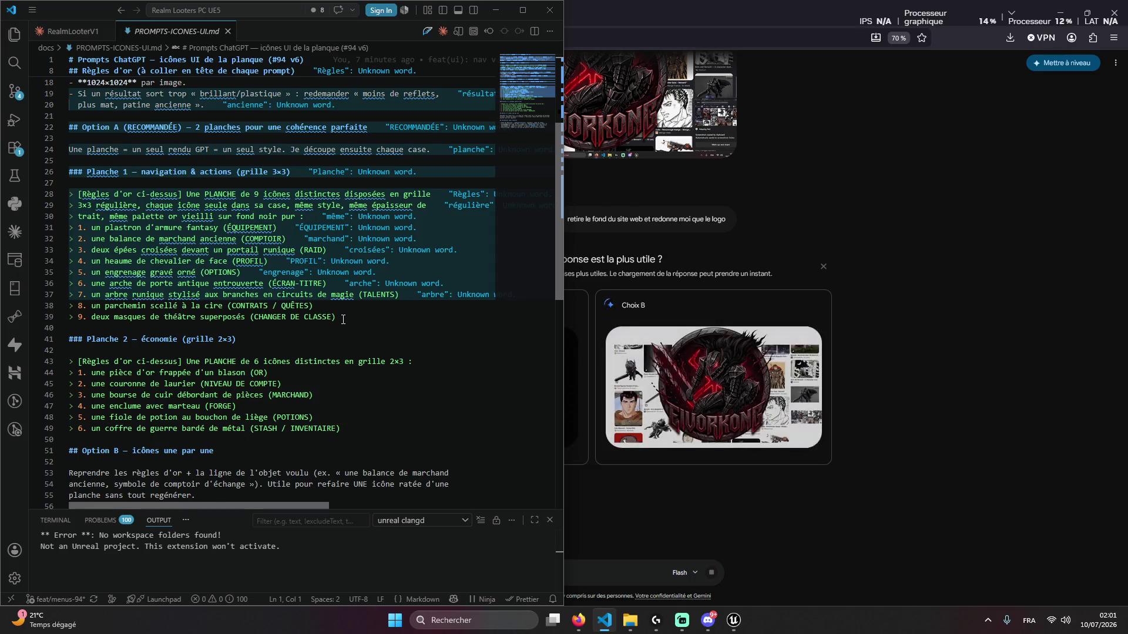
{"action": "scroll", "coordinate": [343, 317], "scroll_direction": "down", "scroll_amount": 1}
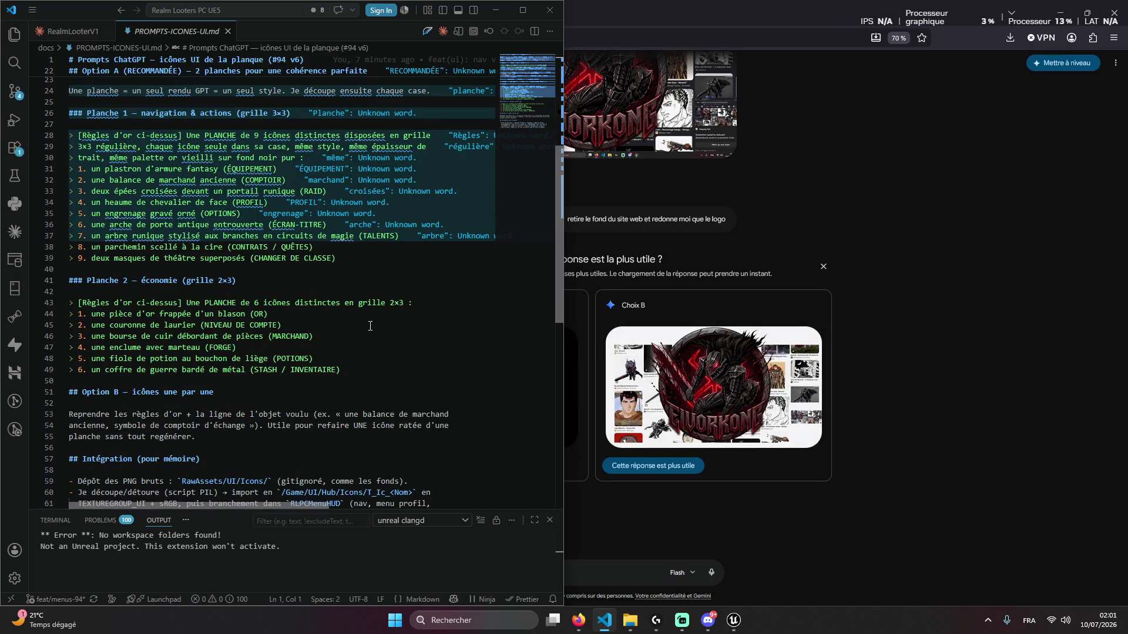
{"action": "scroll", "coordinate": [370, 326], "scroll_direction": "up", "scroll_amount": 1}
{"action": "scroll", "coordinate": [370, 326], "scroll_direction": "down", "scroll_amount": 3}
{"action": "scroll", "coordinate": [360, 310], "scroll_direction": "up", "scroll_amount": 6}
{"action": "scroll", "coordinate": [355, 309], "scroll_direction": "up", "scroll_amount": 2}
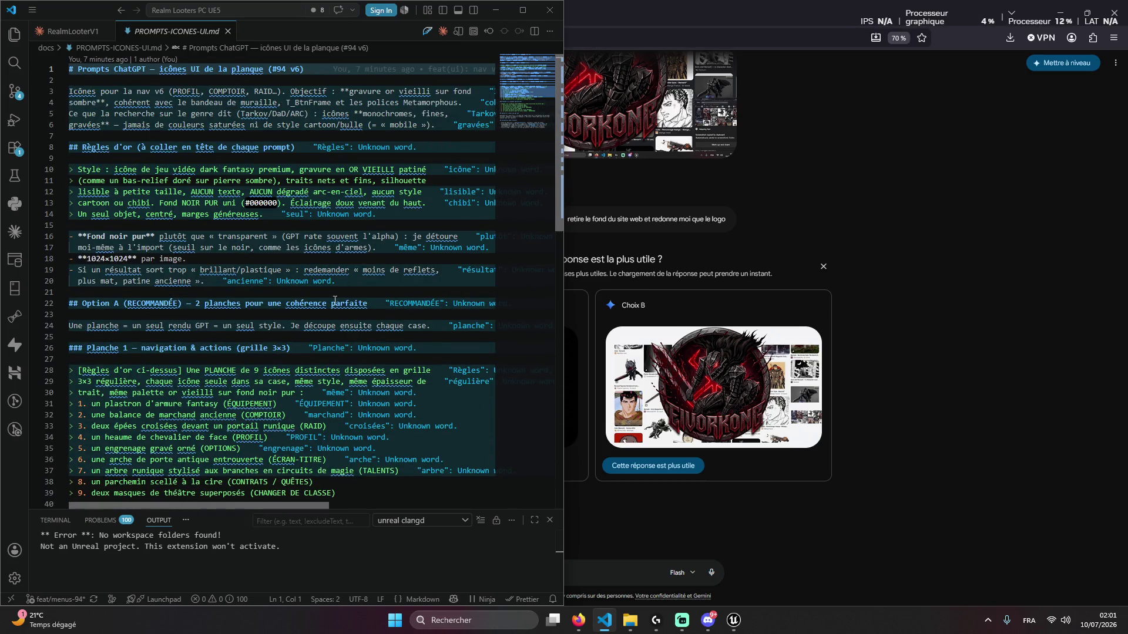
{"action": "middle_click", "coordinate": [147, 32]}
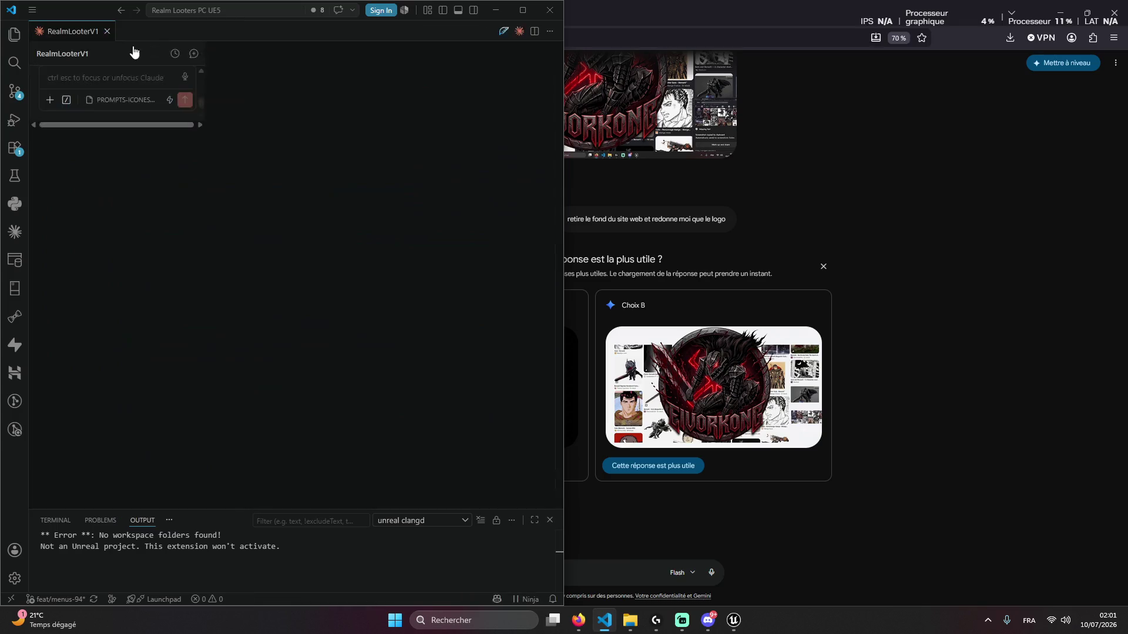
Ask Claude to give the GPT prompts ready to copy directly here
{"action": "left_click", "coordinate": [179, 469]}
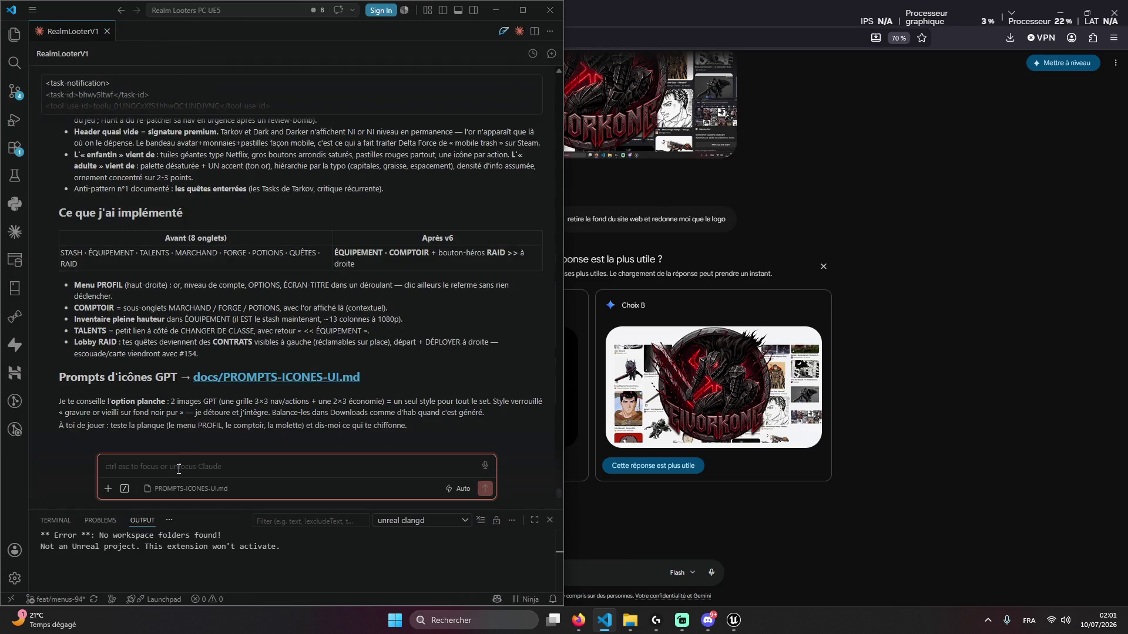
{"action": "type", "text": "donne moi"}
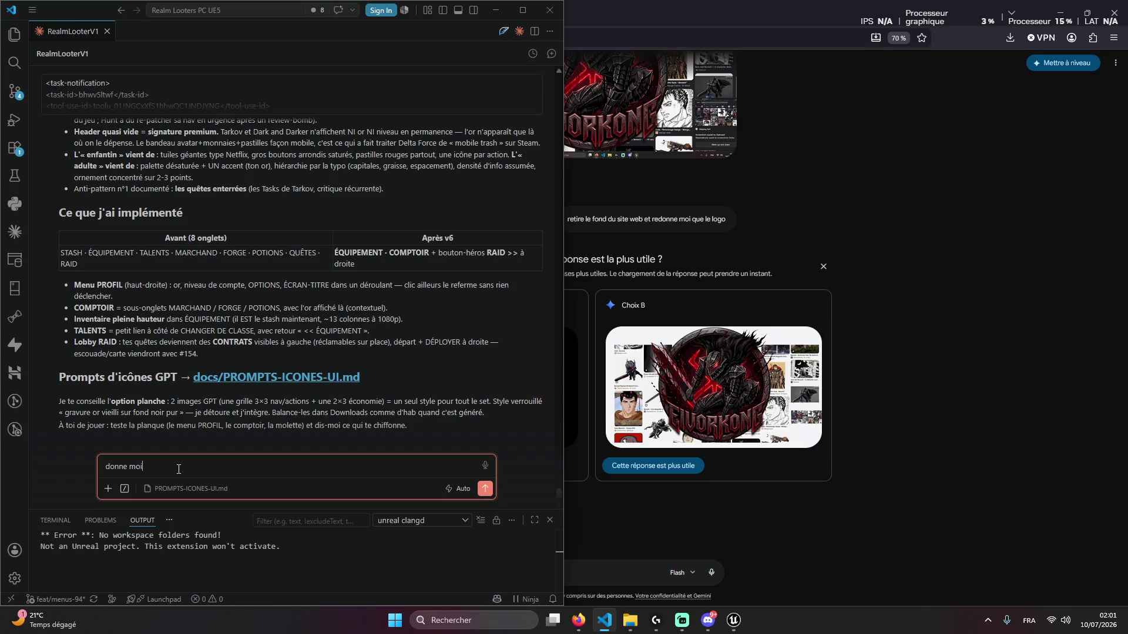
{"action": "key", "text": "BackSpace"}
{"action": "key", "text": "BackSpace"}
{"action": "type", "text": "romps gpt a copier direct"}
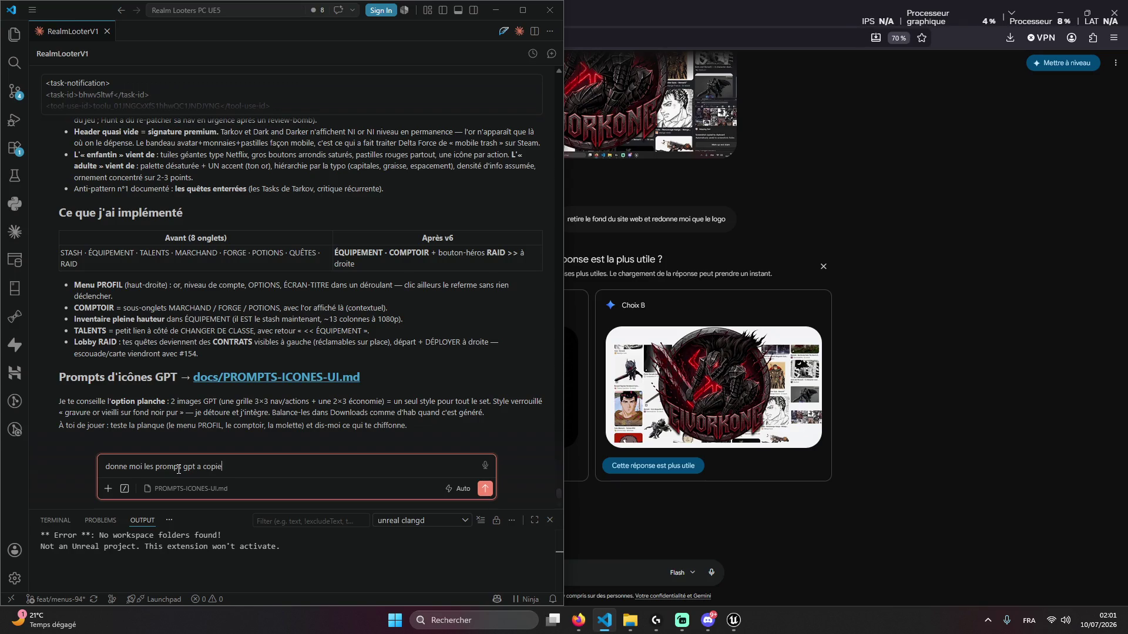
{"action": "type", "text": "rement ici"}
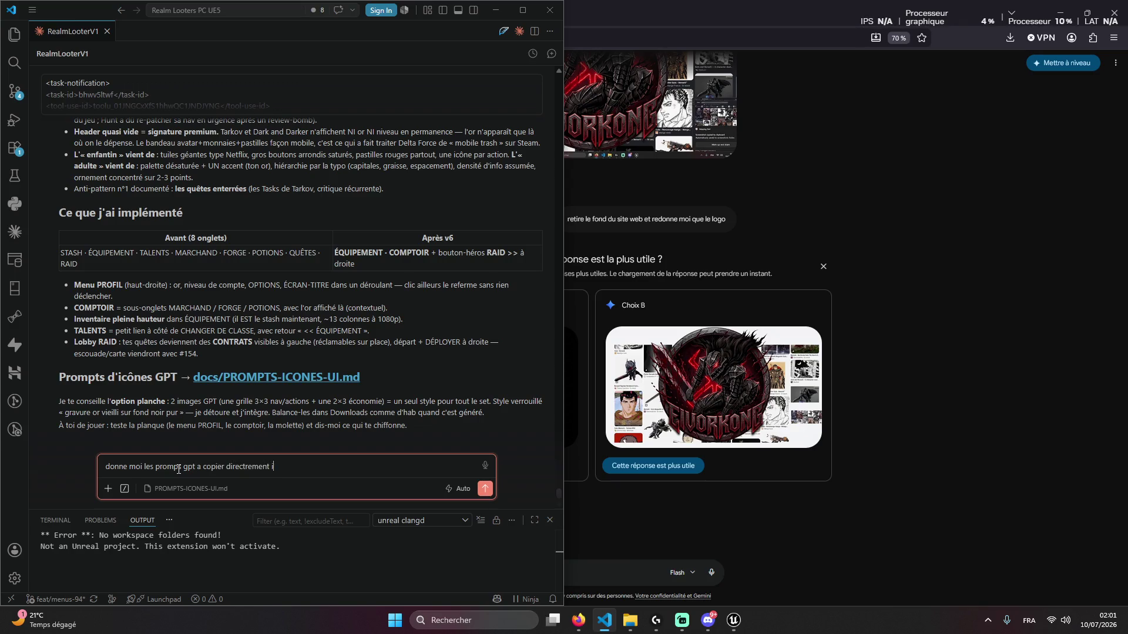
{"action": "key", "text": "Return"}
{"action": "left_click", "coordinate": [836, 439]}
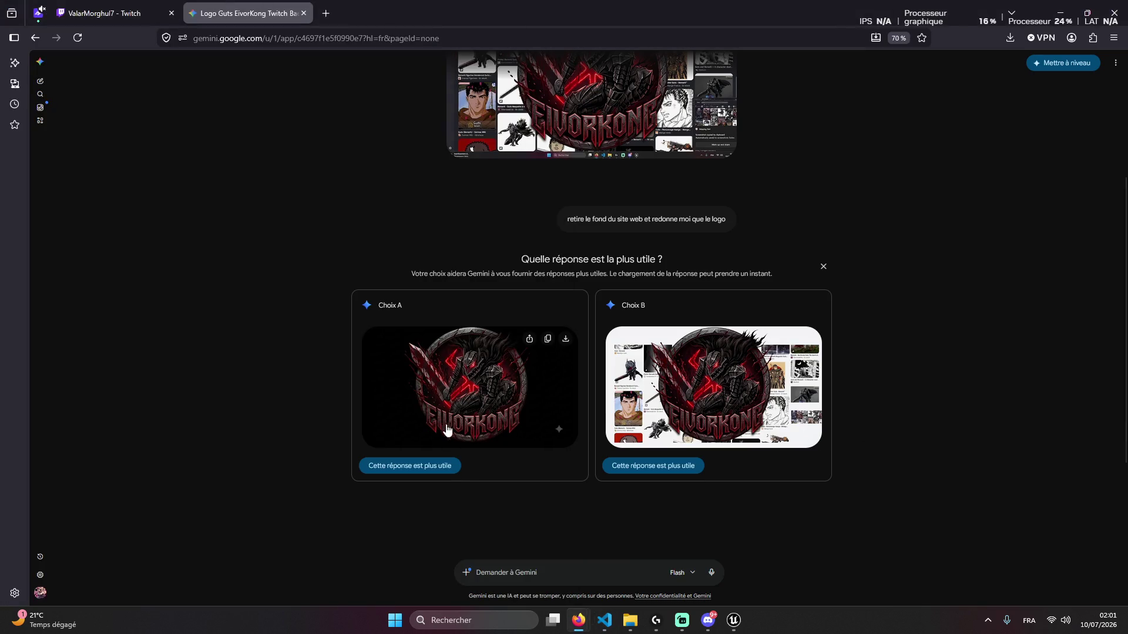
Mark Choix A, the EIVORKONG logo on plain black, as the better answer and download it
{"action": "left_click", "coordinate": [468, 399]}
{"action": "left_click", "coordinate": [715, 459]}
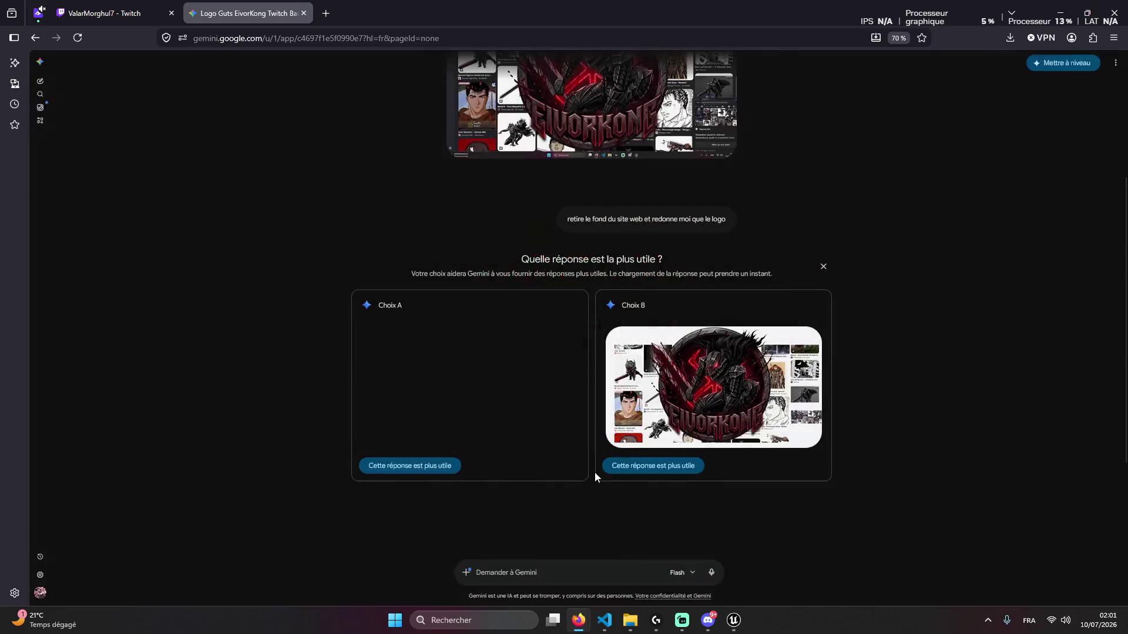
{"action": "left_click", "coordinate": [395, 468]}
{"action": "left_click", "coordinate": [724, 274]}
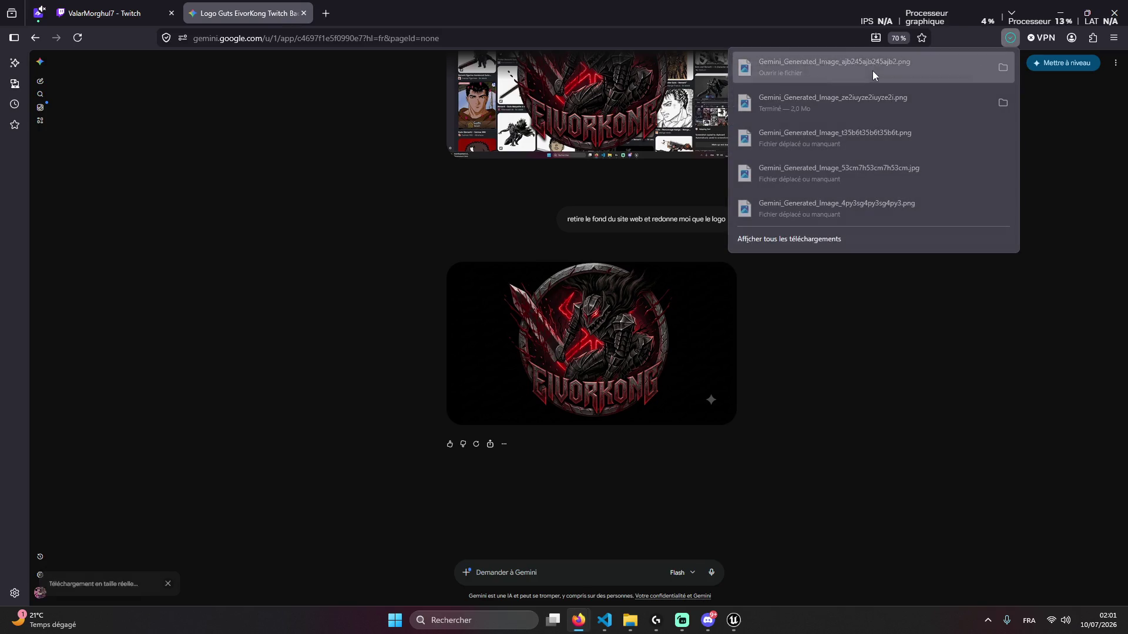
{"action": "left_click", "coordinate": [709, 621]}
{"action": "left_click", "coordinate": [814, 579]}
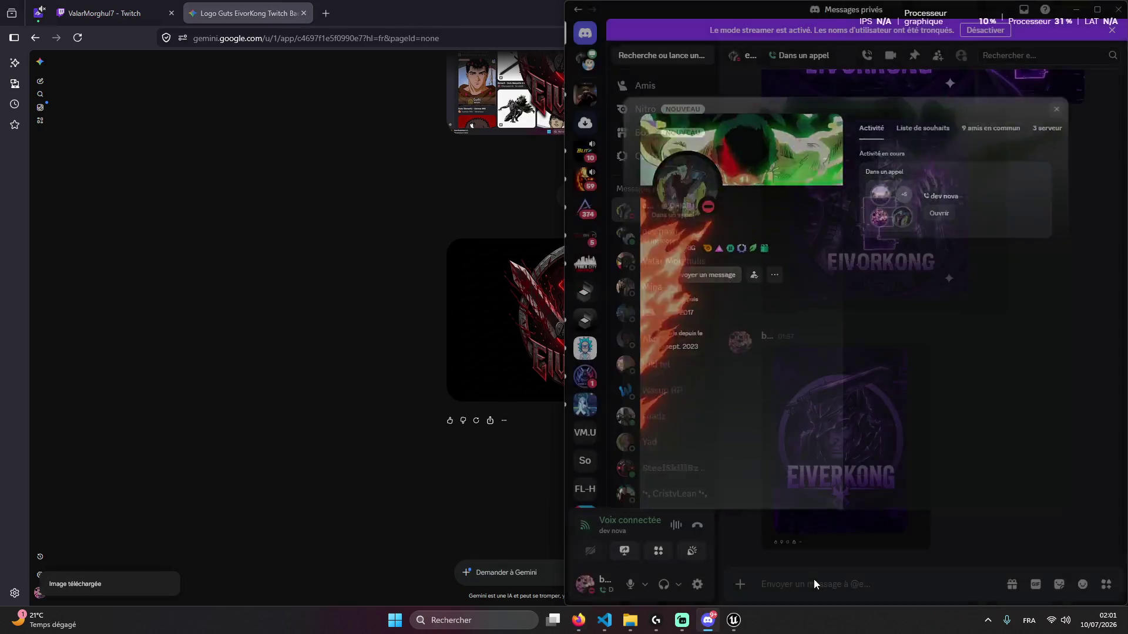
Drag the downloaded logo PNG from Firefox downloads into the Discord DM and preview it
{"action": "left_click", "coordinate": [469, 427]}
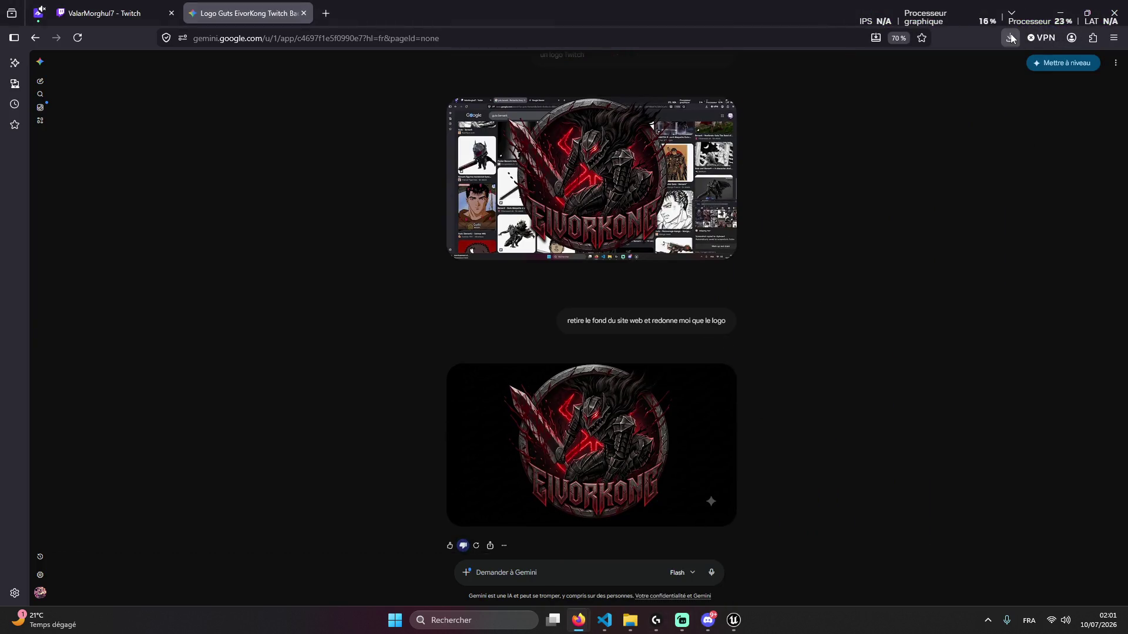
{"action": "left_click", "coordinate": [1010, 36]}
{"action": "mouse_move", "coordinate": [834, 66]}
{"action": "left_mouse_down"}
{"action": "mouse_move", "coordinate": [694, 609]}
{"action": "mouse_move", "coordinate": [708, 619]}
{"action": "mouse_move", "coordinate": [784, 595]}
{"action": "mouse_move", "coordinate": [784, 584]}
{"action": "left_mouse_up"}
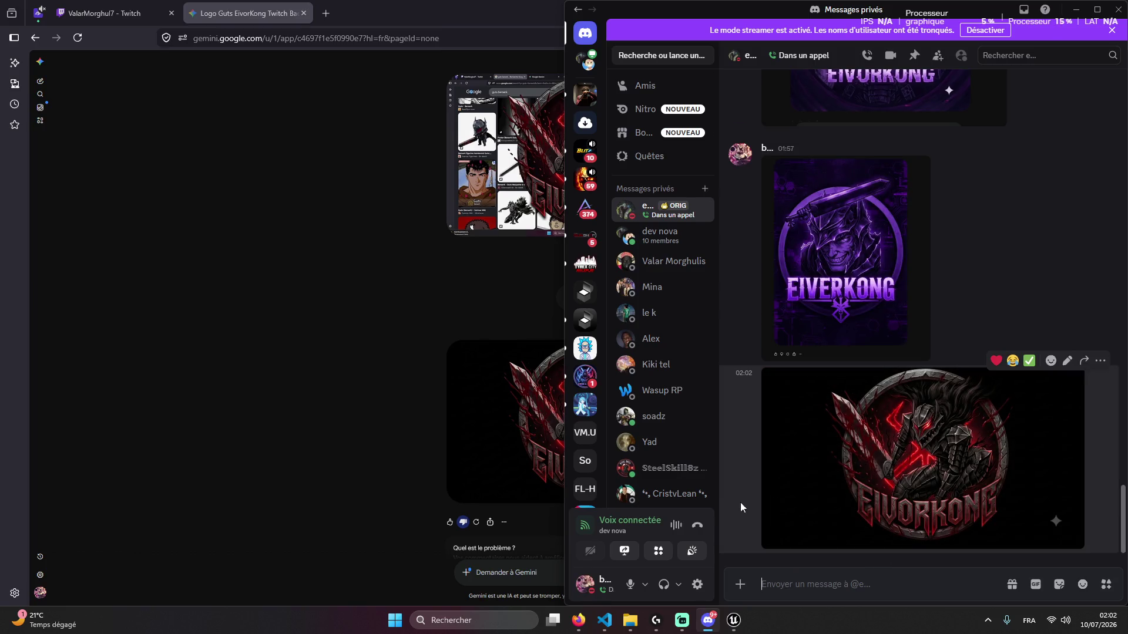
{"action": "left_click", "coordinate": [834, 473]}
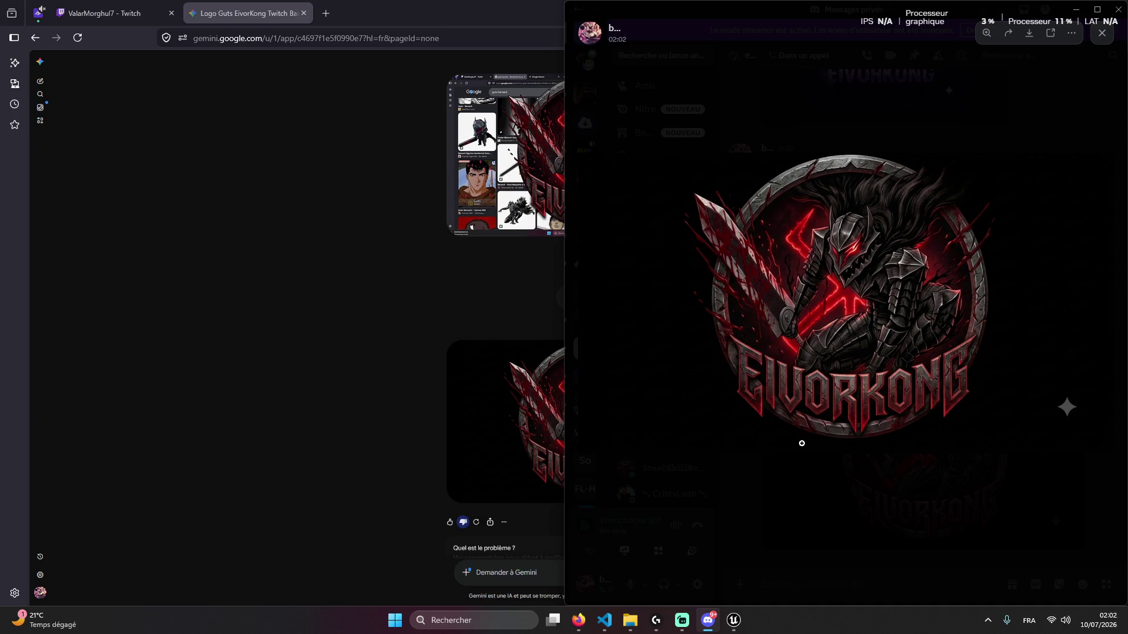
{"action": "left_click", "coordinate": [840, 468]}
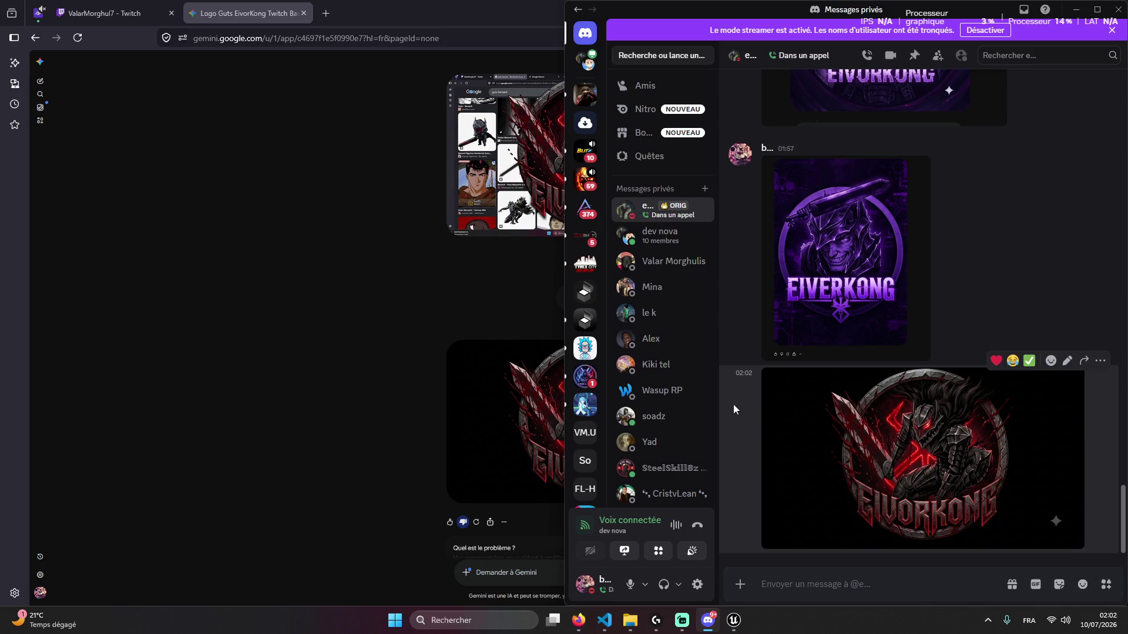
Check the posted logo in the Discord conversation, then return to the browser's Twitch stream
{"action": "left_click", "coordinate": [402, 382]}
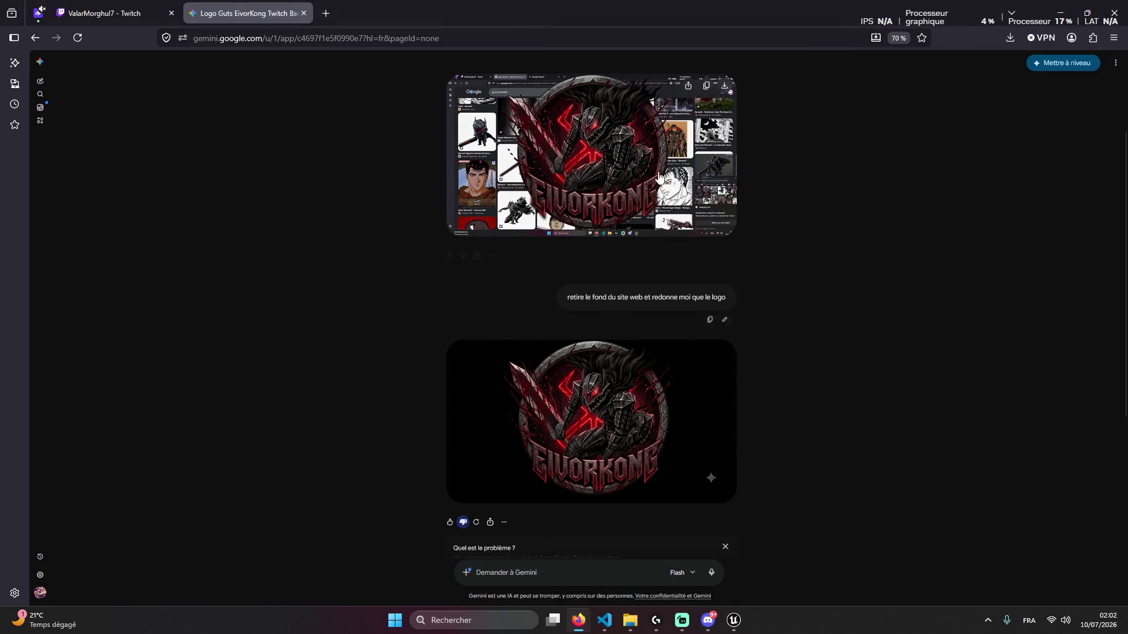
{"action": "key", "text": "alt+Tab"}
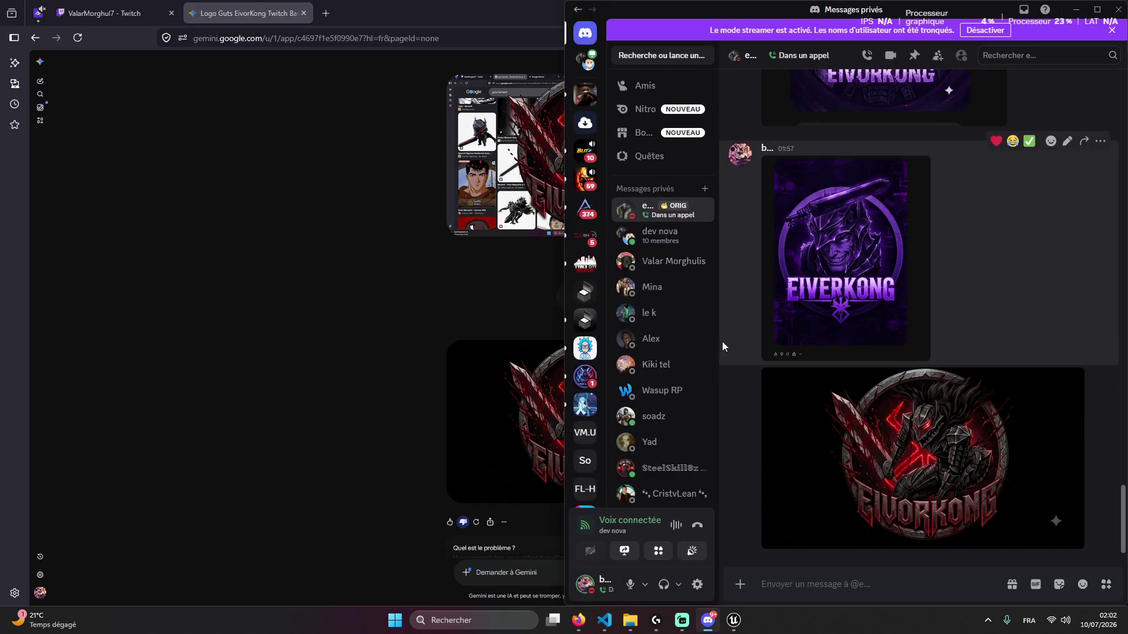
{"action": "left_click", "coordinate": [397, 333]}
{"action": "key", "text": "alt+Tab"}
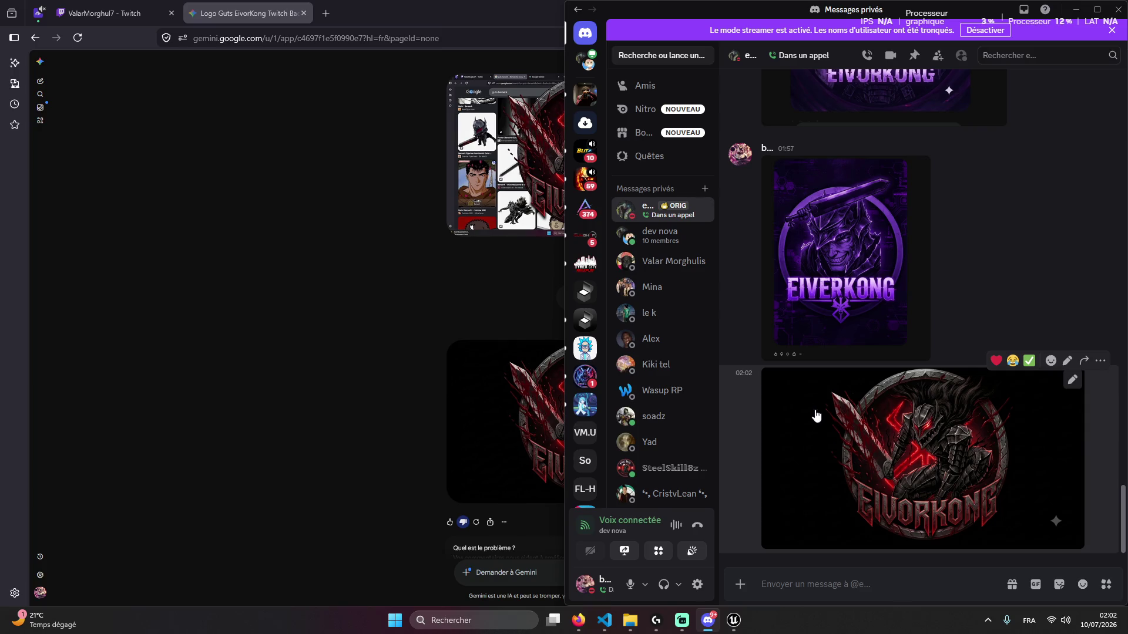
{"action": "scroll", "coordinate": [816, 422], "scroll_direction": "up", "scroll_amount": 5}
{"action": "scroll", "coordinate": [833, 390], "scroll_direction": "down", "scroll_amount": 3}
{"action": "scroll", "coordinate": [750, 418], "scroll_direction": "down", "scroll_amount": 2}
{"action": "key", "text": "alt+Tab"}
{"action": "key", "text": "ctrl+Tab"}
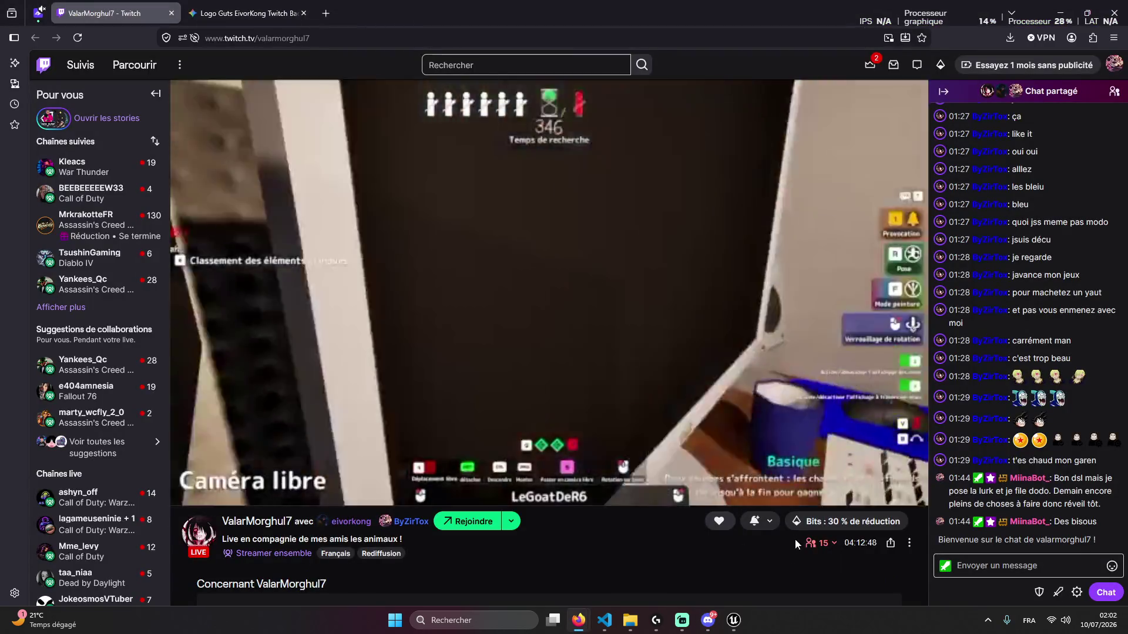
Cancel the current StreamRoom reservation from Gestion StreamRooms
{"action": "key", "text": "ctrl+Tab"}
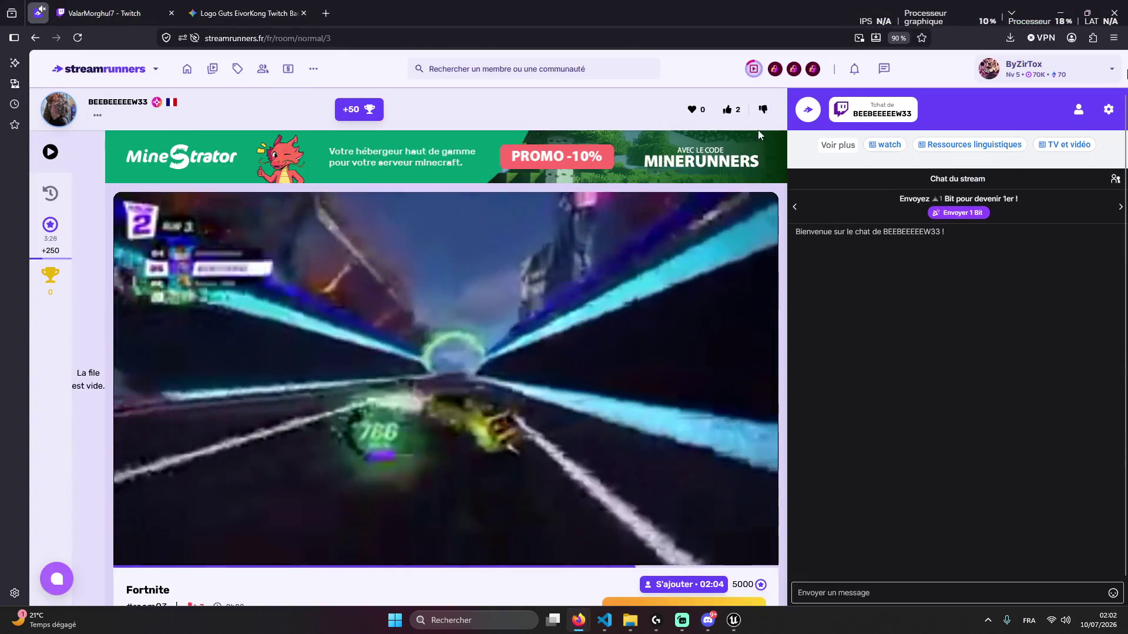
{"action": "left_click", "coordinate": [753, 69]}
{"action": "left_click", "coordinate": [918, 344]}
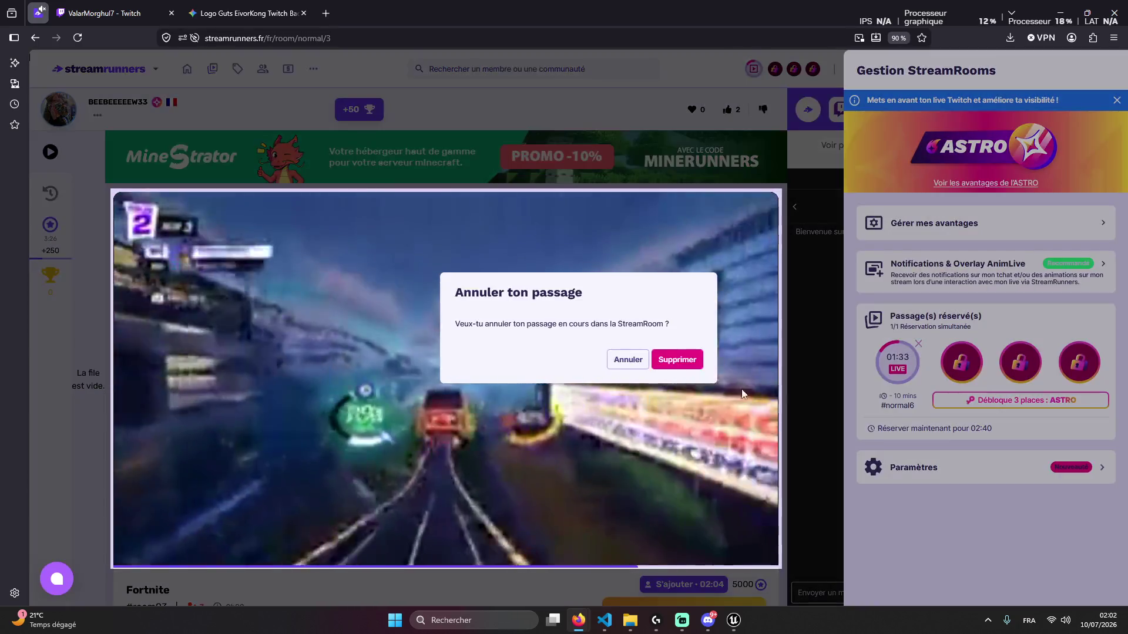
{"action": "left_click", "coordinate": [677, 359]}
Book a new Standard 10-minute StreamRoom slot, then minimise Firefox
{"action": "left_click", "coordinate": [897, 362]}
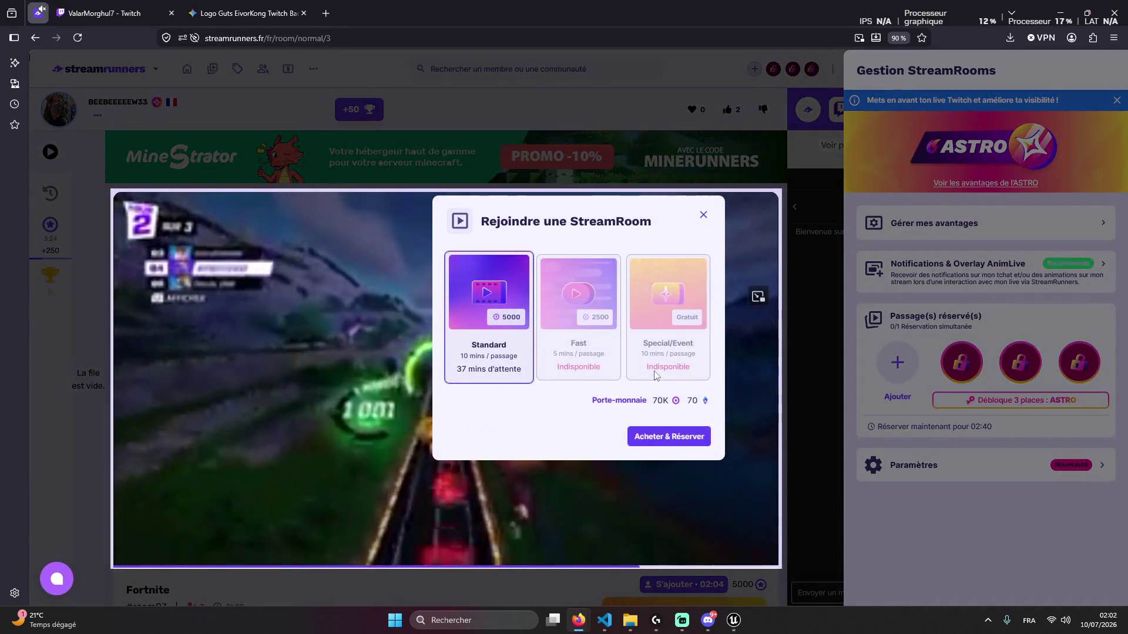
{"action": "left_click", "coordinate": [668, 437]}
{"action": "left_click", "coordinate": [675, 362]}
{"action": "left_click", "coordinate": [247, 13]}
{"action": "left_click", "coordinate": [100, 13]}
{"action": "left_click", "coordinate": [248, 13]}
{"action": "left_click", "coordinate": [1061, 12]}
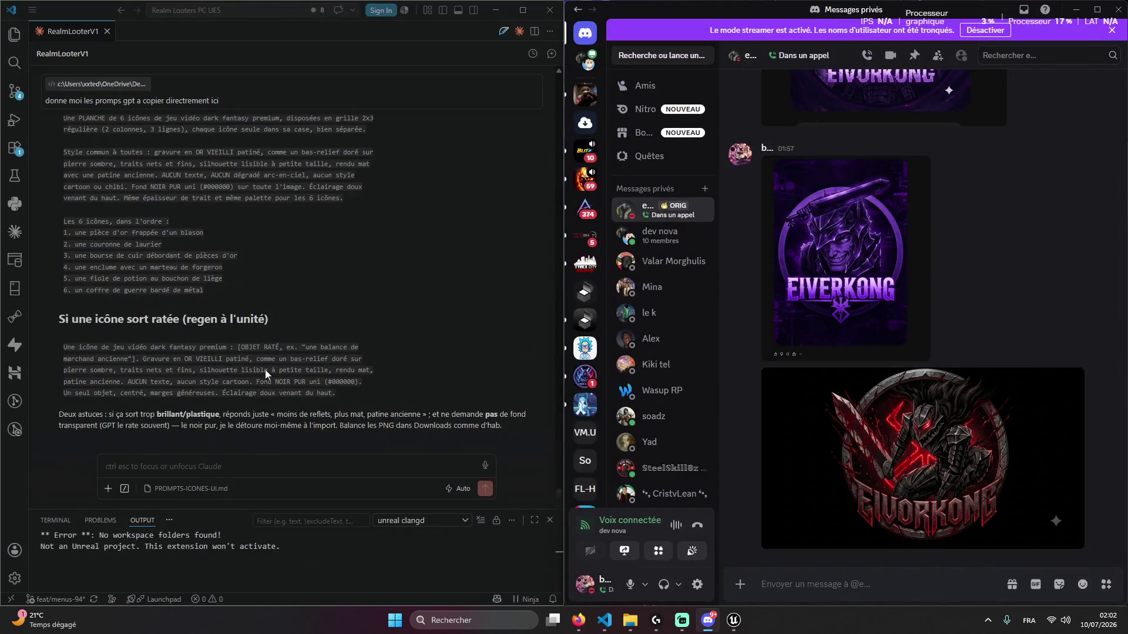
Copy the Planche 1 icon prompt from Claude's reply in VS Code
{"action": "scroll", "coordinate": [306, 403], "scroll_direction": "up", "scroll_amount": 10}
{"action": "left_click", "coordinate": [227, 321]}
{"action": "left_click", "coordinate": [536, 323]}
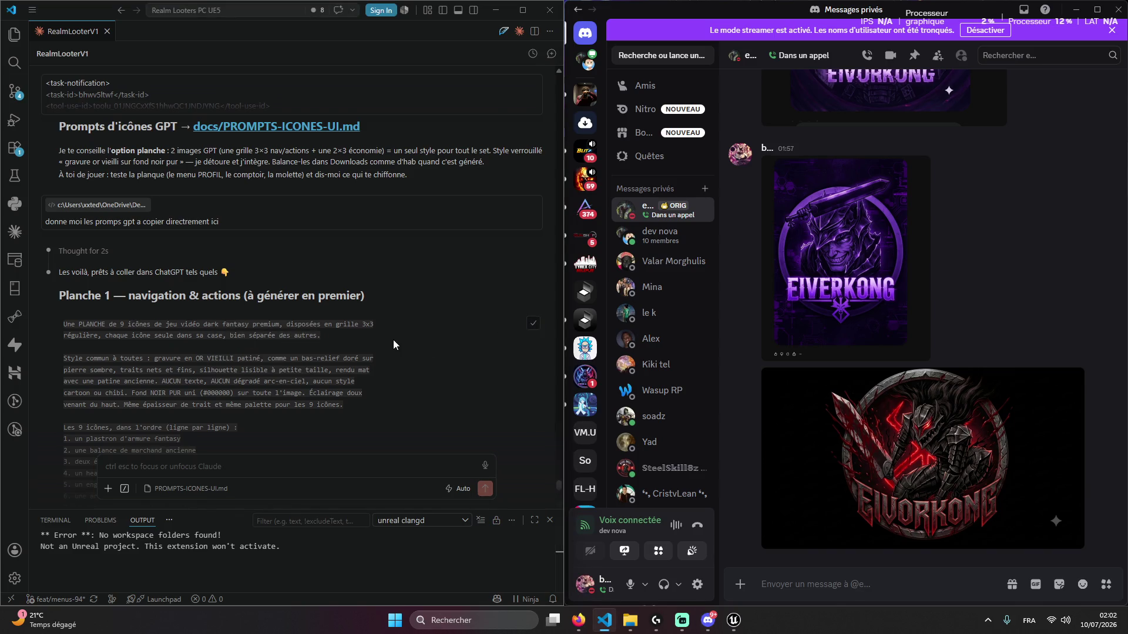
{"action": "scroll", "coordinate": [392, 340], "scroll_direction": "down", "scroll_amount": 4}
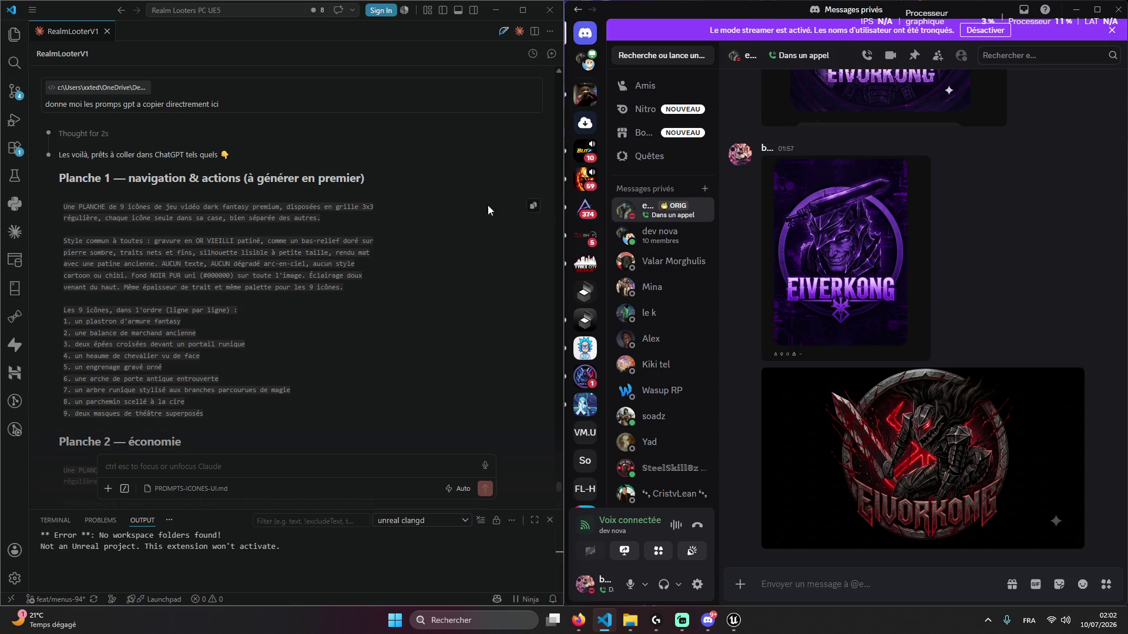
{"action": "scroll", "coordinate": [445, 265], "scroll_direction": "up", "scroll_amount": 3}
{"action": "scroll", "coordinate": [430, 282], "scroll_direction": "down", "scroll_amount": 2}
{"action": "scroll", "coordinate": [430, 283], "scroll_direction": "down", "scroll_amount": 8}
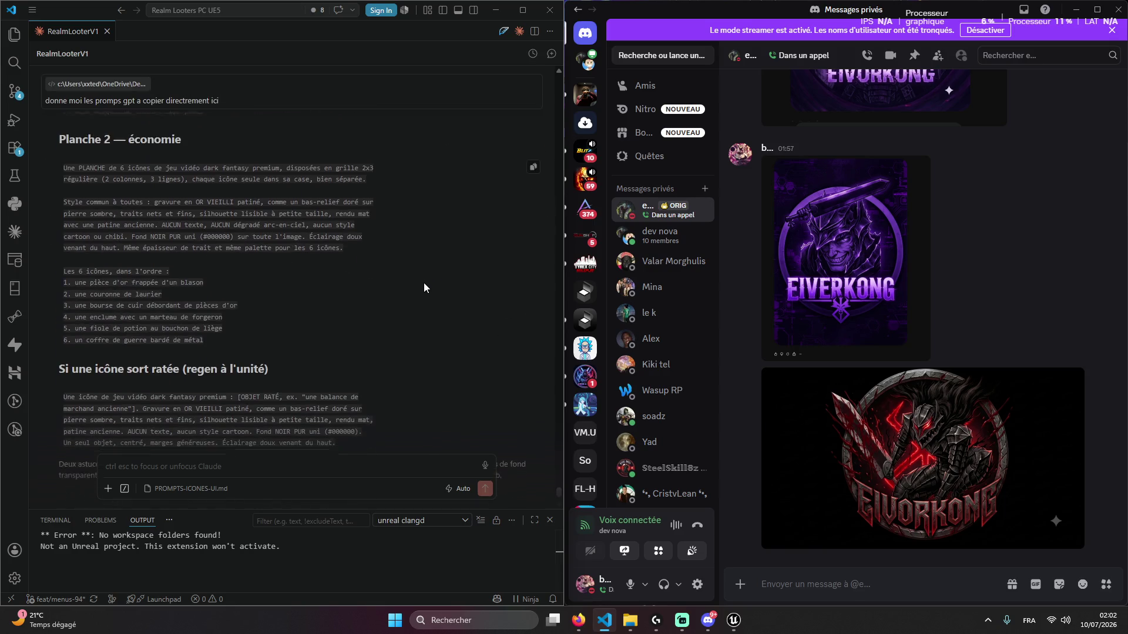
{"action": "scroll", "coordinate": [400, 291], "scroll_direction": "up", "scroll_amount": 6}
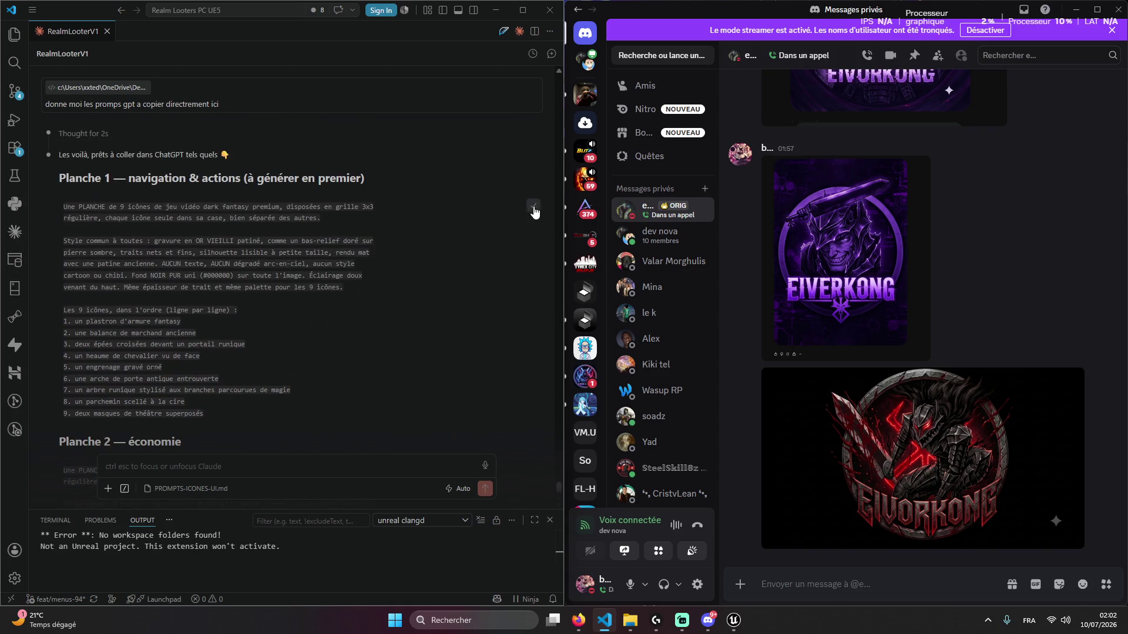
{"action": "mouse_move", "coordinate": [580, 611]}
{"action": "left_click", "coordinate": [502, 565]}
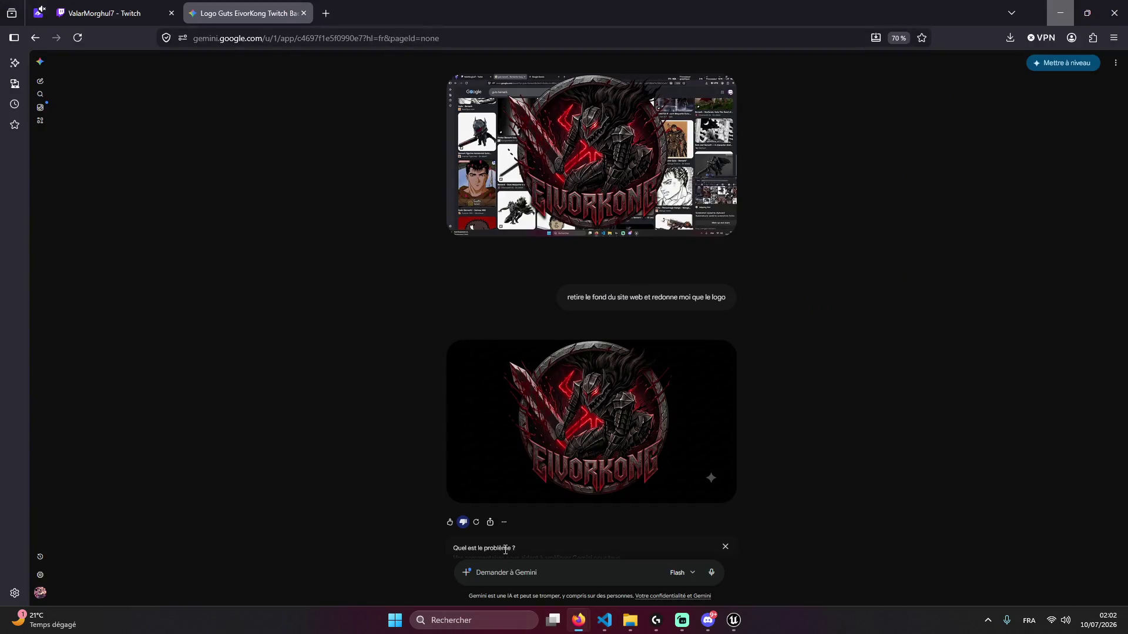
Paste the Planche 1 prompt into a new Gemini chat and wait for the gold icon sheet
{"action": "scroll", "coordinate": [397, 372], "scroll_direction": "down", "scroll_amount": 4}
{"action": "scroll", "coordinate": [410, 361], "scroll_direction": "up", "scroll_amount": 6}
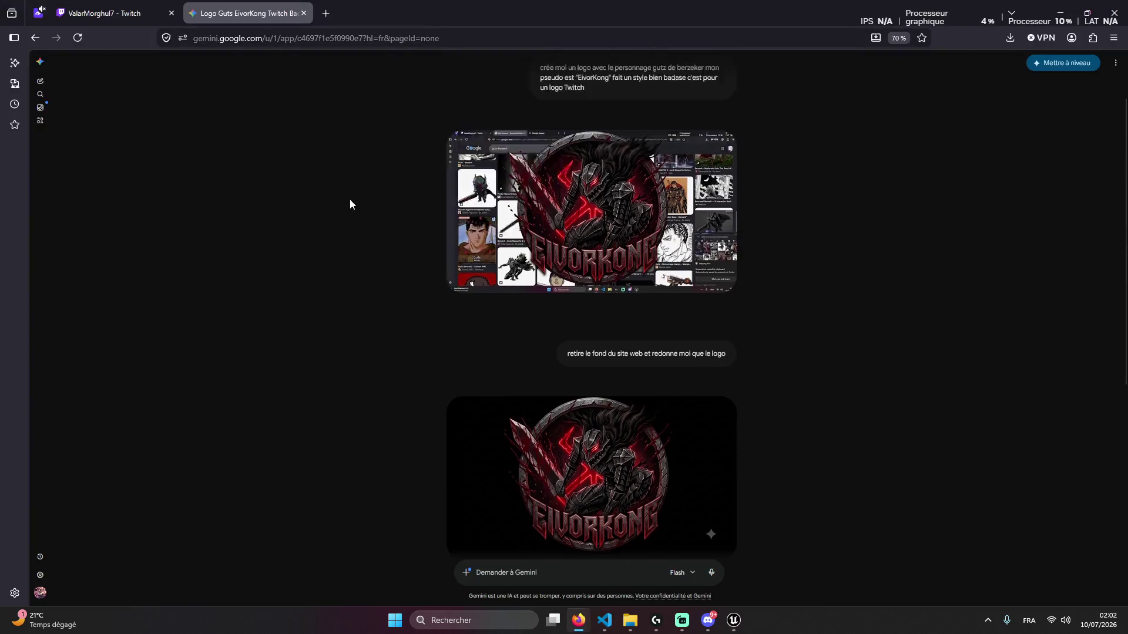
{"action": "scroll", "coordinate": [411, 328], "scroll_direction": "down", "scroll_amount": 1}
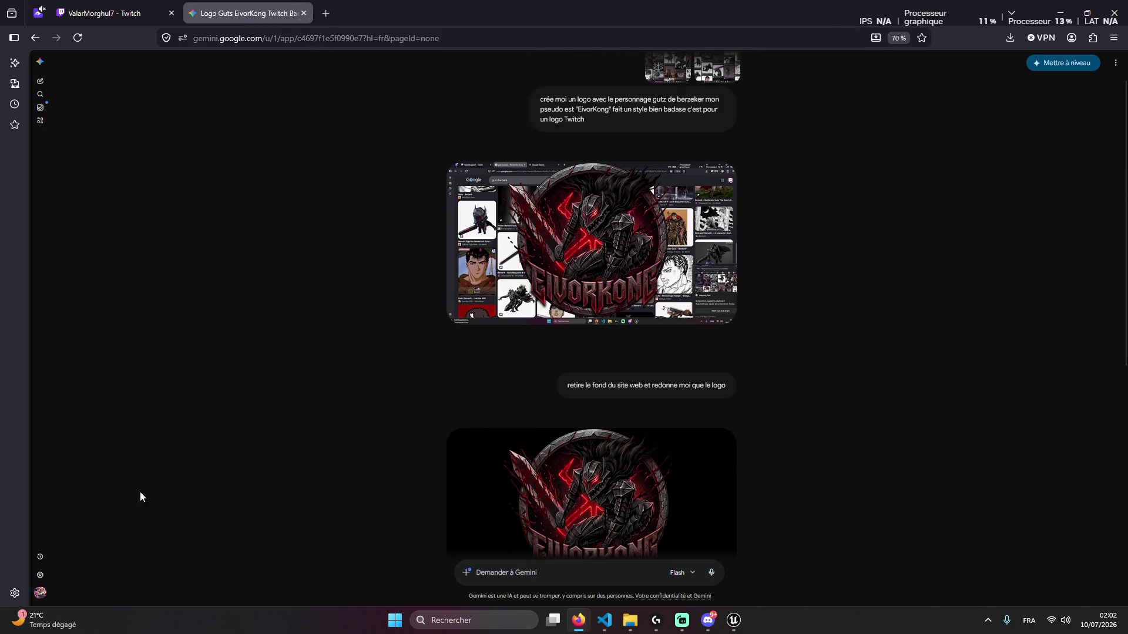
{"action": "left_click", "coordinate": [40, 81]}
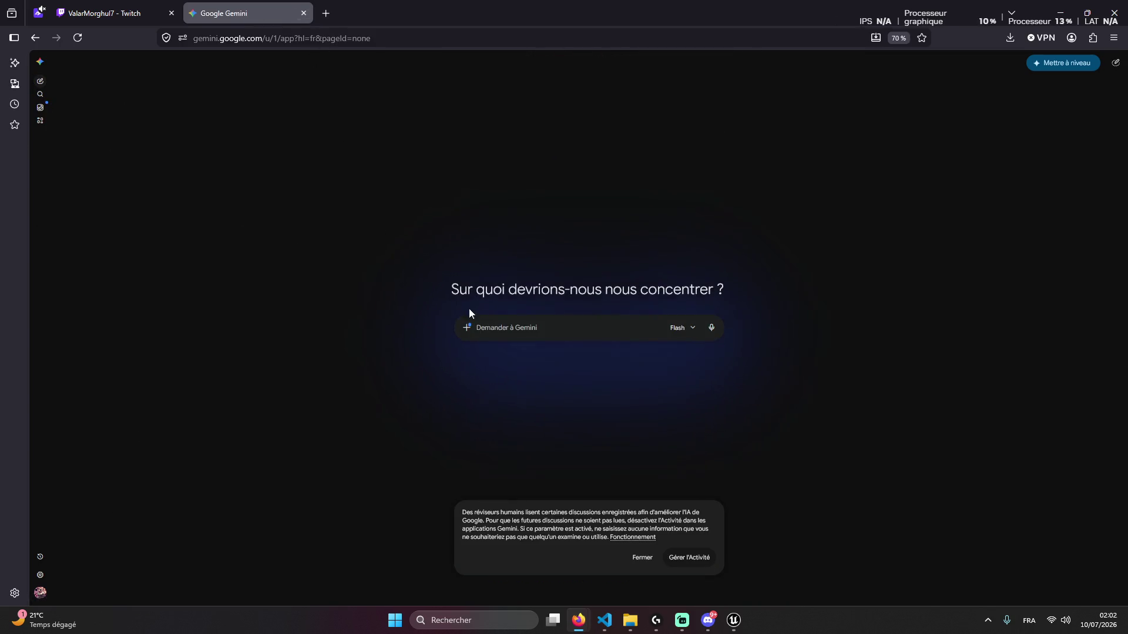
{"action": "key", "text": "ctrl+v"}
{"action": "key", "text": "Return"}
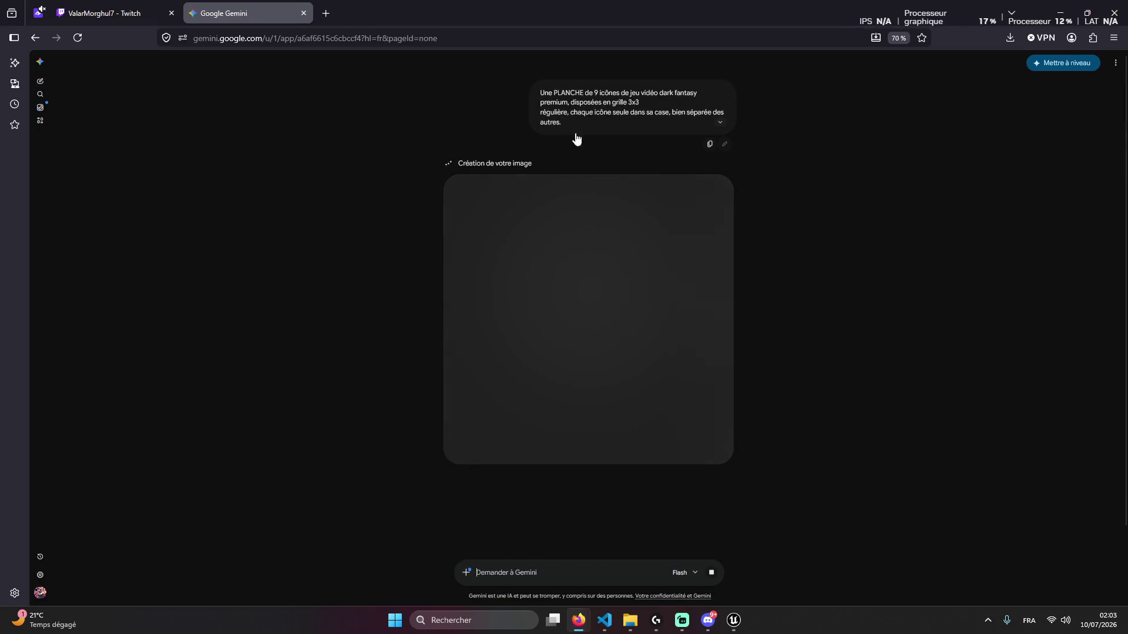
{"action": "left_click", "coordinate": [719, 122]}
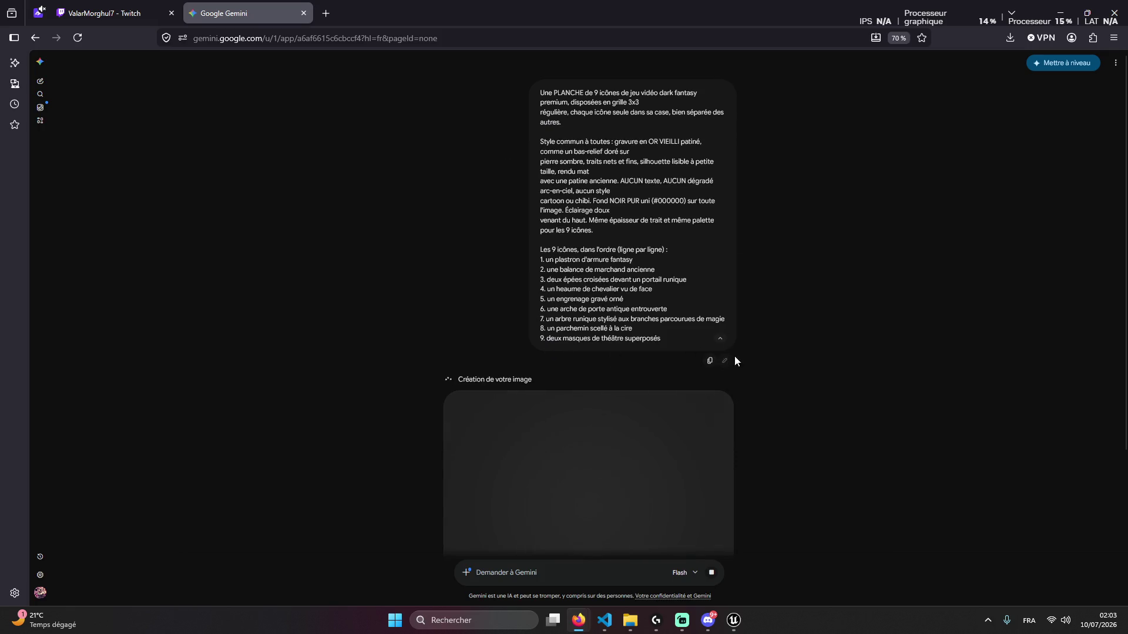
{"action": "scroll", "coordinate": [670, 440], "scroll_direction": "down", "scroll_amount": 3}
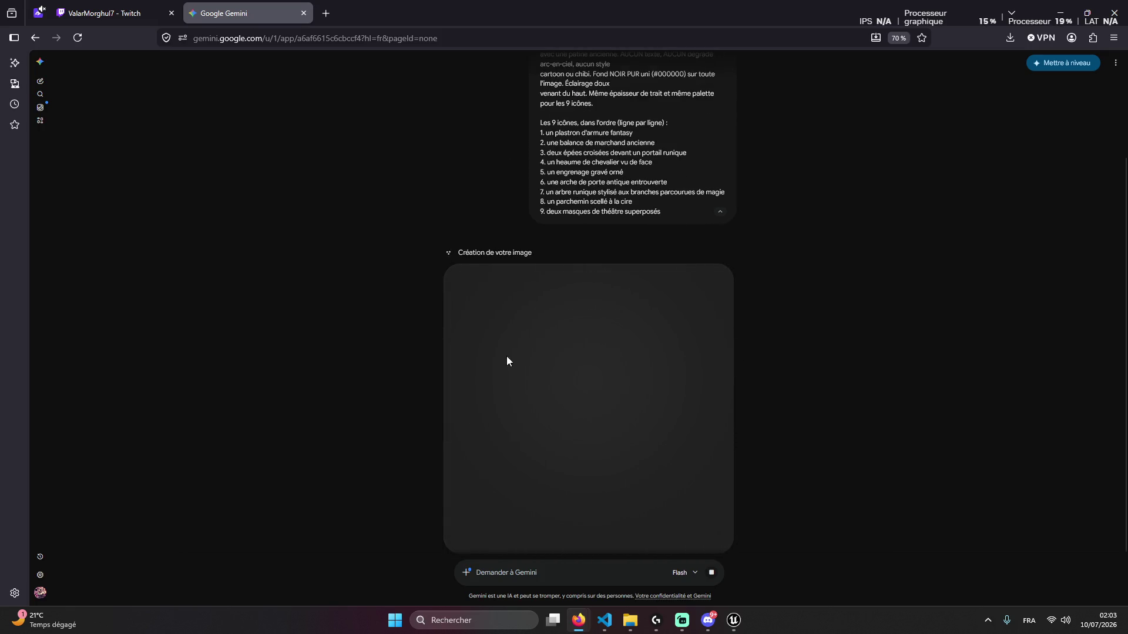
{"action": "left_click", "coordinate": [112, 13]}
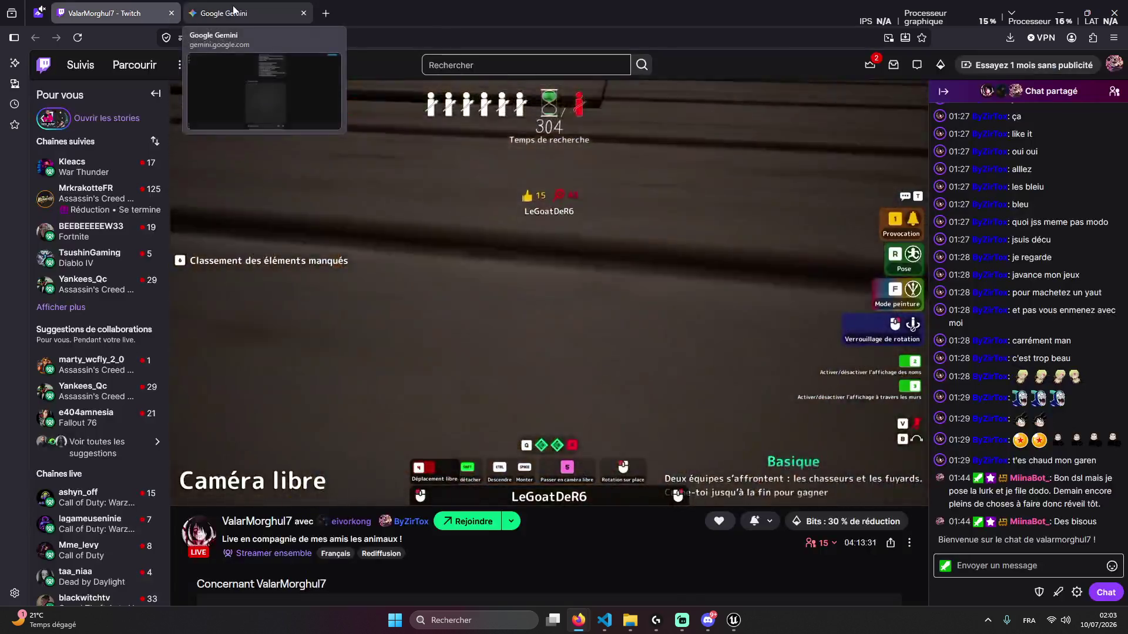
{"action": "left_click", "coordinate": [238, 16]}
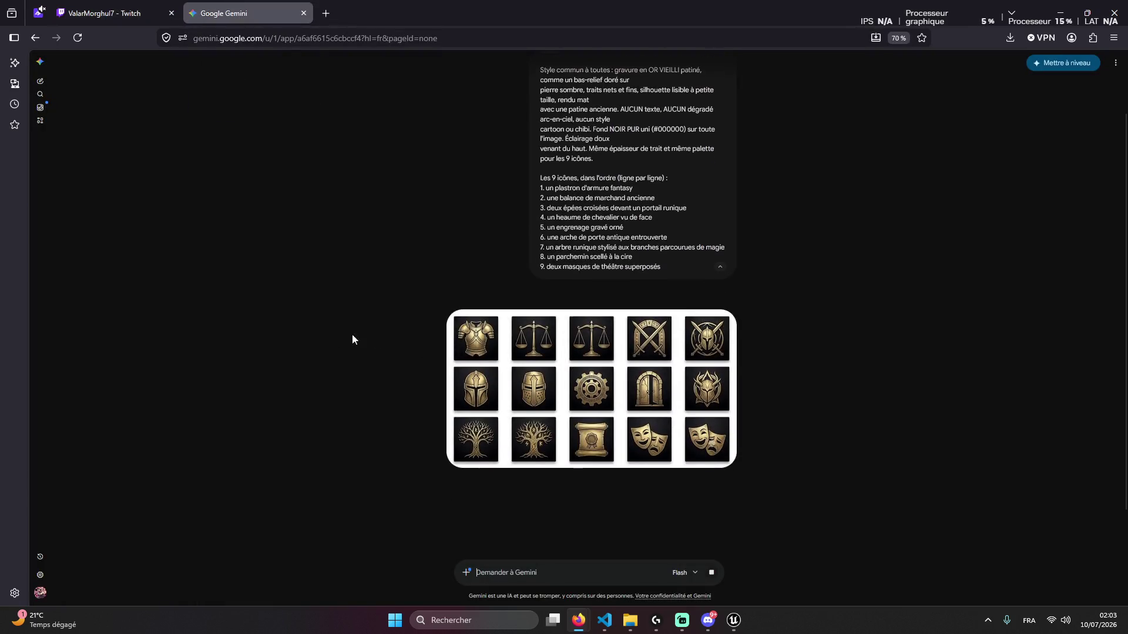
{"action": "mouse_move", "coordinate": [556, 379]}
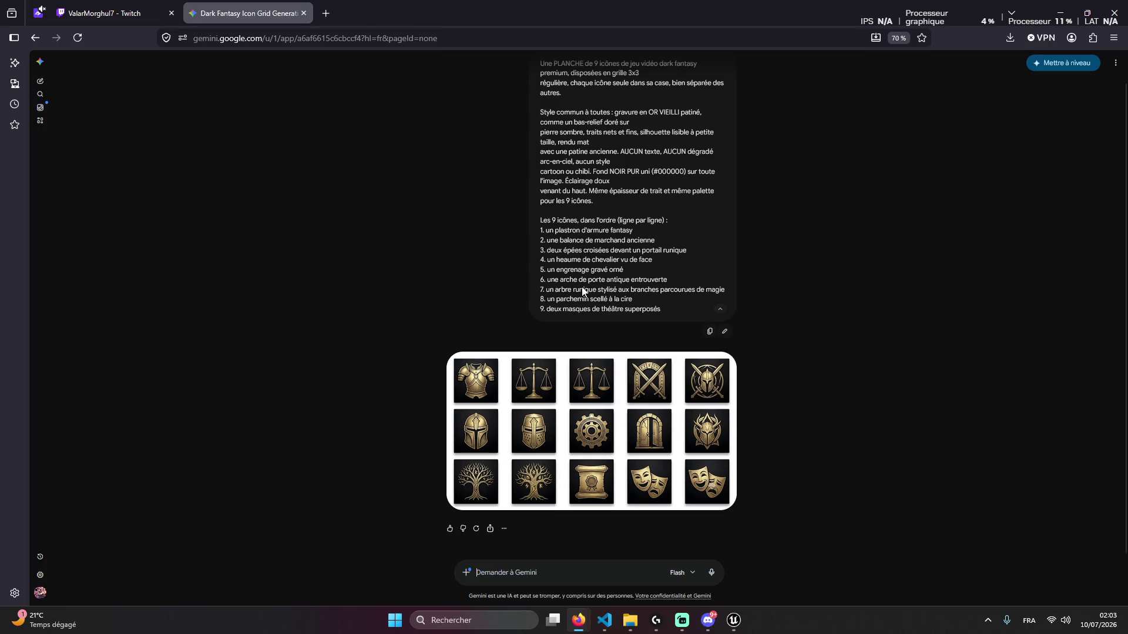
{"action": "mouse_move", "coordinate": [511, 400]}
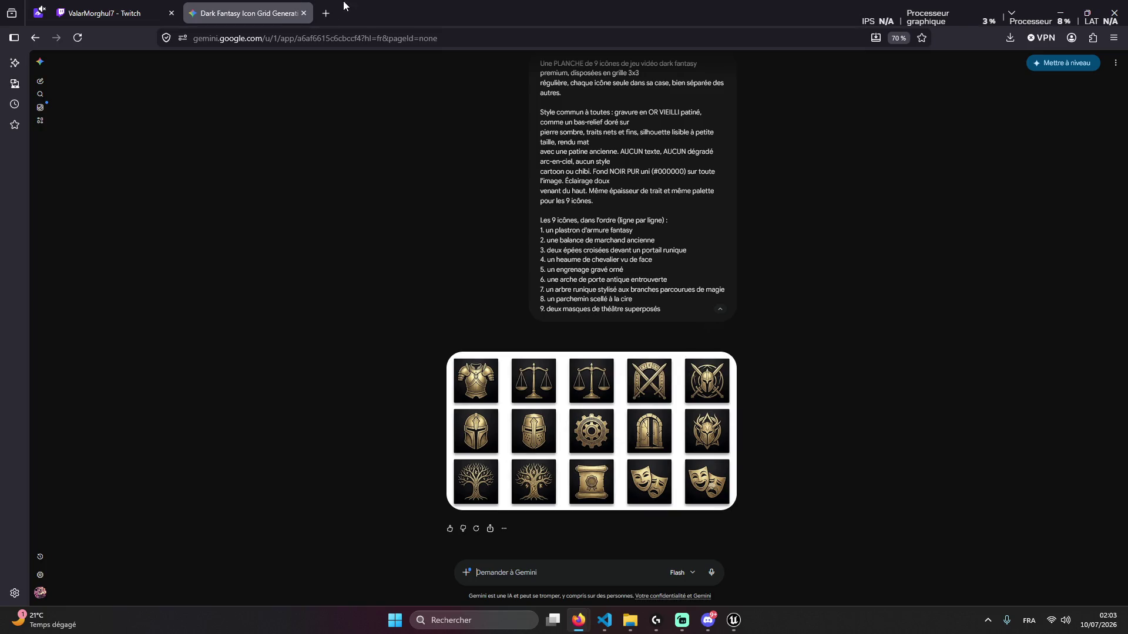
Search the web for 'gpt' in a new browser tab
{"action": "key", "text": "ctrl+t"}
{"action": "type", "text": "gpt"}
{"action": "key", "text": "Return"}
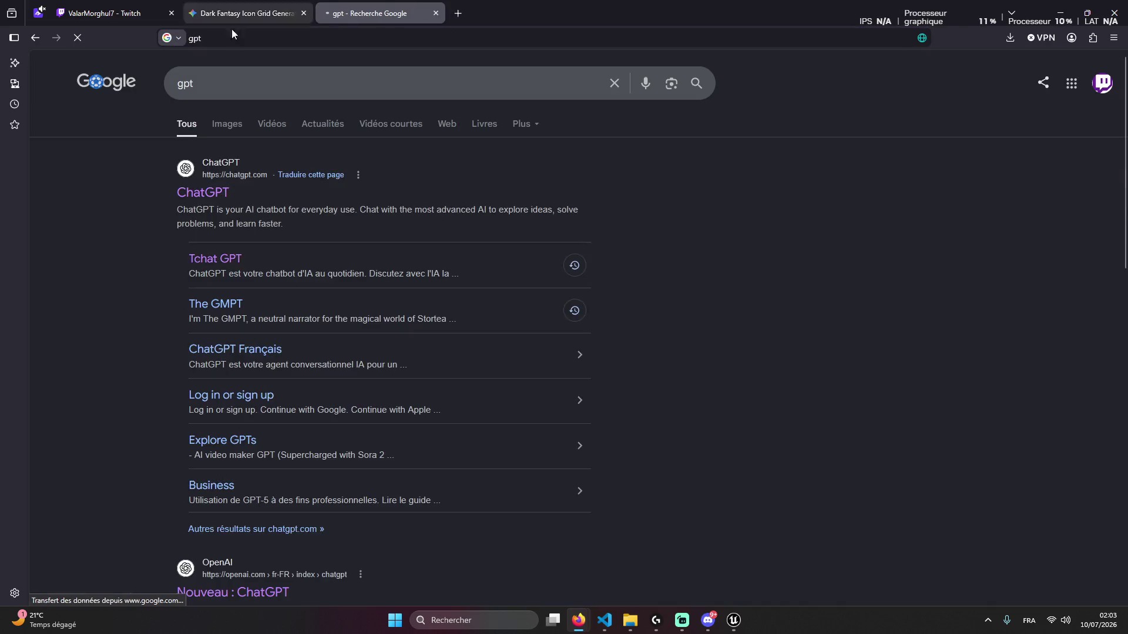
Open chatgpt.com from the results and send it the Planche 1 icon prompt
{"action": "left_click", "coordinate": [214, 191]}
{"action": "key", "text": "ctrl+v"}
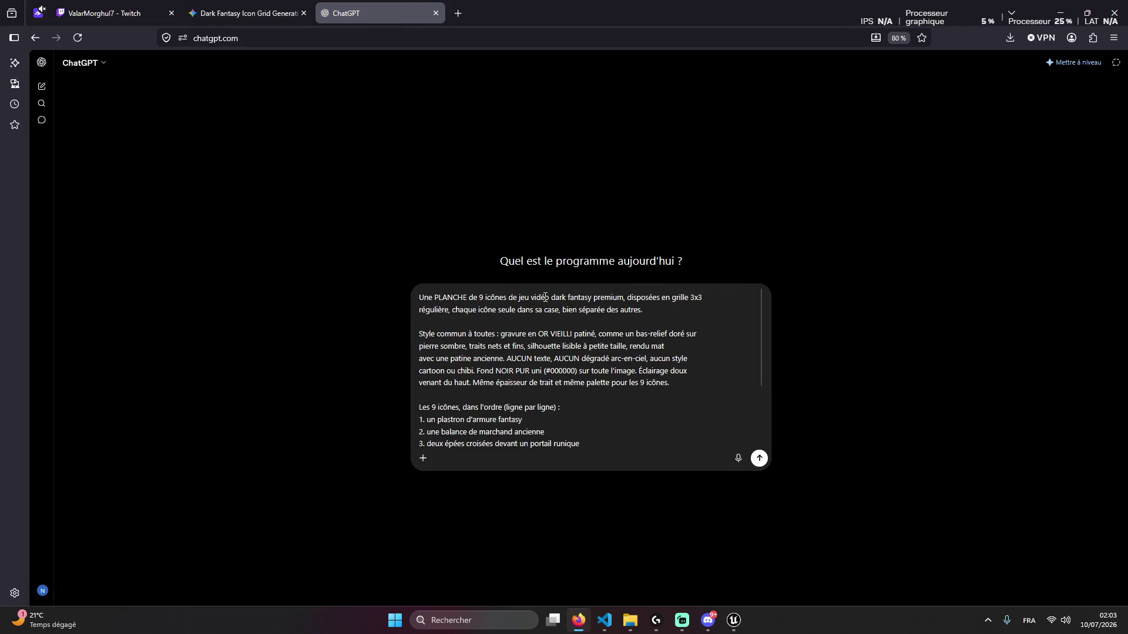
{"action": "key", "text": "Return"}
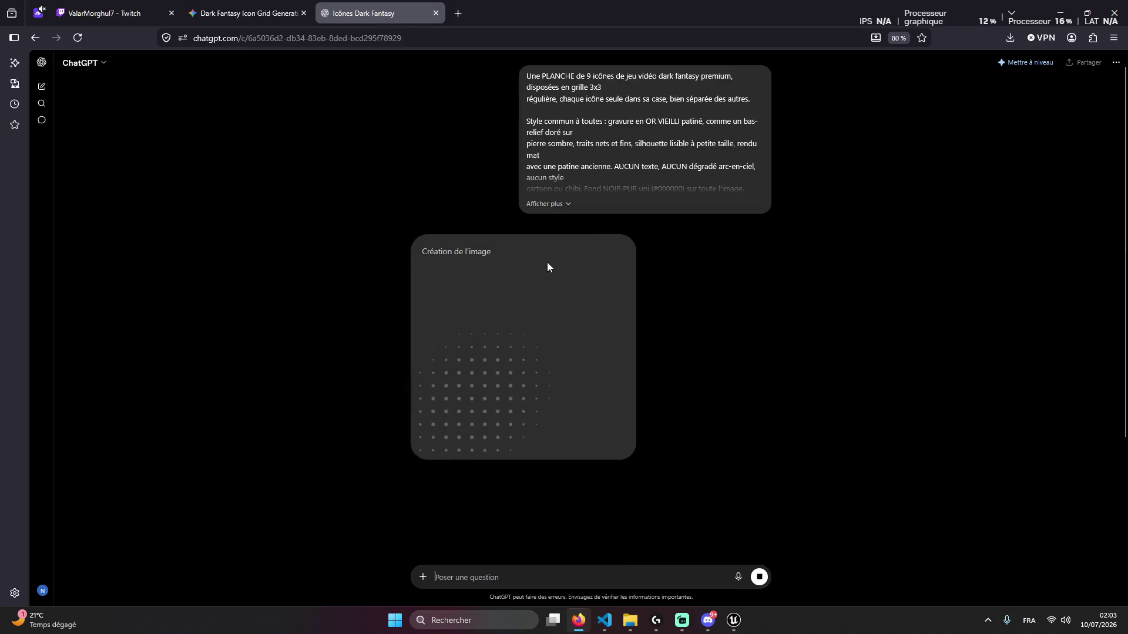
{"action": "key", "text": "ctrl+shift+Tab"}
{"action": "key", "text": "ctrl+Tab"}
{"action": "key", "text": "ctrl+shift+Tab"}
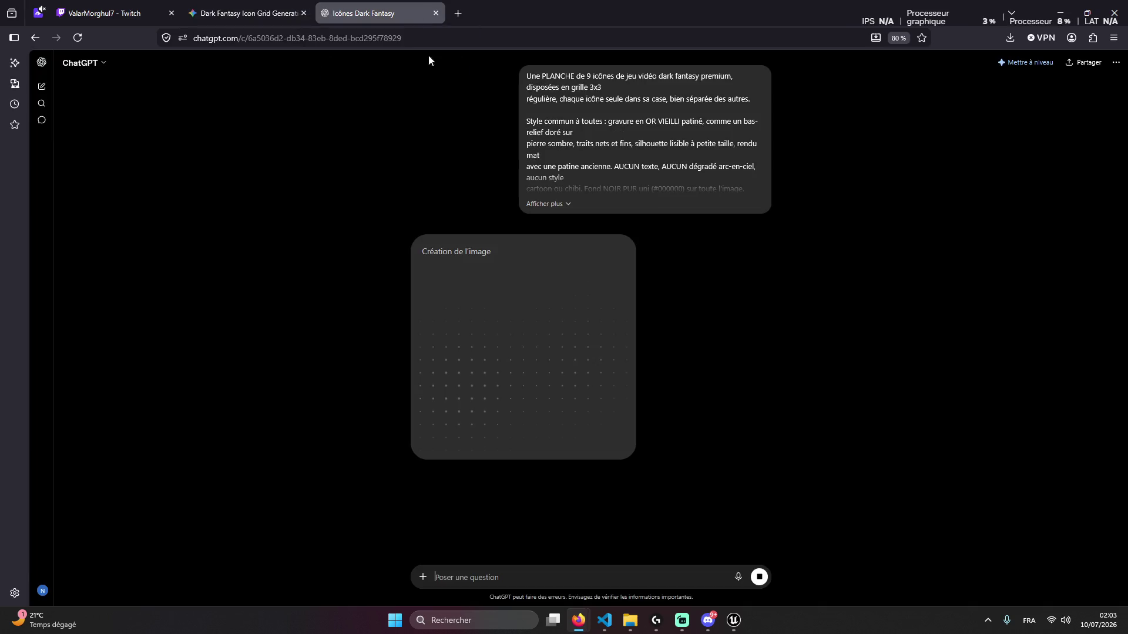
{"action": "left_click", "coordinate": [424, 12]}
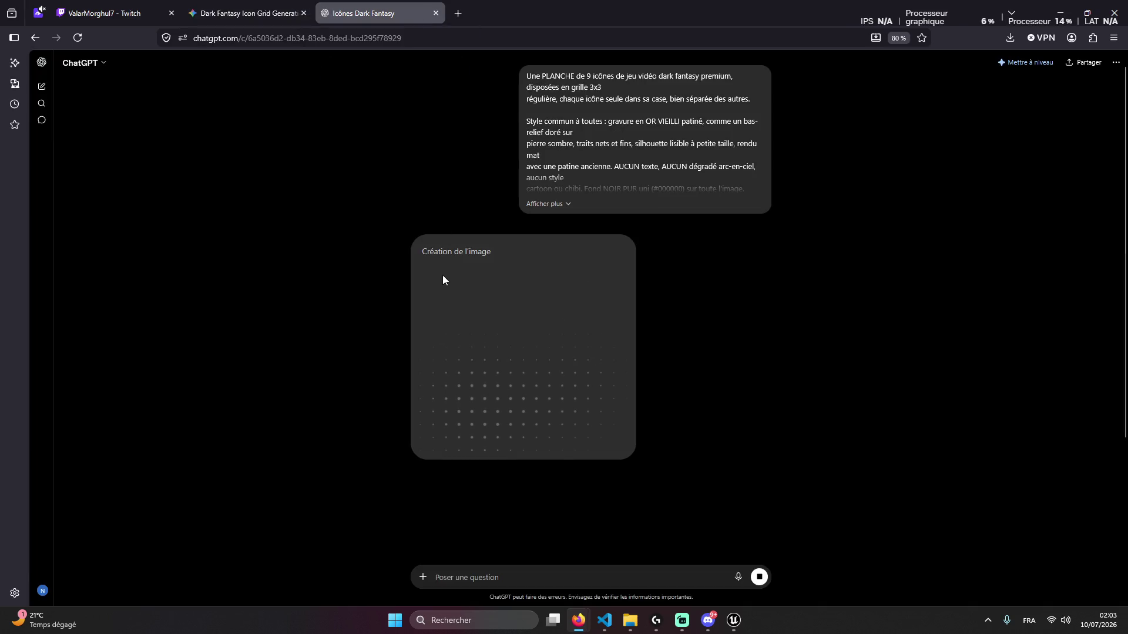
{"action": "left_click", "coordinate": [708, 621]}
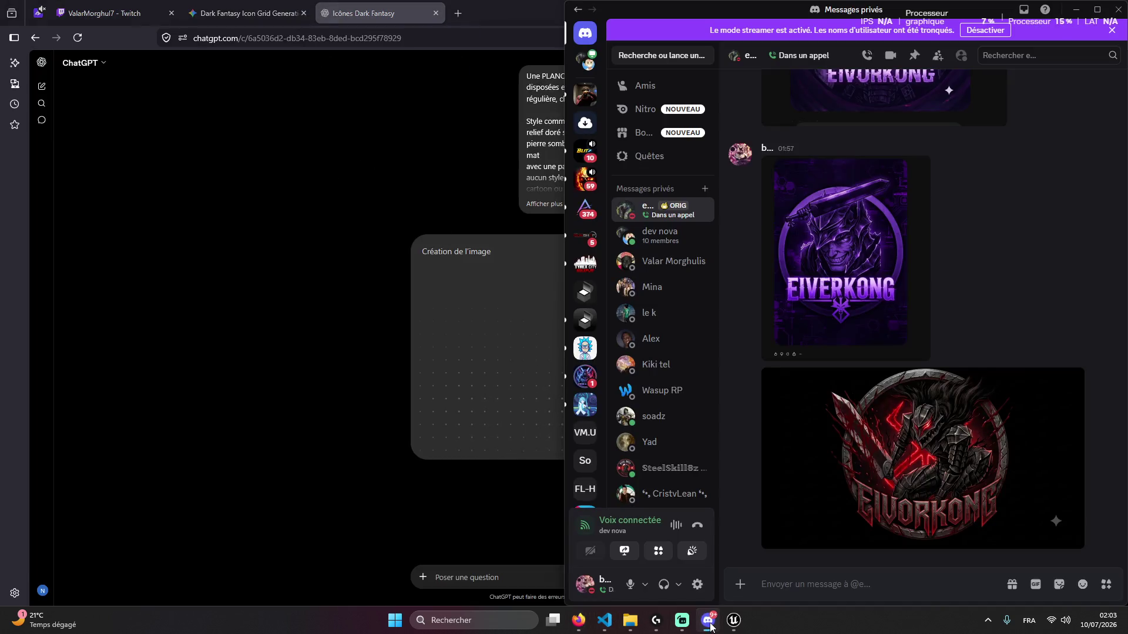
{"action": "left_click", "coordinate": [709, 621]}
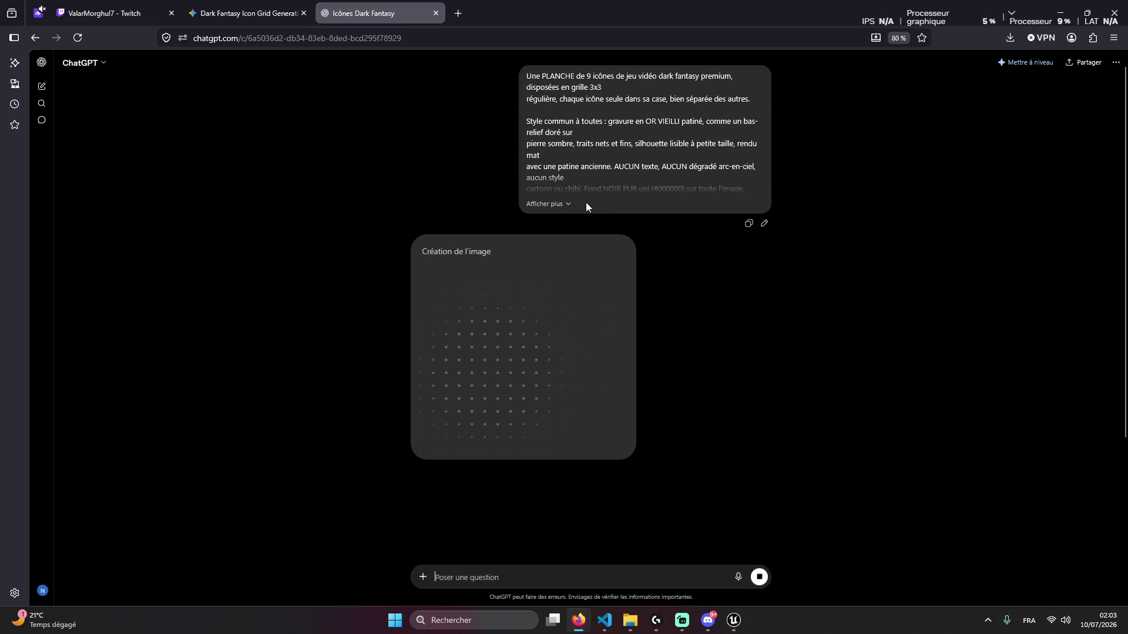
Wait for ChatGPT to render its 3x3 gold icon sheet while checking Gemini and the stream
{"action": "left_click", "coordinate": [546, 204]}
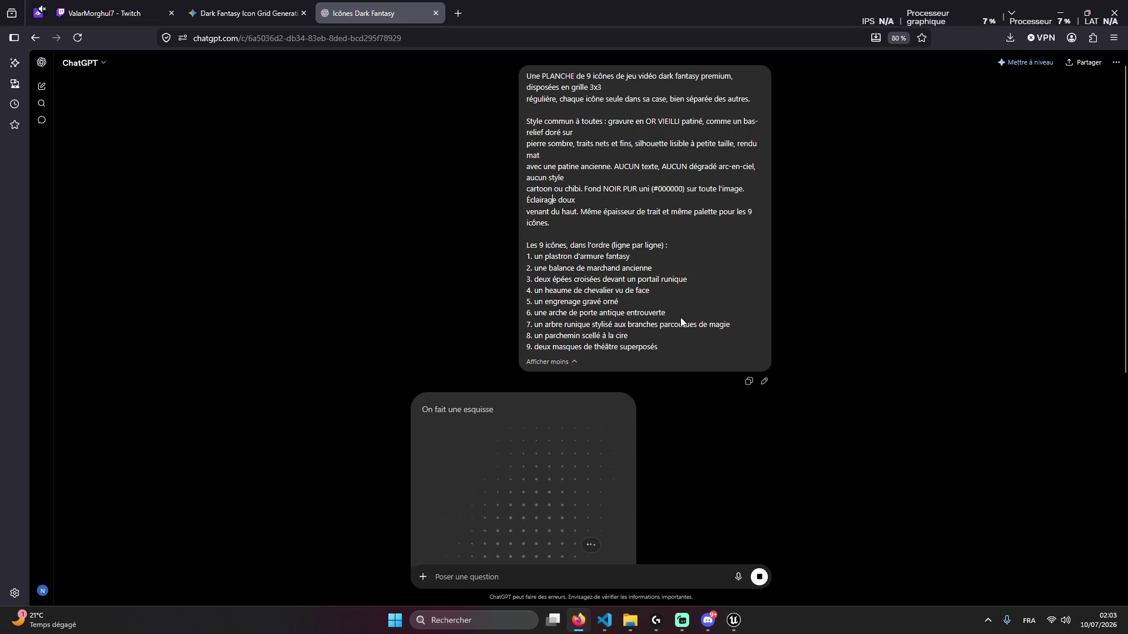
{"action": "scroll", "coordinate": [580, 364], "scroll_direction": "down", "scroll_amount": 1}
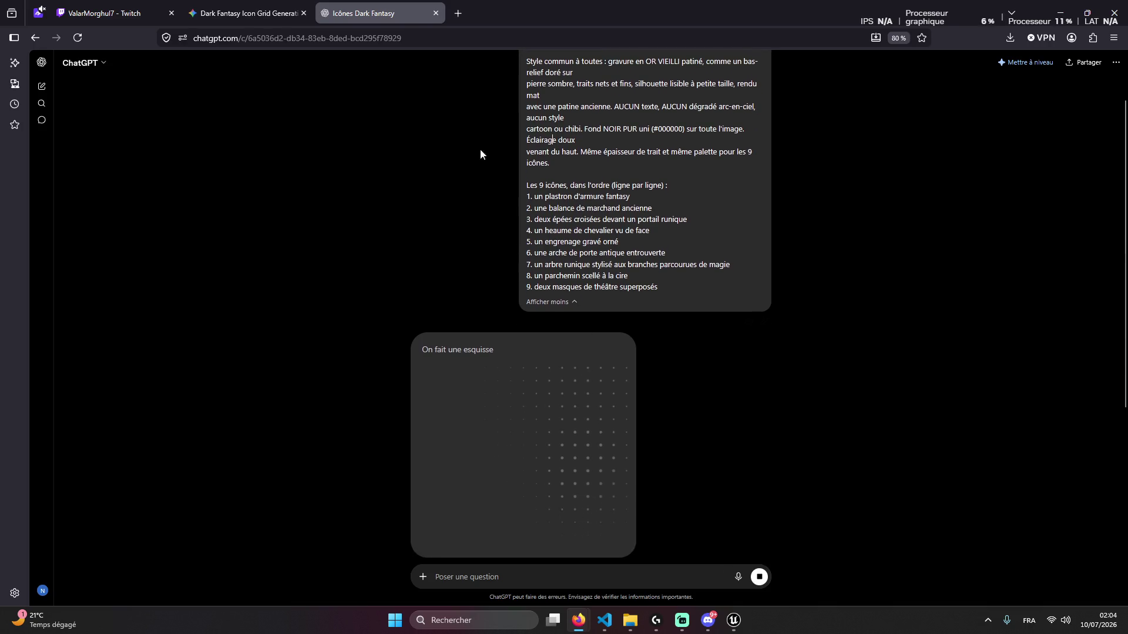
{"action": "key", "text": "ctrl+Tab"}
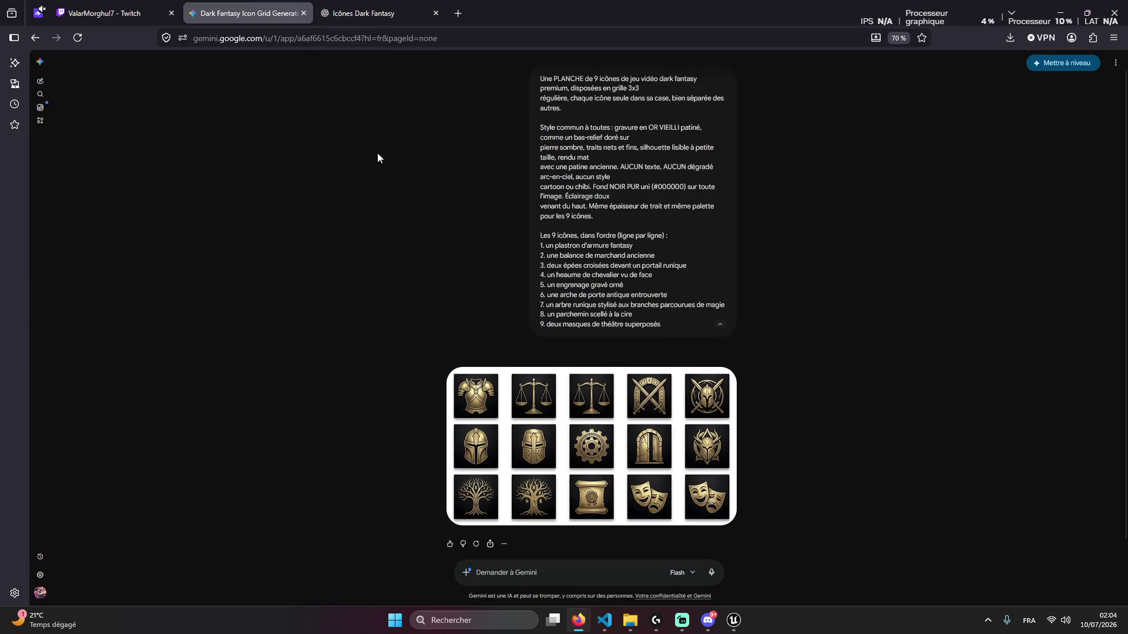
{"action": "left_click", "coordinate": [379, 17]}
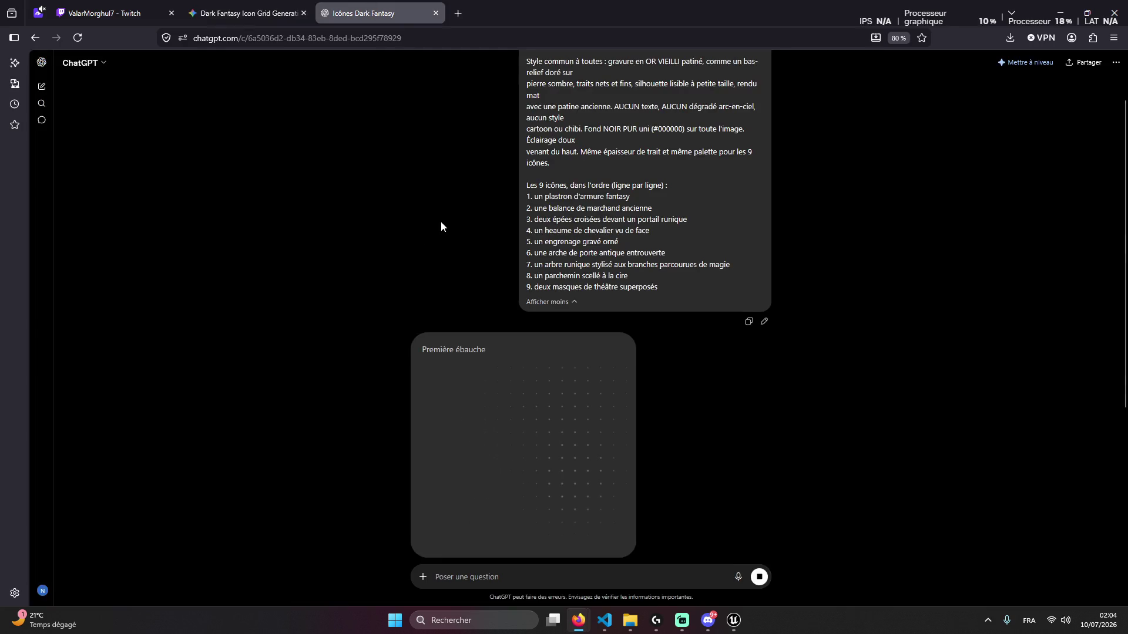
{"action": "scroll", "coordinate": [443, 227], "scroll_direction": "down", "scroll_amount": 2}
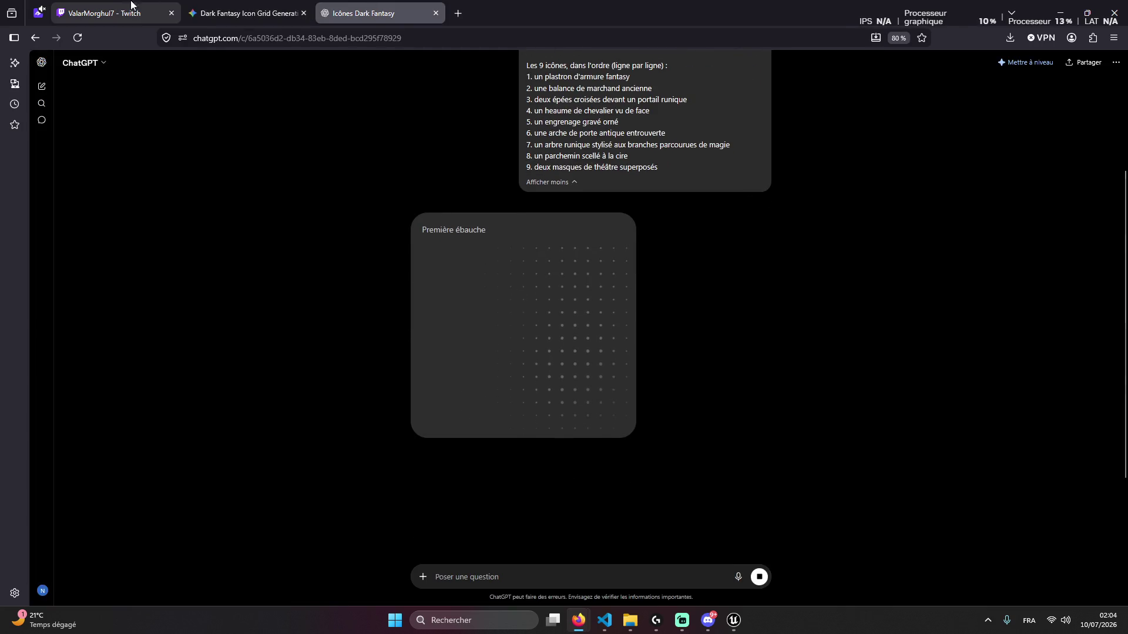
{"action": "left_click", "coordinate": [124, 7]}
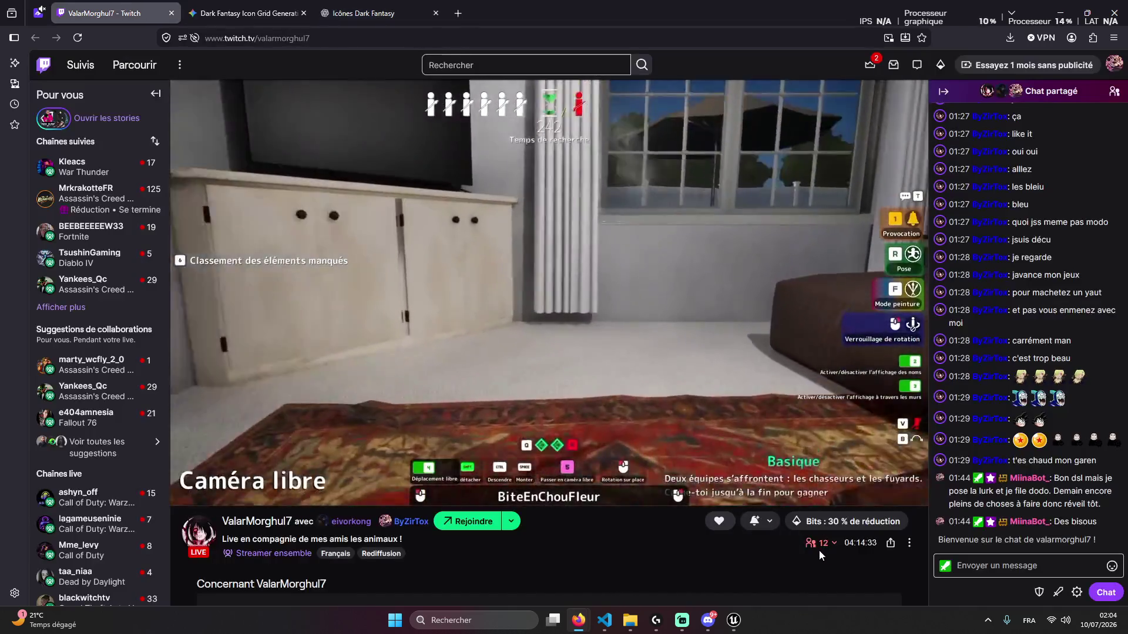
{"action": "left_click", "coordinate": [822, 544]}
{"action": "left_click", "coordinate": [216, 8]}
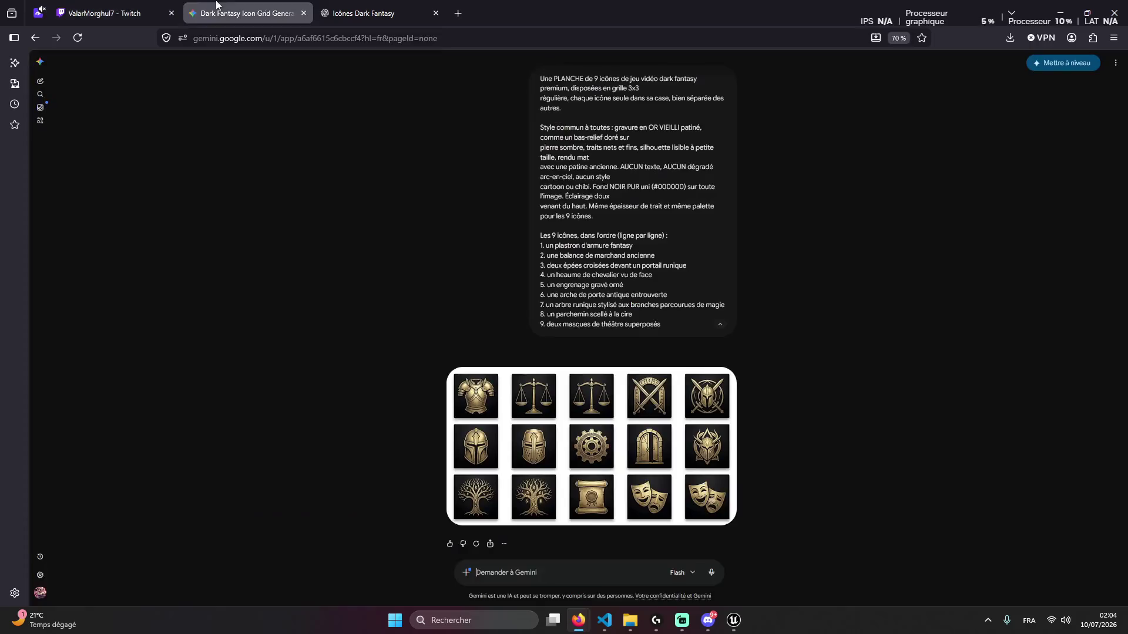
{"action": "left_click", "coordinate": [381, 14]}
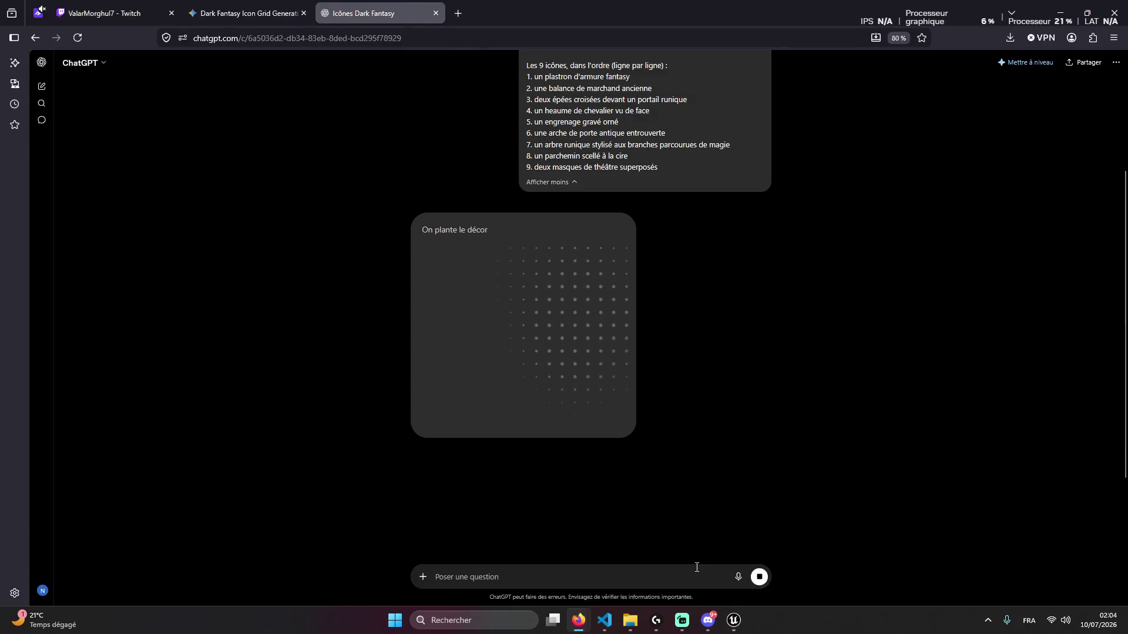
{"action": "left_click", "coordinate": [605, 621]}
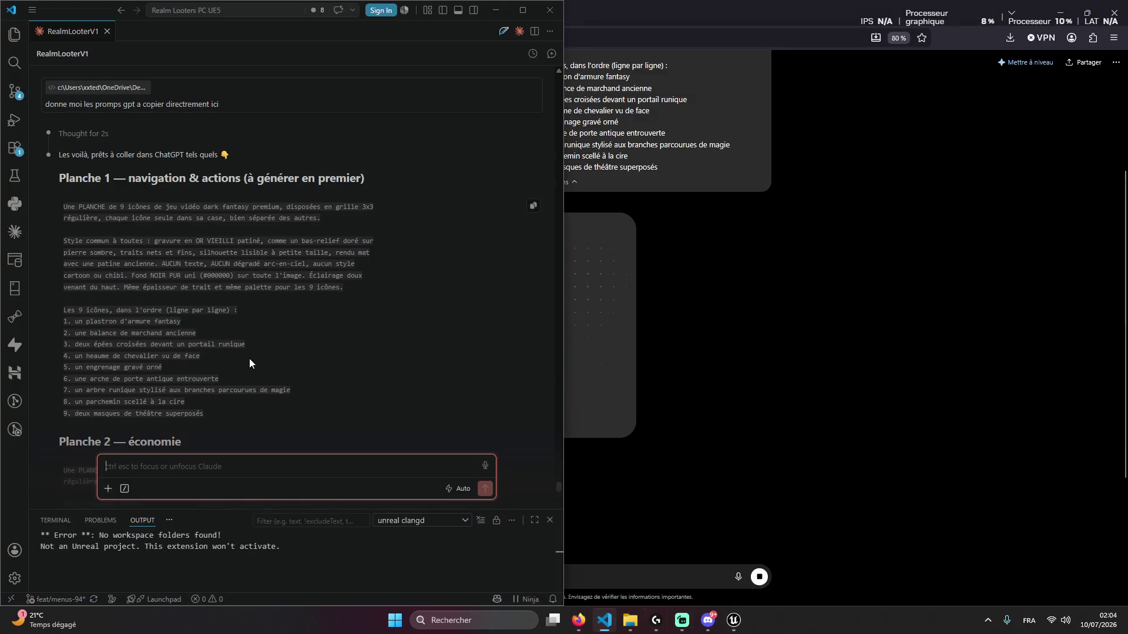
{"action": "scroll", "coordinate": [250, 360], "scroll_direction": "down", "scroll_amount": 4}
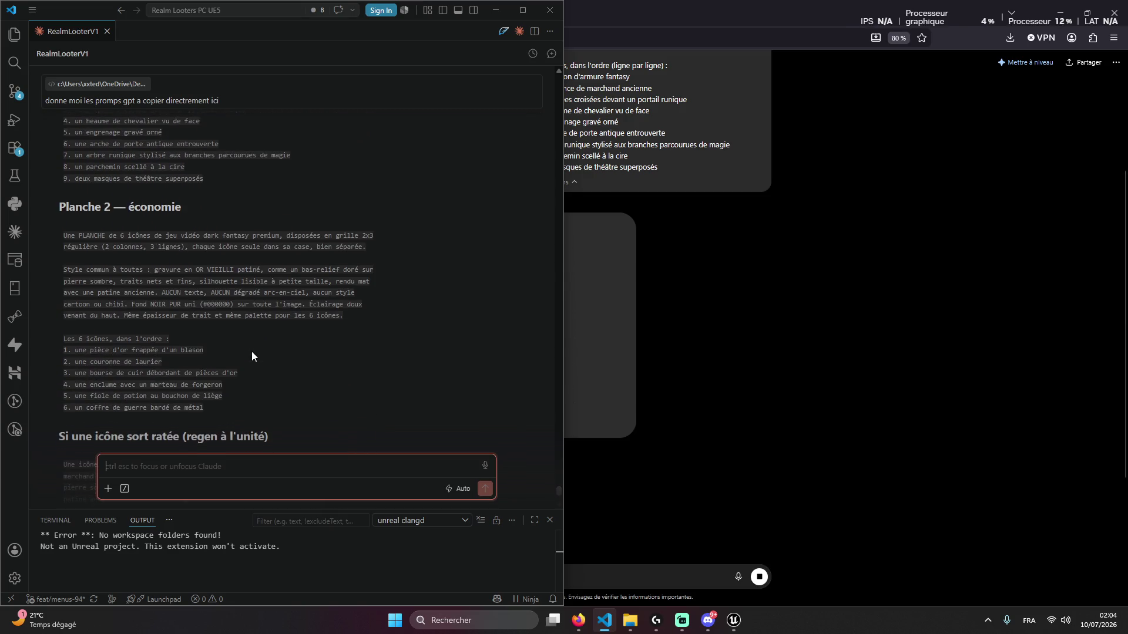
{"action": "left_click", "coordinate": [491, 4]}
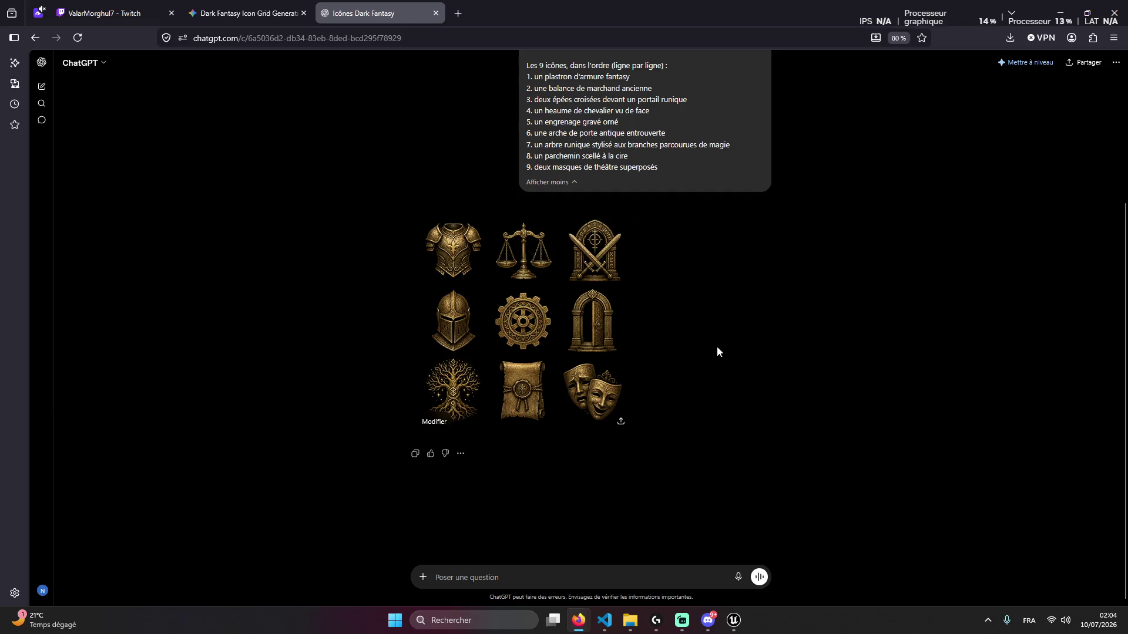
Compare ChatGPT's nine-icon 3x3 sheet against Gemini's fifteen-icon grid by switching tabs
{"action": "scroll", "coordinate": [757, 328], "scroll_direction": "up", "scroll_amount": 1}
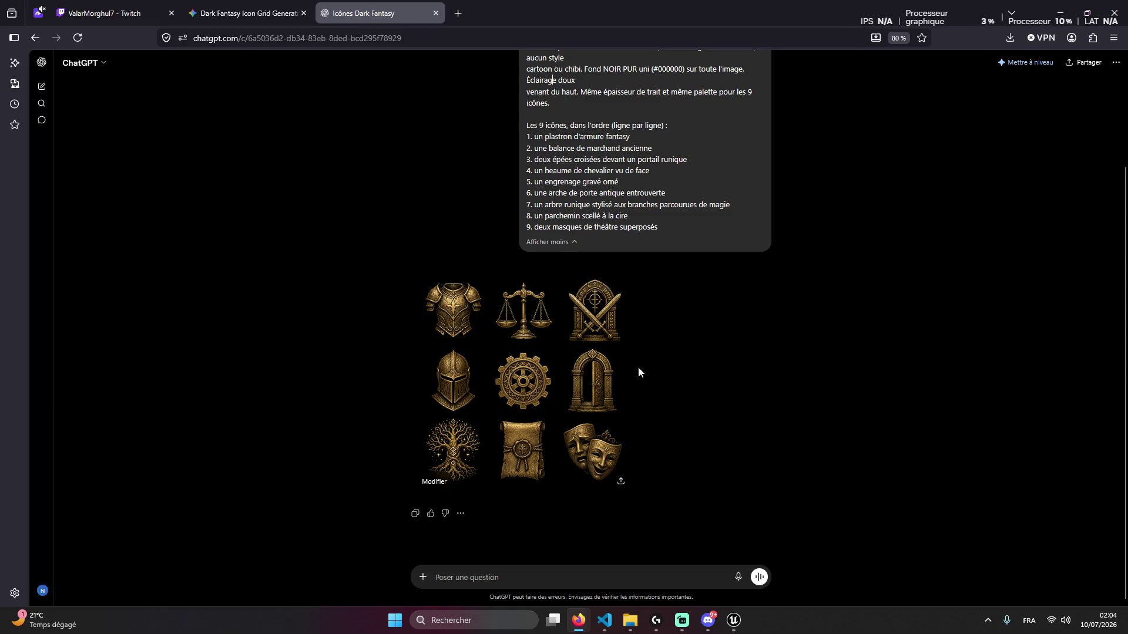
{"action": "key", "text": "ctrl+shift+Tab"}
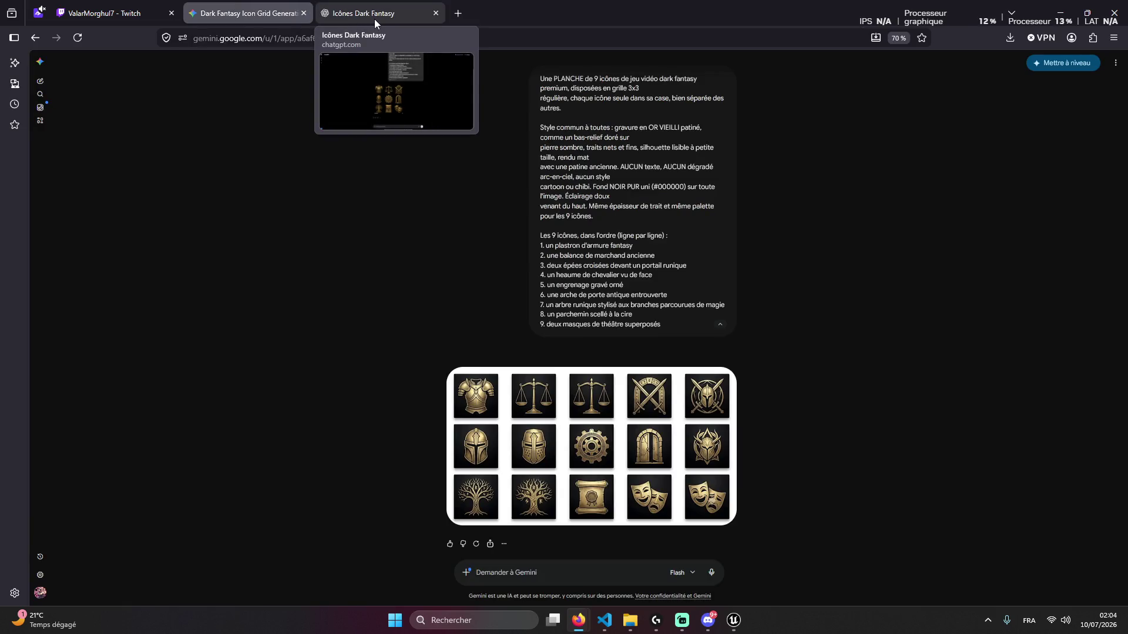
{"action": "left_click", "coordinate": [375, 17]}
{"action": "key", "text": "ctrl+shift+Tab"}
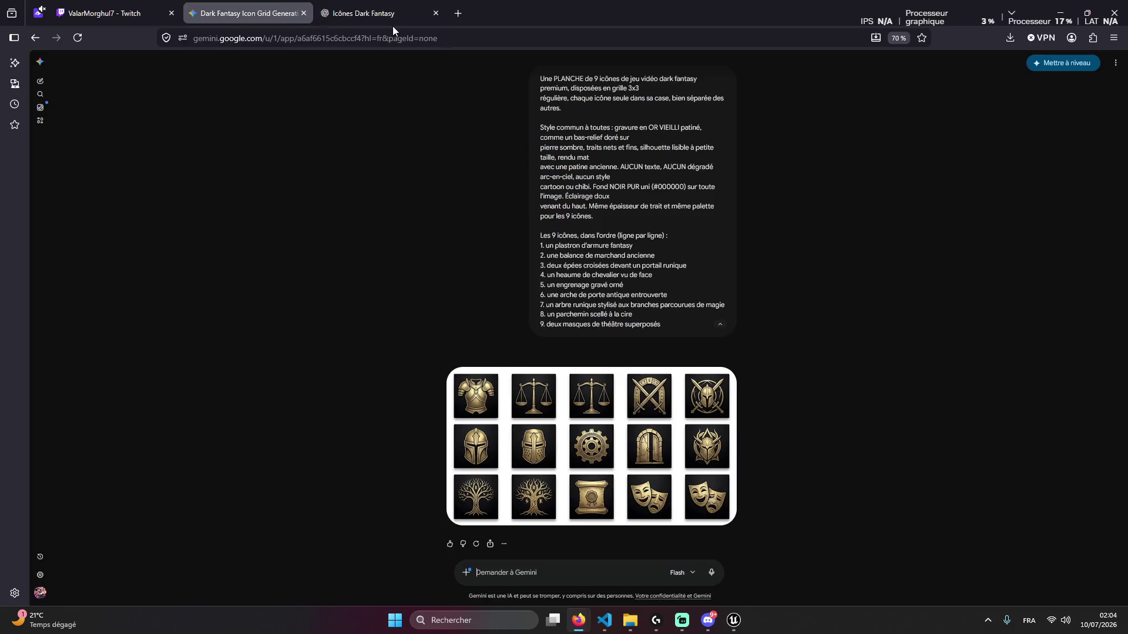
{"action": "left_click", "coordinate": [400, 12]}
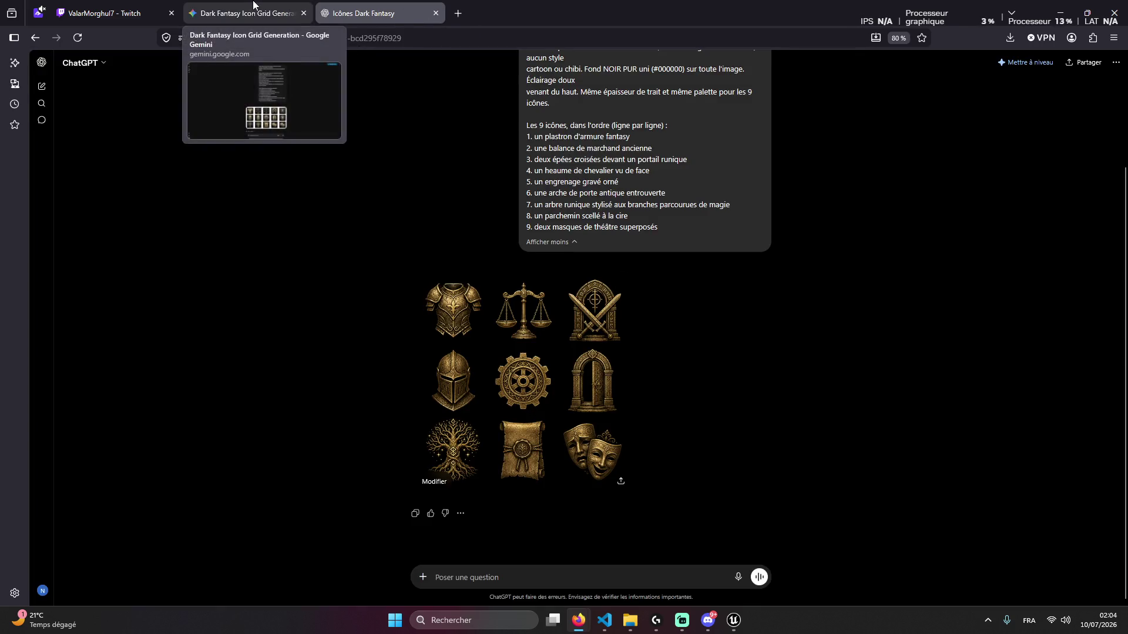
{"action": "left_click", "coordinate": [247, 13]}
{"action": "left_click", "coordinate": [388, 8]}
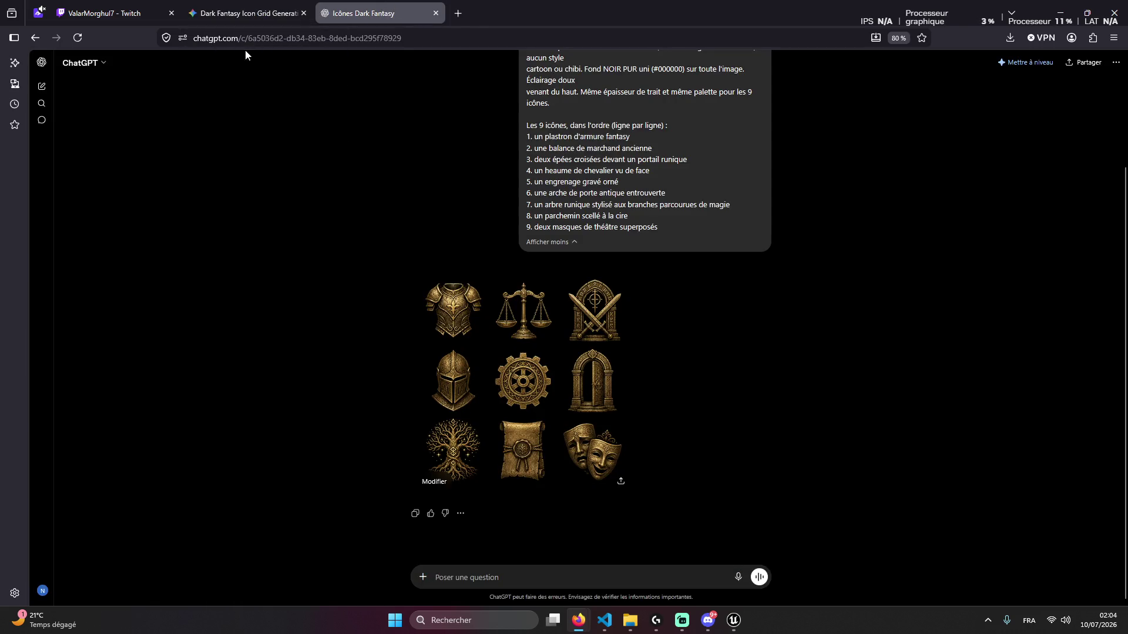
{"action": "mouse_move", "coordinate": [264, 5]}
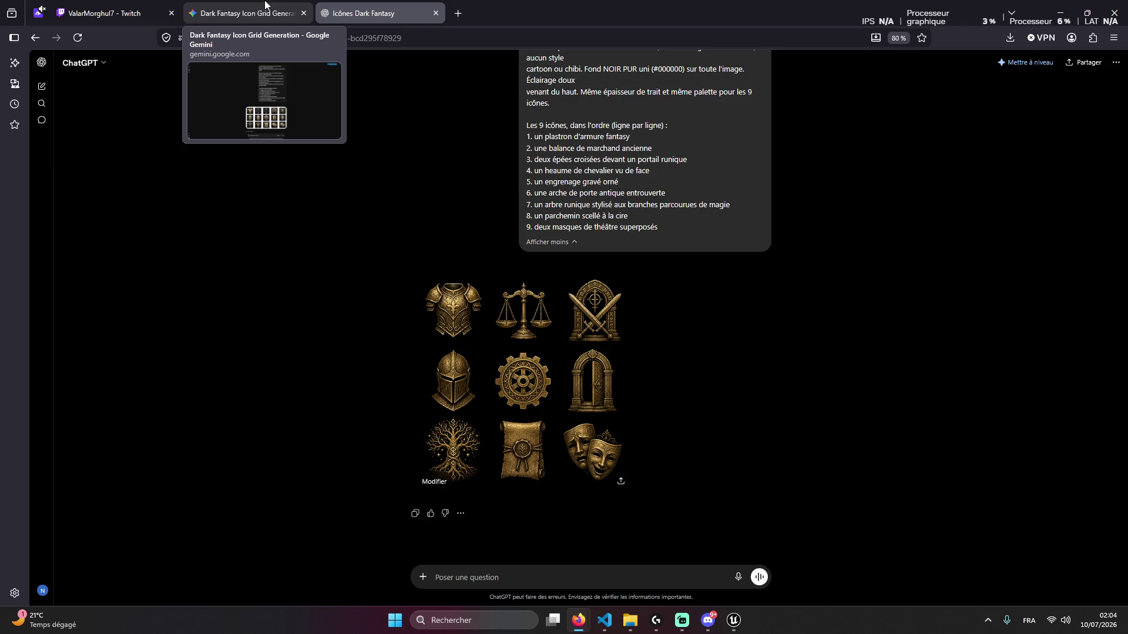
{"action": "left_click", "coordinate": [265, 5]}
{"action": "left_click", "coordinate": [320, 15]}
{"action": "left_click", "coordinate": [308, 21]}
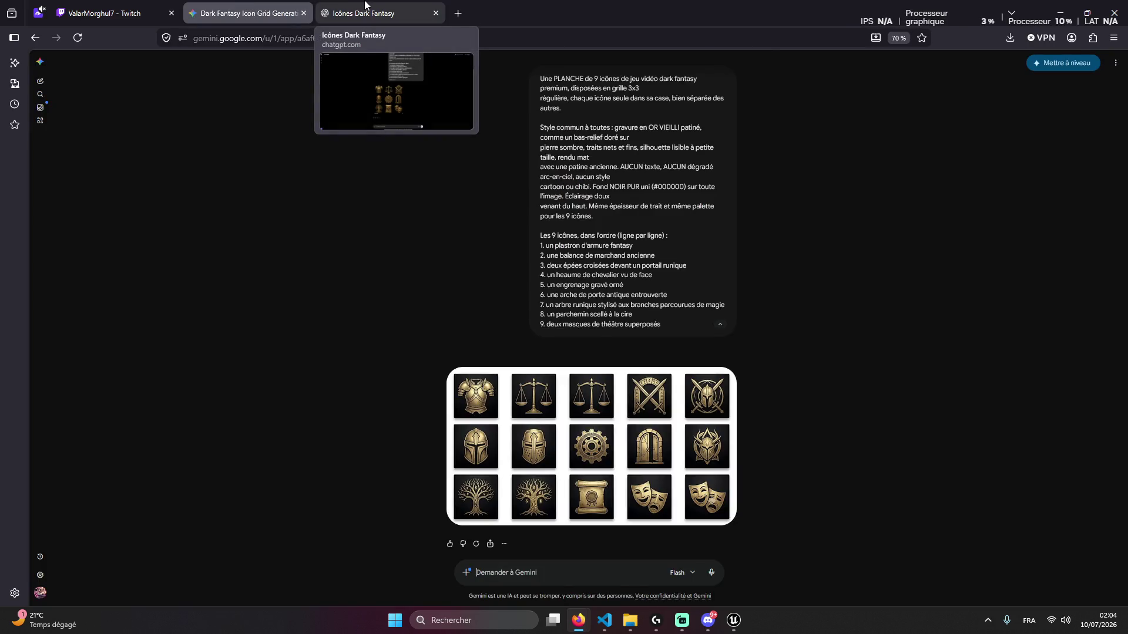
{"action": "left_click", "coordinate": [364, 6]}
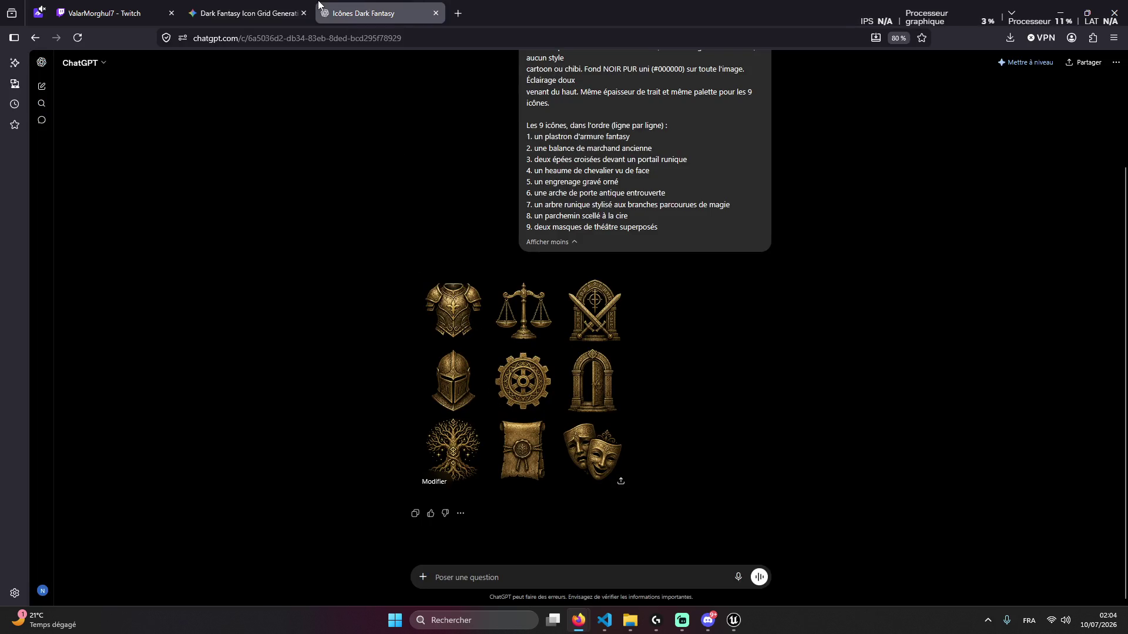
{"action": "left_click", "coordinate": [310, 5]}
{"action": "left_click", "coordinate": [411, 5]}
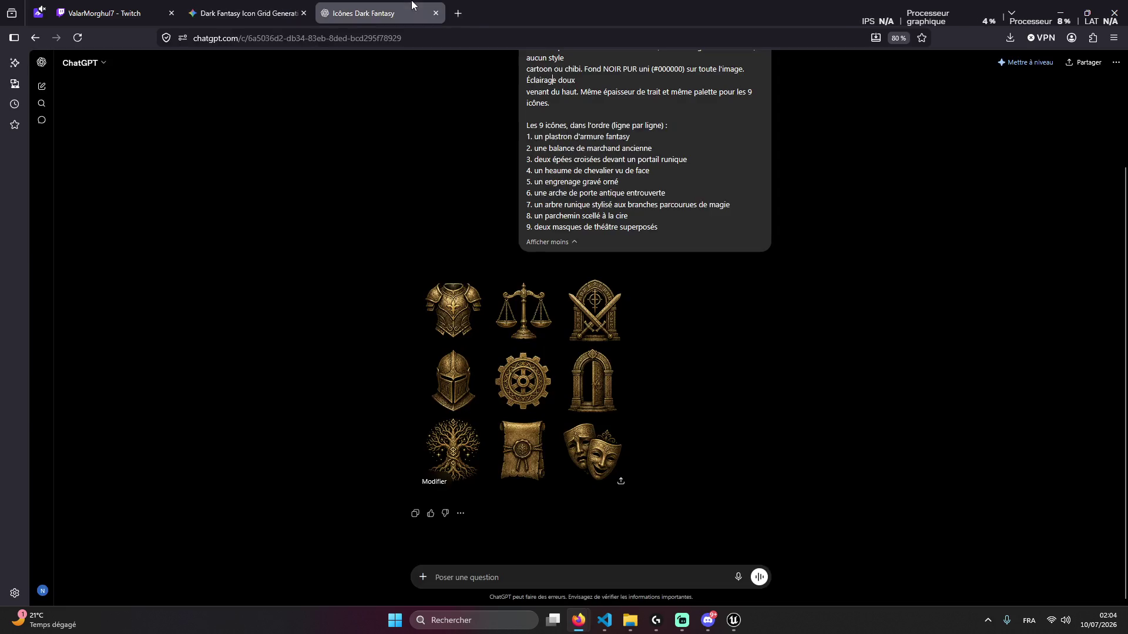
{"action": "left_click", "coordinate": [620, 484]}
Download the icon sheet and rename the file 'Icônes médiévales en relief et orné'
{"action": "left_click_drag", "start_coordinate": [642, 217], "coordinate": [387, 205]}
{"action": "key", "text": "ctrl+c"}
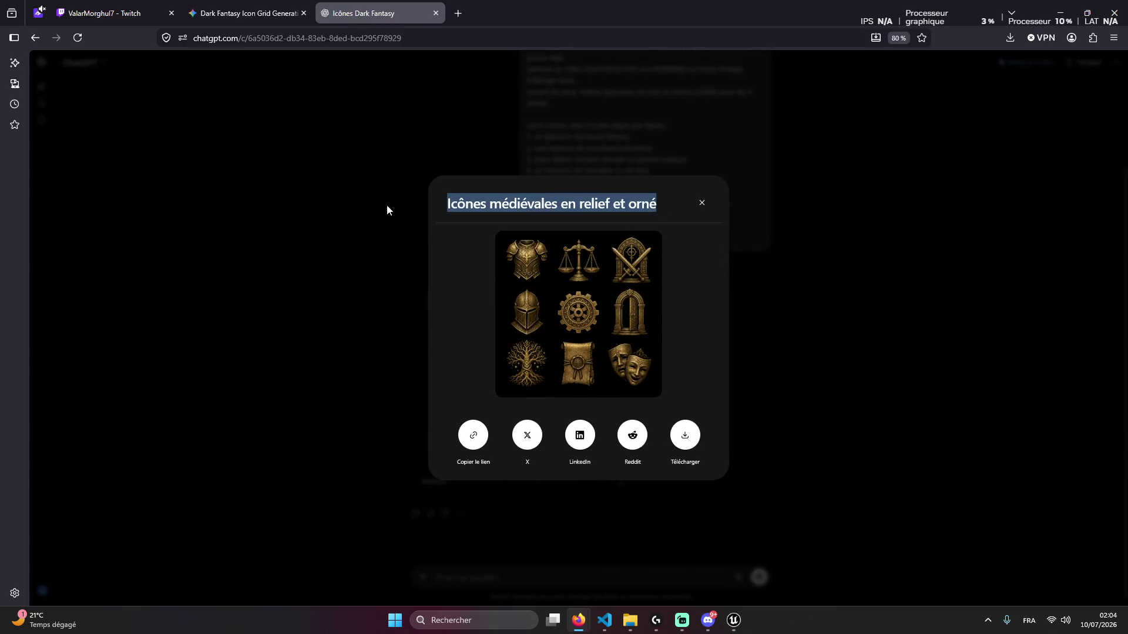
{"action": "left_click", "coordinate": [683, 440]}
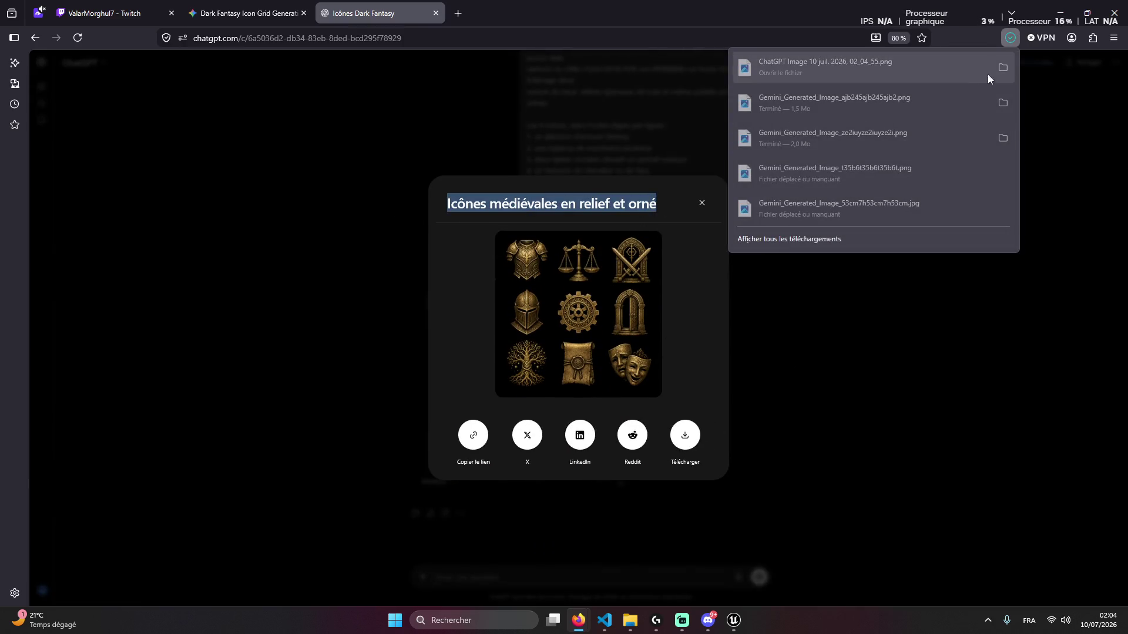
{"action": "left_click", "coordinate": [987, 73]}
{"action": "right_click", "coordinate": [217, 171]}
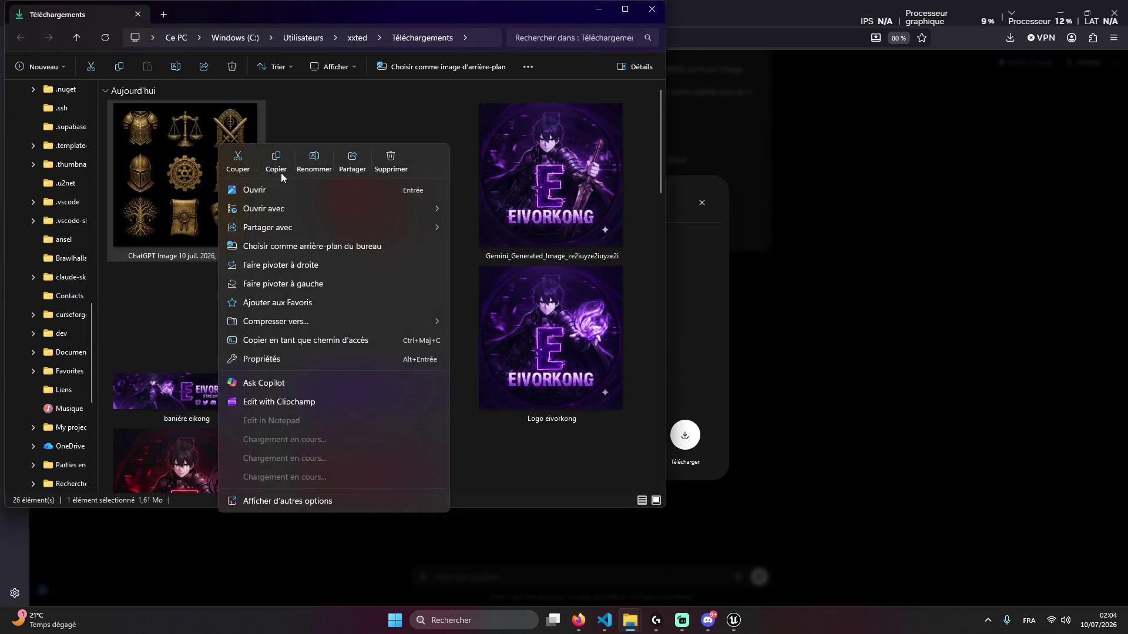
{"action": "left_click", "coordinate": [336, 161]}
{"action": "key", "text": "ctrl+v"}
{"action": "key", "text": "Return"}
Copy the Planche 2 six-icon economy sheet prompt from Claude in VS Code
{"action": "left_click", "coordinate": [842, 390]}
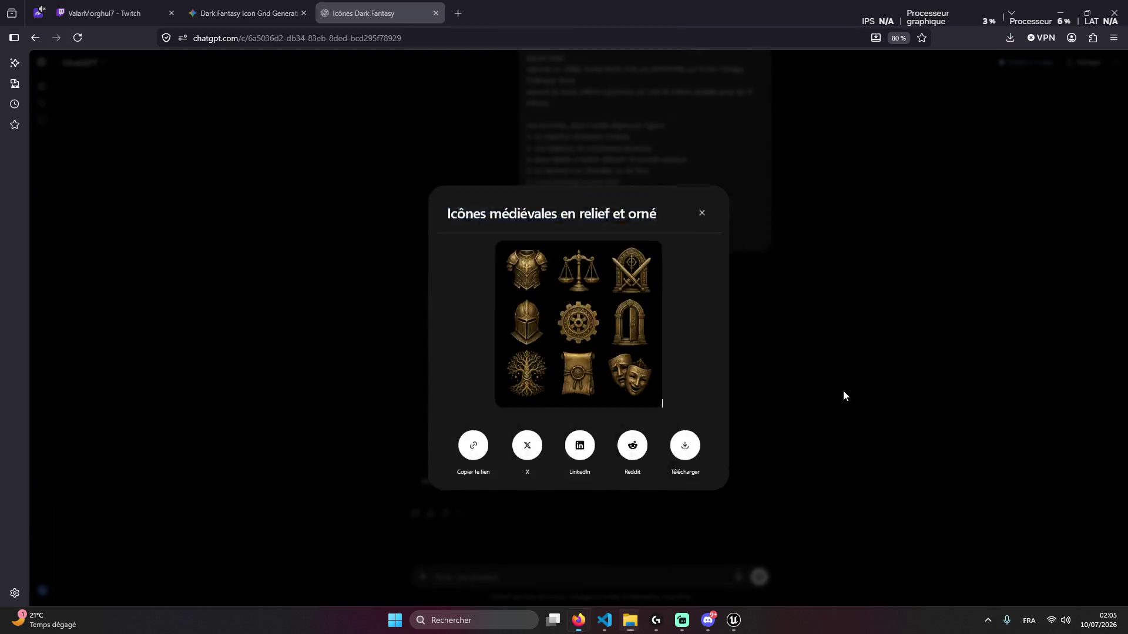
{"action": "left_click", "coordinate": [612, 622]}
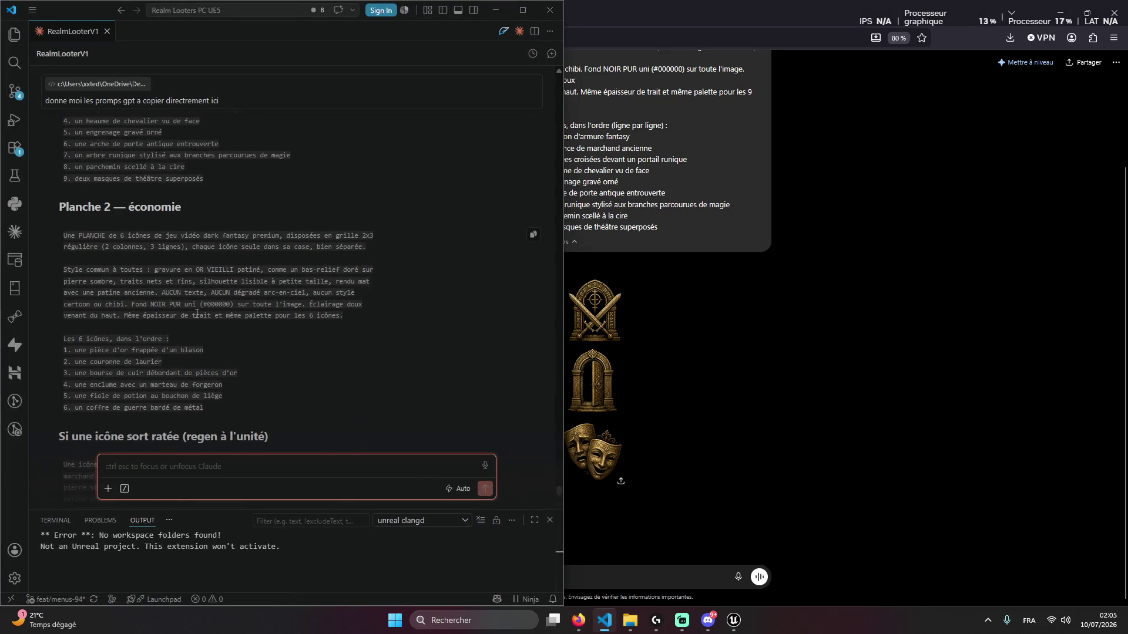
{"action": "left_click", "coordinate": [533, 234]}
Paste the Planche 2 prompt into ChatGPT and send it to generate the 2x3 sheet
{"action": "left_click", "coordinate": [665, 558]}
{"action": "key", "text": "ctrl+v"}
{"action": "key", "text": "Return"}
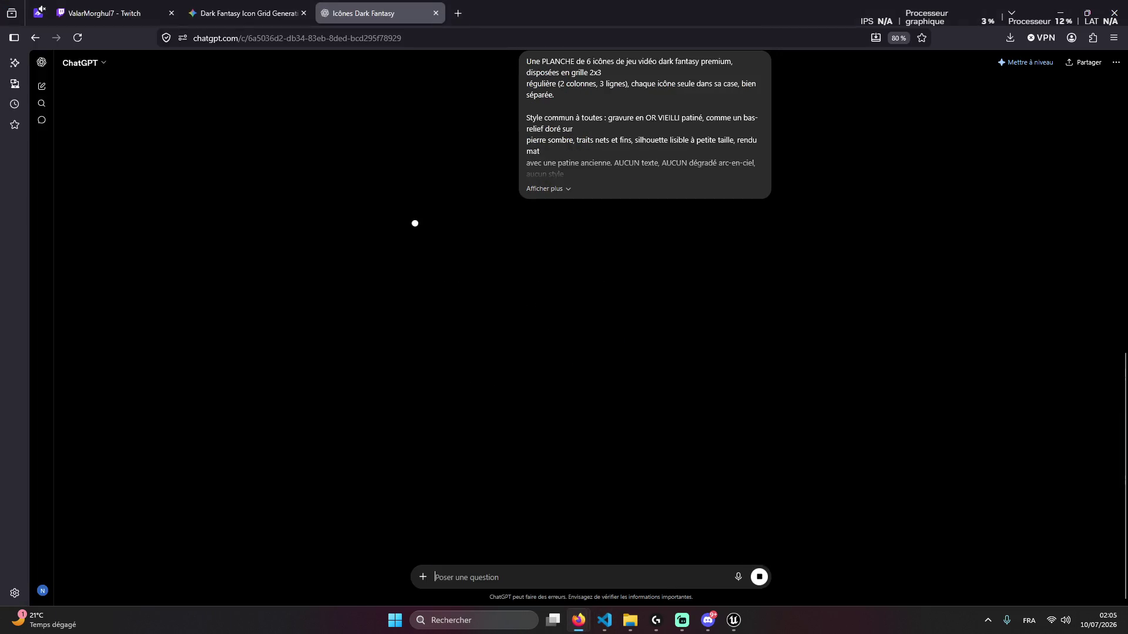
{"action": "key", "text": "alt+Tab"}
{"action": "scroll", "coordinate": [302, 371], "scroll_direction": "down", "scroll_amount": 3}
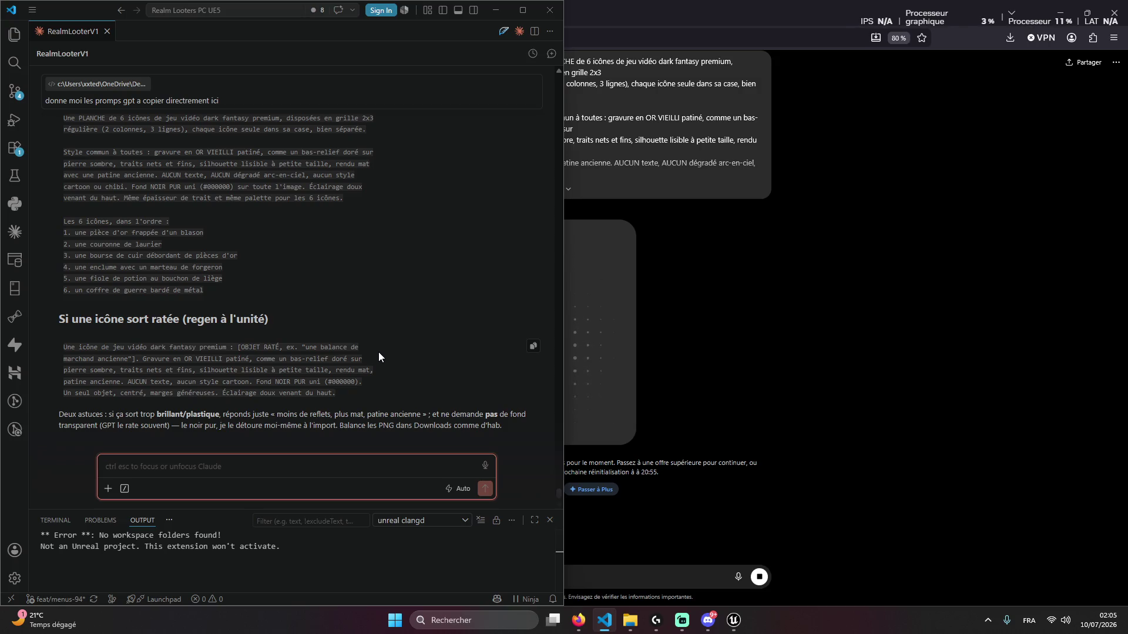
Check ChatGPT's progress, then bring up Unreal Editor's LVL_PreRaid level and start Play
{"action": "left_click", "coordinate": [495, 10]}
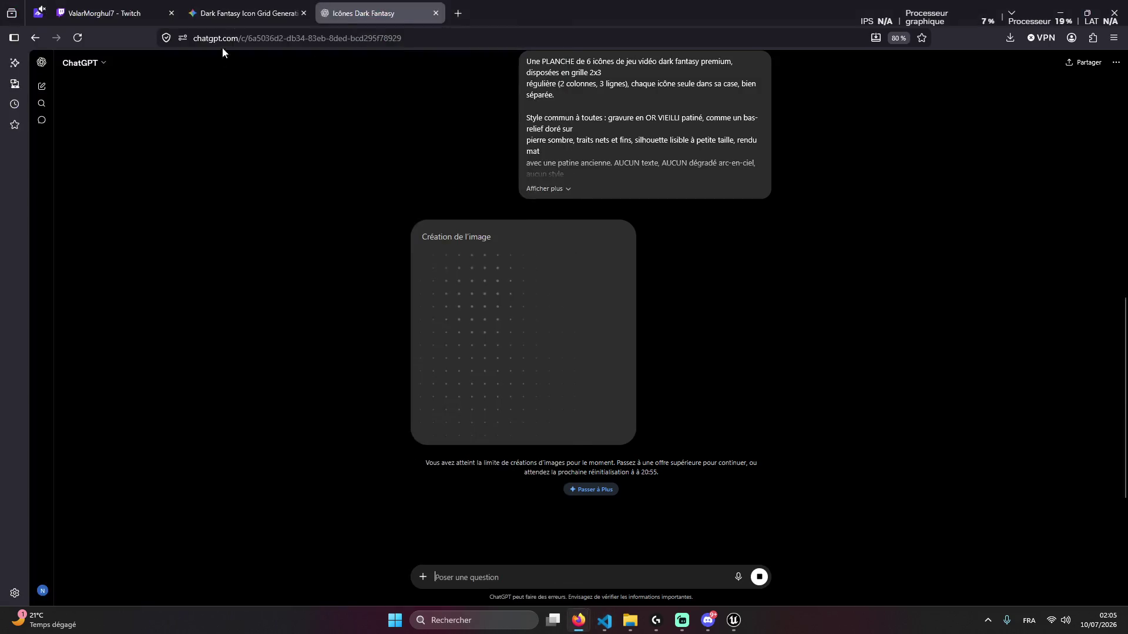
{"action": "left_click", "coordinate": [247, 12]}
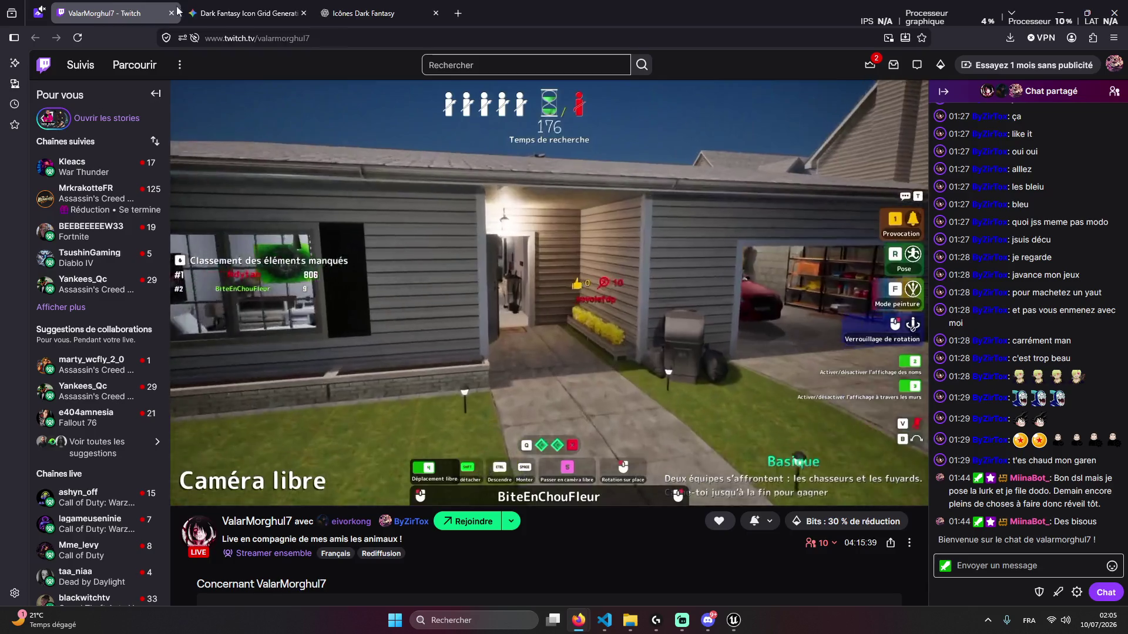
{"action": "key", "text": "ctrl+Tab"}
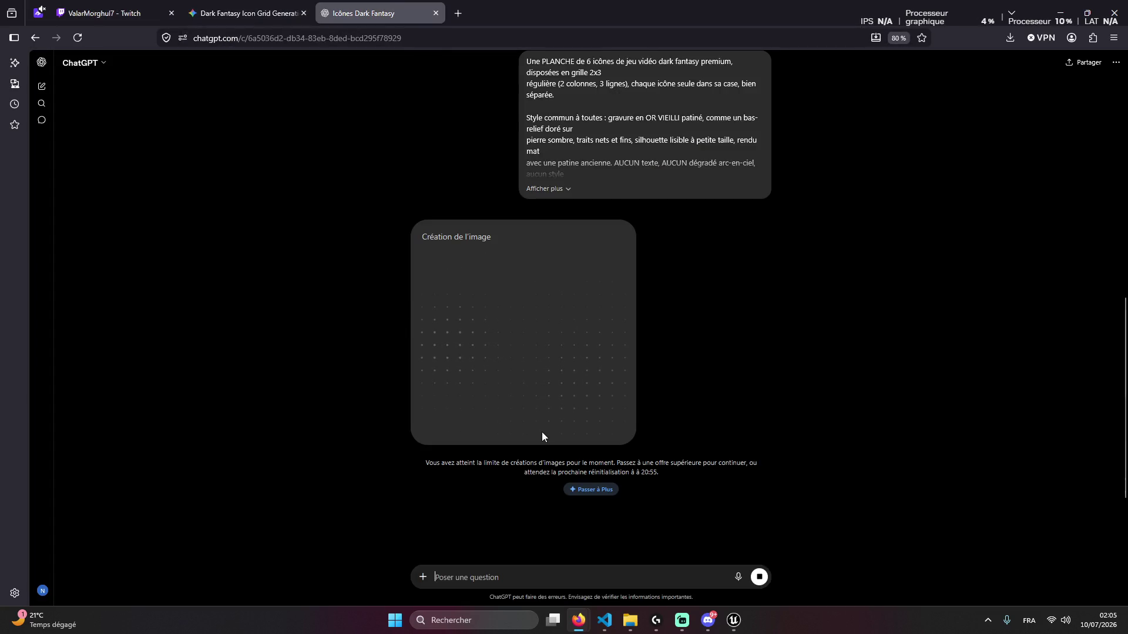
{"action": "scroll", "coordinate": [504, 347], "scroll_direction": "up", "scroll_amount": 8}
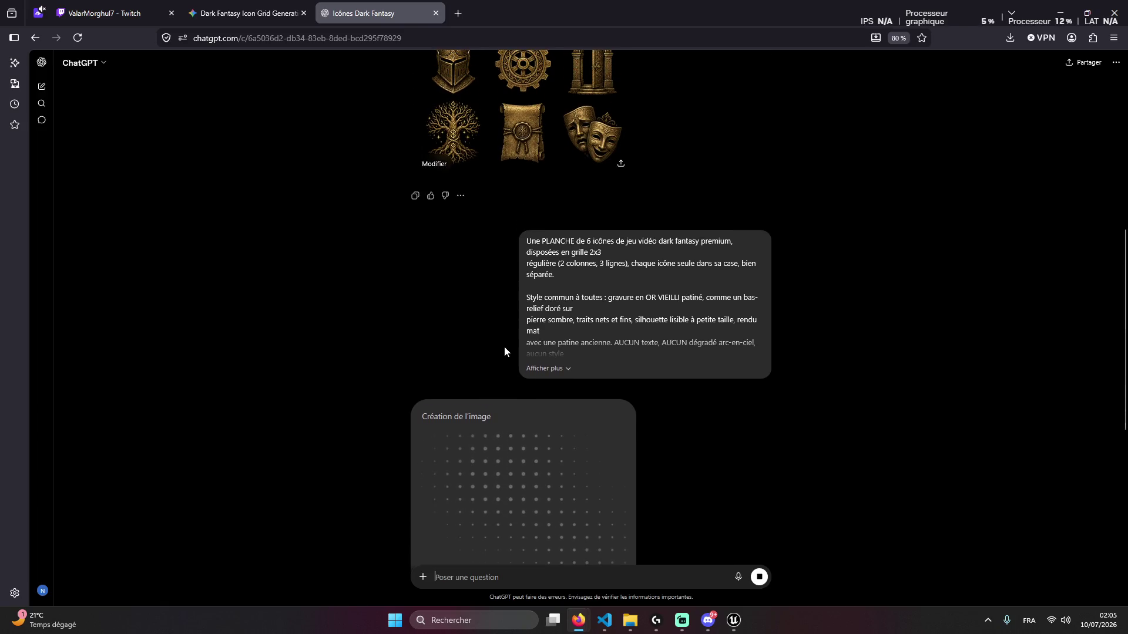
{"action": "scroll", "coordinate": [580, 421], "scroll_direction": "down", "scroll_amount": 8}
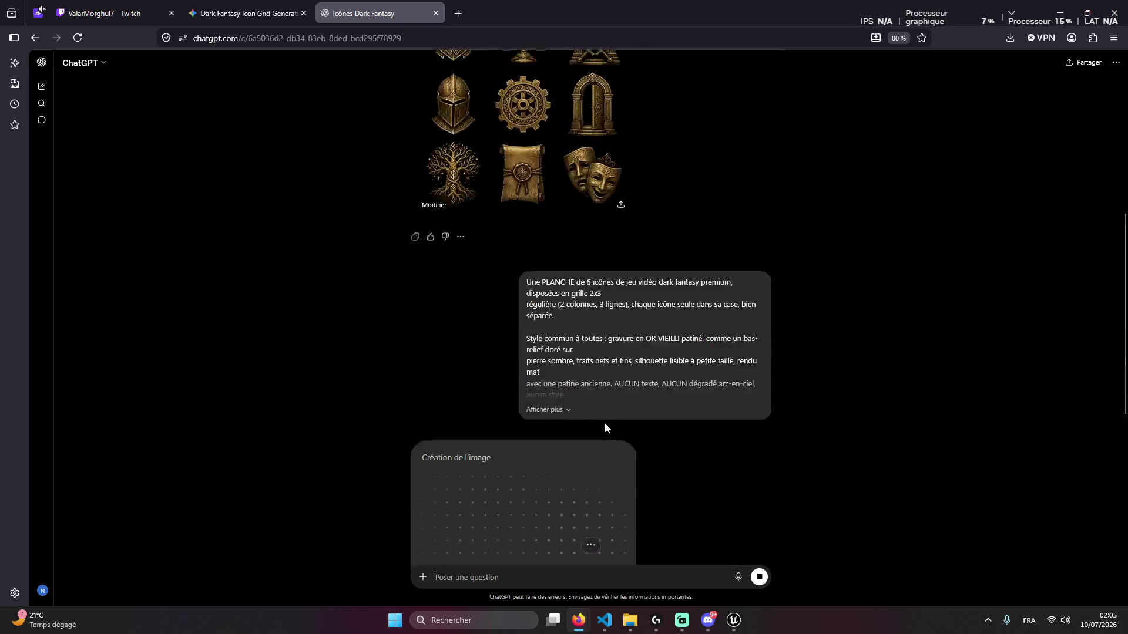
{"action": "left_click", "coordinate": [988, 620]}
{"action": "left_click", "coordinate": [668, 437]}
{"action": "scroll", "coordinate": [668, 437], "scroll_direction": "down", "scroll_amount": 5}
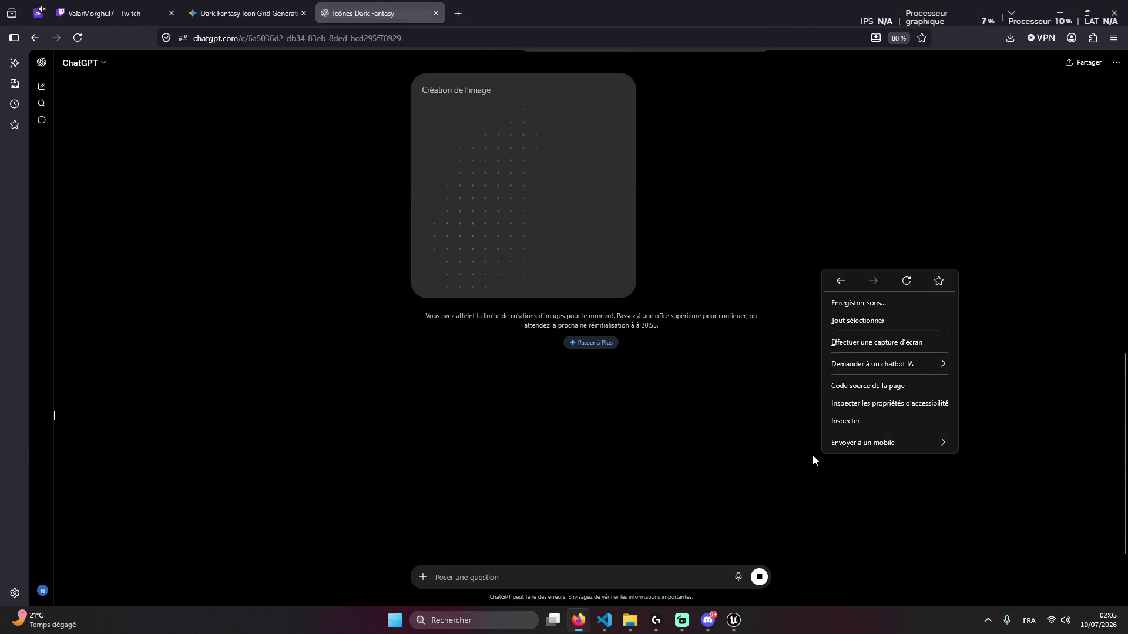
{"action": "left_click", "coordinate": [734, 620]}
{"action": "left_click", "coordinate": [291, 45]}
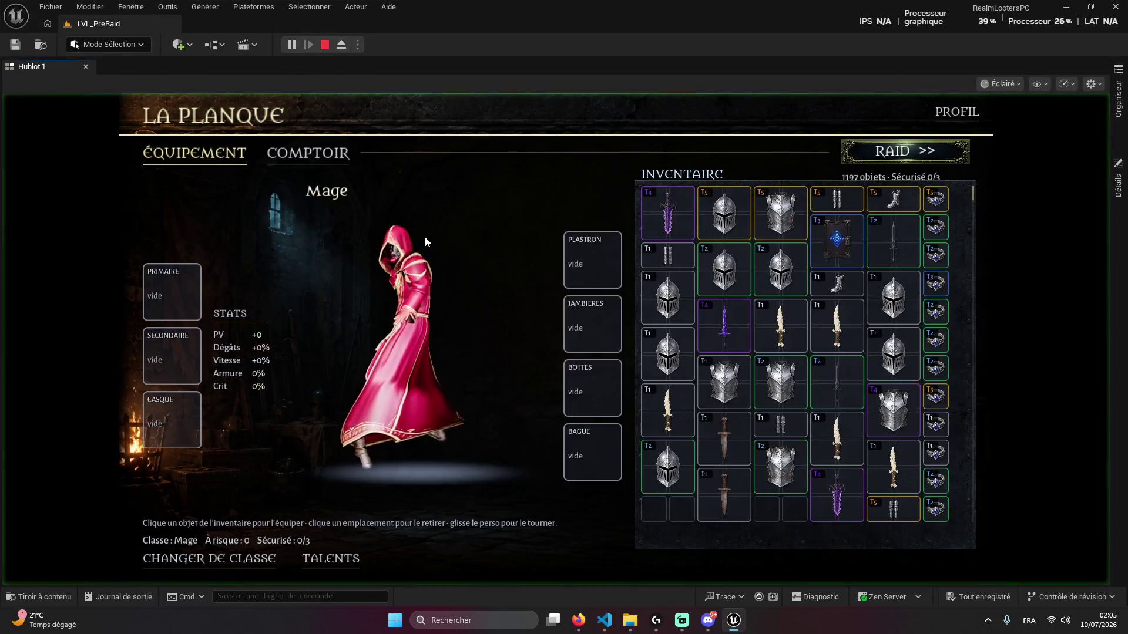
Preview the hub's Comptoir, Forge and Potions screens, then return to Équipement
{"action": "left_click", "coordinate": [205, 155]}
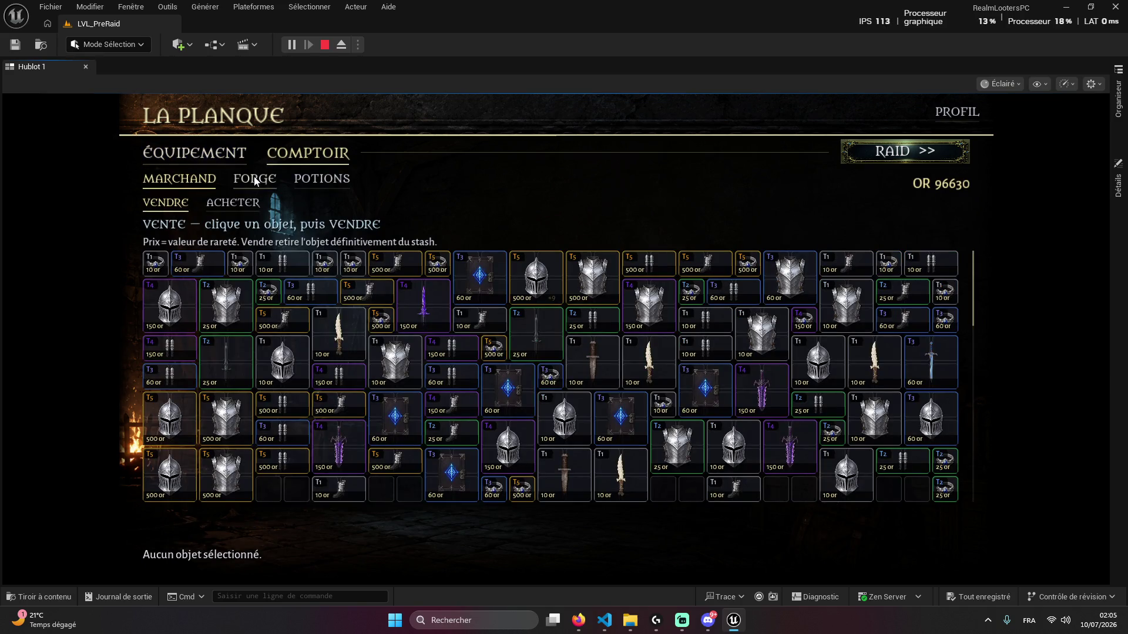
{"action": "left_click", "coordinate": [254, 179]}
{"action": "left_click", "coordinate": [294, 179]}
{"action": "left_click", "coordinate": [194, 153]}
{"action": "left_click", "coordinate": [308, 153]}
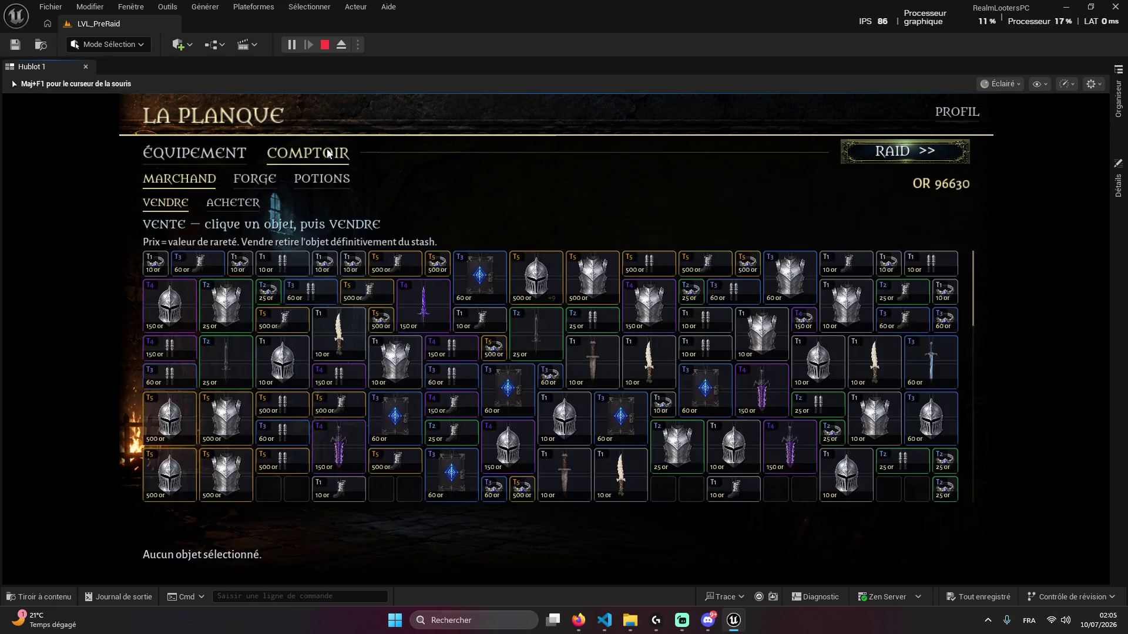
{"action": "left_click", "coordinate": [194, 153]}
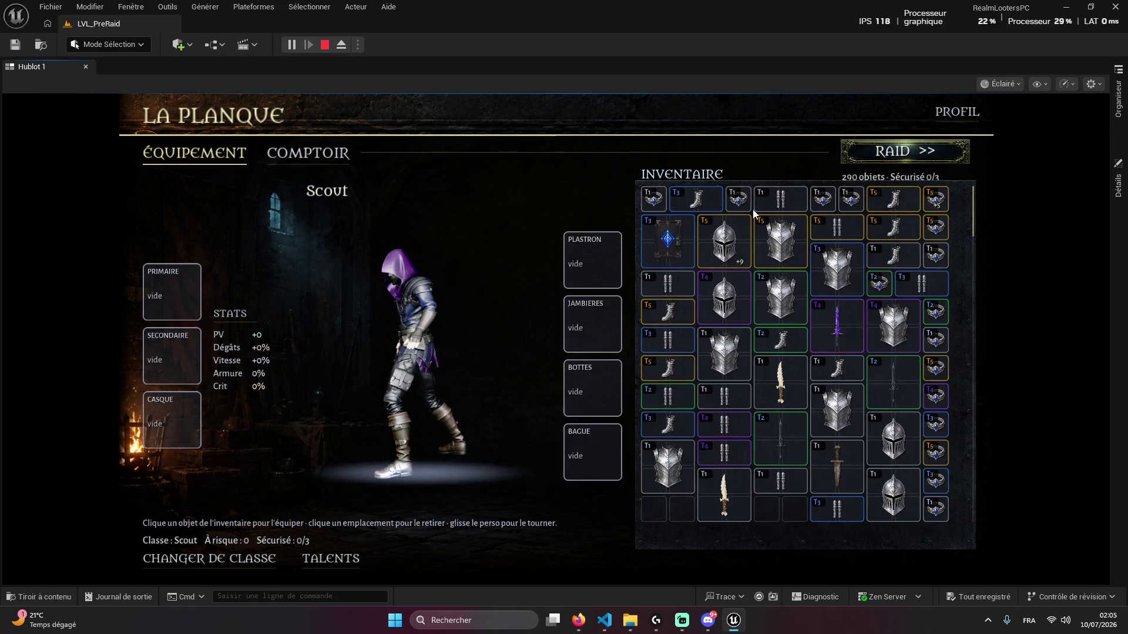
Equip the Bone Shard as the Scout's primary weapon and glance at the Talents page
{"action": "left_click", "coordinate": [723, 485]}
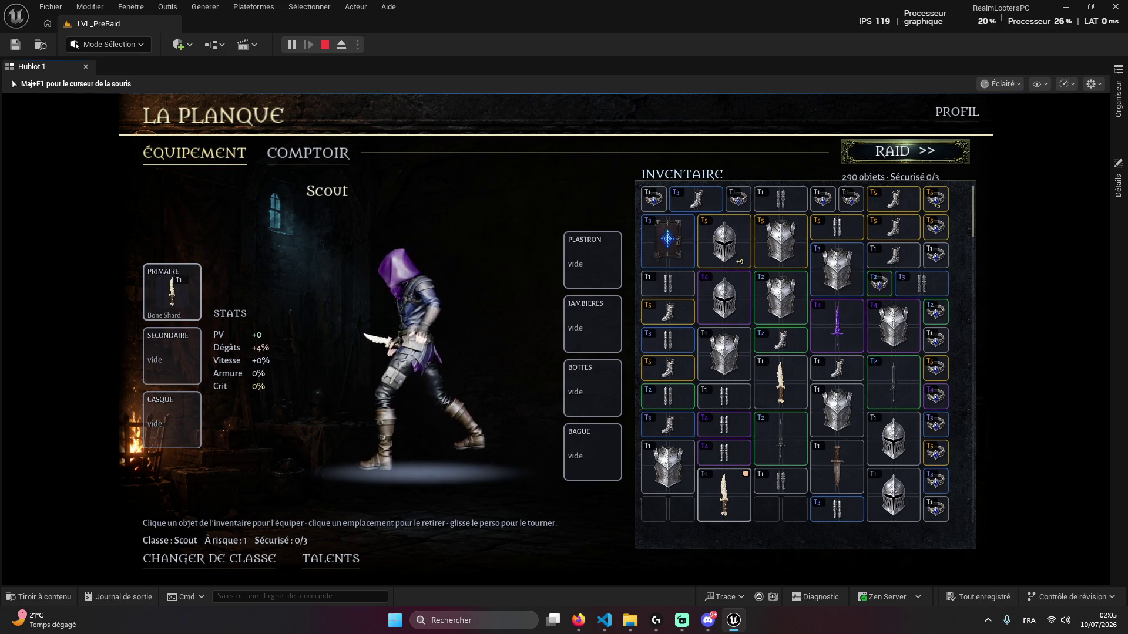
{"action": "left_click", "coordinate": [347, 559]}
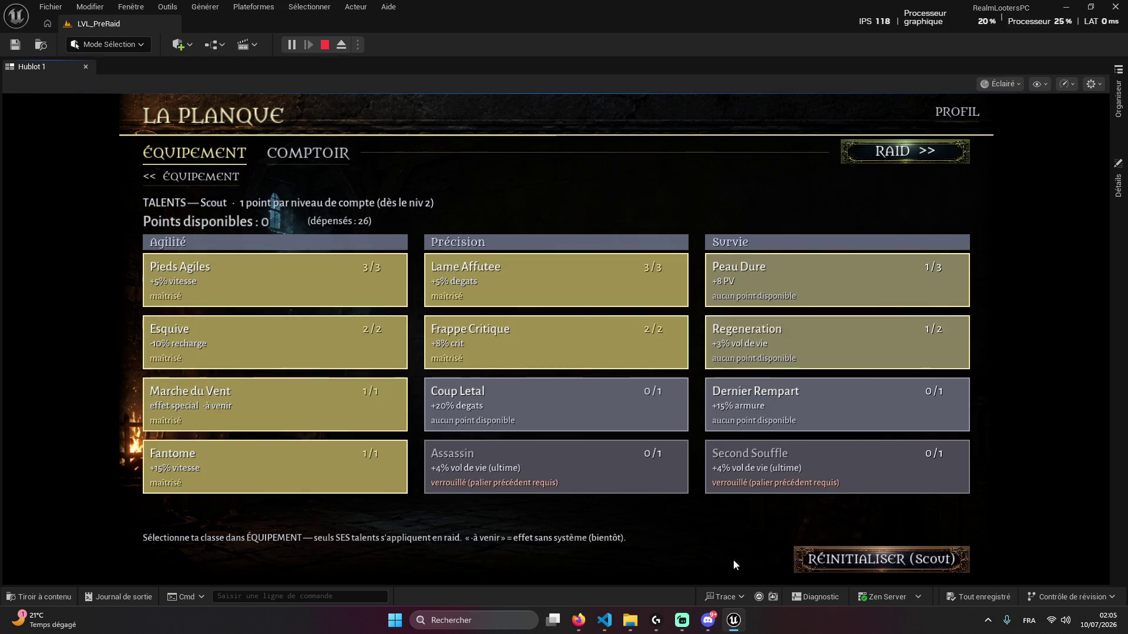
{"action": "left_click", "coordinate": [883, 555]}
{"action": "key", "text": "alt+Tab"}
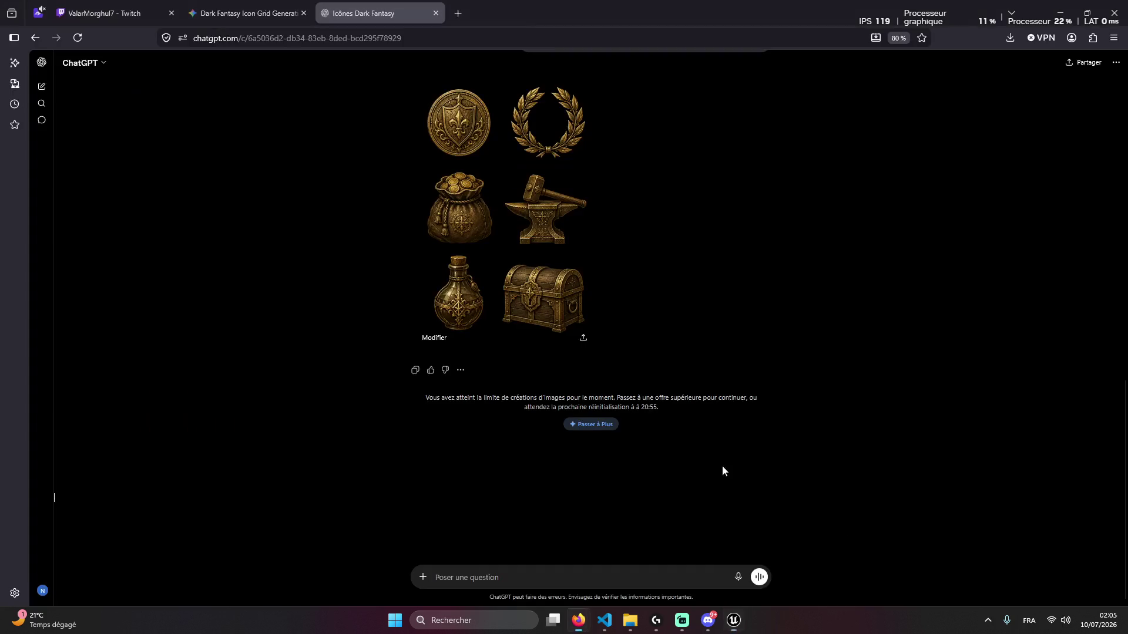
Copy the six-icon sheet's title and download the image from ChatGPT
{"action": "scroll", "coordinate": [613, 326], "scroll_direction": "up", "scroll_amount": 2}
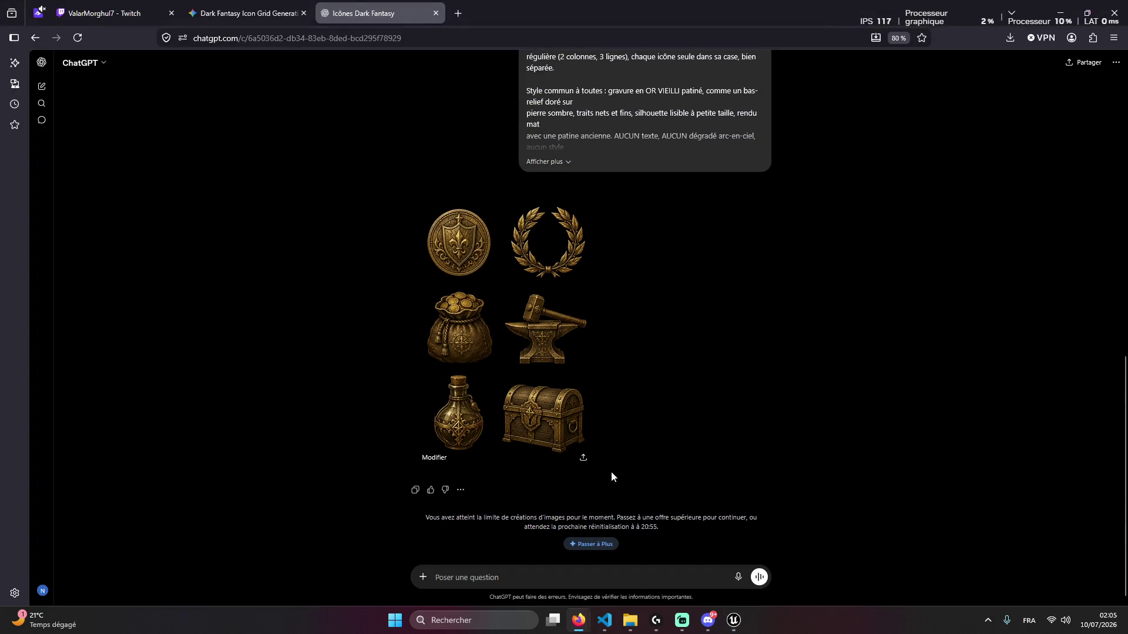
{"action": "left_click", "coordinate": [583, 458]}
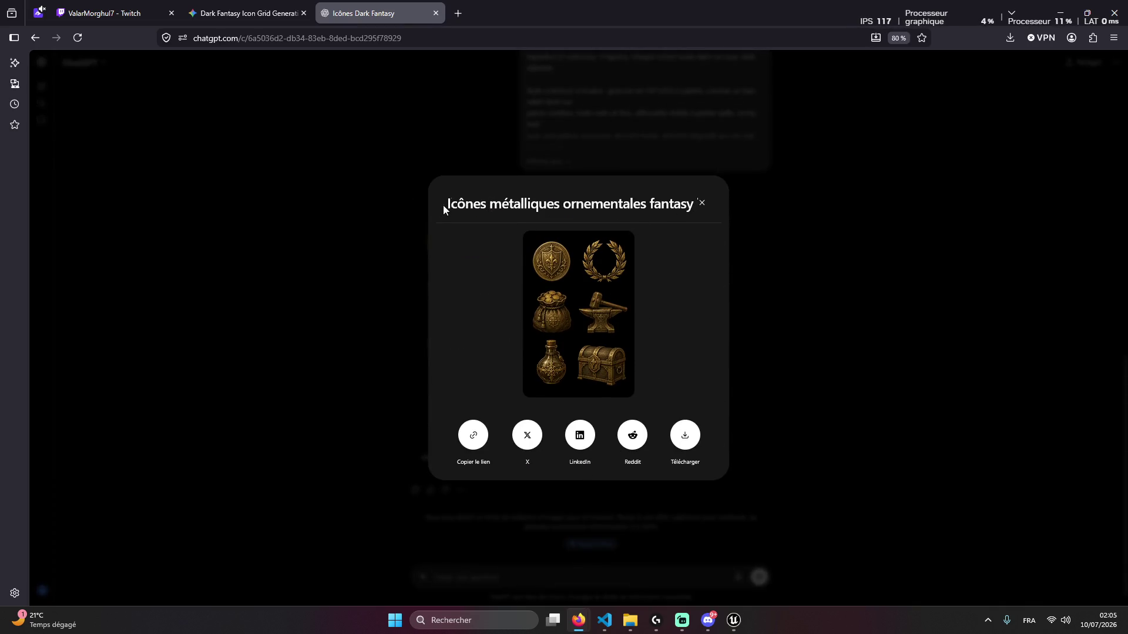
{"action": "left_click_drag", "start_coordinate": [448, 203], "coordinate": [728, 226]}
{"action": "key", "text": "ctrl+c"}
{"action": "left_click", "coordinate": [685, 435]}
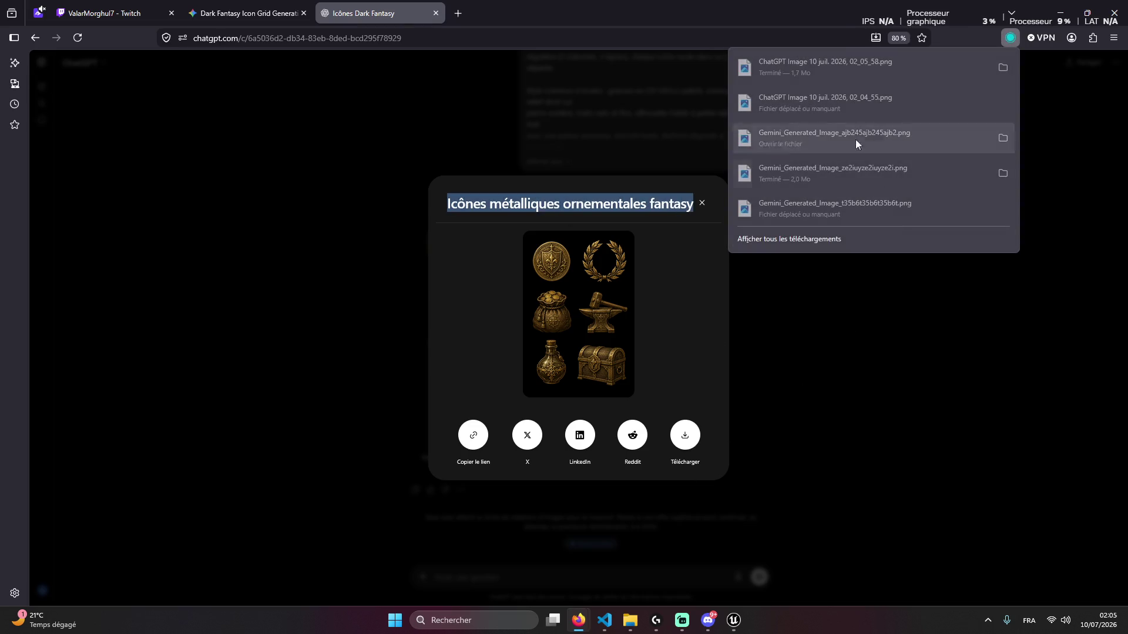
{"action": "left_click", "coordinate": [1011, 66]}
Rename the downloaded image to 'Icônes métalliques ornementales fantasy'
{"action": "right_click", "coordinate": [200, 181]}
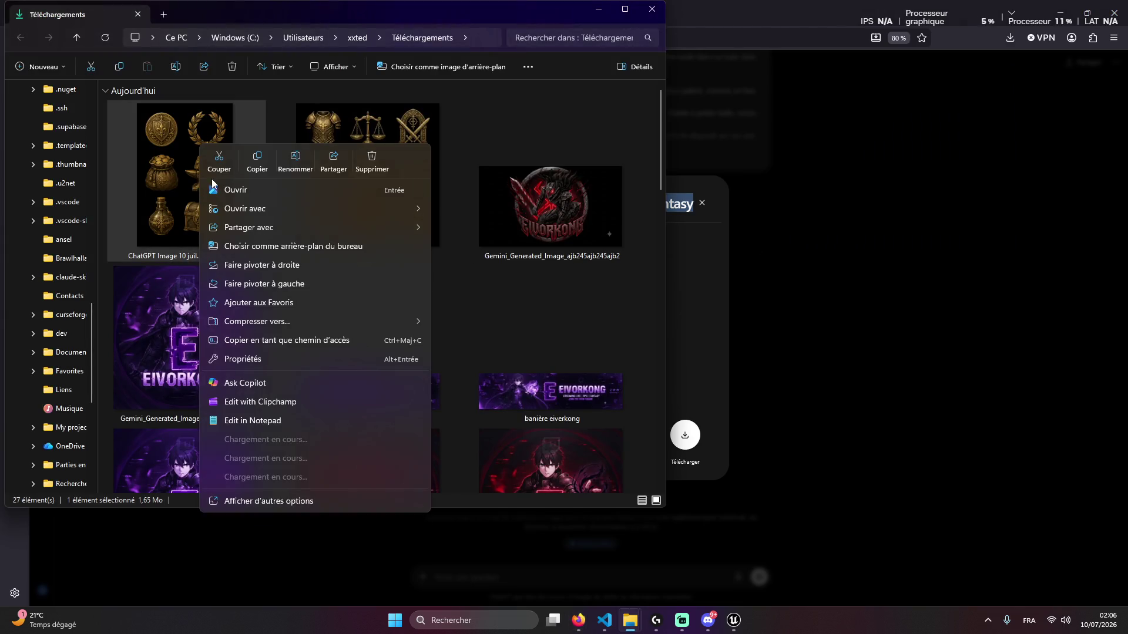
{"action": "left_click", "coordinate": [301, 157]}
{"action": "key", "text": "ctrl+v"}
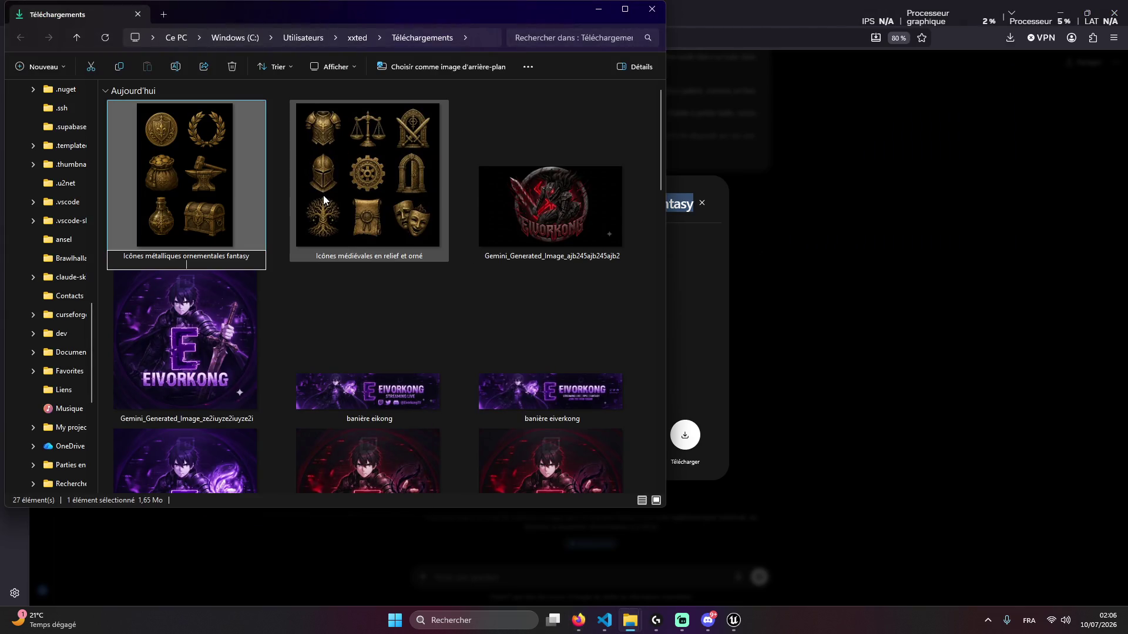
{"action": "key", "text": "Return"}
{"action": "key", "text": "Return"}
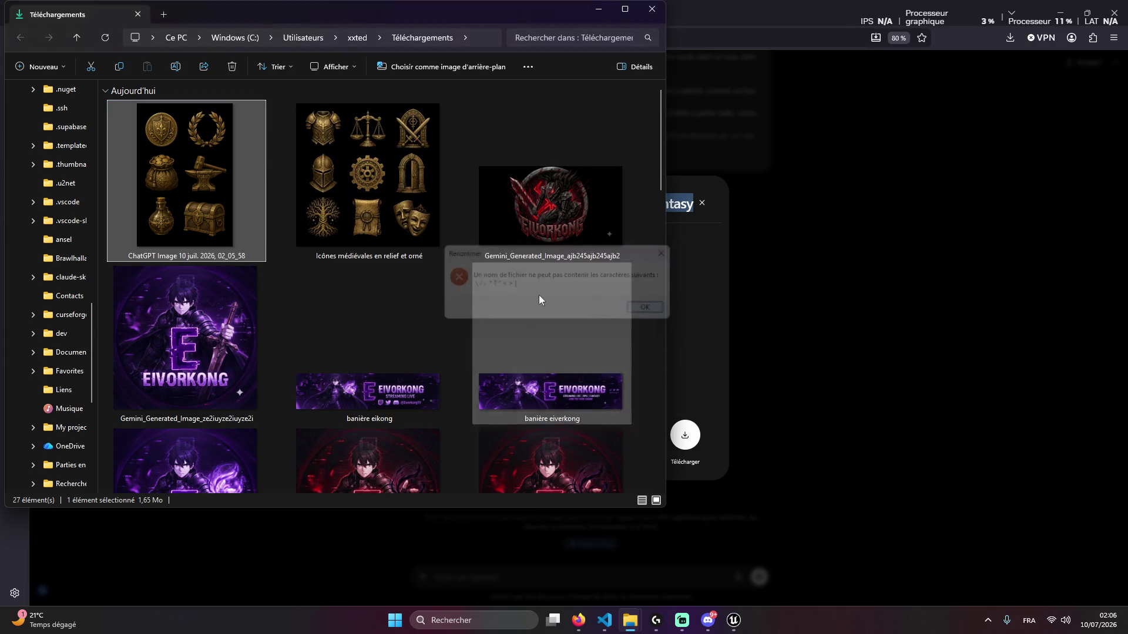
{"action": "key", "text": "Escape"}
{"action": "right_click", "coordinate": [209, 248]}
{"action": "left_click", "coordinate": [290, 163]}
{"action": "key", "text": "ctrl+v"}
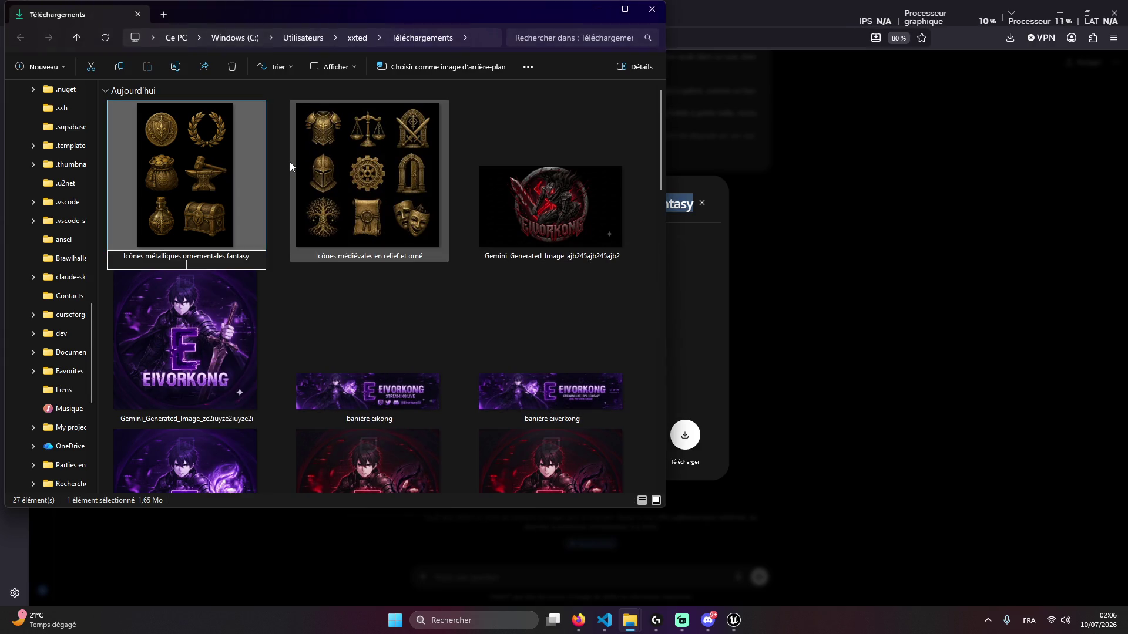
{"action": "key", "text": "Return"}
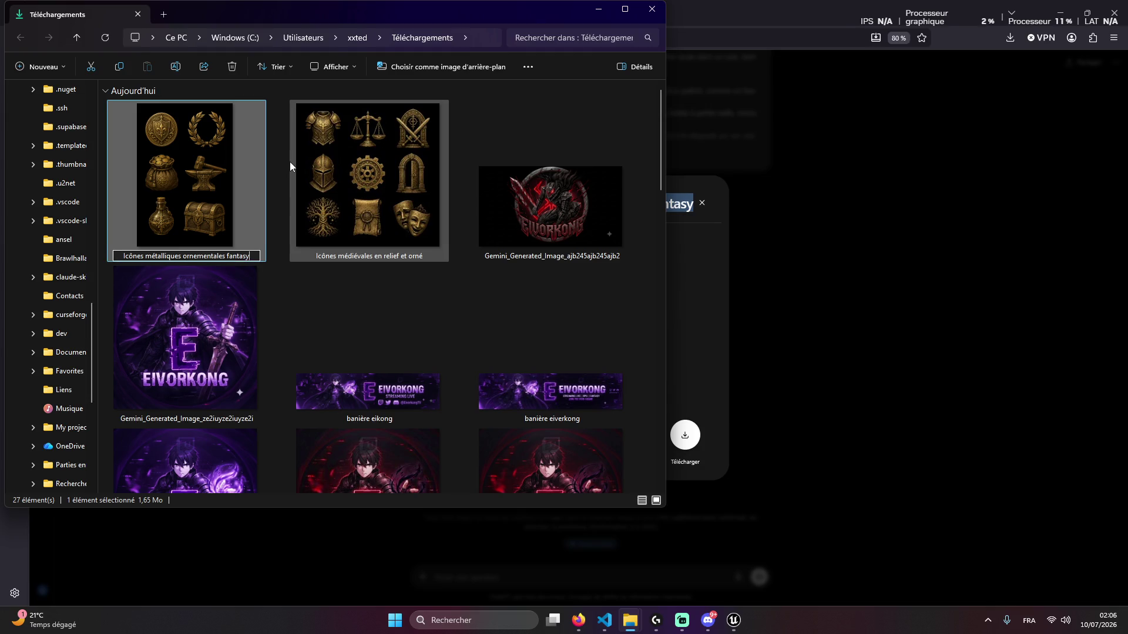
Close the file window and bring the Claude chat in VS Code to the front
{"action": "left_click", "coordinate": [598, 9]}
{"action": "left_click", "coordinate": [802, 223]}
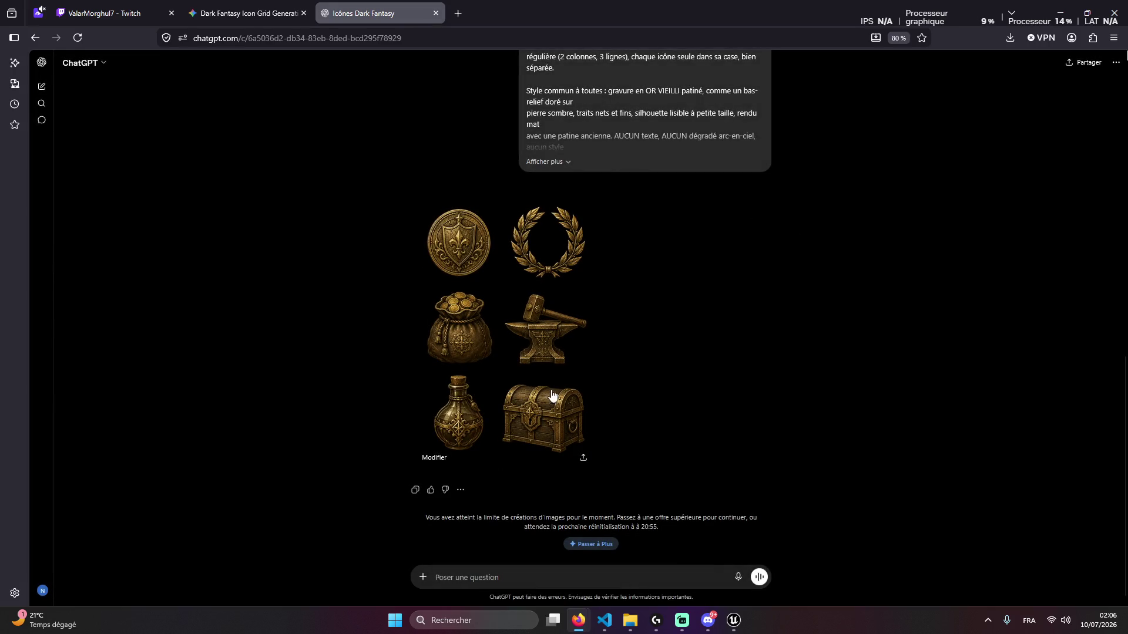
{"action": "left_click", "coordinate": [630, 620]}
{"action": "left_click", "coordinate": [669, 578]}
{"action": "left_click", "coordinate": [605, 620]}
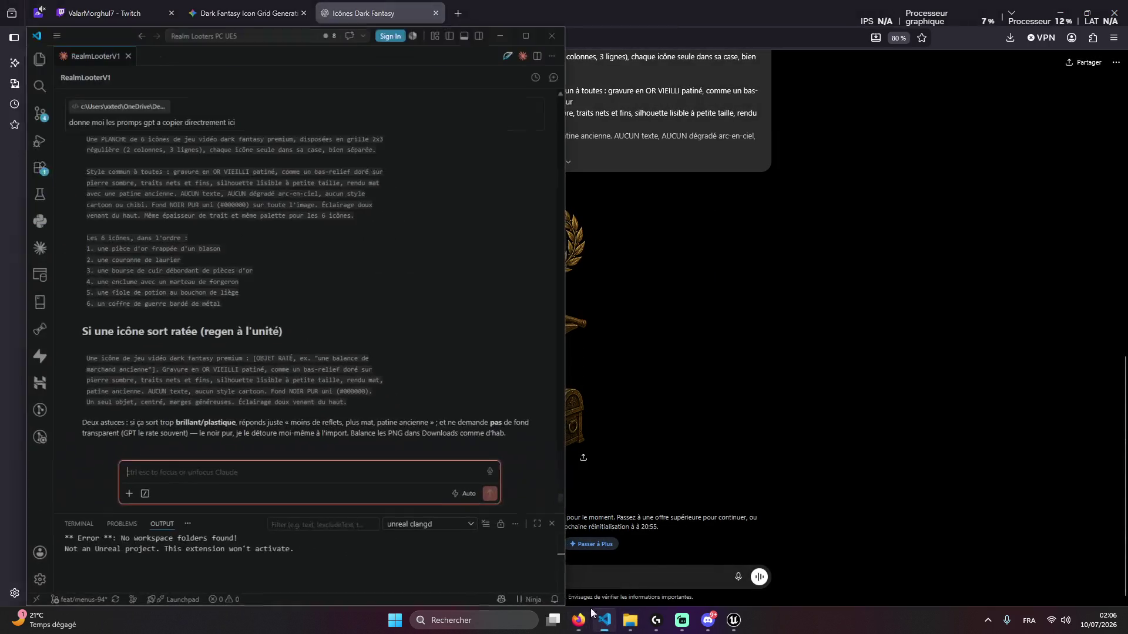
Send Claude 'les photo c'est dans mes téléchargement tu peux les branchée'
{"action": "type", "text": "c"}
{"action": "key", "text": "BackSpace"}
{"action": "type", "text": "c'est dans"}
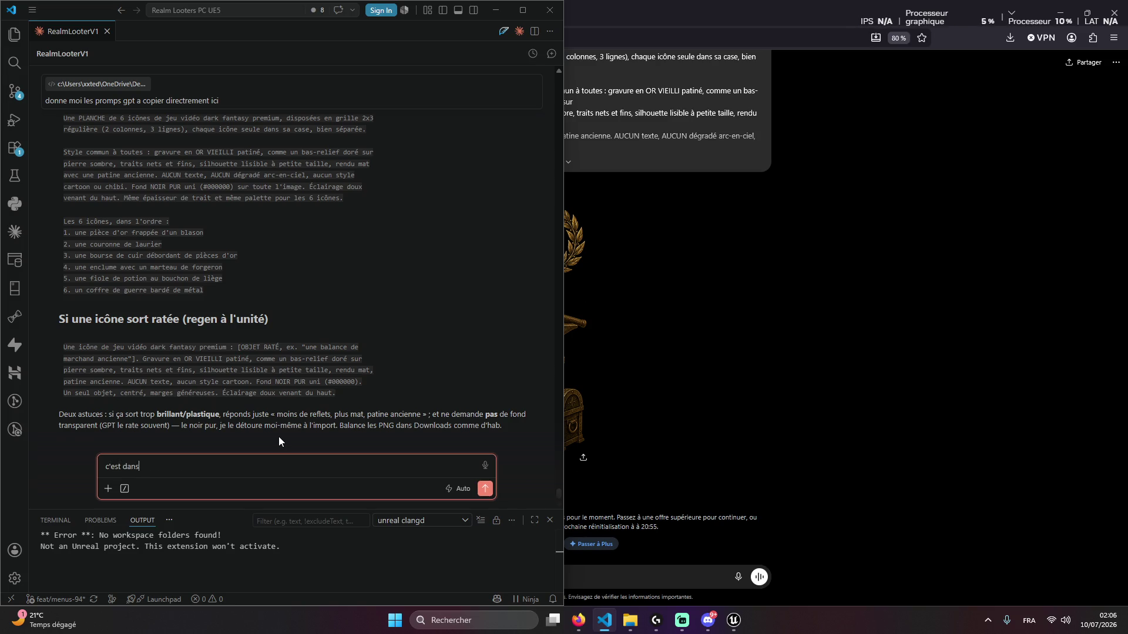
{"action": "type", "text": " mes téléchargement"}
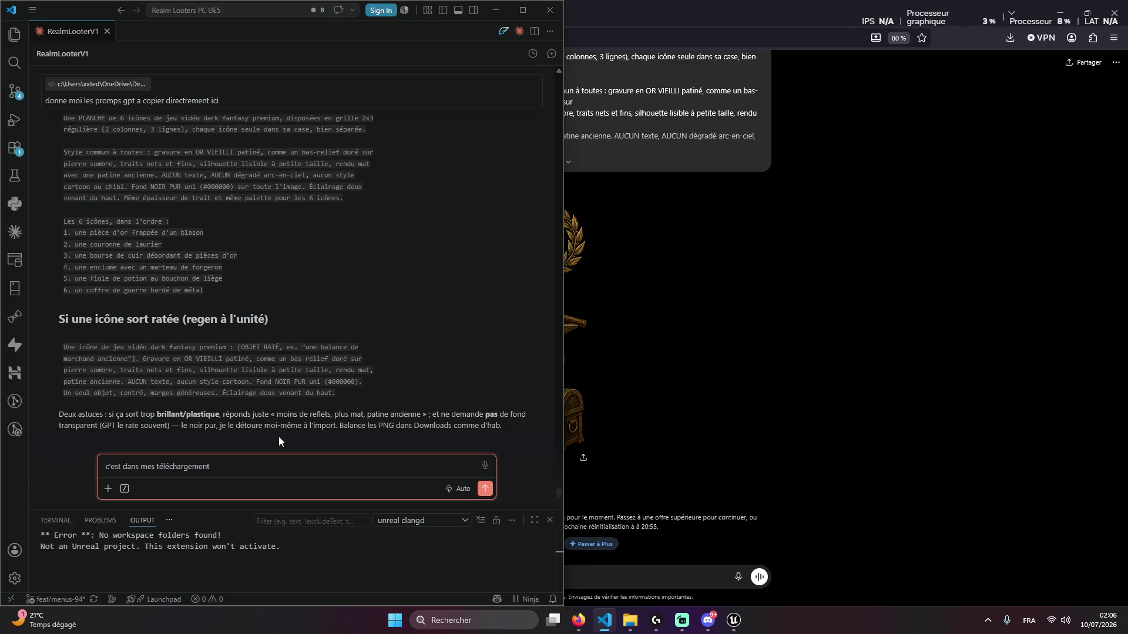
{"action": "type", "text": " tu pe"}
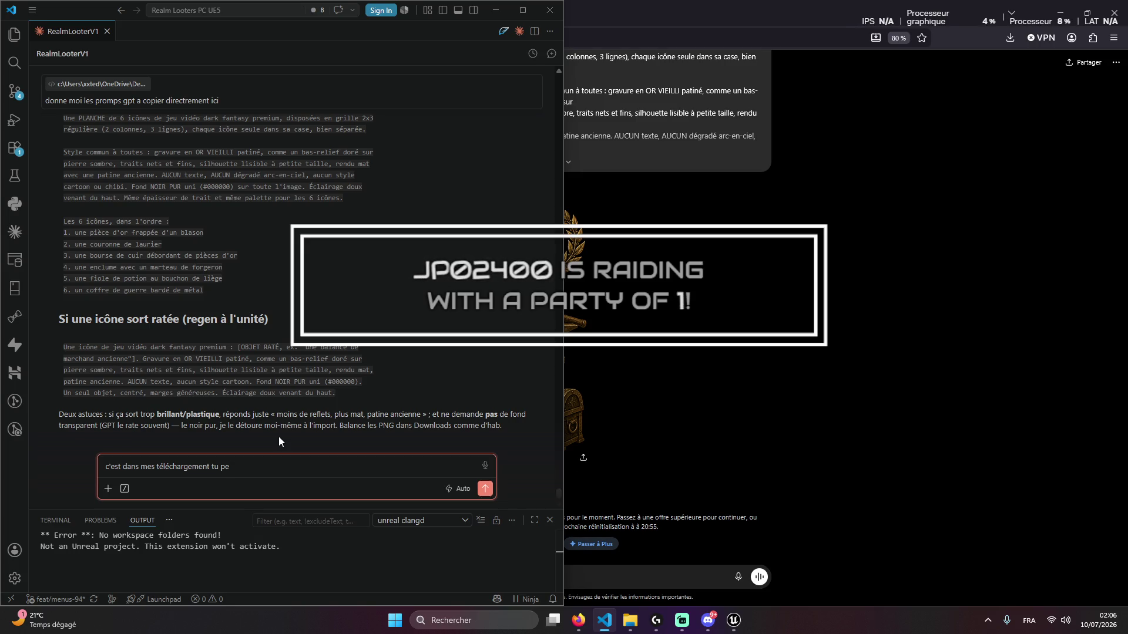
{"action": "type", "text": "ux"}
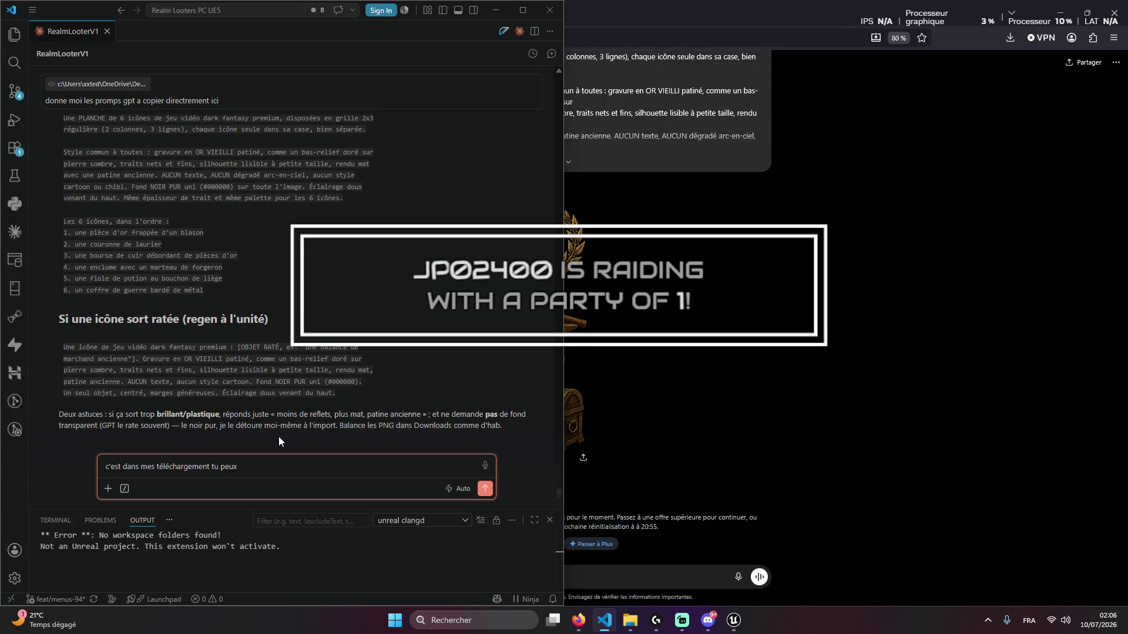
{"action": "type", "text": " les branchée"}
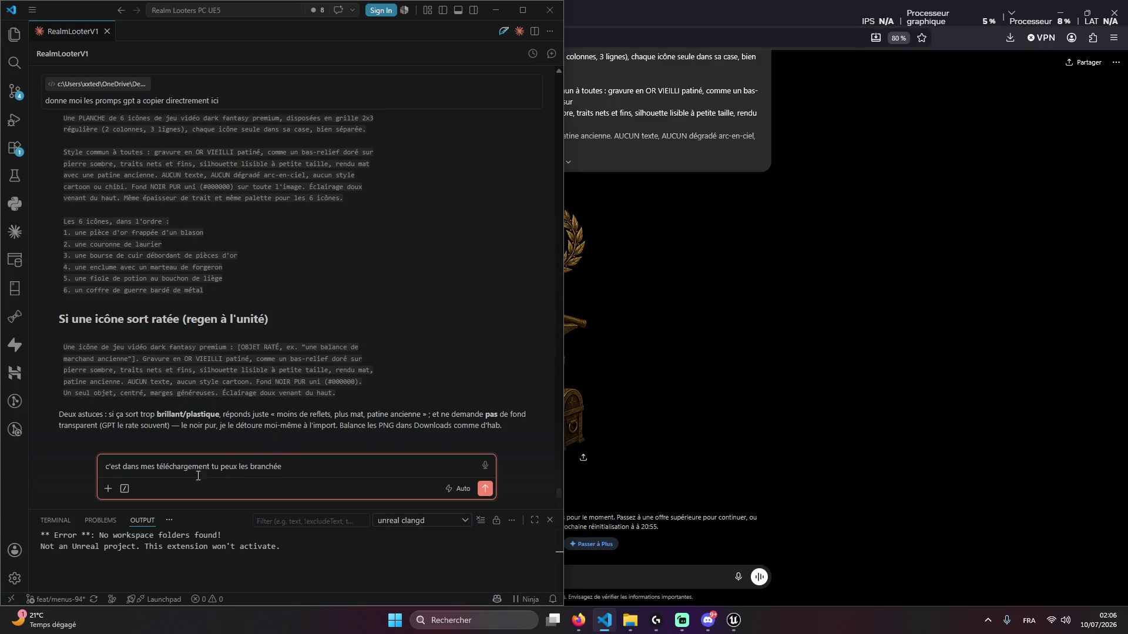
{"action": "left_click", "coordinate": [105, 467]}
{"action": "type", "text": "les photo "}
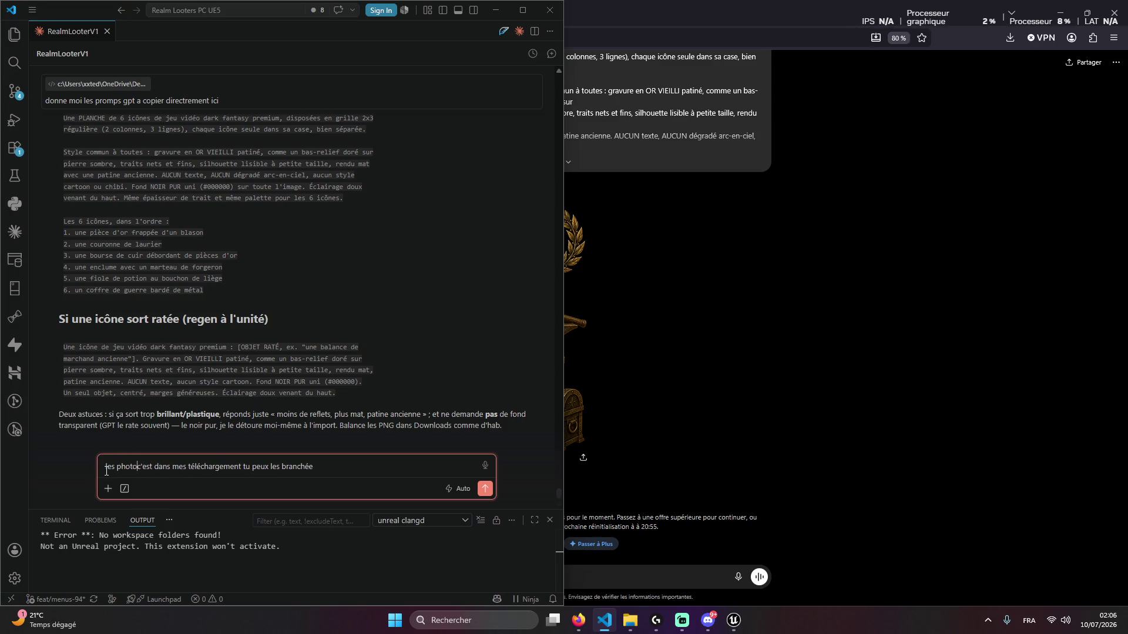
{"action": "type", "text": "s"}
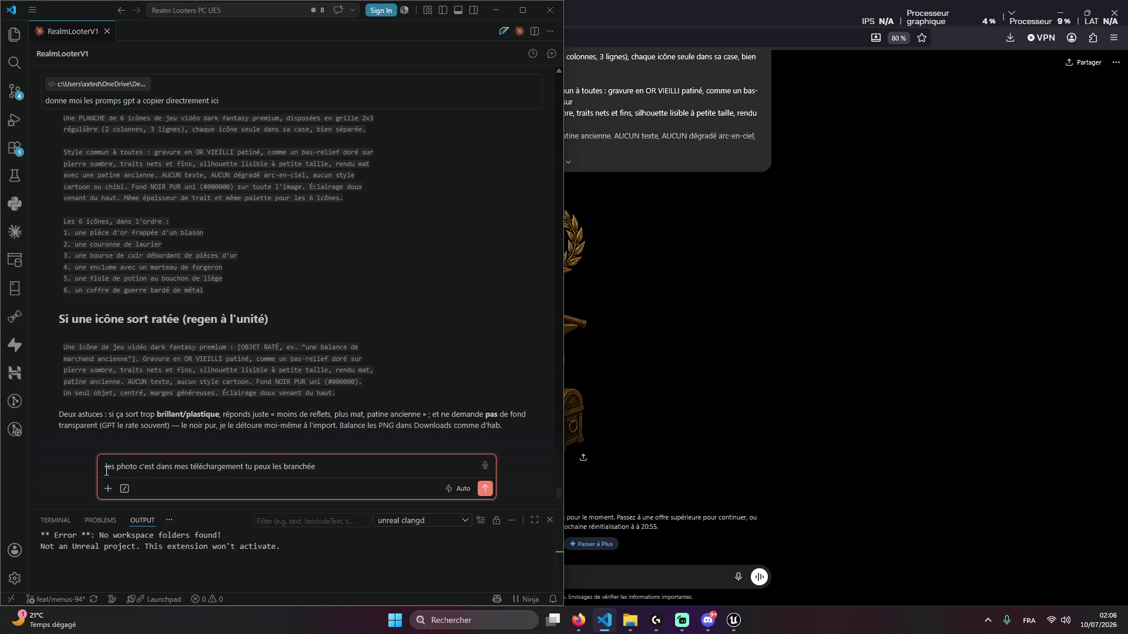
{"action": "key", "text": "Return"}
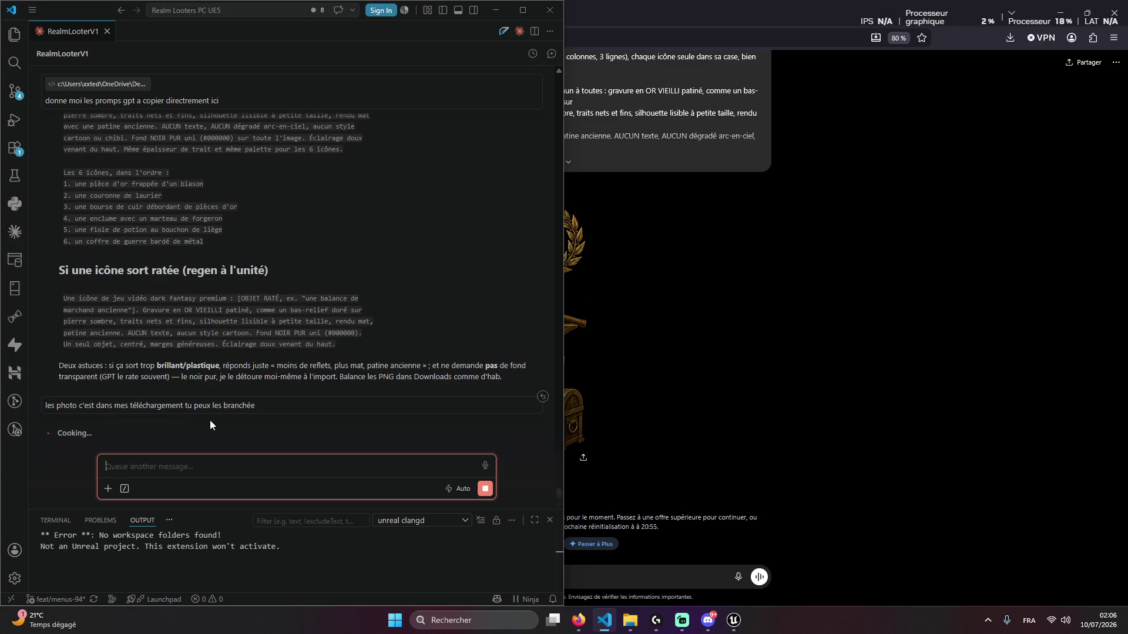
{"action": "left_click", "coordinate": [803, 356]}
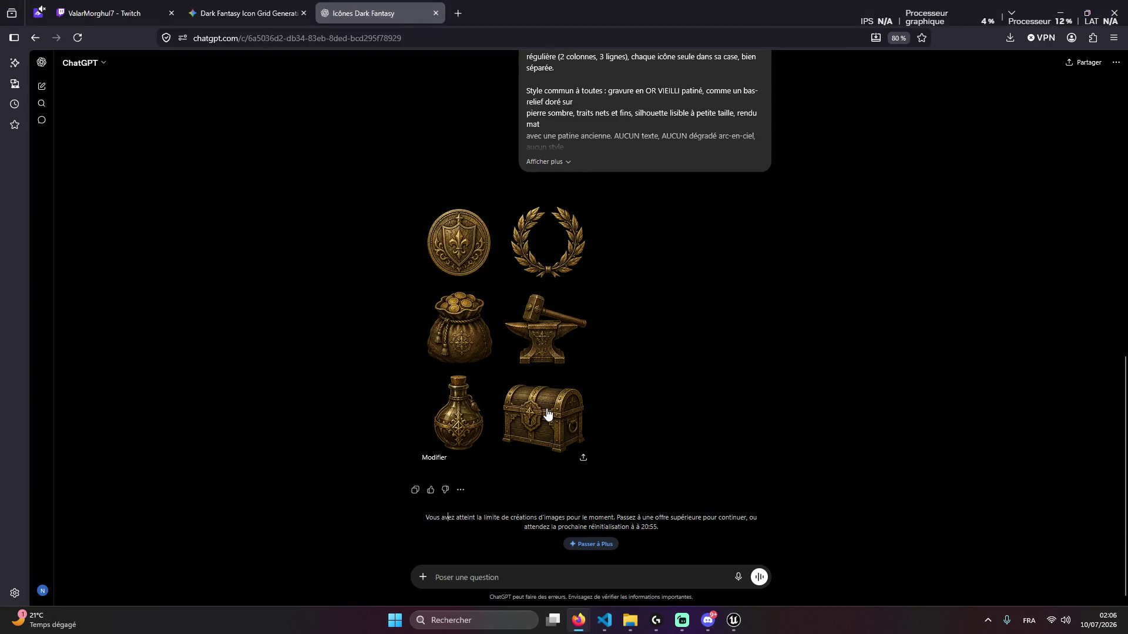
Greet the raiders in the Twitch chat with 'cc', '<3' and 'mercii'
{"action": "key", "text": "ctrl+shift+Tab"}
{"action": "key", "text": "ctrl+shift+Tab"}
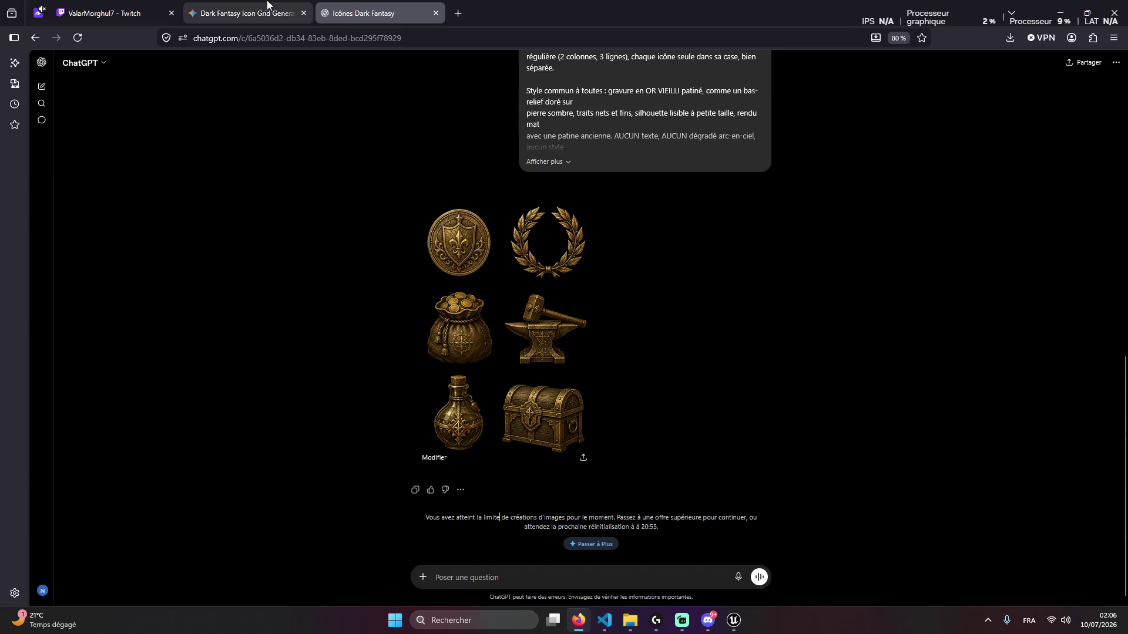
{"action": "type", "text": "c"}
{"action": "key", "text": "Return"}
{"action": "type", "text": "<3"}
{"action": "key", "text": "Return"}
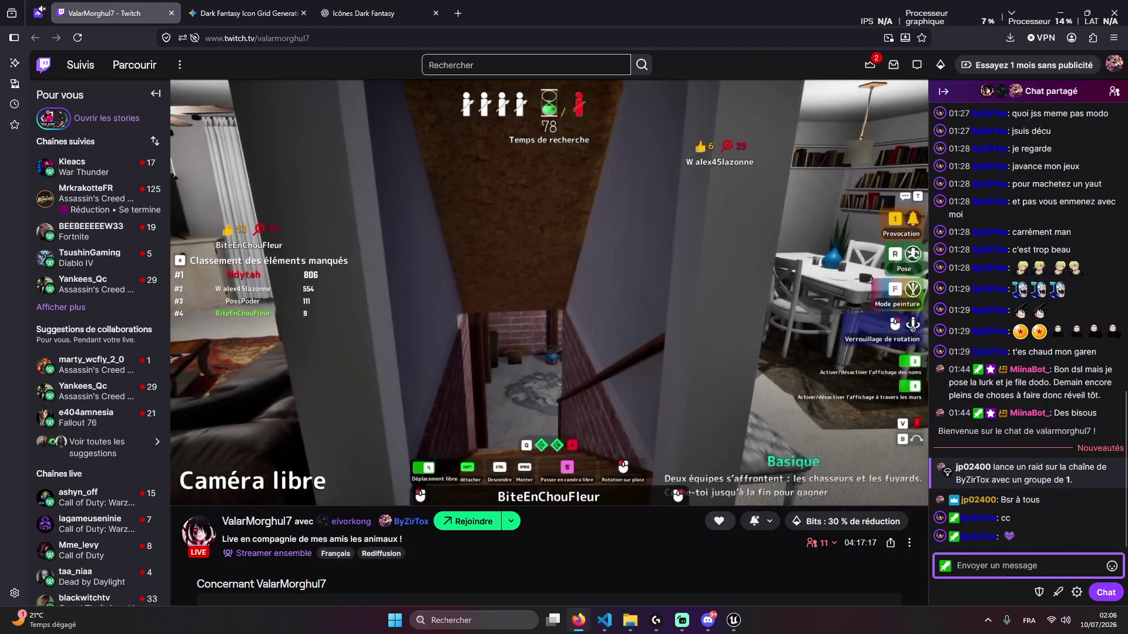
{"action": "type", "text": "mercii"}
{"action": "key", "text": "Return"}
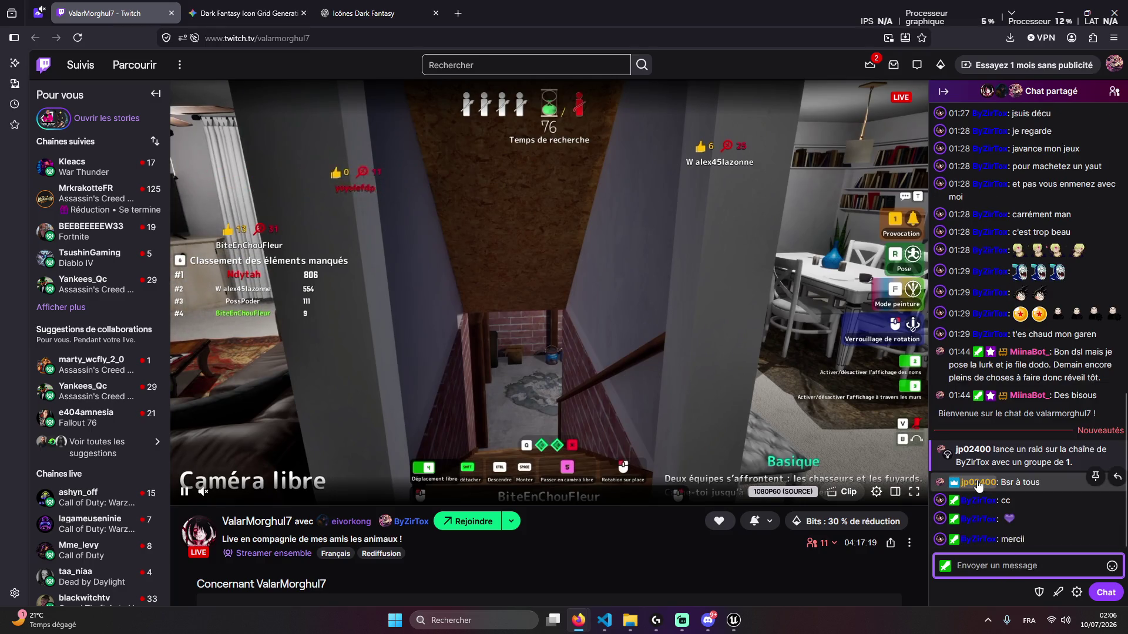
Check the raider's profile card, then close the Gemini and ChatGPT icon tabs
{"action": "left_click", "coordinate": [976, 503]}
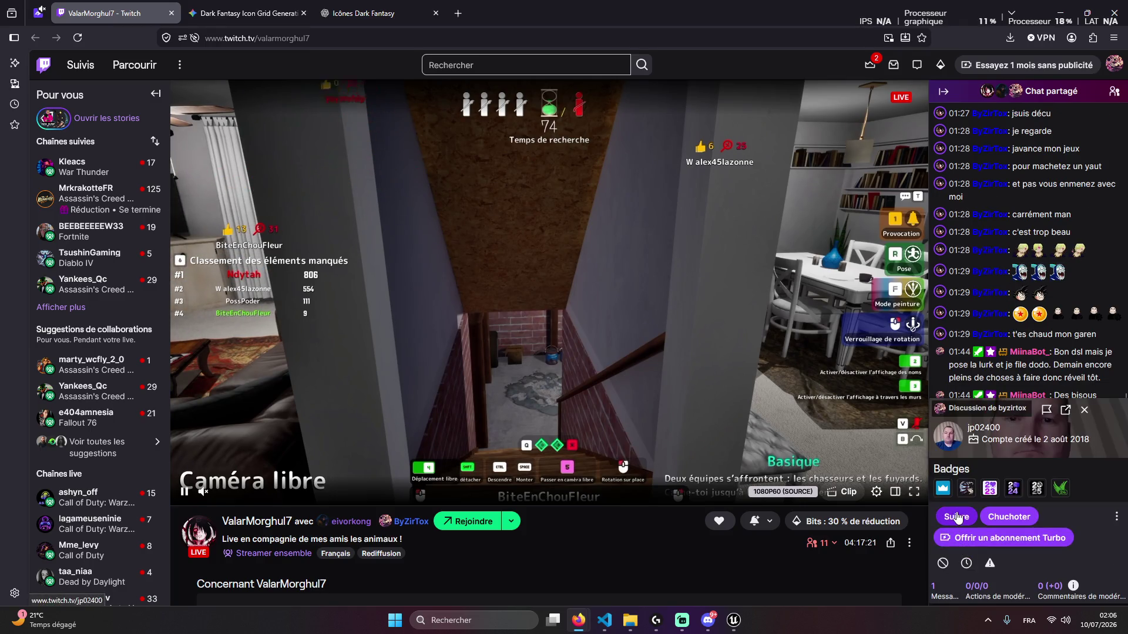
{"action": "left_click", "coordinate": [1084, 410]}
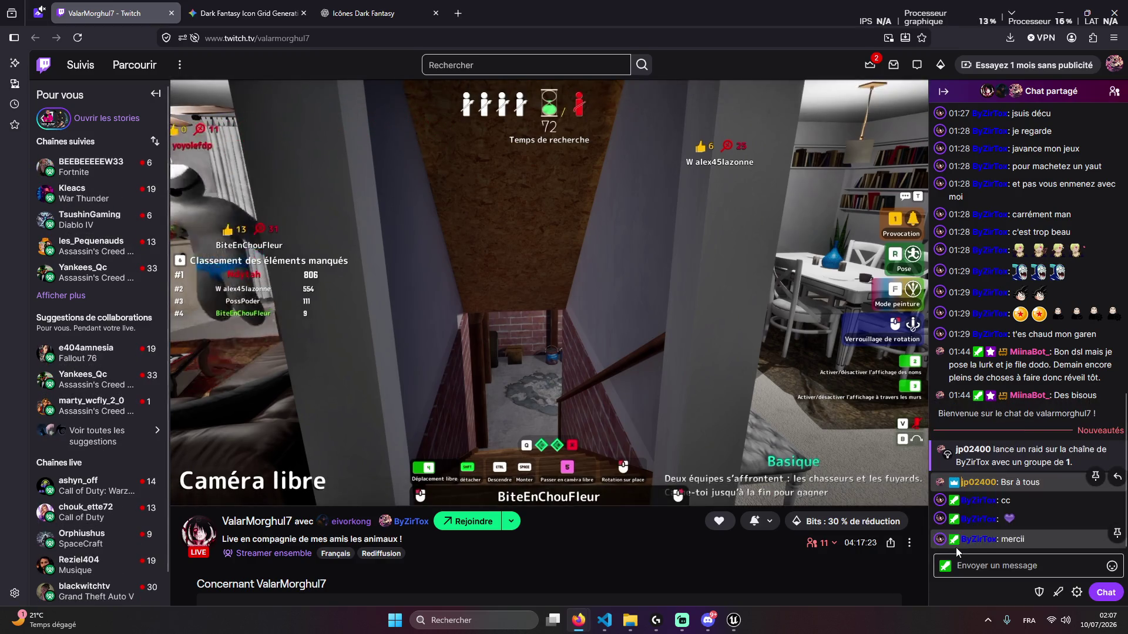
{"action": "left_click", "coordinate": [254, 18]}
{"action": "left_click", "coordinate": [364, 13]}
{"action": "middle_click", "coordinate": [288, 11]}
{"action": "middle_click", "coordinate": [288, 9]}
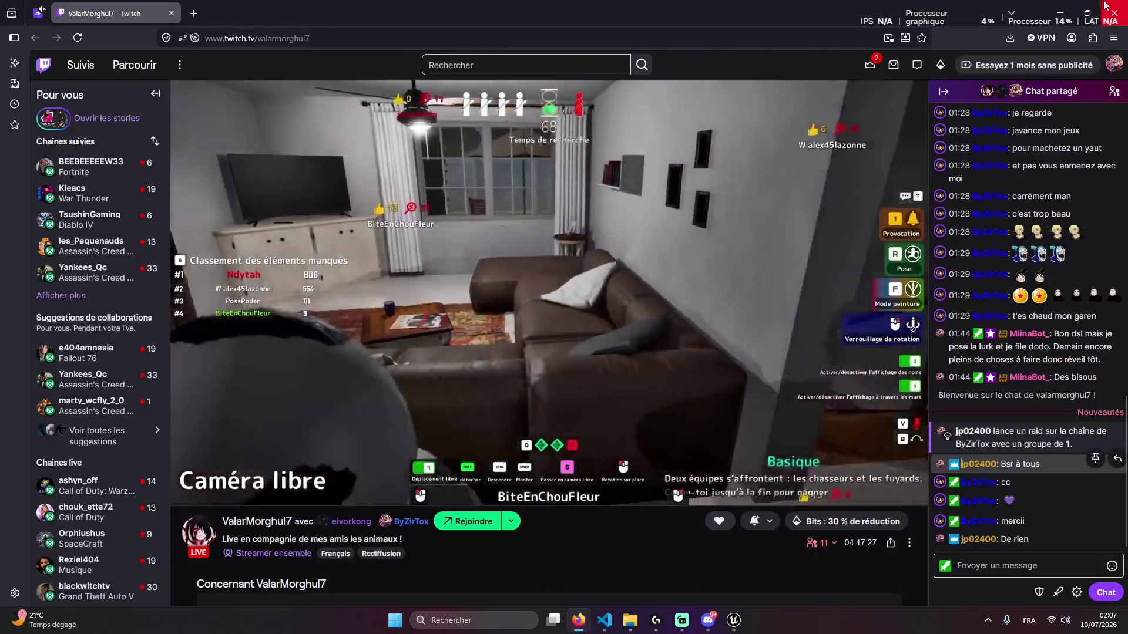
{"action": "key", "text": "alt+Tab"}
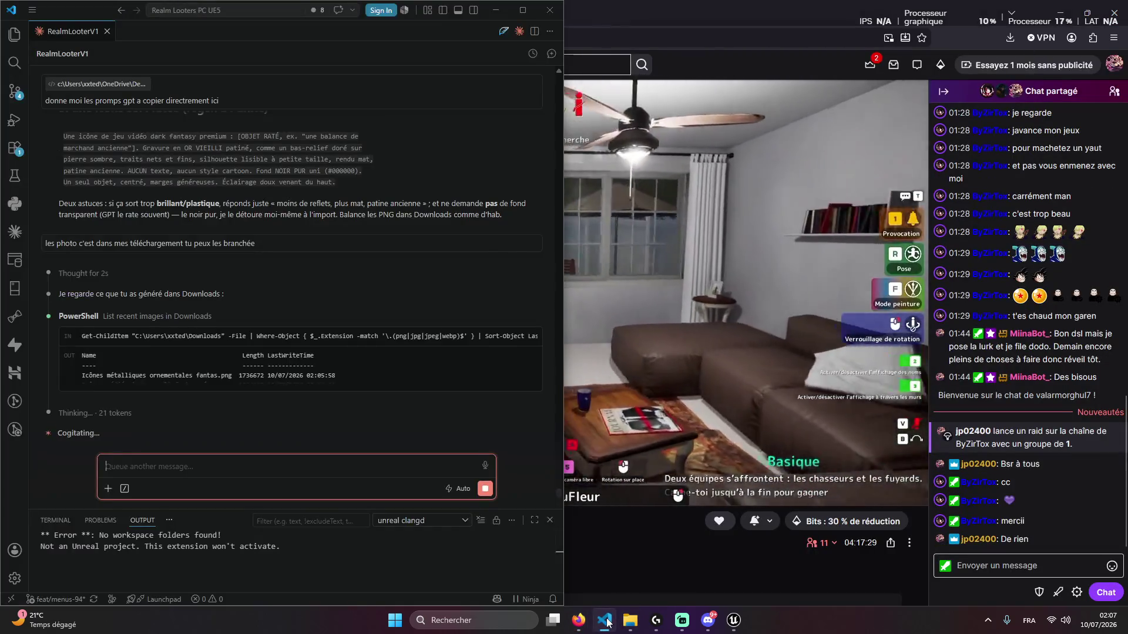
Minimize the browser and look through the Downloads folder before closing it
{"action": "left_click", "coordinate": [1061, 8]}
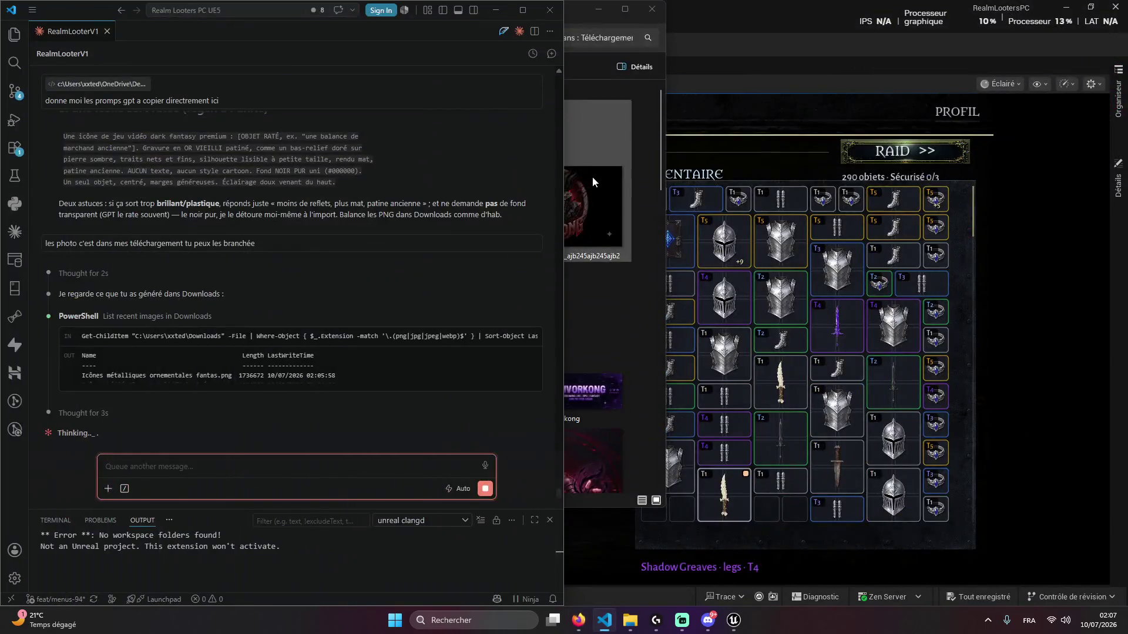
{"action": "key", "text": "alt+Tab"}
{"action": "scroll", "coordinate": [636, 327], "scroll_direction": "down", "scroll_amount": 5}
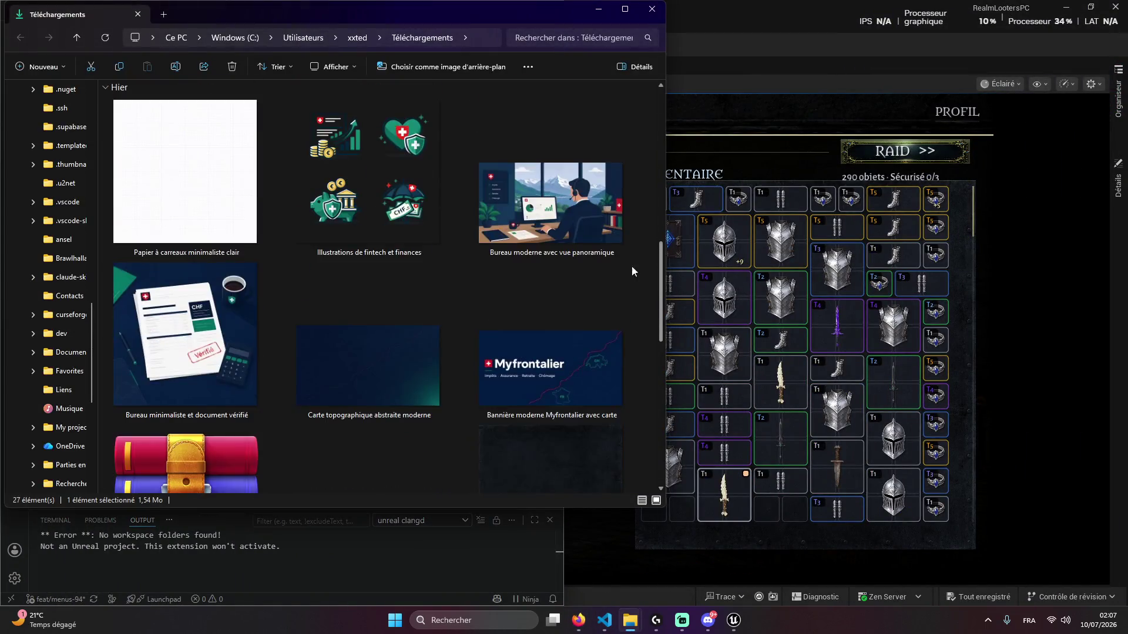
{"action": "scroll", "coordinate": [644, 252], "scroll_direction": "up", "scroll_amount": 10}
{"action": "scroll", "coordinate": [548, 342], "scroll_direction": "down", "scroll_amount": 15}
{"action": "scroll", "coordinate": [562, 351], "scroll_direction": "up", "scroll_amount": 8}
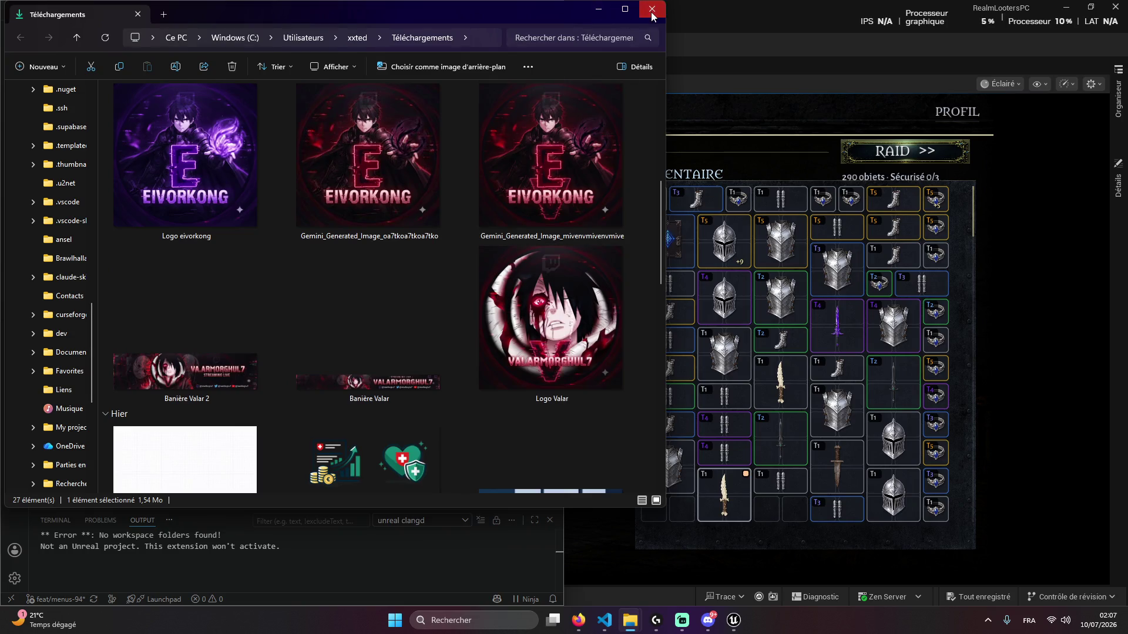
{"action": "left_click", "coordinate": [652, 8]}
{"action": "left_click", "coordinate": [635, 314]}
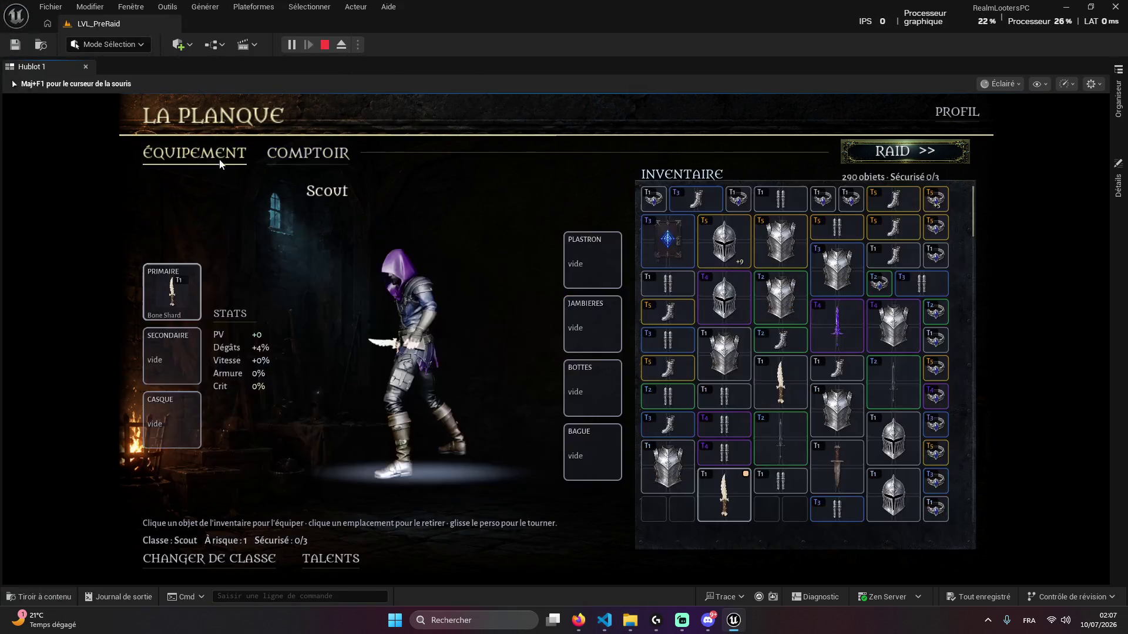
Stop and relaunch the Unreal play-in-editor preview of the La Planque hub
{"action": "left_click", "coordinate": [325, 45]}
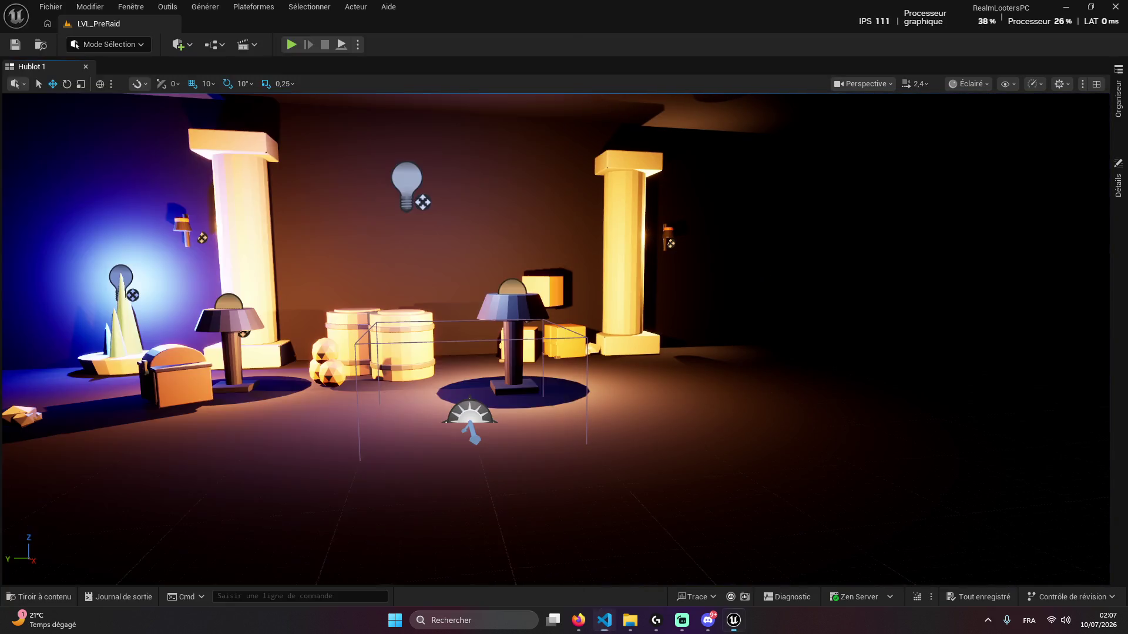
{"action": "left_click", "coordinate": [646, 298]}
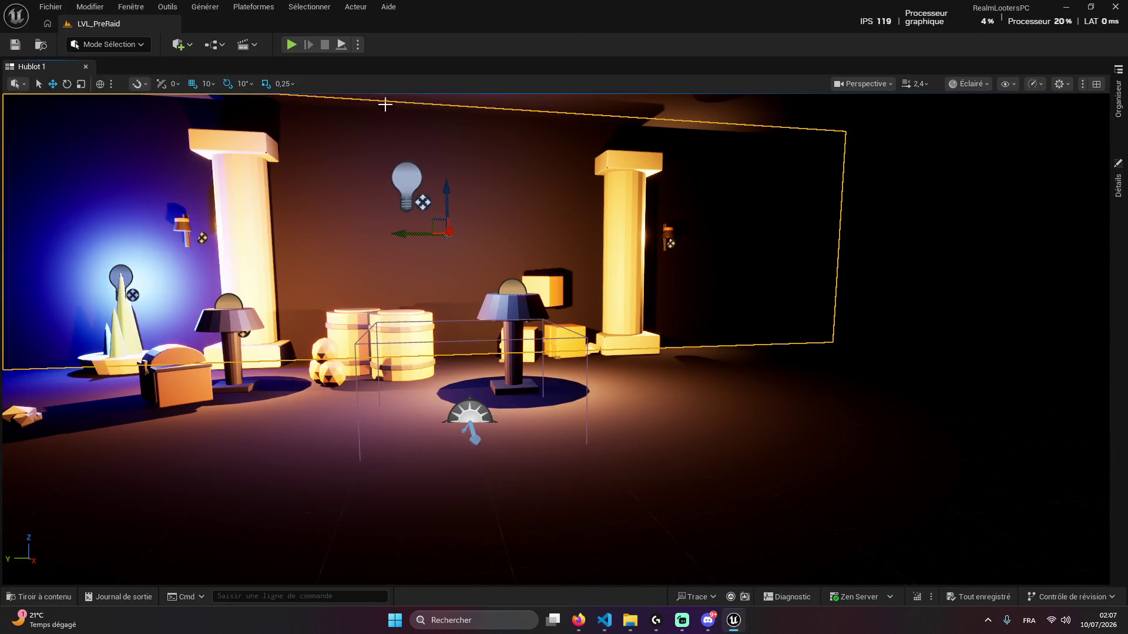
{"action": "left_click", "coordinate": [291, 45]}
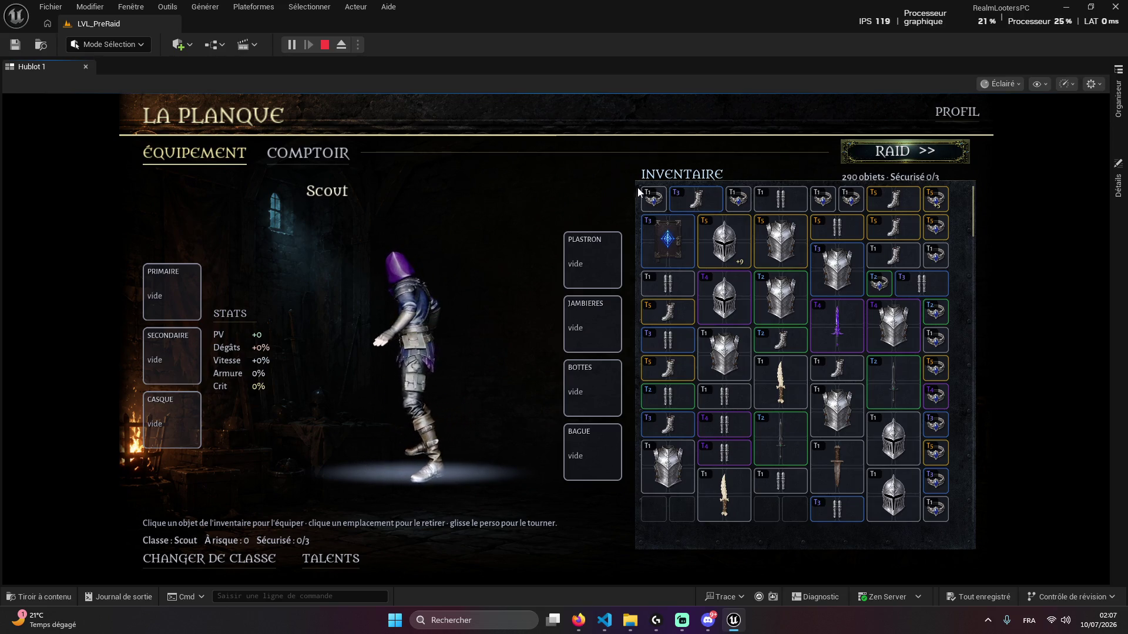
{"action": "left_click", "coordinate": [600, 628]}
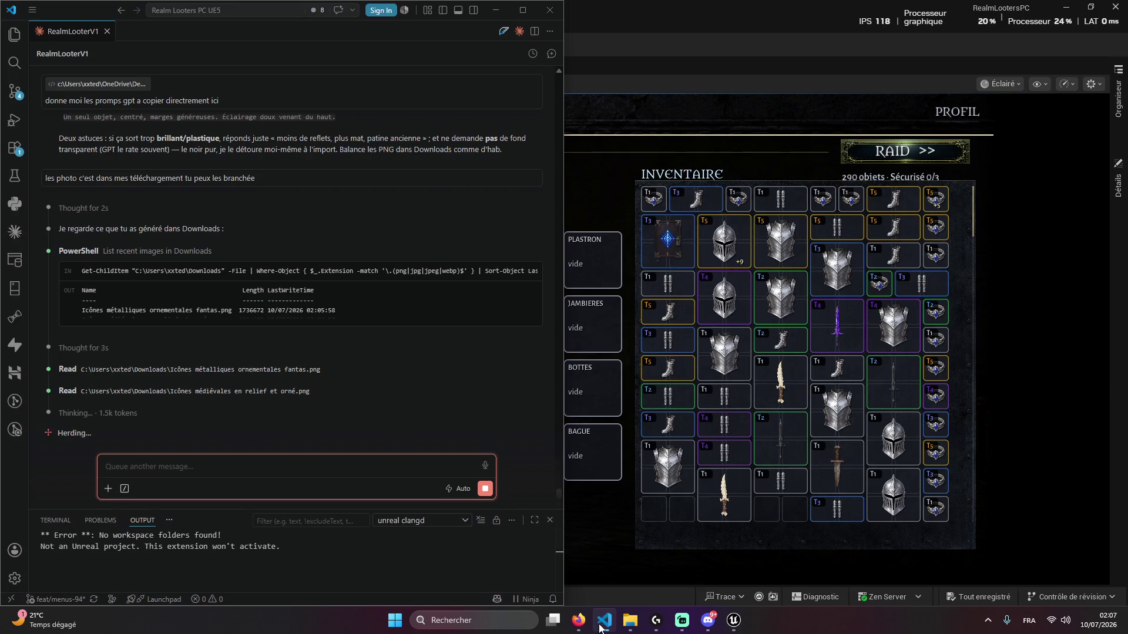
Snip the running hub's inventory area and paste it into the Claude message
{"action": "scroll", "coordinate": [342, 292], "scroll_direction": "up", "scroll_amount": 5}
{"action": "scroll", "coordinate": [393, 301], "scroll_direction": "down", "scroll_amount": 5}
{"action": "left_click", "coordinate": [667, 107]}
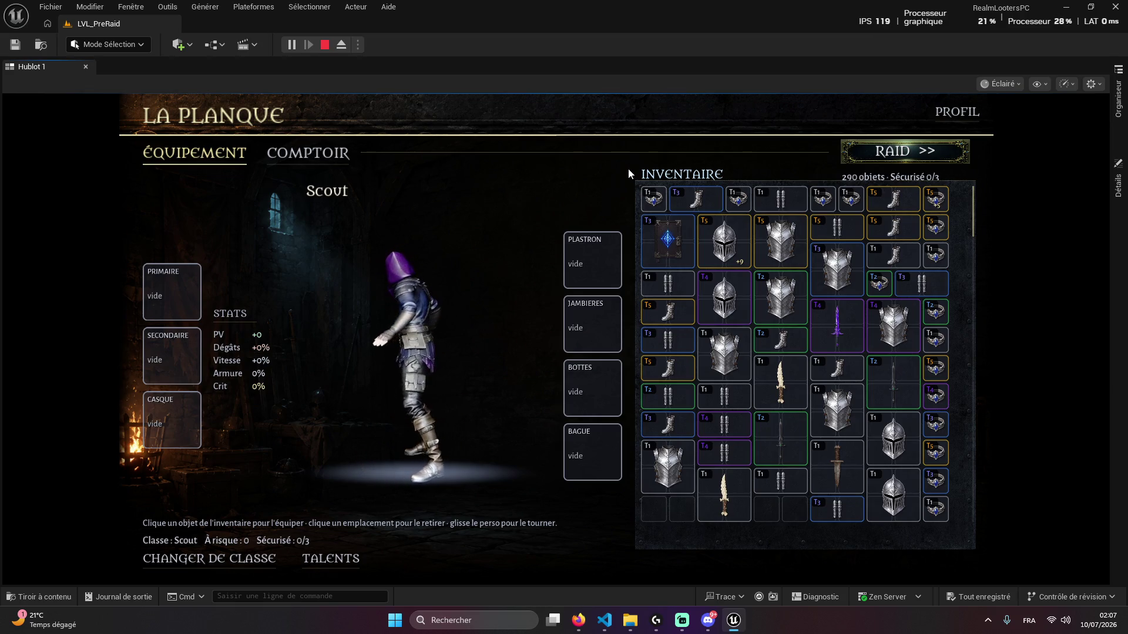
{"action": "key", "text": "alt+Tab"}
{"action": "key", "text": "alt+Tab"}
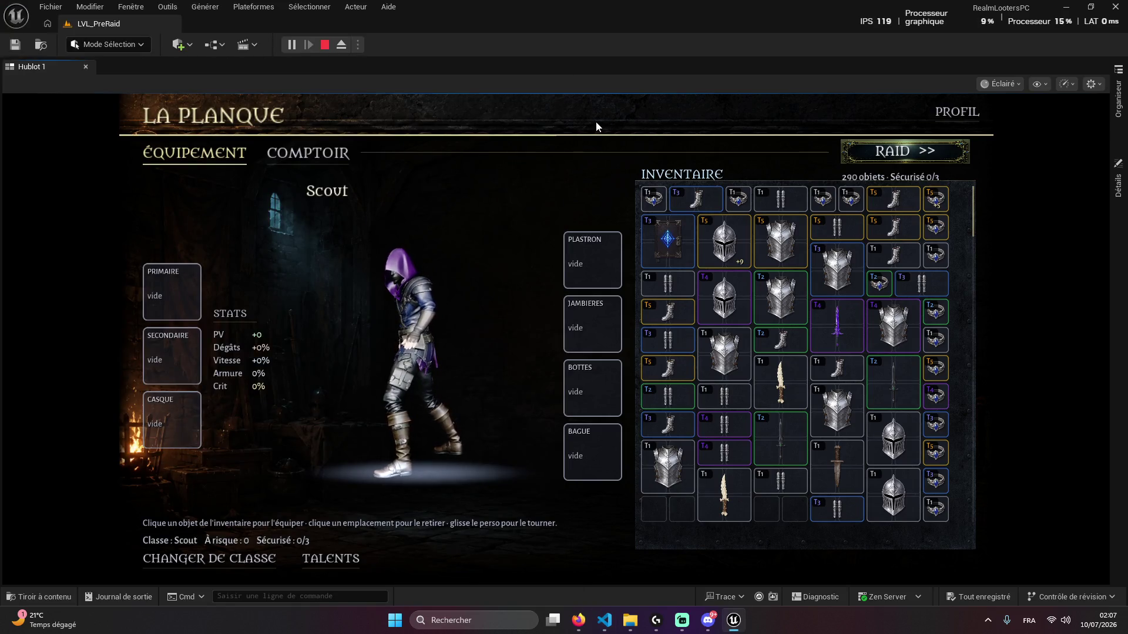
{"action": "key", "text": "super+shift+s"}
{"action": "left_click_drag", "start_coordinate": [601, 82], "coordinate": [1052, 587]}
{"action": "left_click", "coordinate": [604, 620]}
{"action": "key", "text": "ctrl+v"}
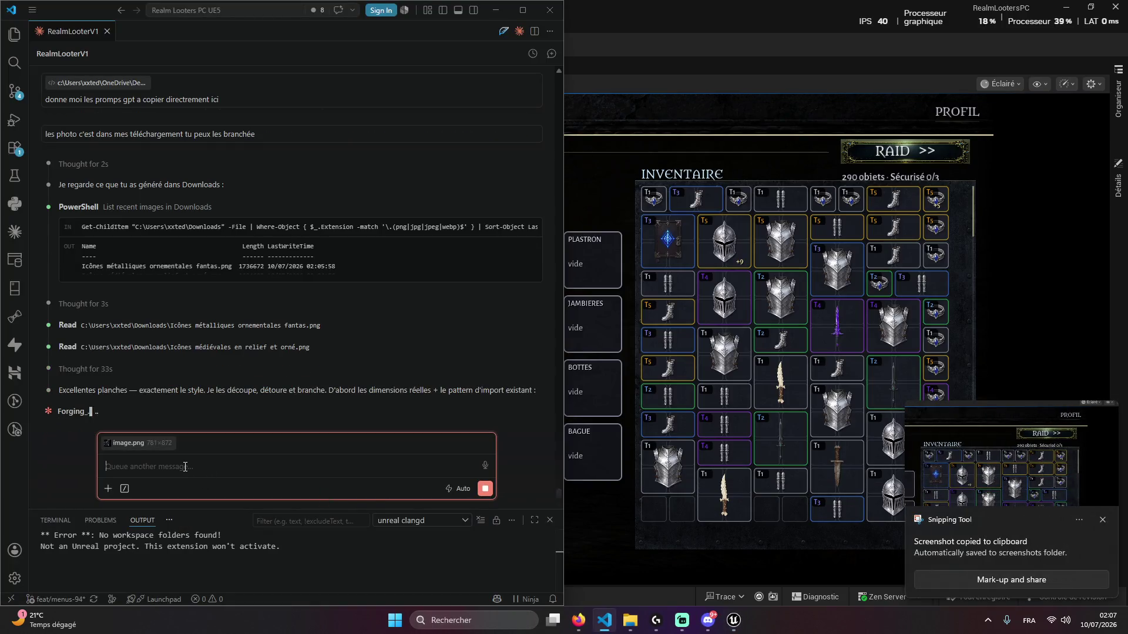
Type the request to remove the inventory background, enlarge it, and propose designs for GPT images
{"action": "type", "text": "je "}
{"action": "type", "text": "pense qu"}
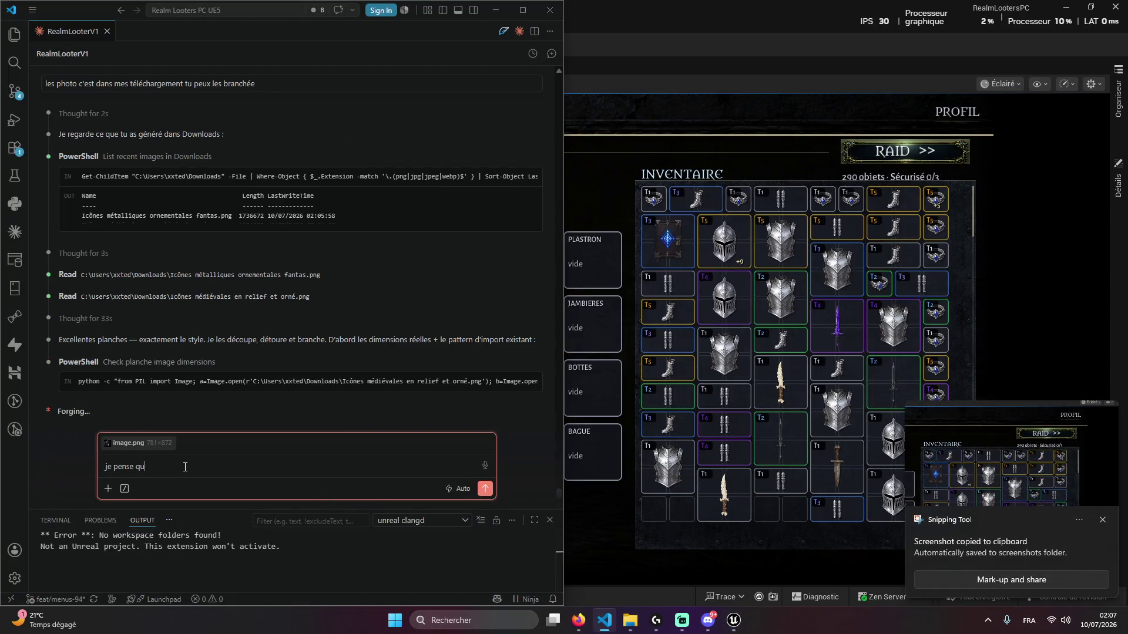
{"action": "type", "text": "e l'on dev"}
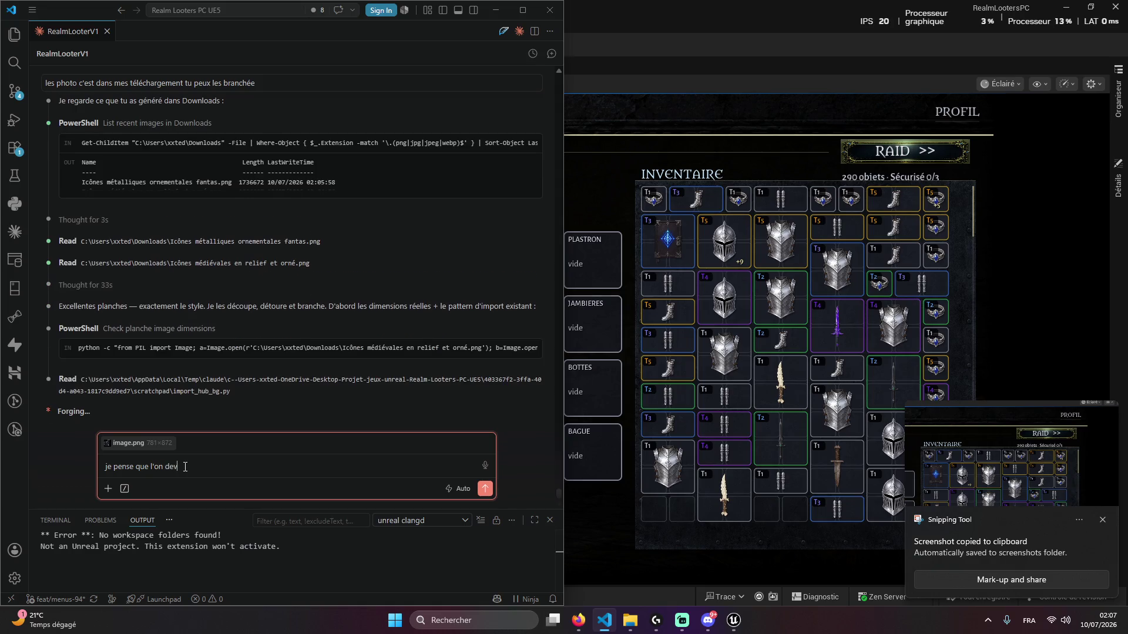
{"action": "type", "text": "rais ret"}
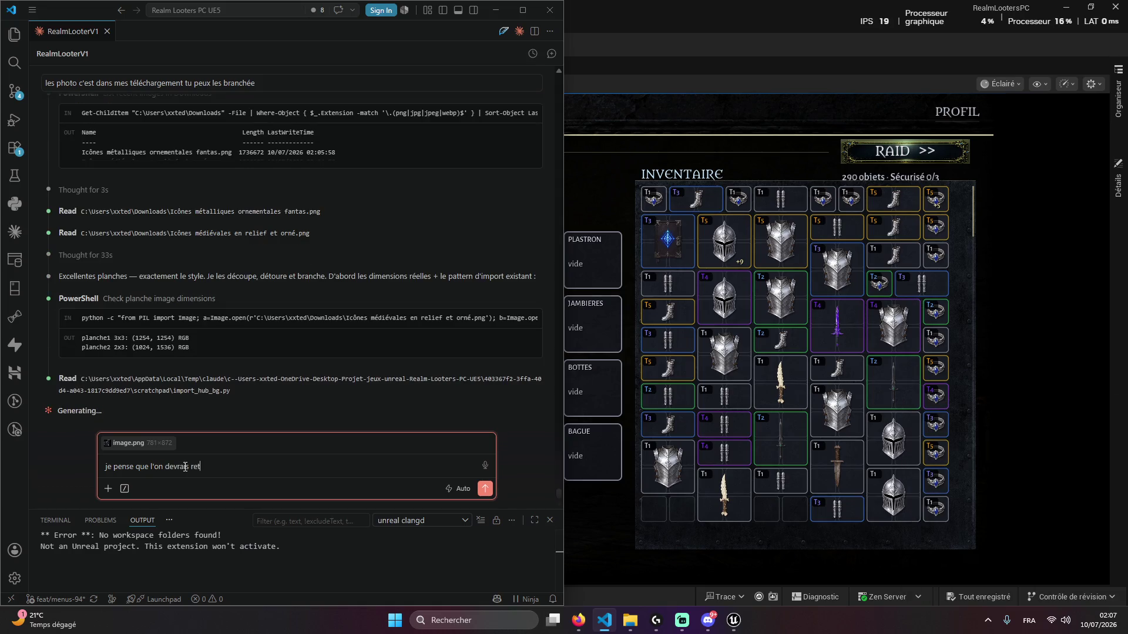
{"action": "type", "text": "irer le back gr"}
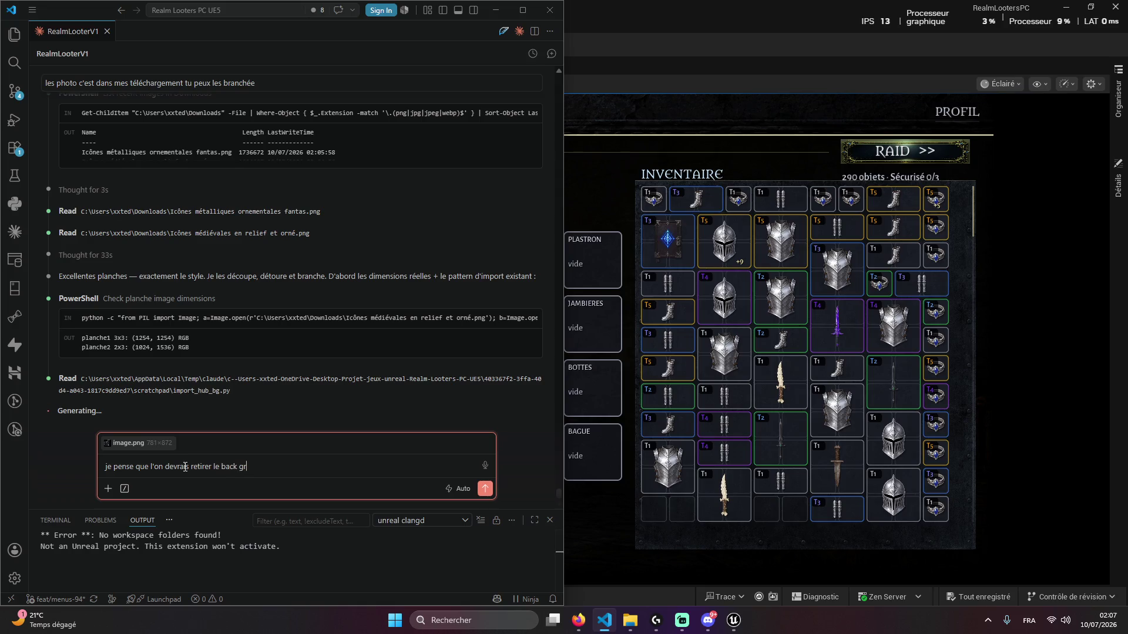
{"action": "type", "text": "ound de dir"}
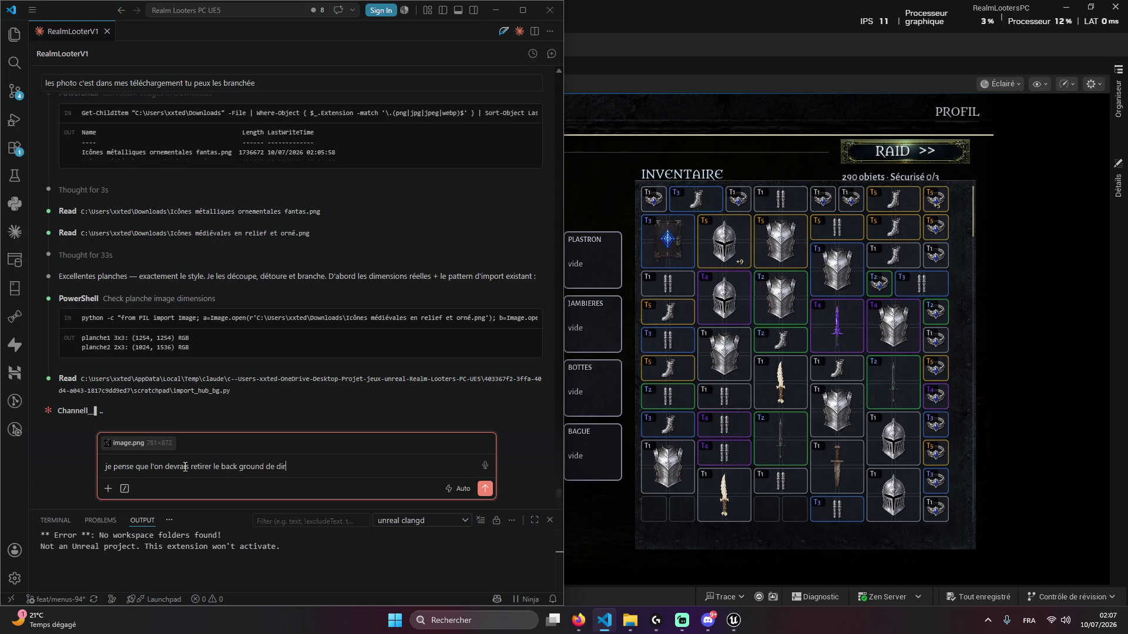
{"action": "key", "text": "BackSpace"}
{"action": "type", "text": "erre"}
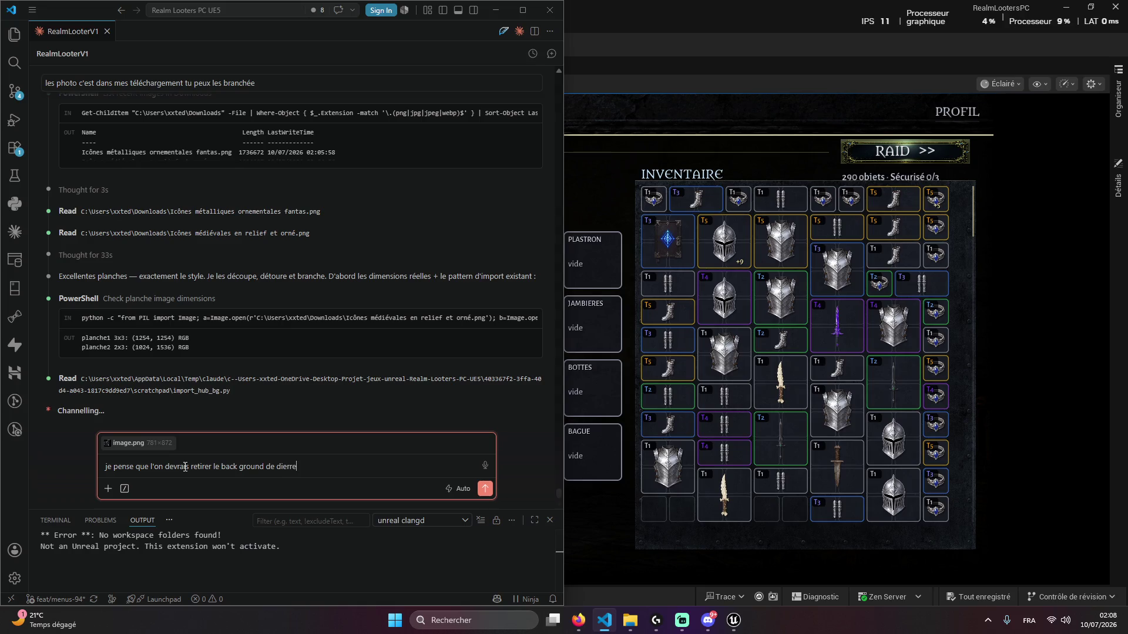
{"action": "key", "text": "BackSpace"}
{"action": "key", "text": "BackSpace"}
{"action": "key", "text": "BackSpace"}
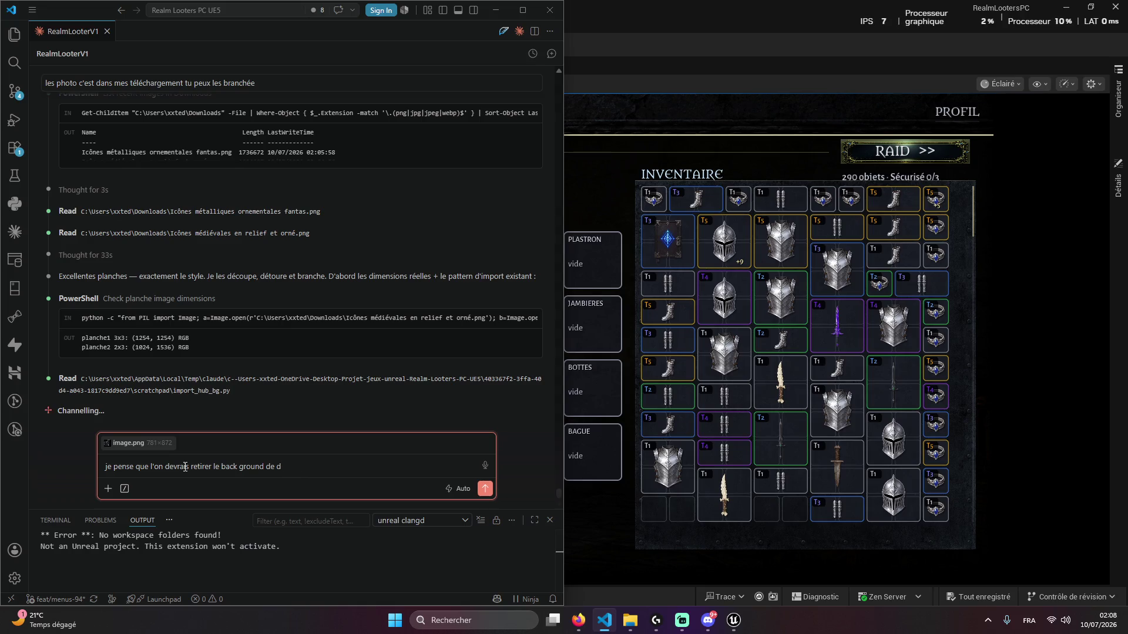
{"action": "type", "text": "eerriere li"}
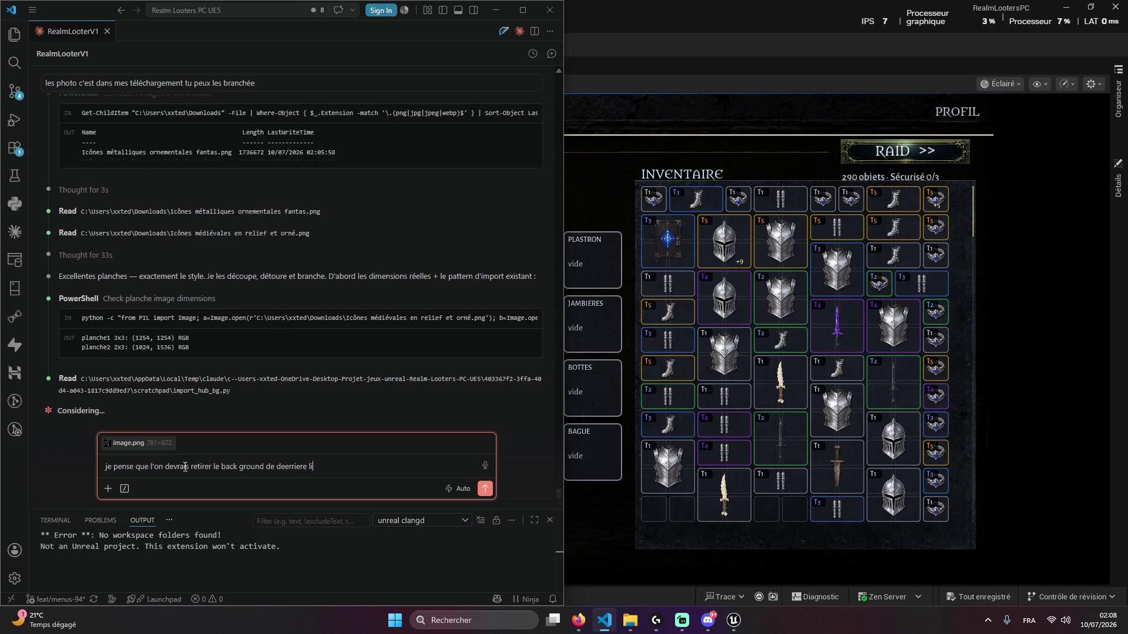
{"action": "type", "text": "nventaire et le rendre plus grand "}
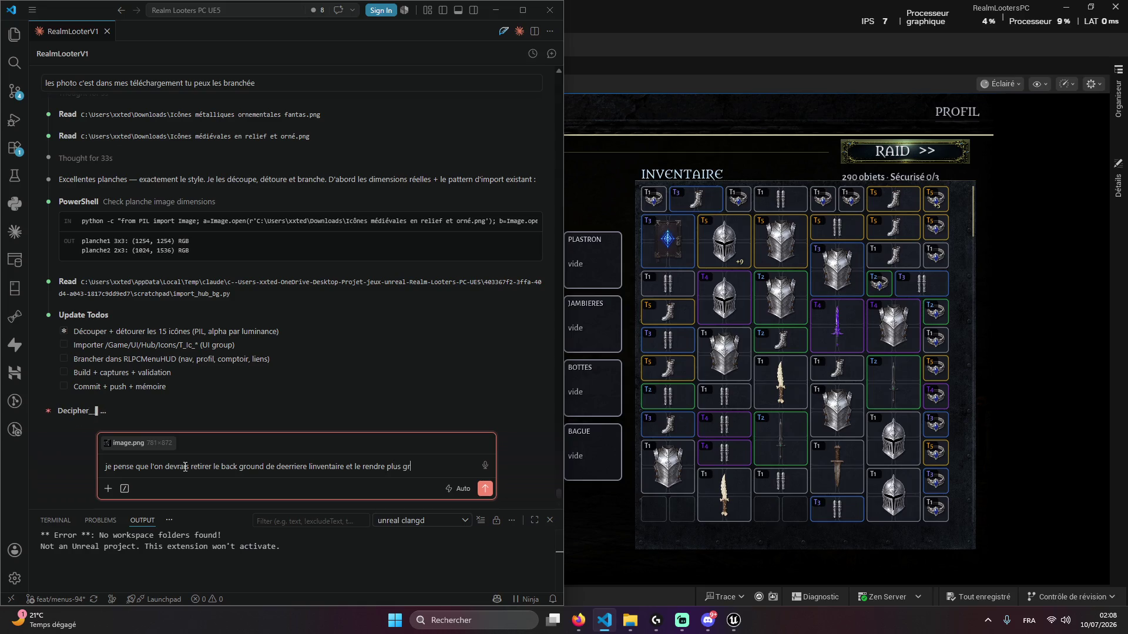
{"action": "type", "text": "e"}
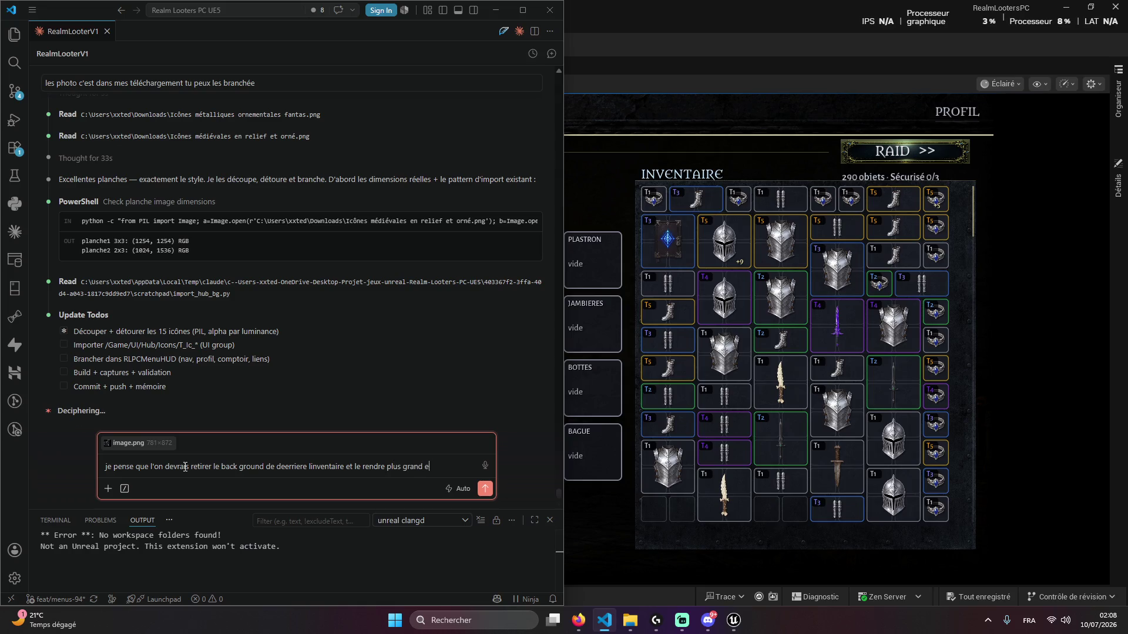
{"action": "type", "text": "ncore en taille"}
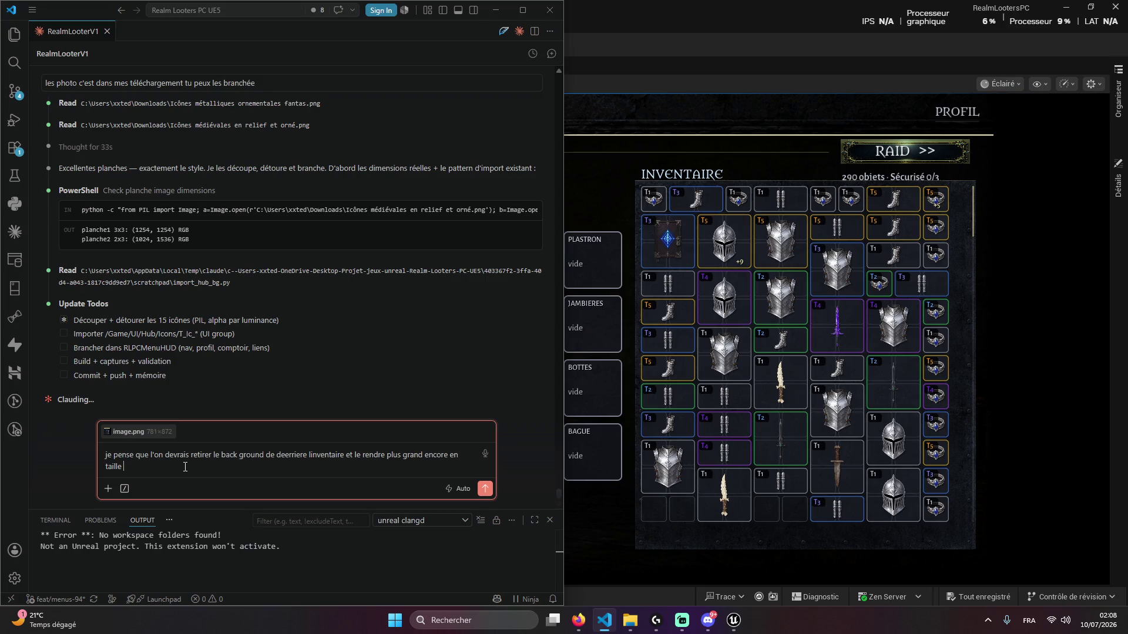
{"action": "type", "text": "Hési"}
{"action": "type", "text": "te pas analy"}
{"action": "type", "text": "z"}
{"action": "type", "text": "g e"}
{"action": "type", "text": "st prop"}
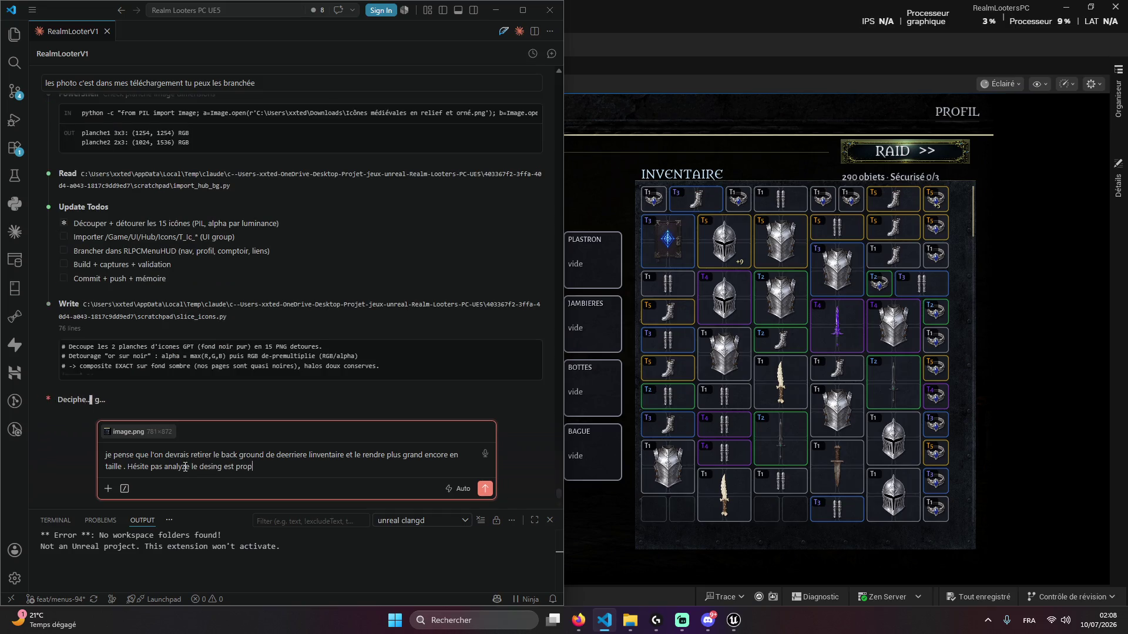
{"action": "type", "text": "ose s p"}
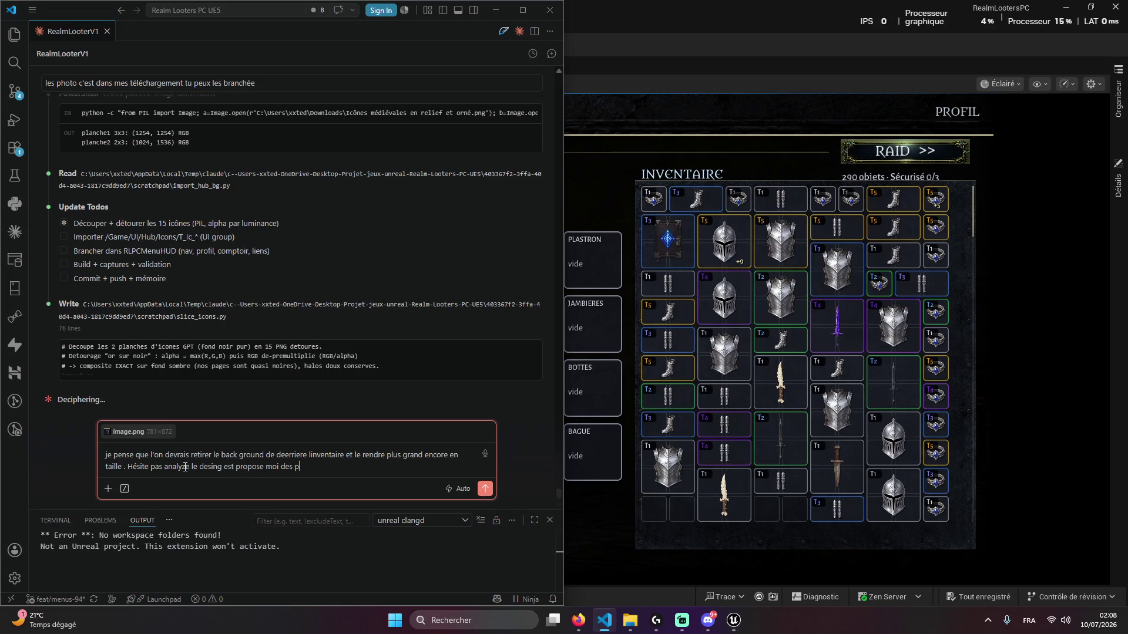
{"action": "type", "text": "ds'"}
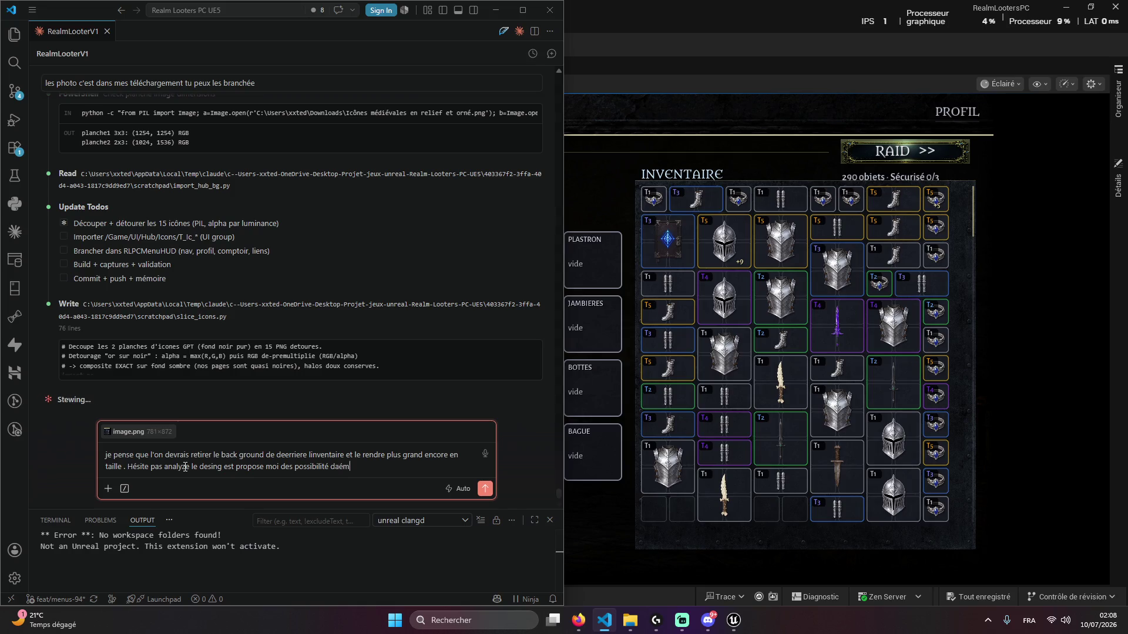
{"action": "type", "text": "l"}
{"action": "key", "text": "BackSpace"}
{"action": "key", "text": "BackSpace"}
{"action": "key", "text": "BackSpace"}
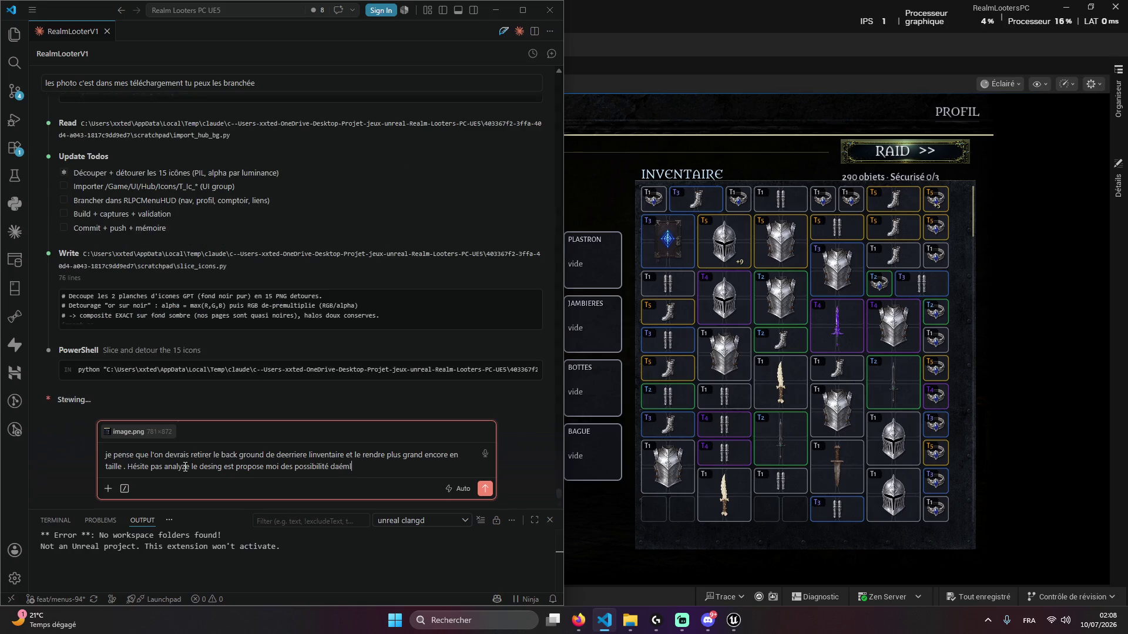
{"action": "type", "text": "damélioration de des"}
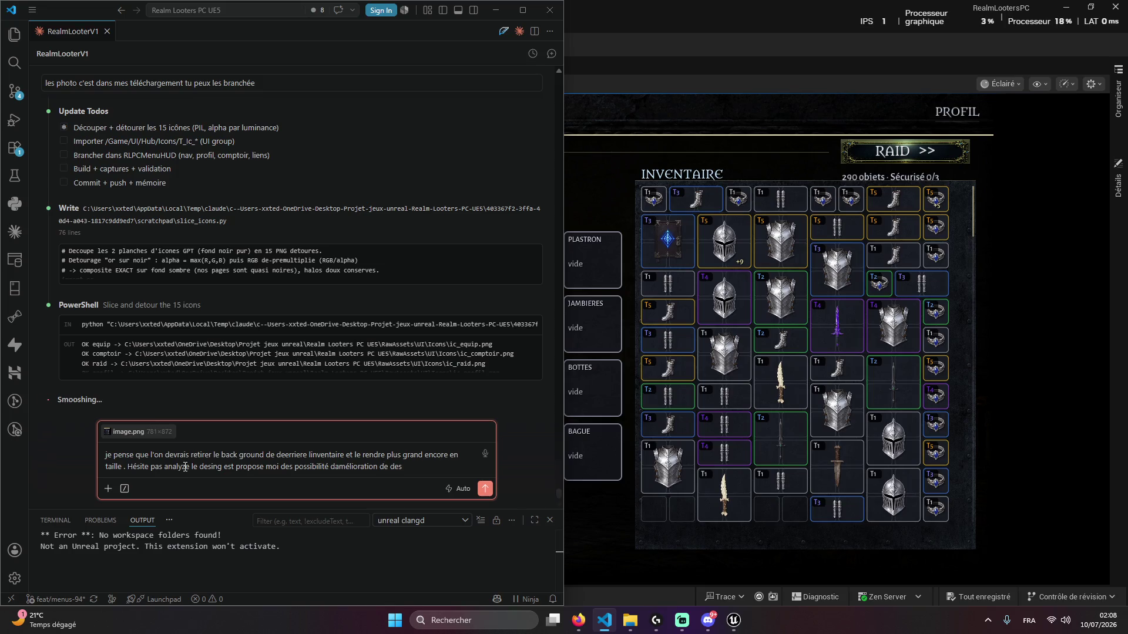
{"action": "type", "text": "ing et je"}
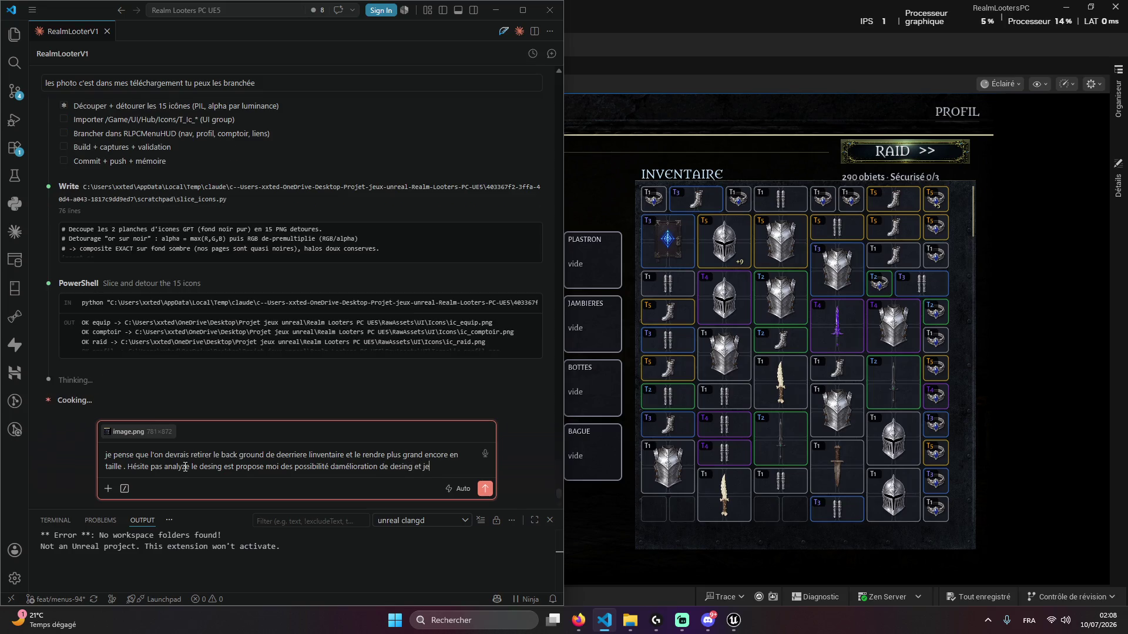
{"action": "key", "text": "BackSpace"}
{"action": "key", "text": "BackSpace"}
{"action": "key", "text": "BackSpace"}
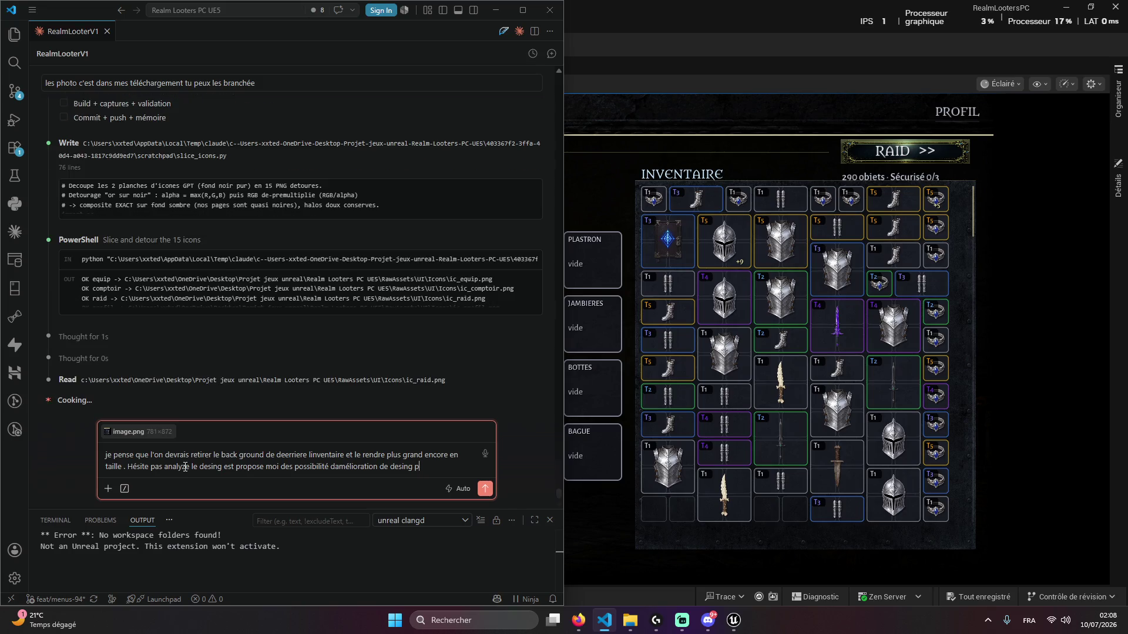
{"action": "type", "text": "pour me servir de gpt po"}
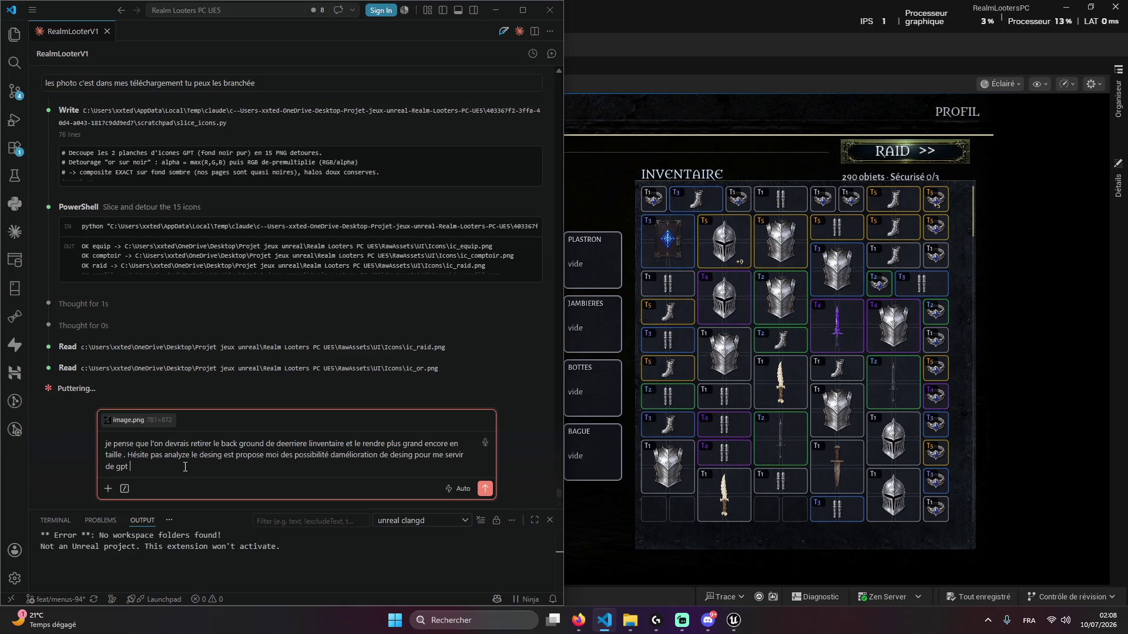
{"action": "type", "text": "ur"}
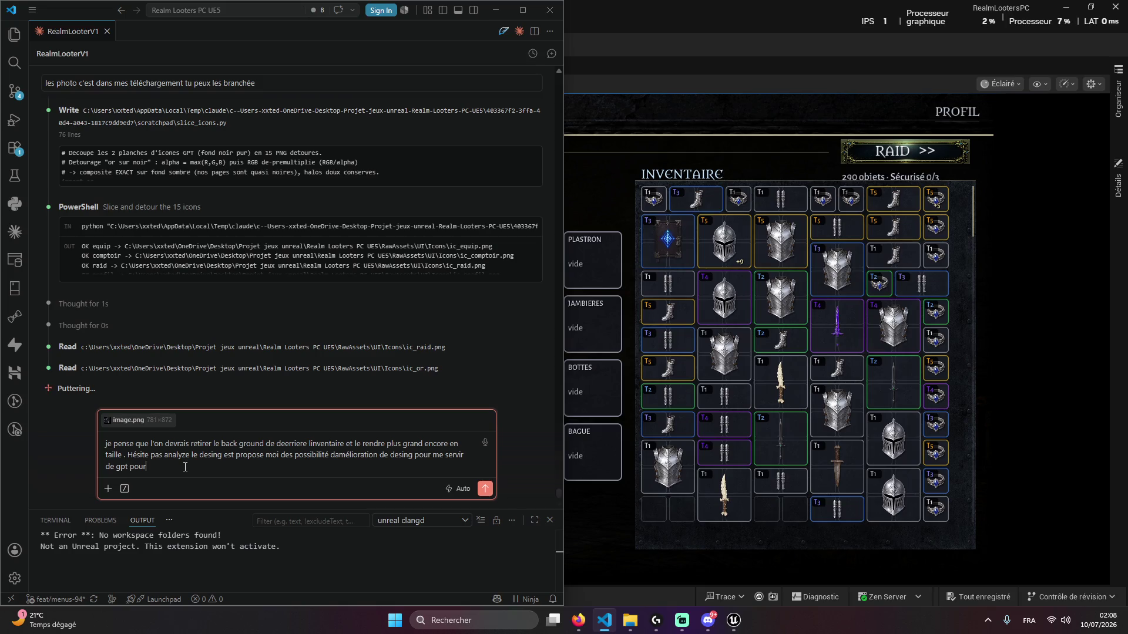
{"action": "type", "text": " les images"}
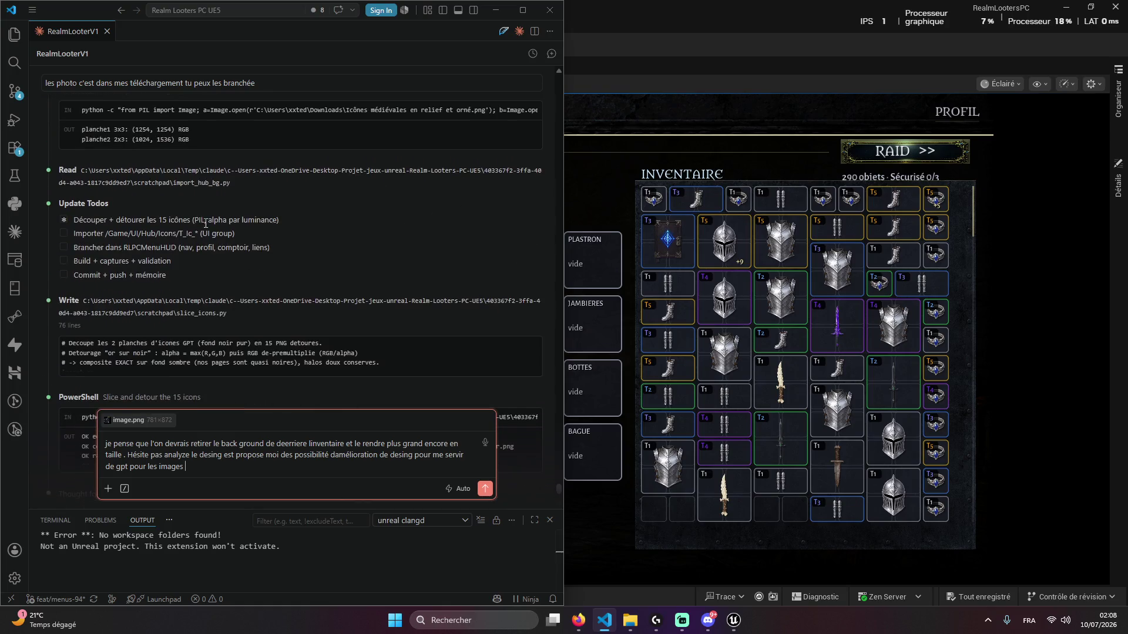
Restart play and attach a full-screen capture of the ÉQUIPEMENT page to the Claude message
{"action": "left_click", "coordinate": [816, 413]}
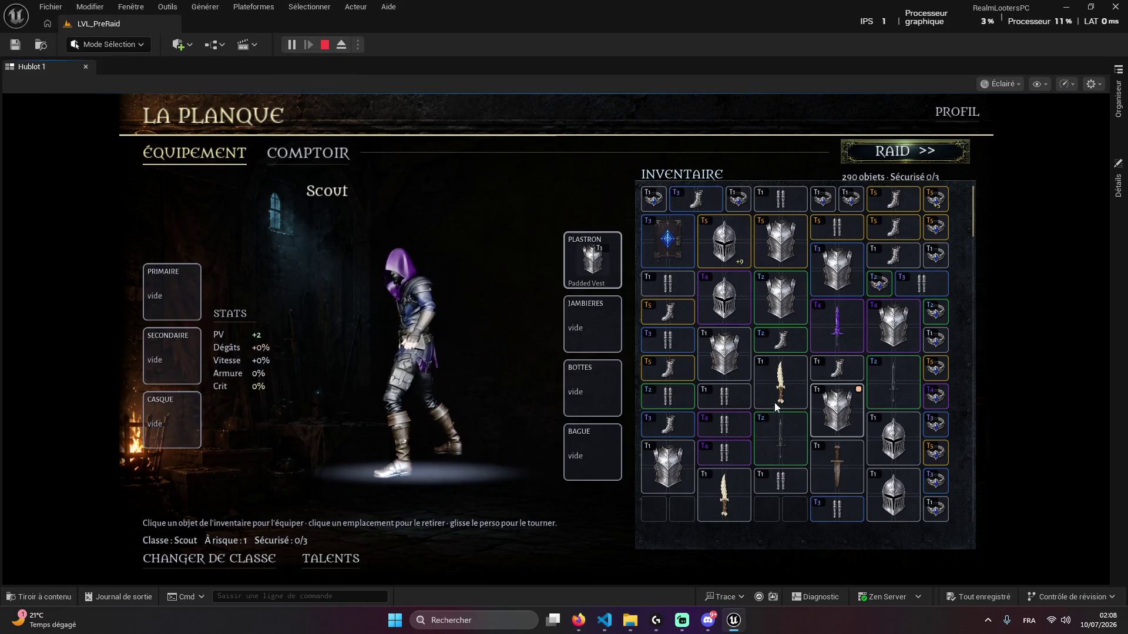
{"action": "left_click", "coordinate": [321, 48]}
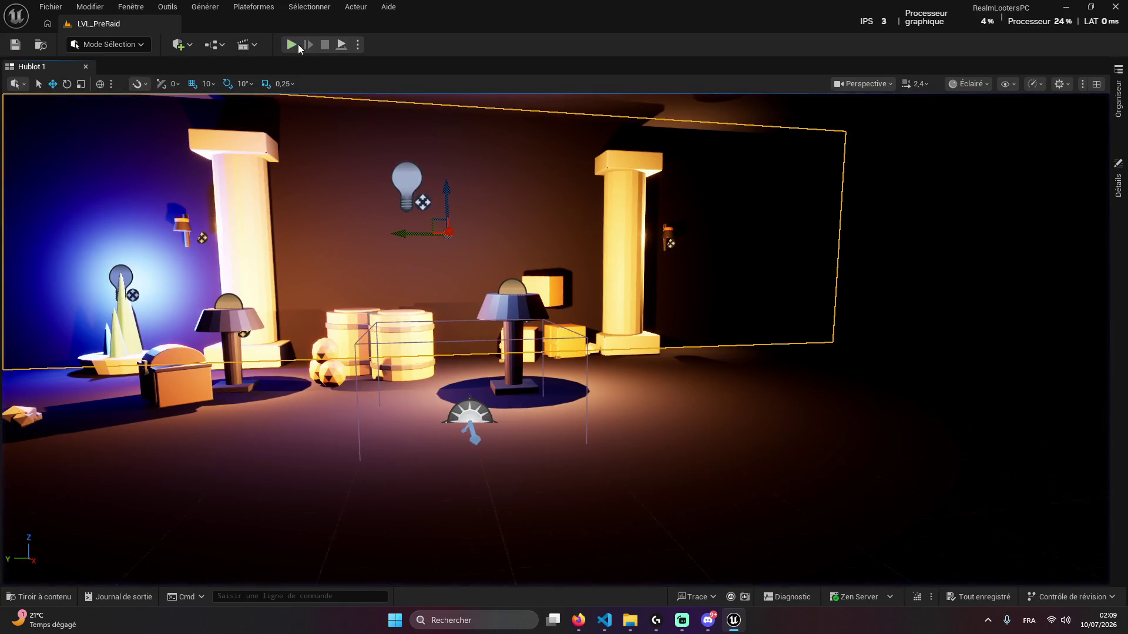
{"action": "left_click", "coordinate": [296, 45]}
{"action": "key", "text": "shift+super+s"}
{"action": "left_click", "coordinate": [593, 17]}
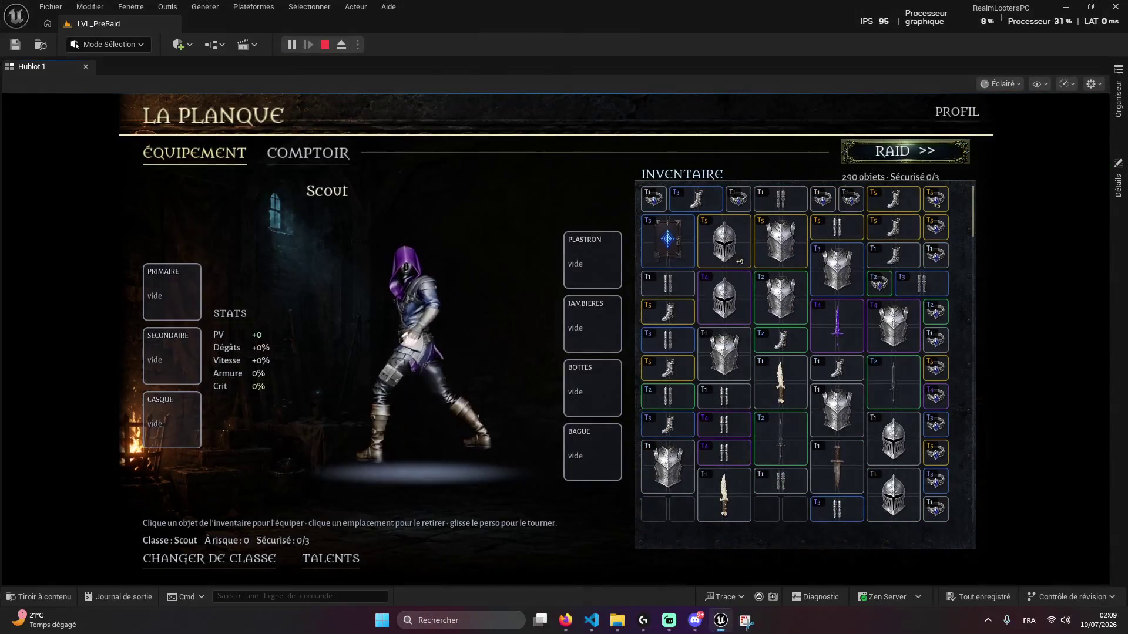
{"action": "key", "text": "alt+Tab"}
{"action": "key", "text": "ctrl+v"}
Capture the COMPTOIR merchant's sell listing and paste it into the message
{"action": "left_click", "coordinate": [562, 177]}
{"action": "left_click", "coordinate": [288, 157]}
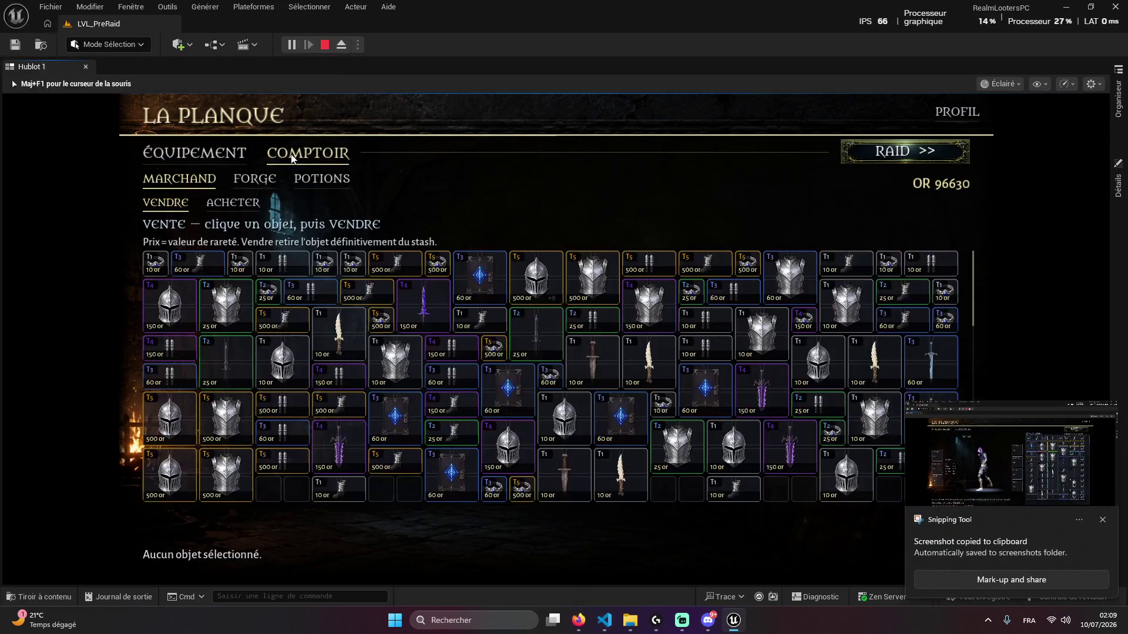
{"action": "key", "text": "shift+super+s"}
{"action": "left_click", "coordinate": [594, 17]}
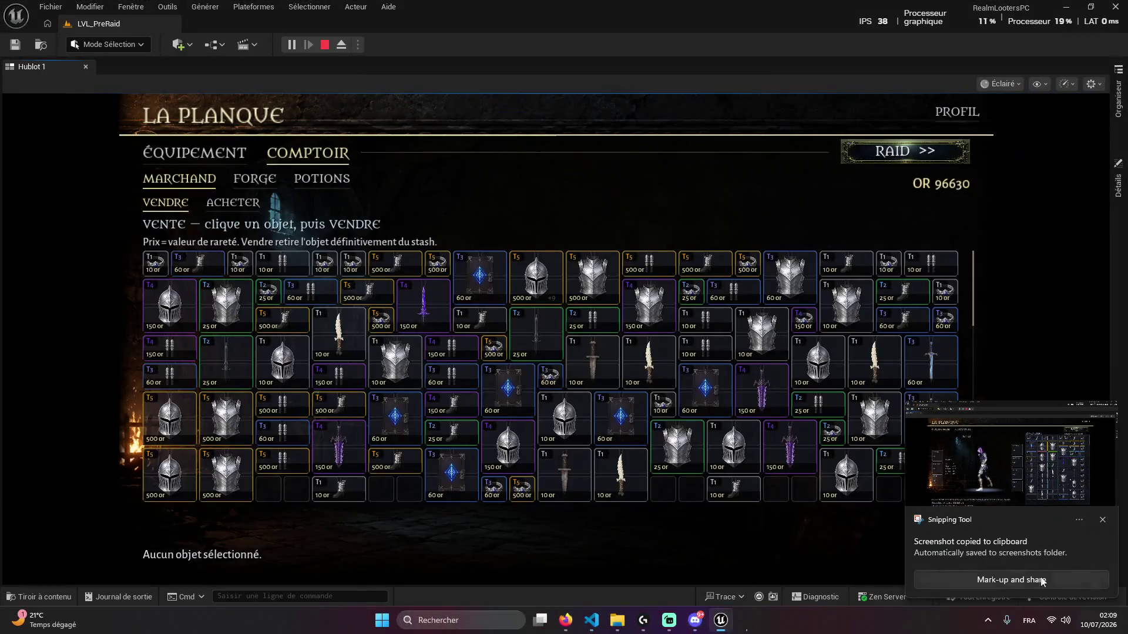
{"action": "left_click", "coordinate": [604, 620]}
{"action": "key", "text": "ctrl+v"}
Return to ÉQUIPEMENT, stop the play session and minimize Unreal Editor
{"action": "left_click", "coordinate": [738, 195]}
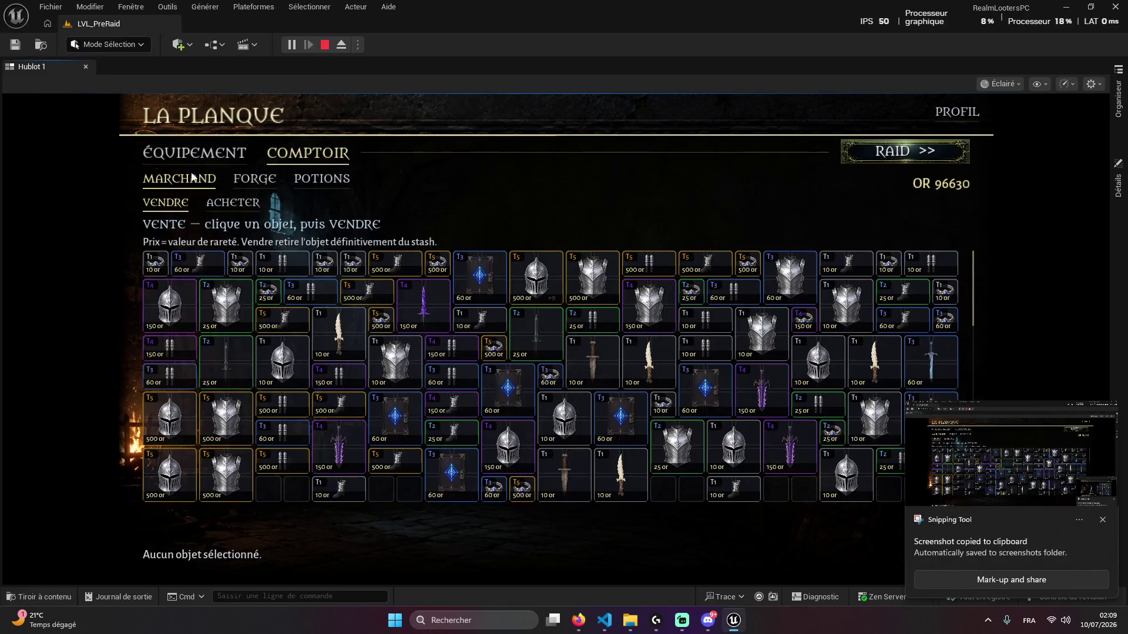
{"action": "left_click", "coordinate": [194, 168]}
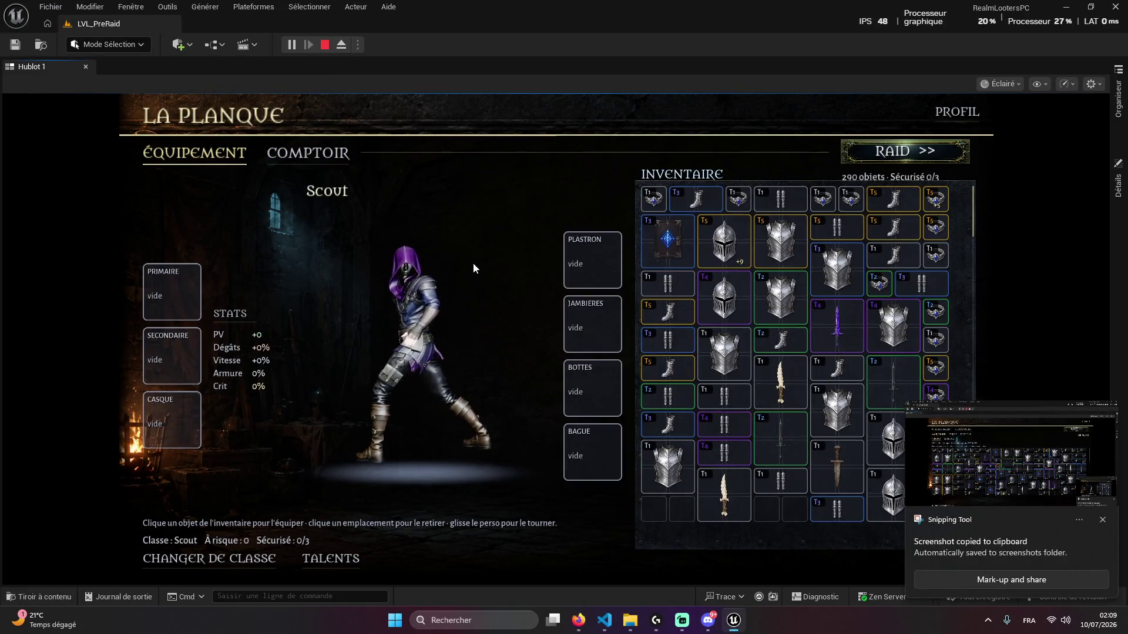
{"action": "key", "text": "Escape"}
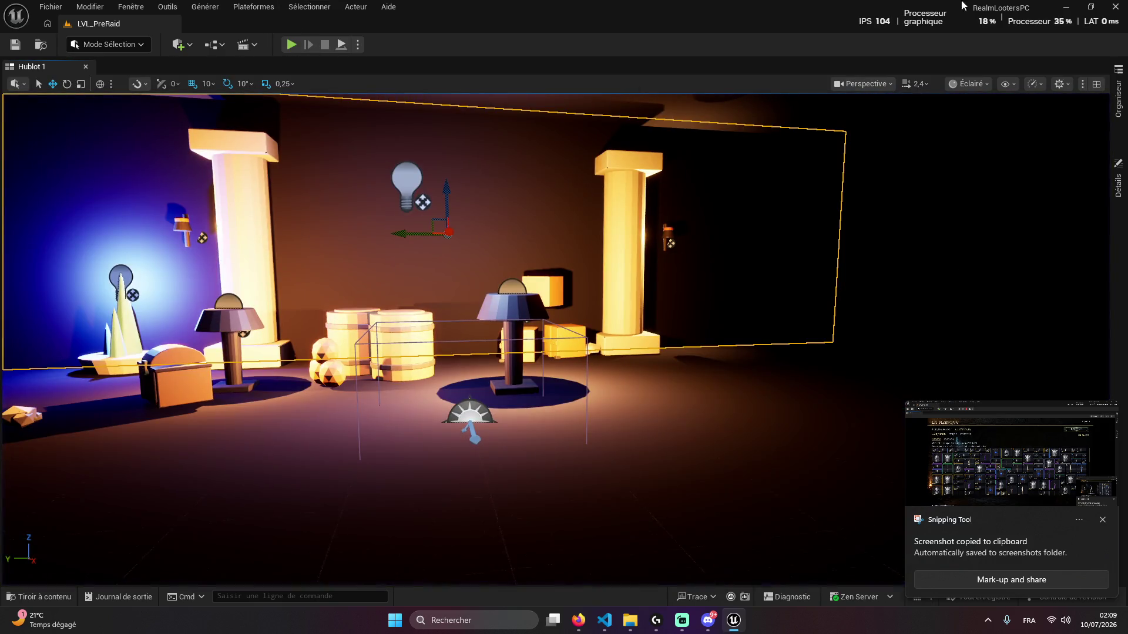
{"action": "left_click", "coordinate": [1065, 7]}
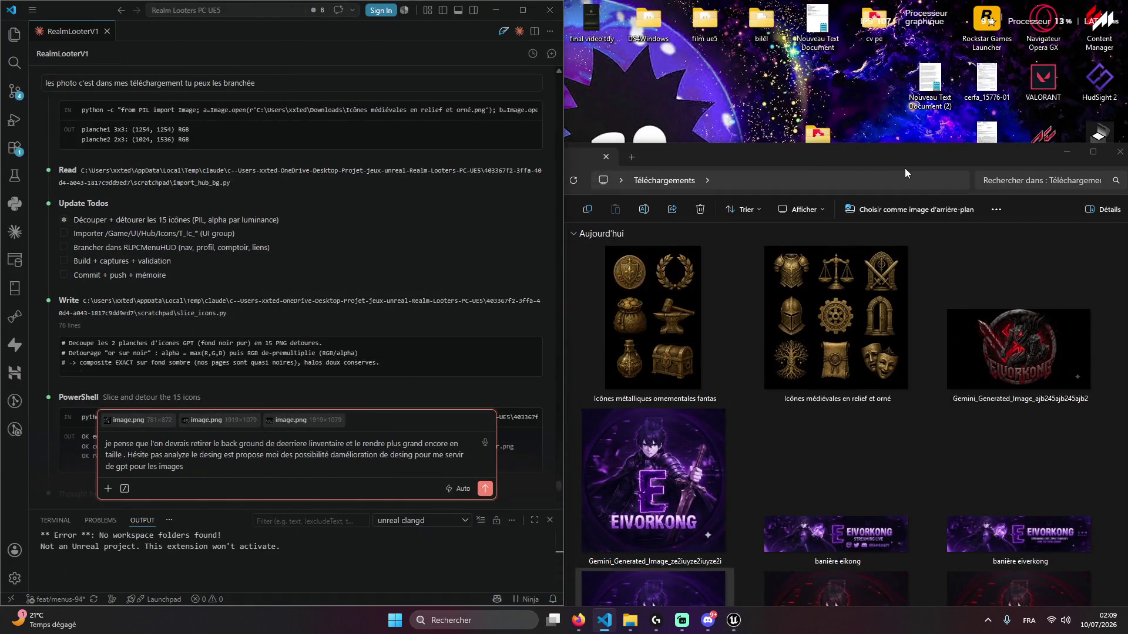
Close Downloads, review Claude's HubIcons import and RLPCMenuHUD edits, then show Discord
{"action": "key", "text": "alt+F4"}
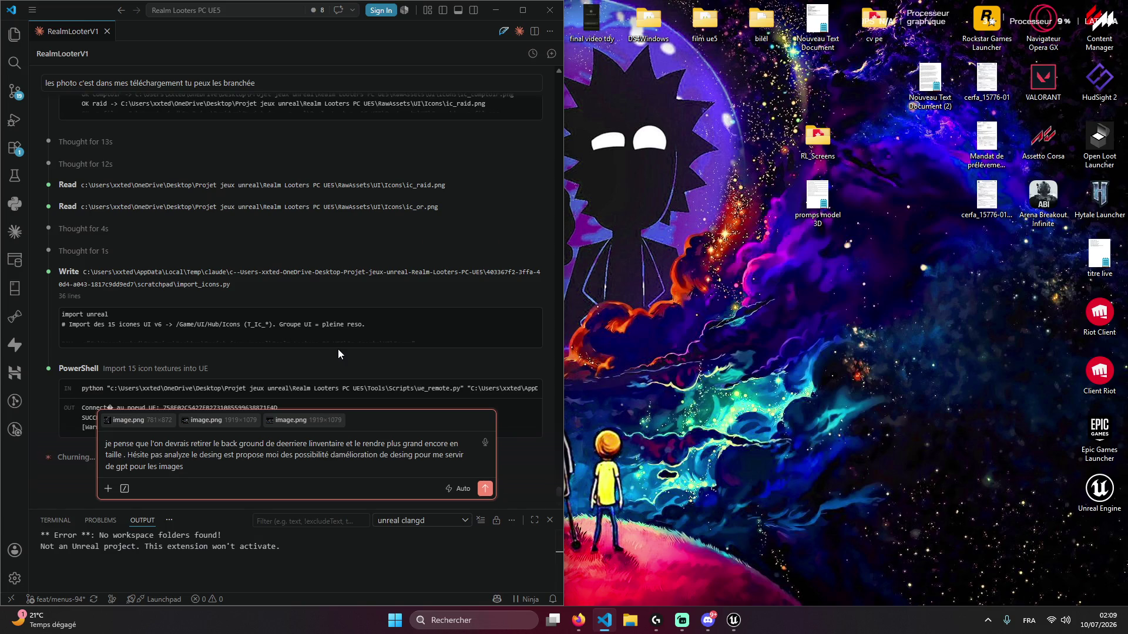
{"action": "scroll", "coordinate": [253, 287], "scroll_direction": "up", "scroll_amount": 3}
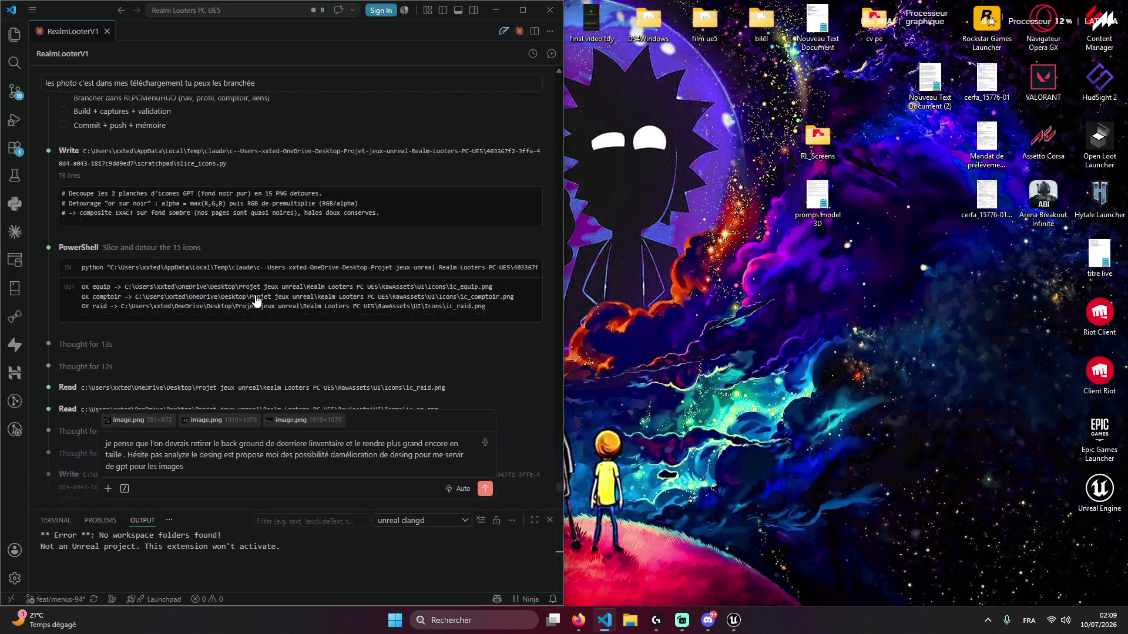
{"action": "scroll", "coordinate": [347, 253], "scroll_direction": "down", "scroll_amount": 3}
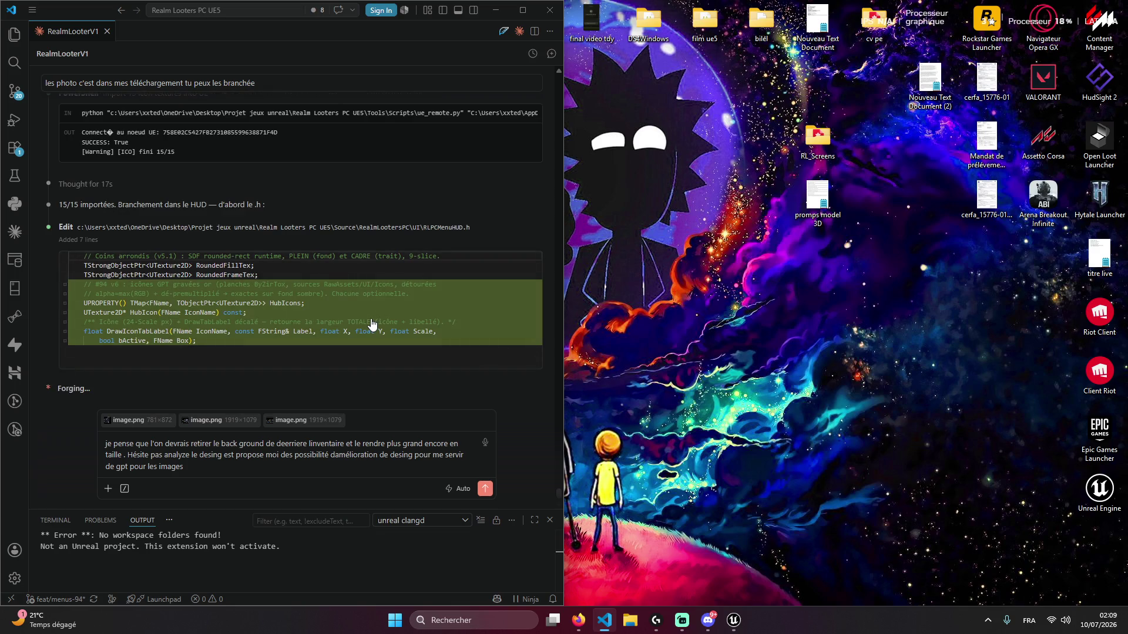
{"action": "scroll", "coordinate": [274, 286], "scroll_direction": "up", "scroll_amount": 4}
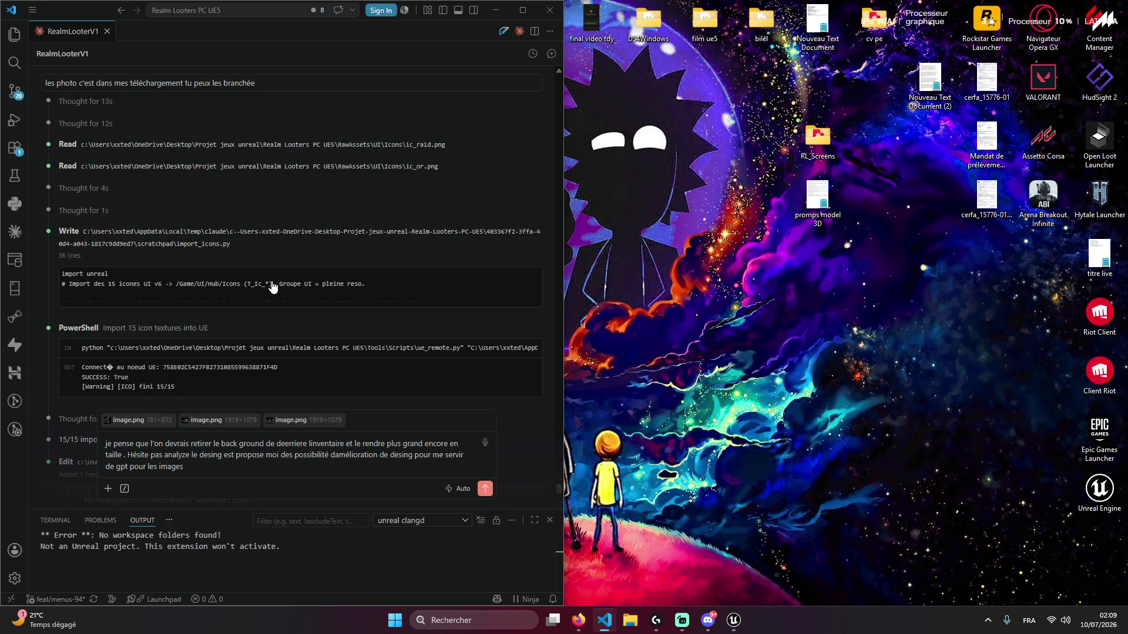
{"action": "scroll", "coordinate": [319, 255], "scroll_direction": "down", "scroll_amount": 2}
{"action": "left_click", "coordinate": [731, 620]}
{"action": "left_click", "coordinate": [731, 619]}
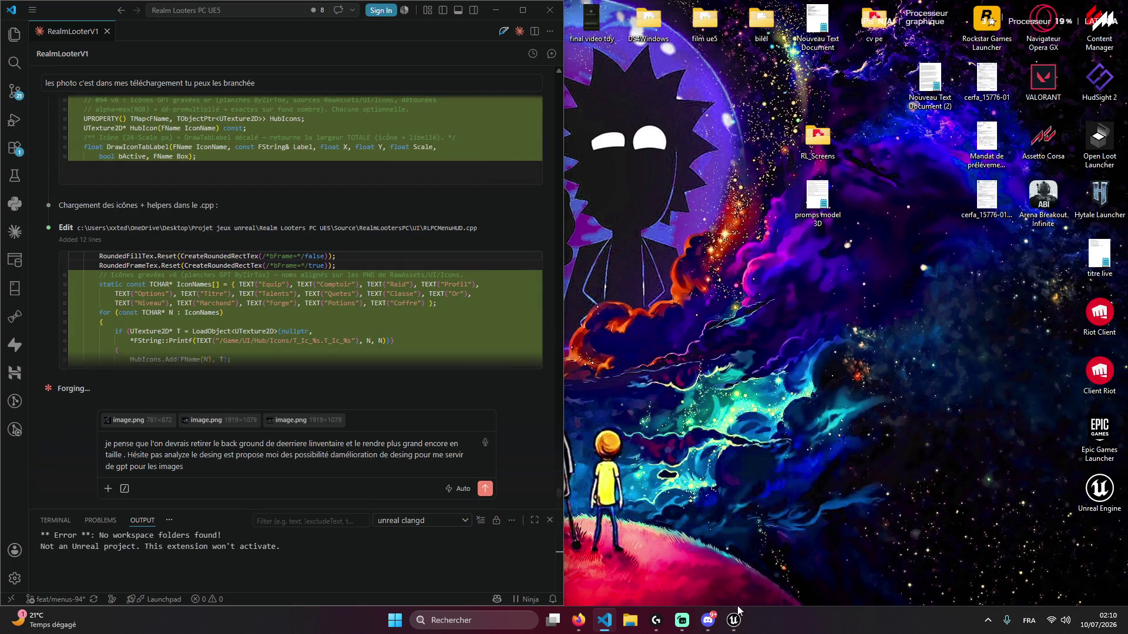
{"action": "left_click", "coordinate": [708, 620]}
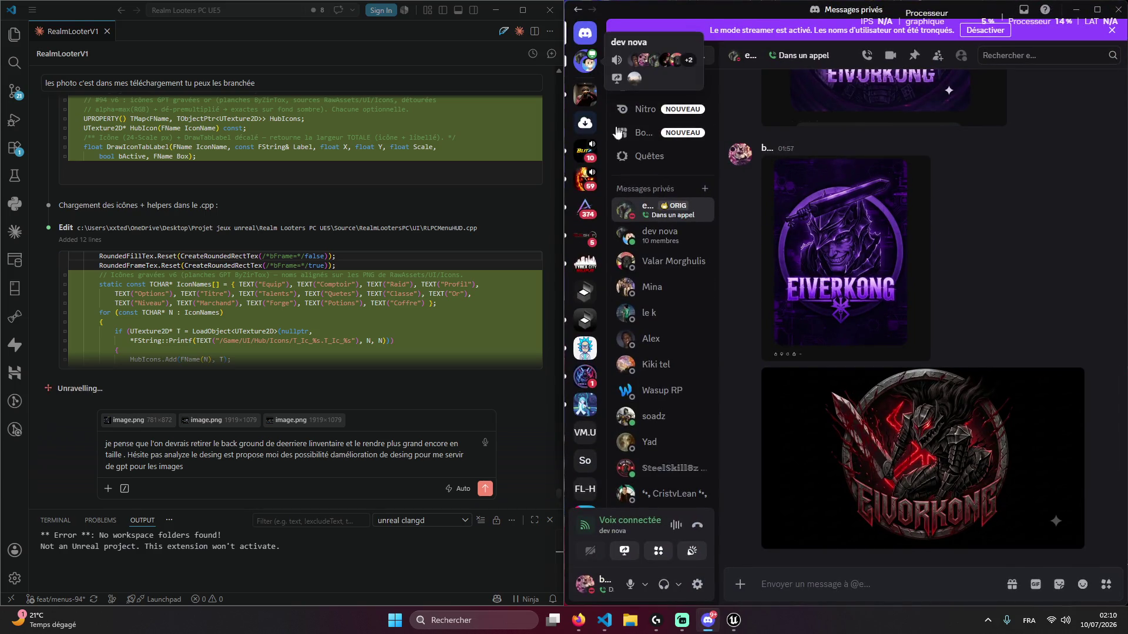
Look over the dev nova call and FC ByZirTox General channel, close Discord, return to Twitch
{"action": "left_click", "coordinate": [624, 235]}
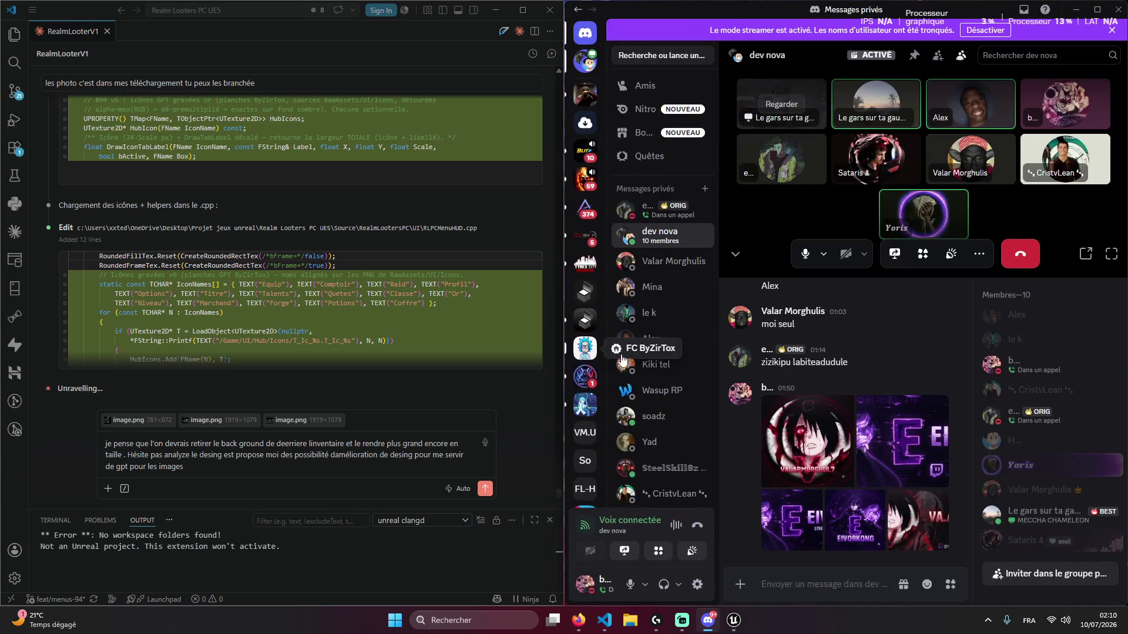
{"action": "left_click", "coordinate": [604, 353]}
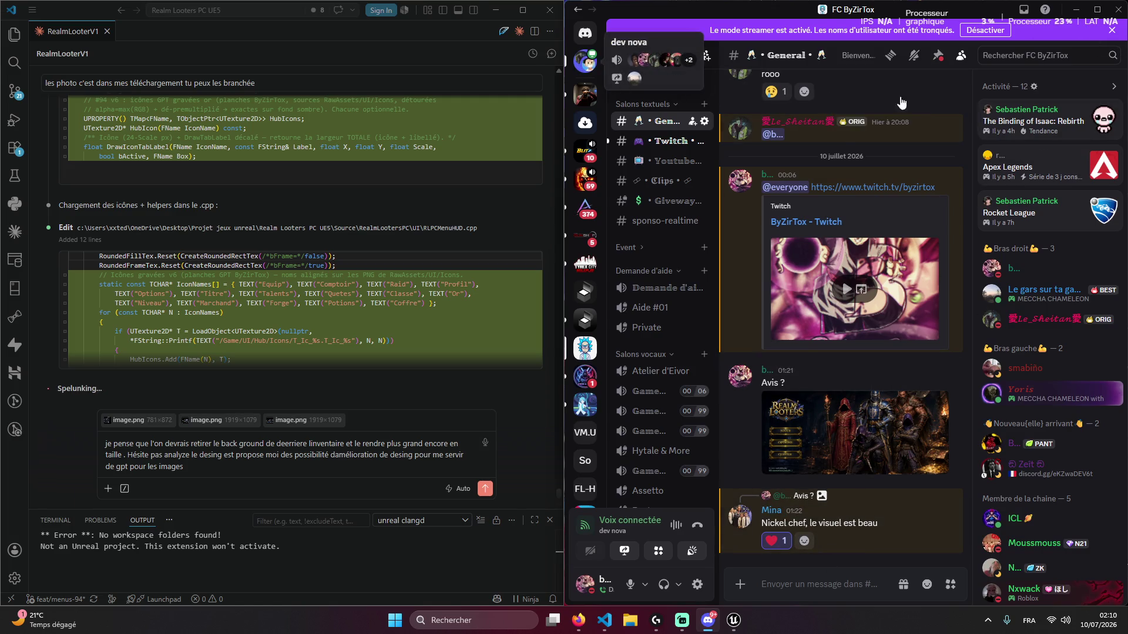
{"action": "left_click", "coordinate": [585, 62]}
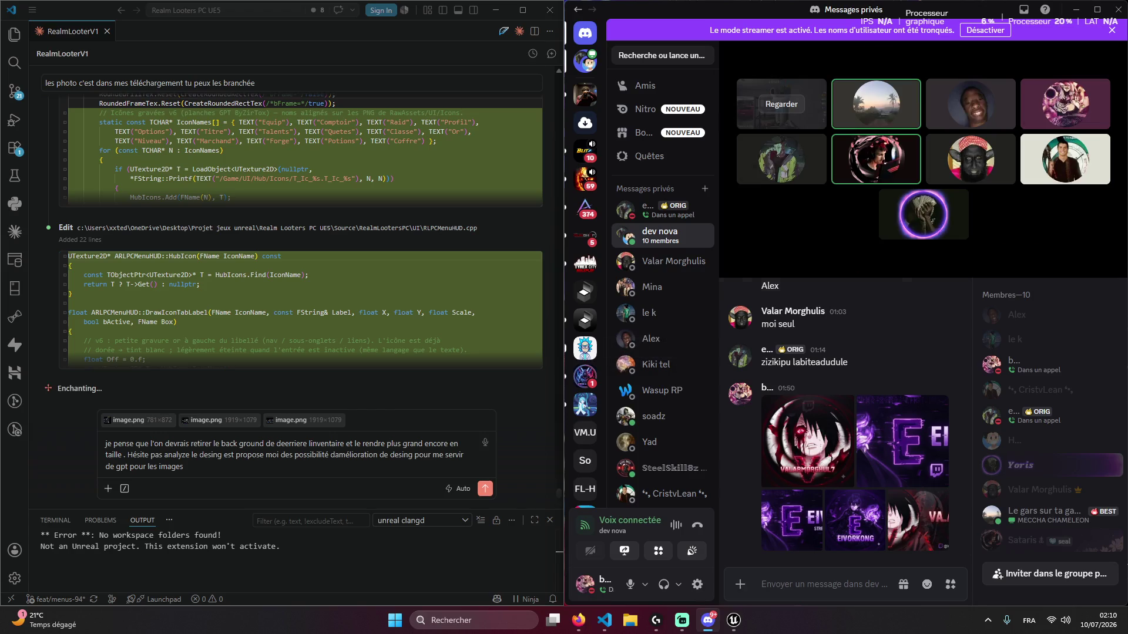
{"action": "key", "text": "alt+F4"}
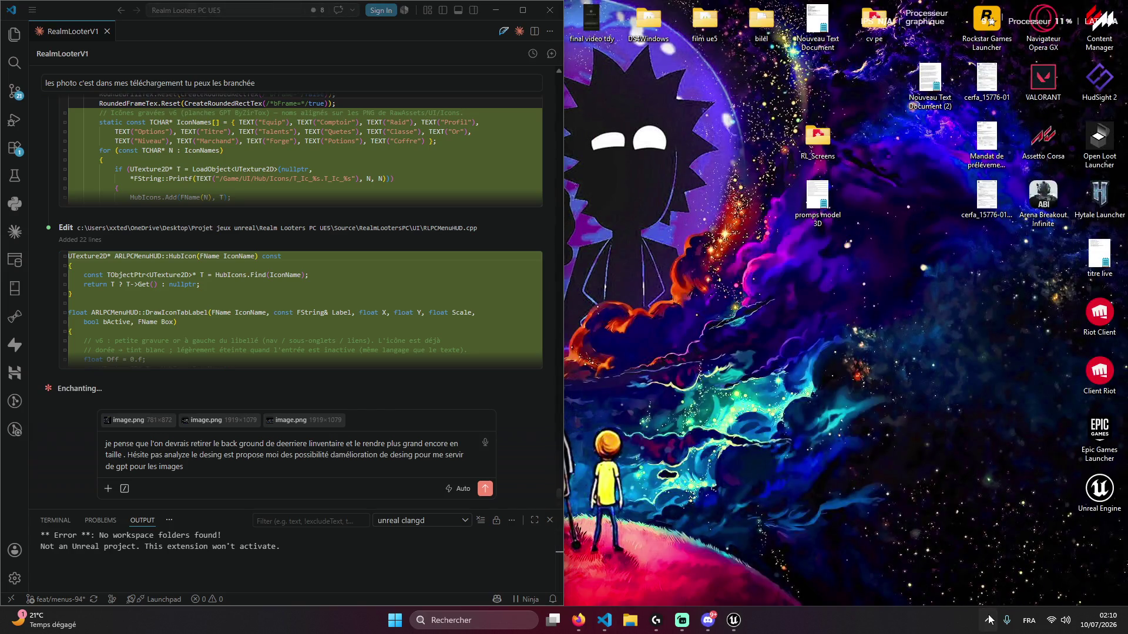
{"action": "left_click", "coordinate": [245, 453]}
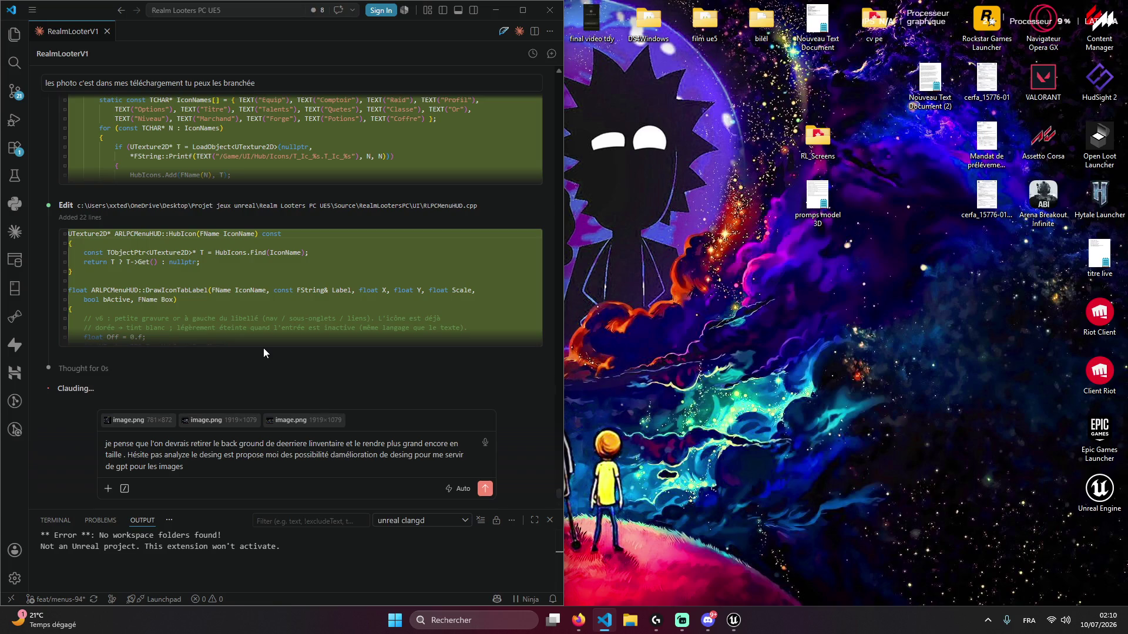
{"action": "mouse_move", "coordinate": [579, 620]}
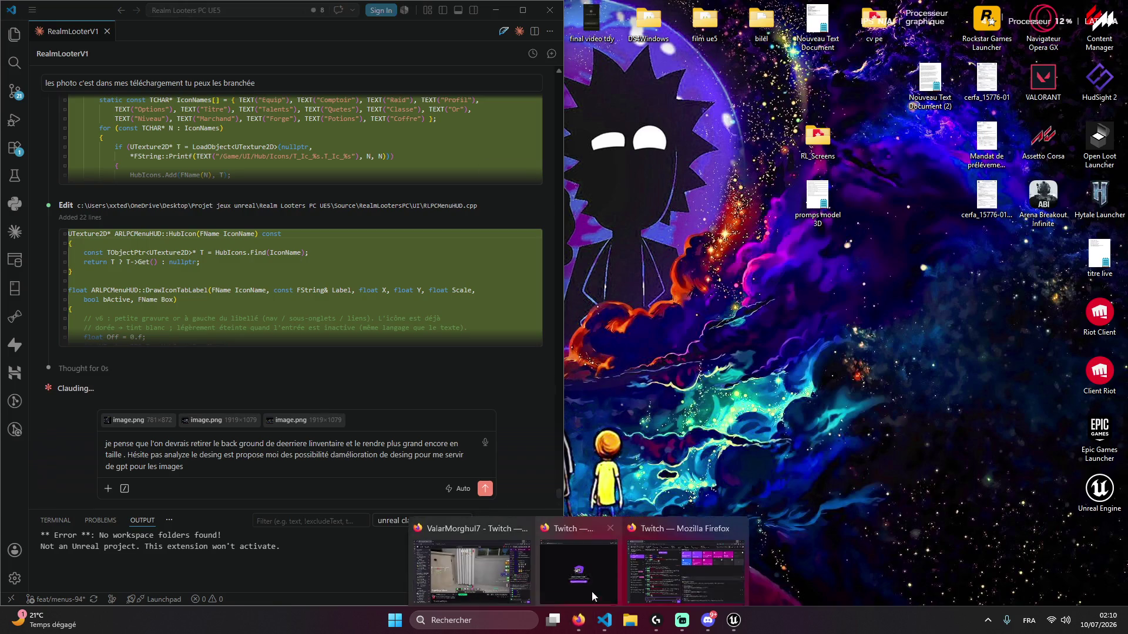
{"action": "left_click", "coordinate": [529, 556]}
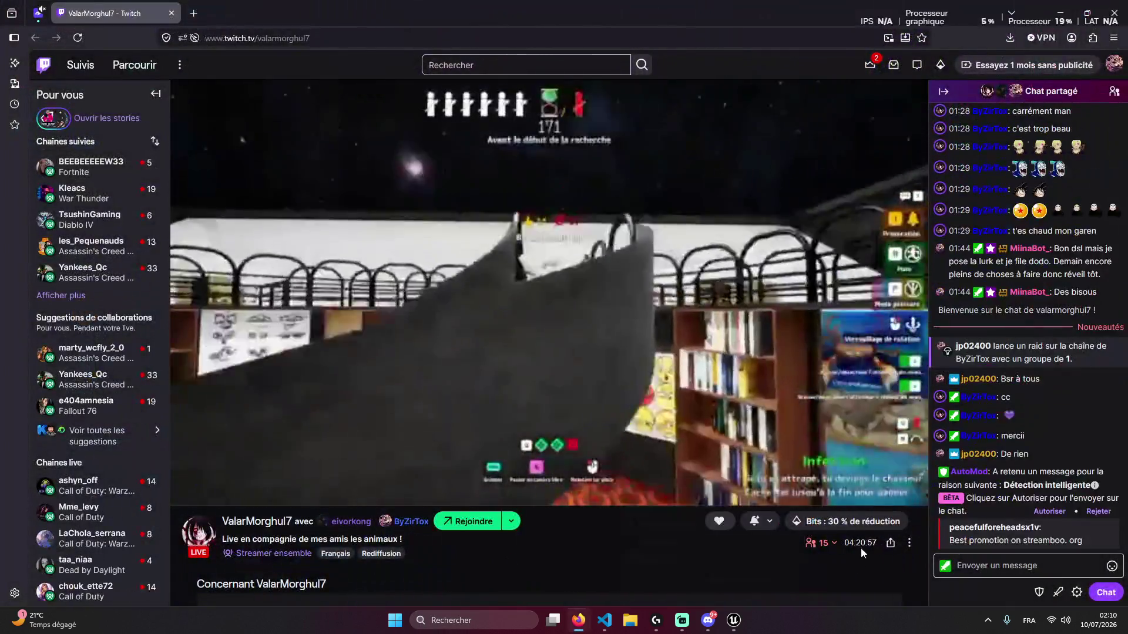
Switch the Twitch stream to Source quality and reject the AutoMod-held chat message
{"action": "left_click", "coordinate": [876, 491]}
{"action": "left_click", "coordinate": [781, 332]}
{"action": "left_click", "coordinate": [767, 463]}
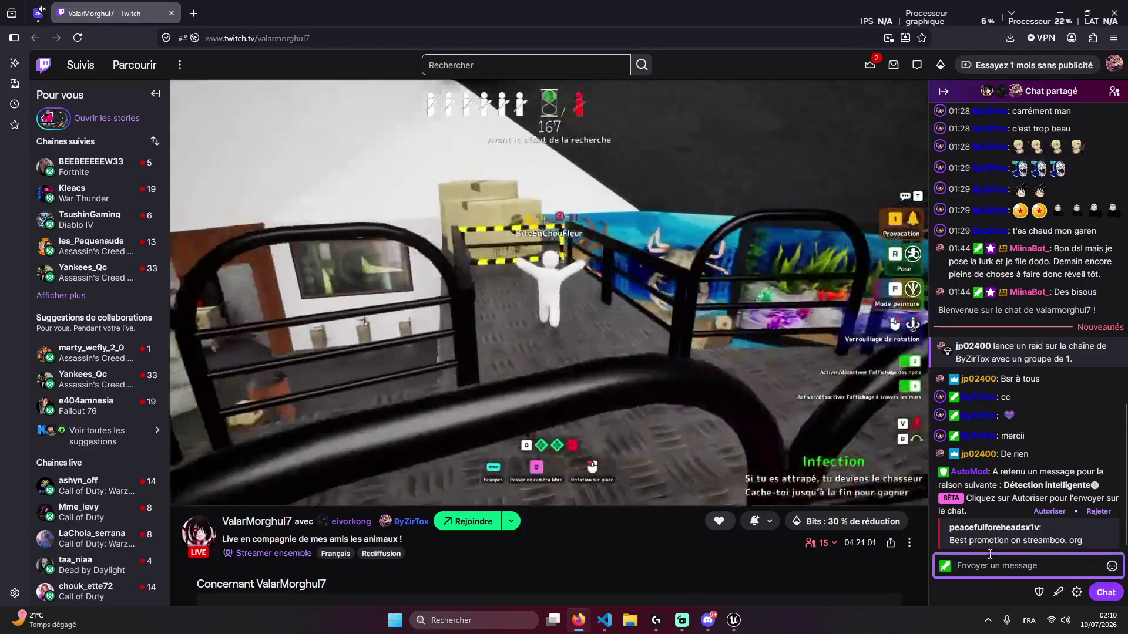
{"action": "left_click", "coordinate": [1004, 564]}
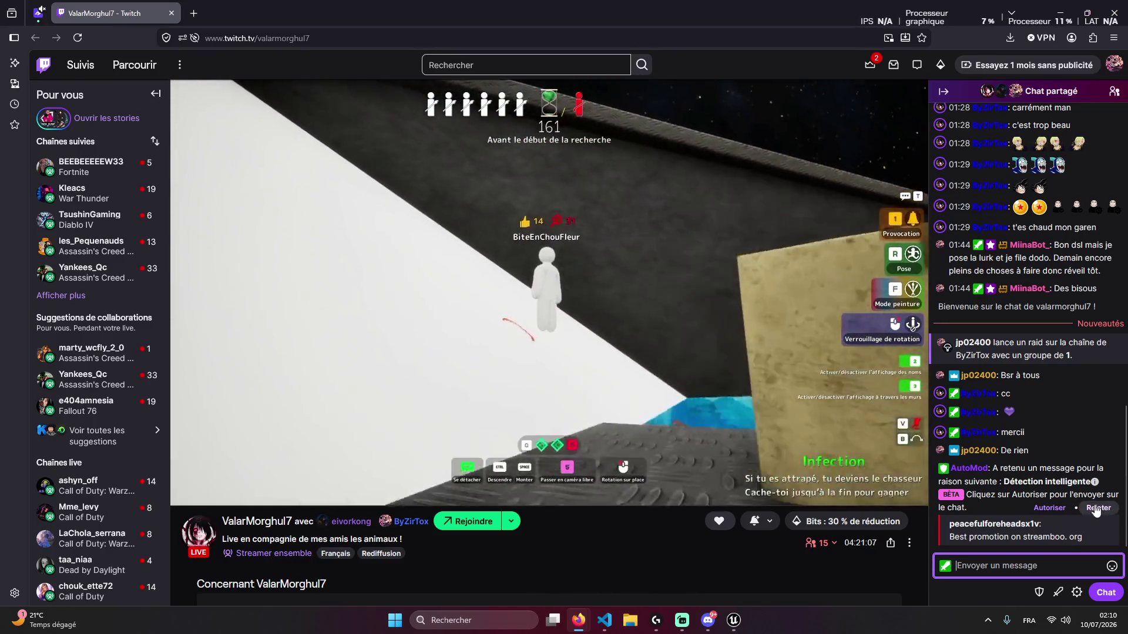
{"action": "left_click", "coordinate": [1090, 508]}
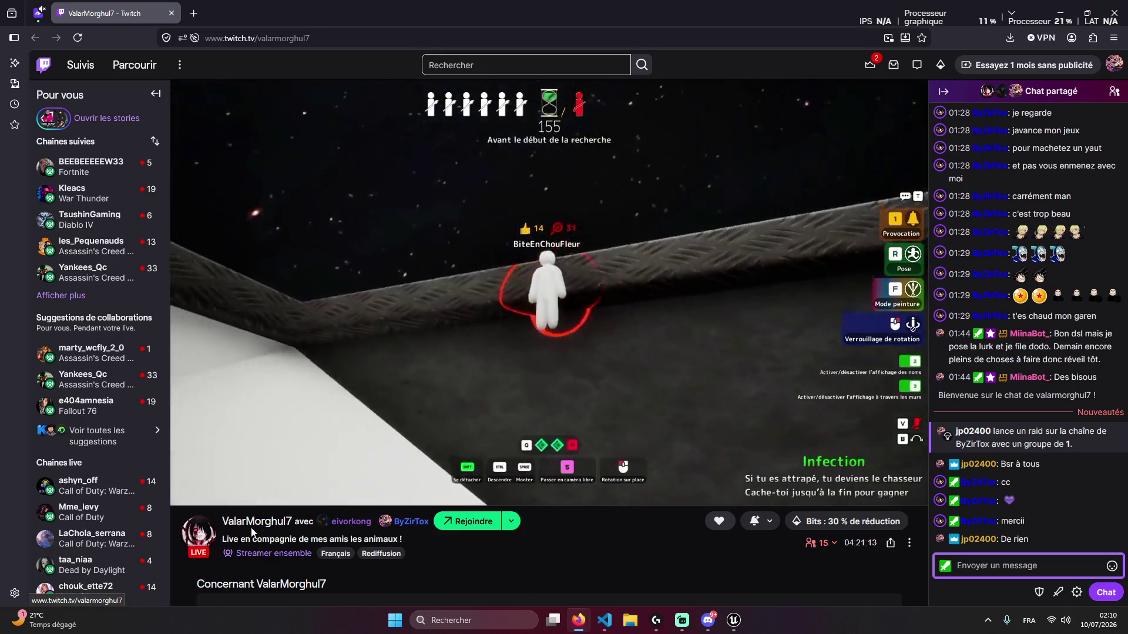
{"action": "scroll", "coordinate": [618, 524], "scroll_direction": "down", "scroll_amount": 2}
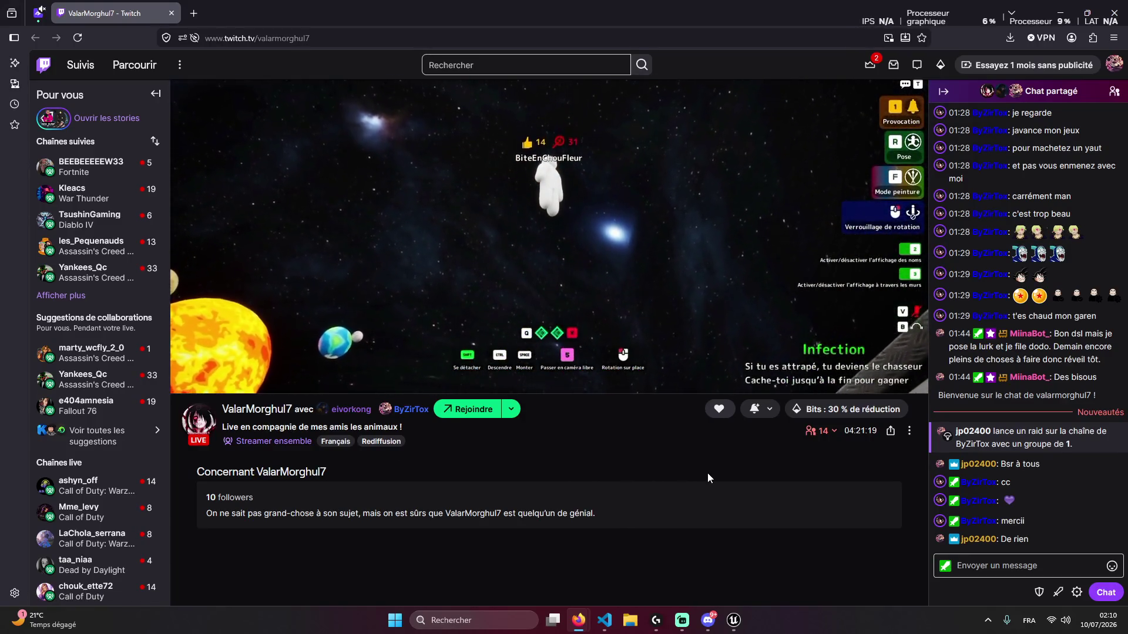
{"action": "scroll", "coordinate": [689, 479], "scroll_direction": "up", "scroll_amount": 2}
{"action": "scroll", "coordinate": [626, 464], "scroll_direction": "down", "scroll_amount": 5}
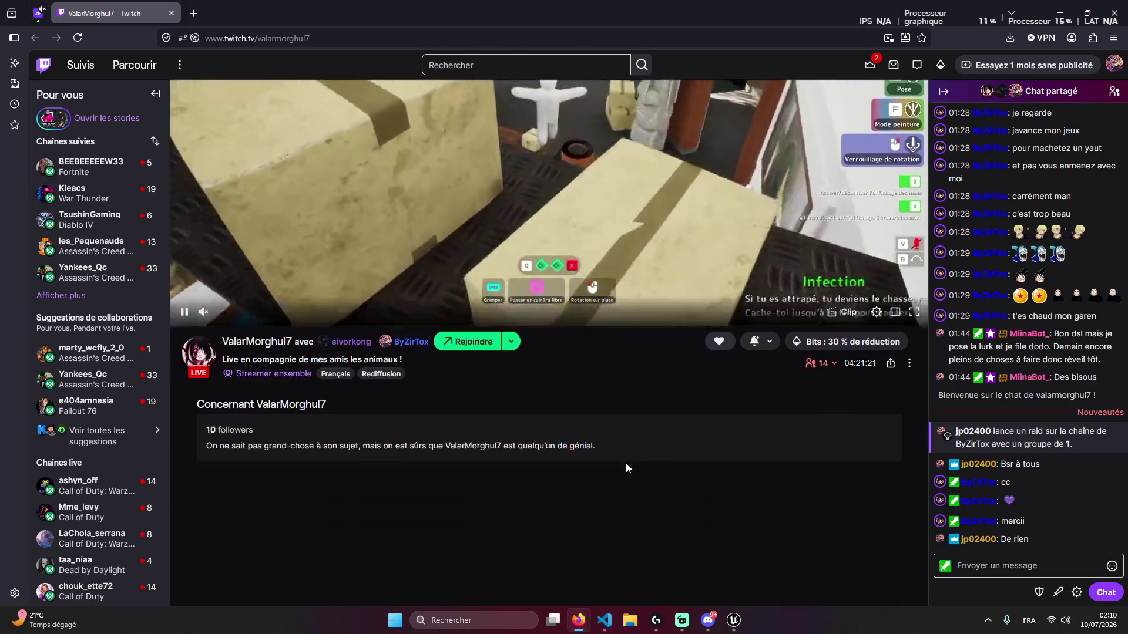
{"action": "scroll", "coordinate": [549, 411], "scroll_direction": "up", "scroll_amount": 5}
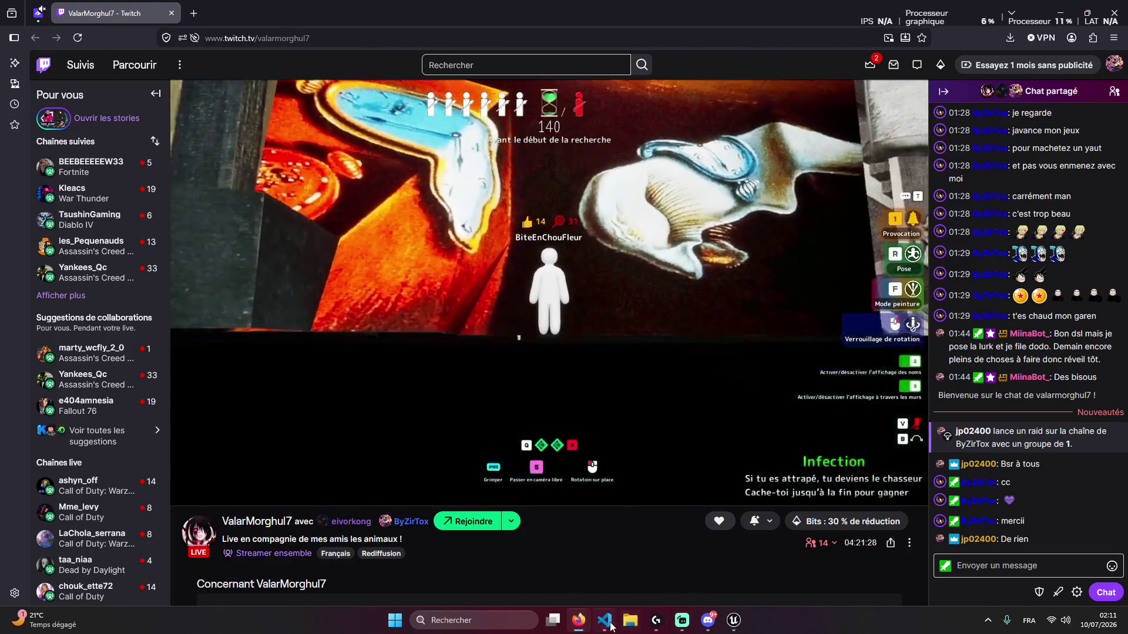
Send Claude the three-screenshot request to remove the inventory background and enlarge it, then return to Twitch
{"action": "left_click", "coordinate": [600, 620]}
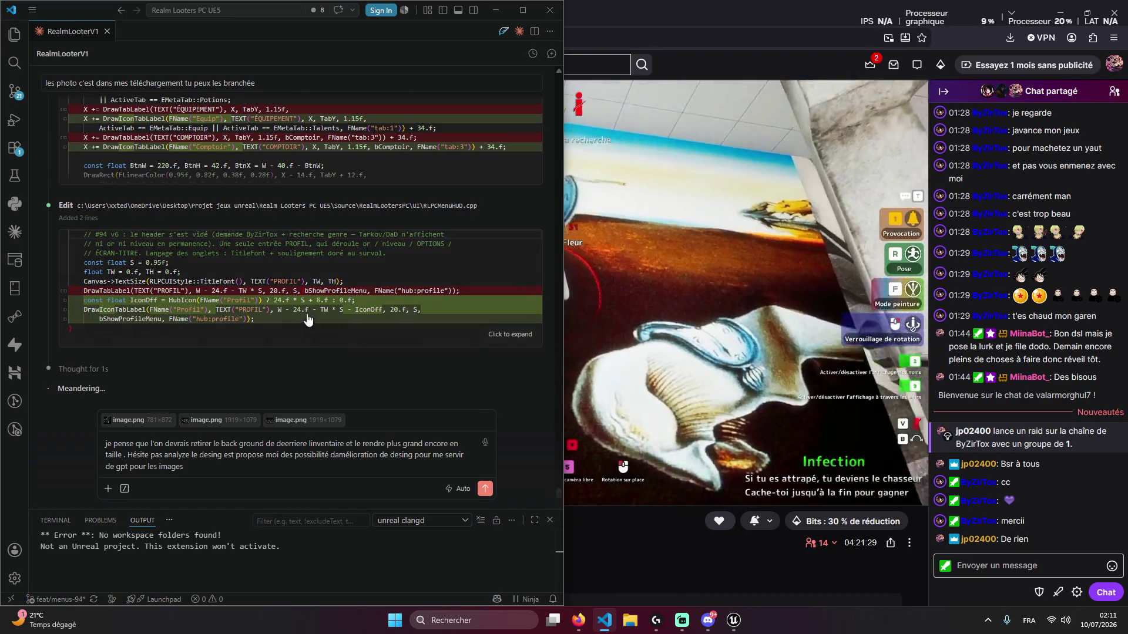
{"action": "scroll", "coordinate": [270, 241], "scroll_direction": "up", "scroll_amount": 10}
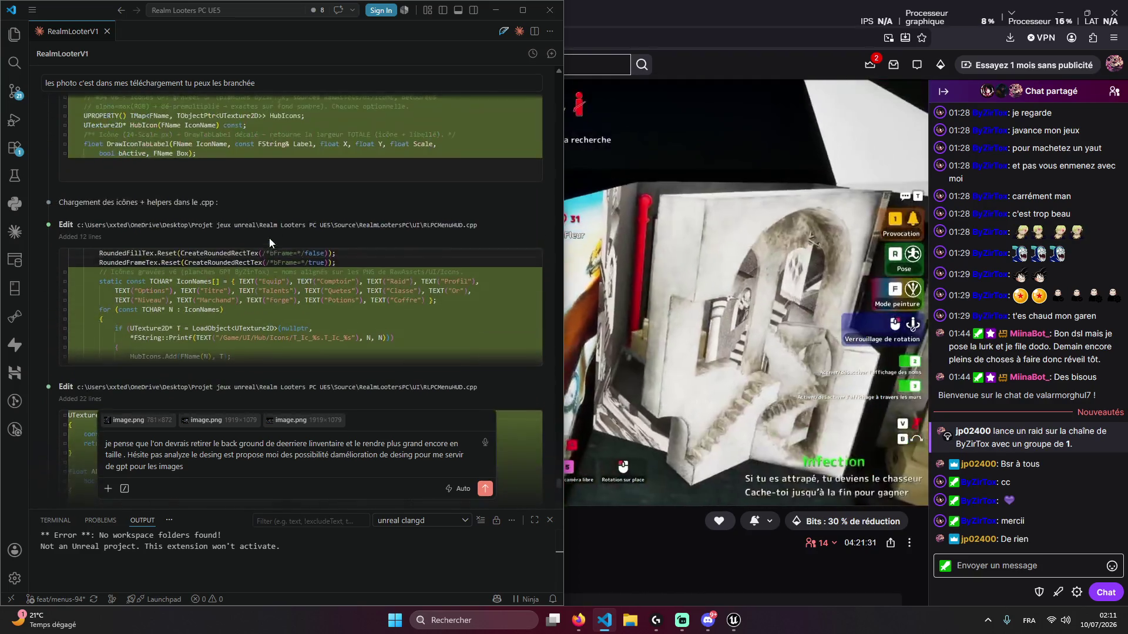
{"action": "scroll", "coordinate": [258, 262], "scroll_direction": "up", "scroll_amount": 4}
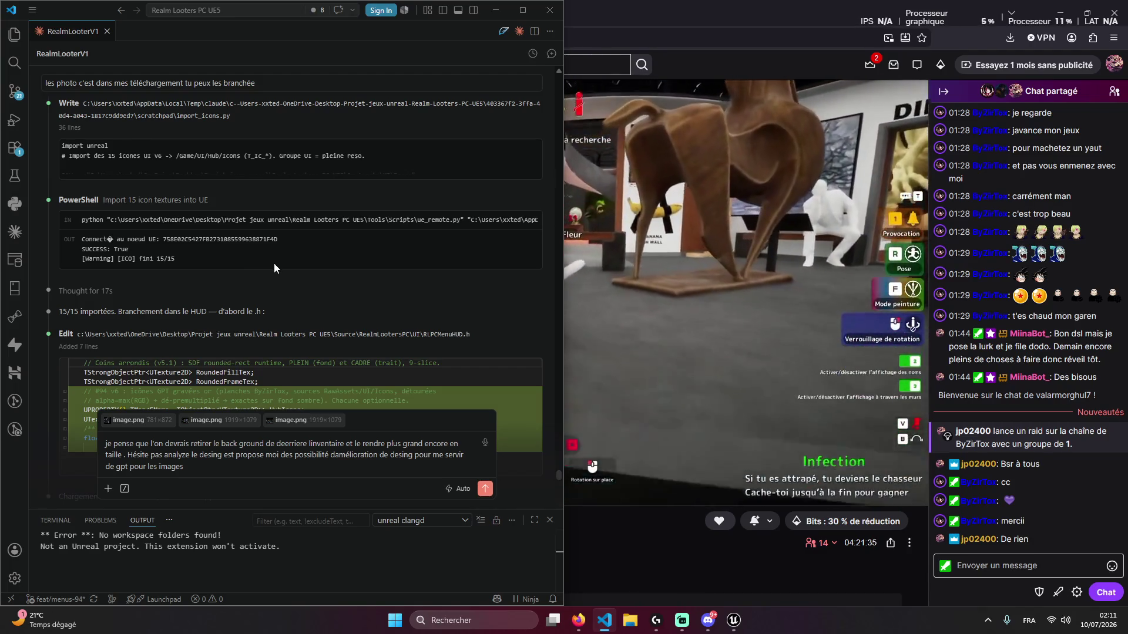
{"action": "scroll", "coordinate": [275, 262], "scroll_direction": "down", "scroll_amount": 9}
{"action": "scroll", "coordinate": [326, 290], "scroll_direction": "down", "scroll_amount": 6}
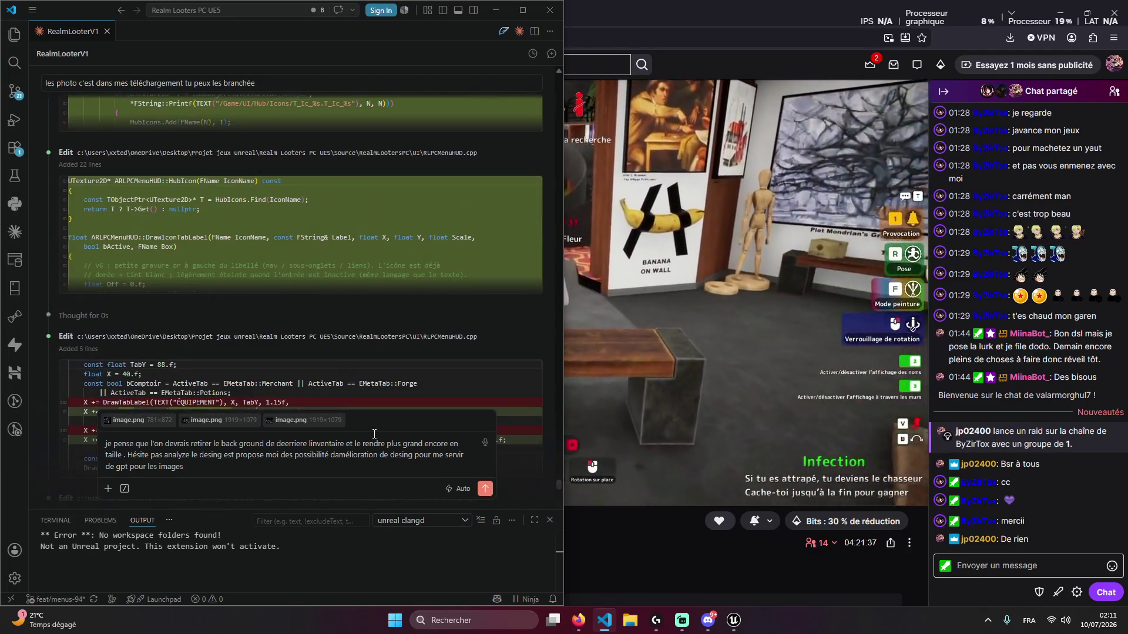
{"action": "scroll", "coordinate": [271, 238], "scroll_direction": "down", "scroll_amount": 5}
{"action": "scroll", "coordinate": [269, 237], "scroll_direction": "down", "scroll_amount": 5}
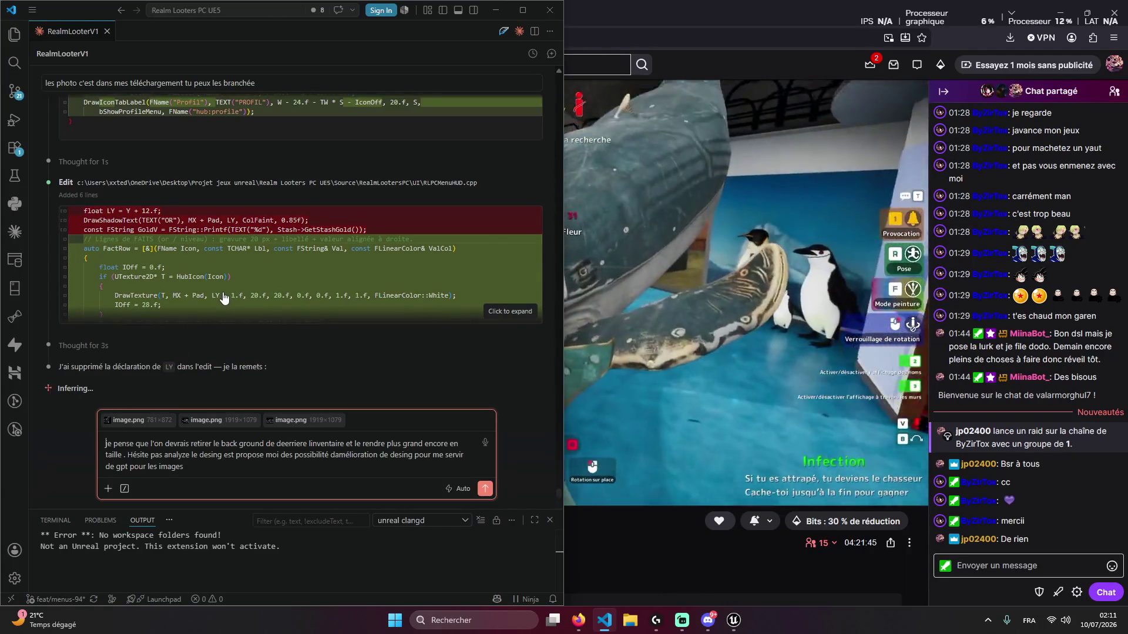
{"action": "type", "text": "mnote en"}
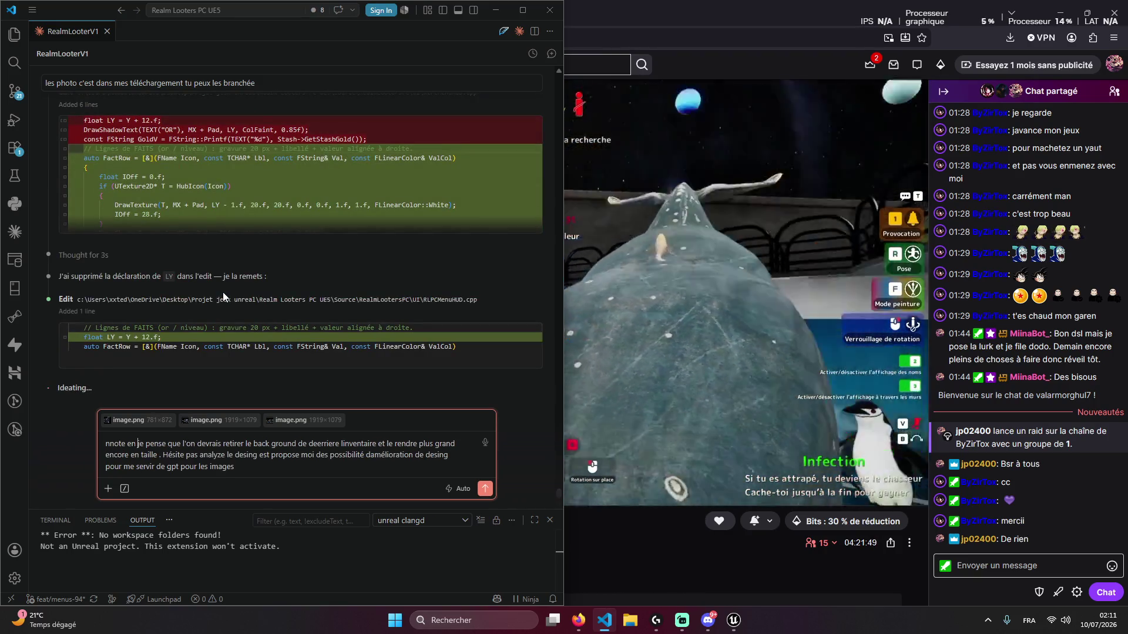
{"action": "type", "text": " +"}
{"action": "key", "text": "Return"}
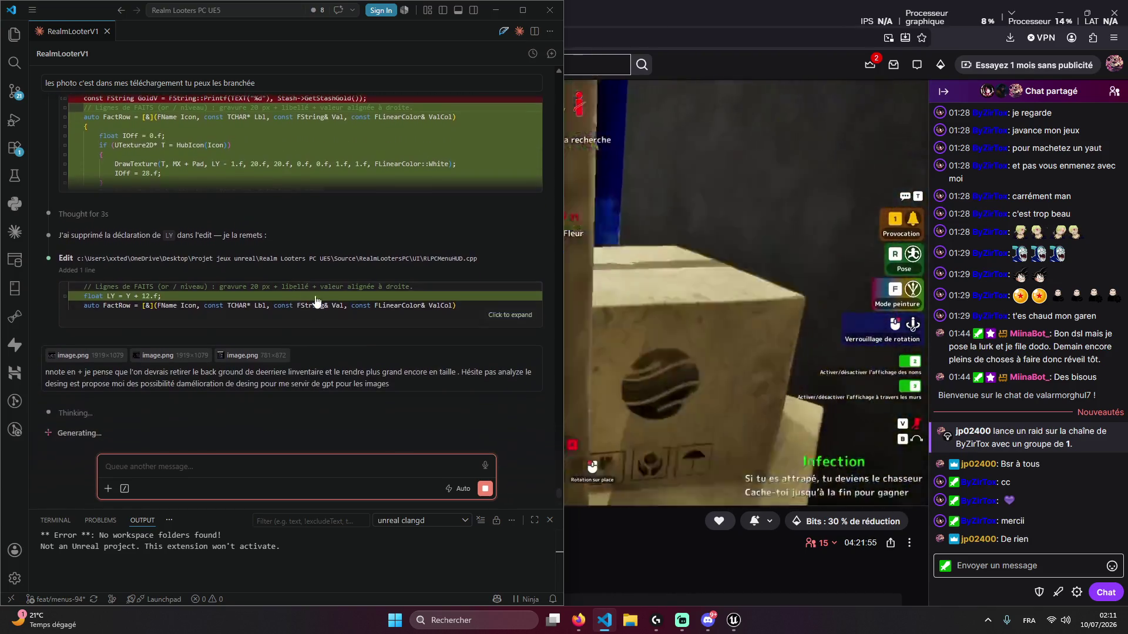
{"action": "left_click", "coordinate": [715, 6]}
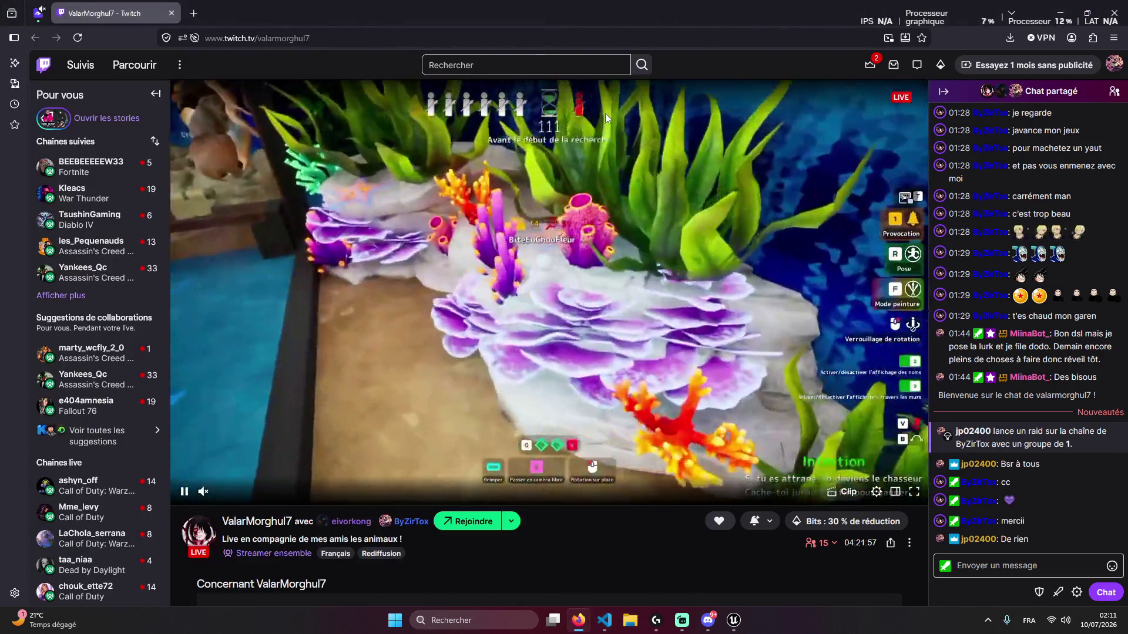
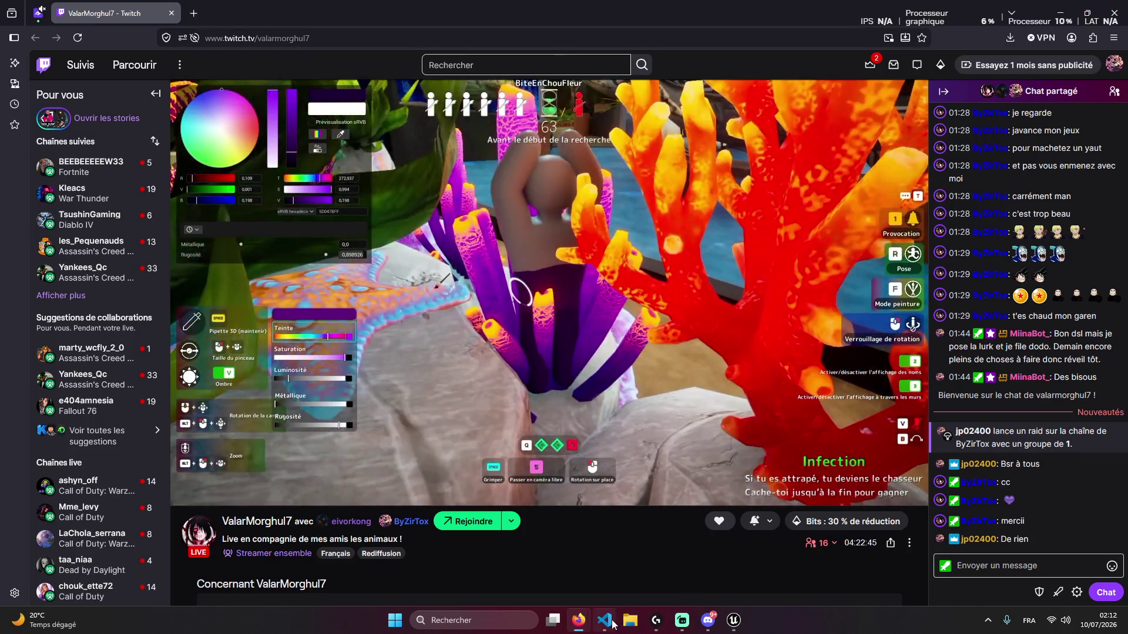
Check the coding agent's session, then return to the Twitch stream
{"action": "left_click", "coordinate": [606, 614]}
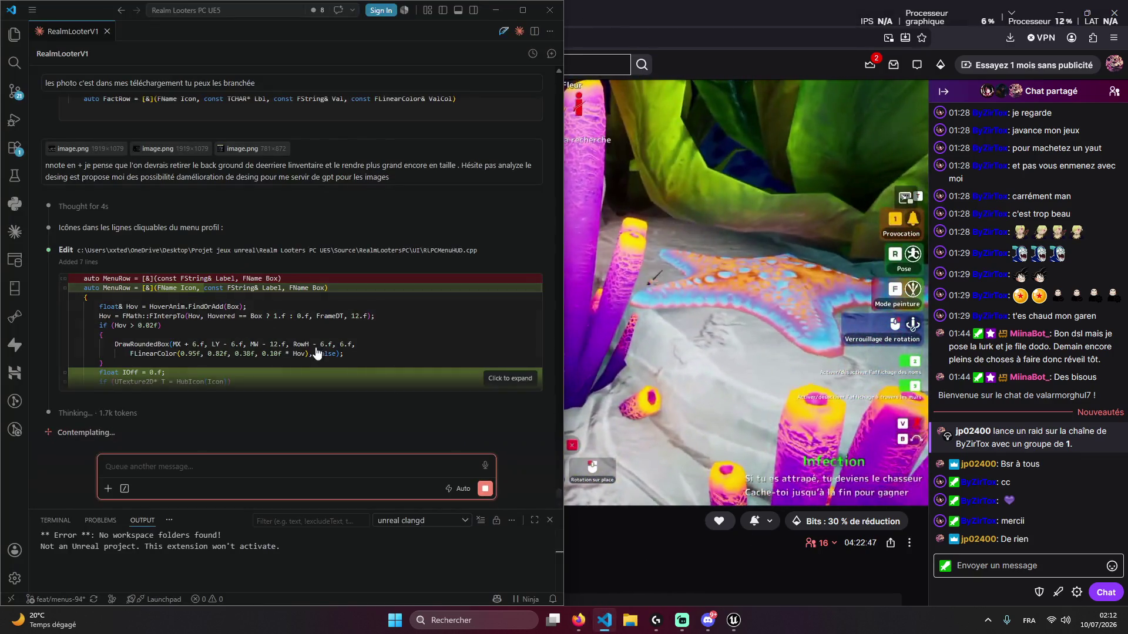
{"action": "scroll", "coordinate": [288, 325], "scroll_direction": "up", "scroll_amount": 2}
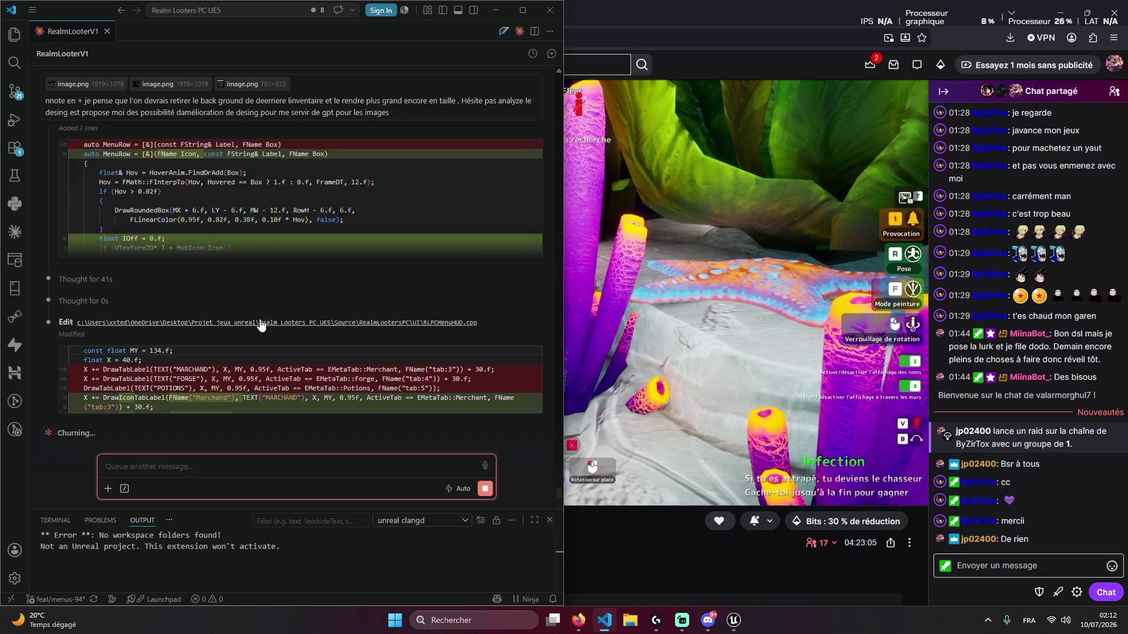
{"action": "mouse_move", "coordinate": [825, 543]}
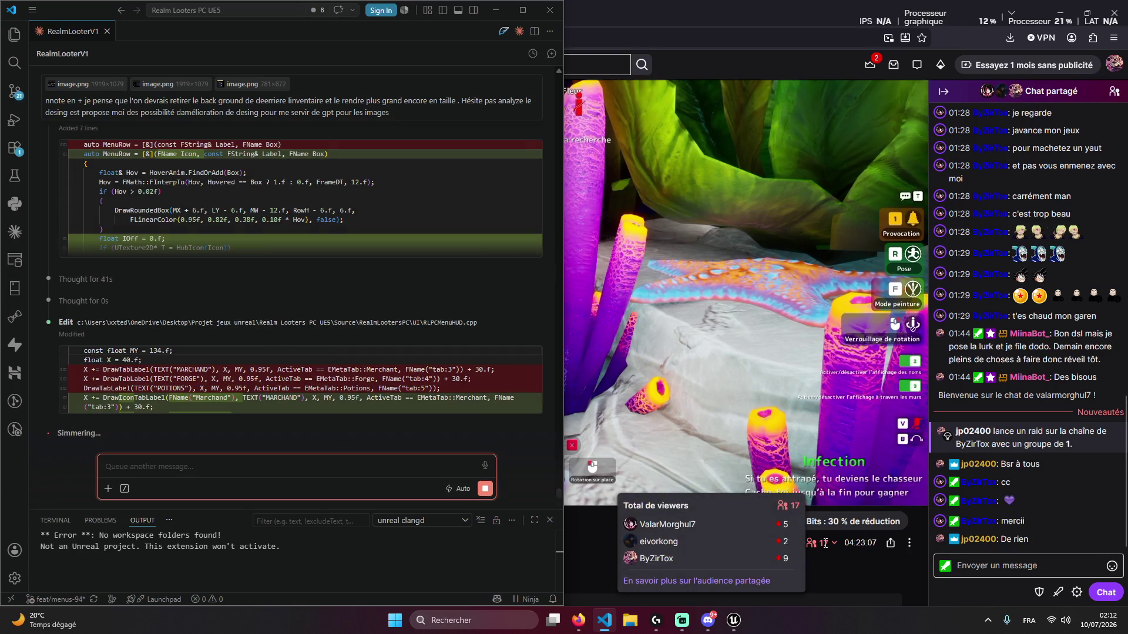
{"action": "left_click", "coordinate": [823, 562]}
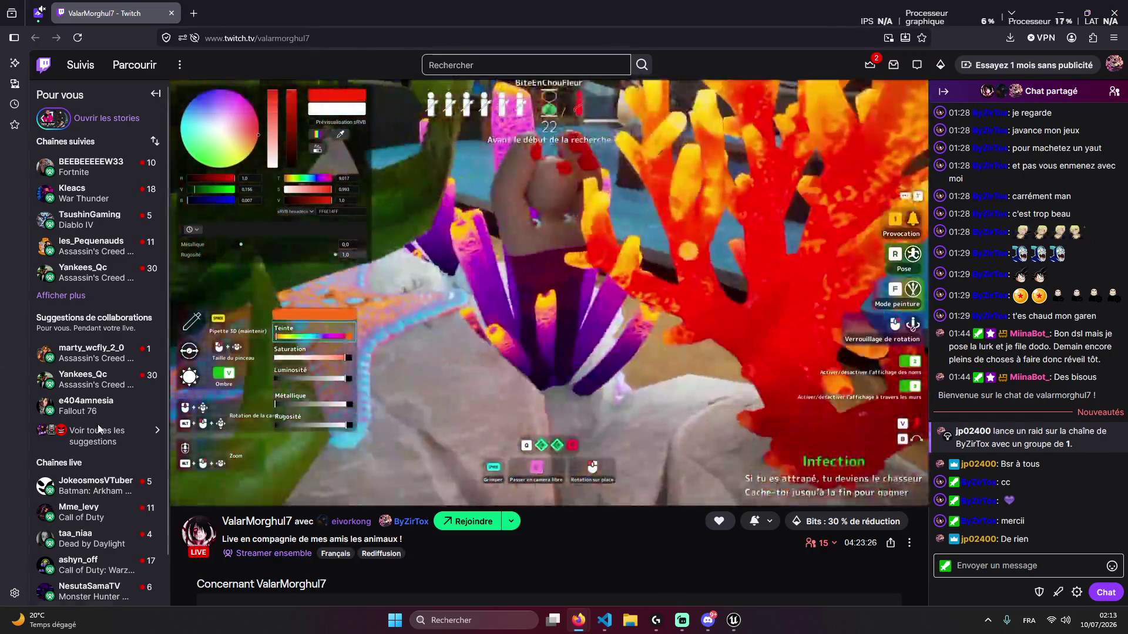
Open the Realm Looters image full size in the FC ByZirTox General channel on Discord
{"action": "mouse_move", "coordinate": [100, 162]}
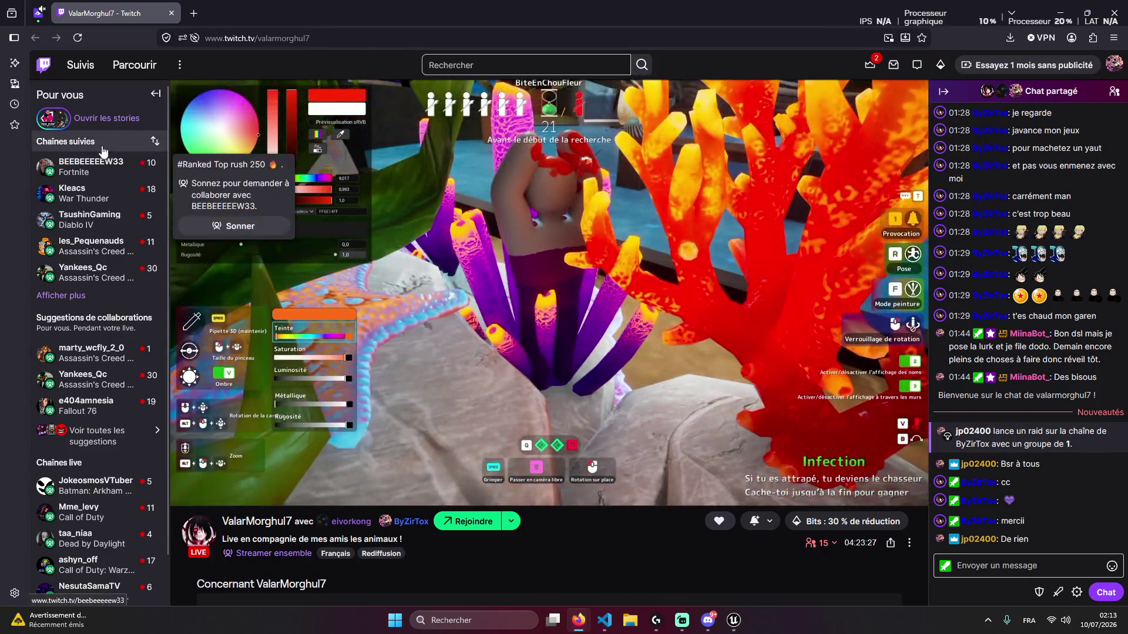
{"action": "left_click", "coordinate": [708, 620]}
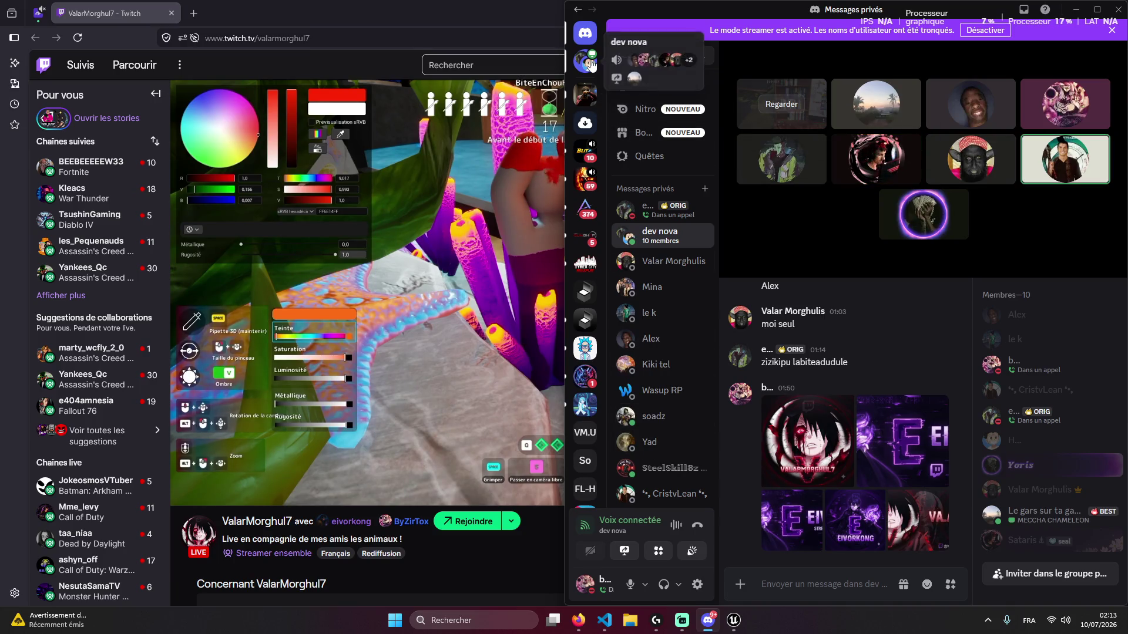
{"action": "left_click", "coordinate": [591, 371]}
{"action": "left_click", "coordinate": [585, 404]}
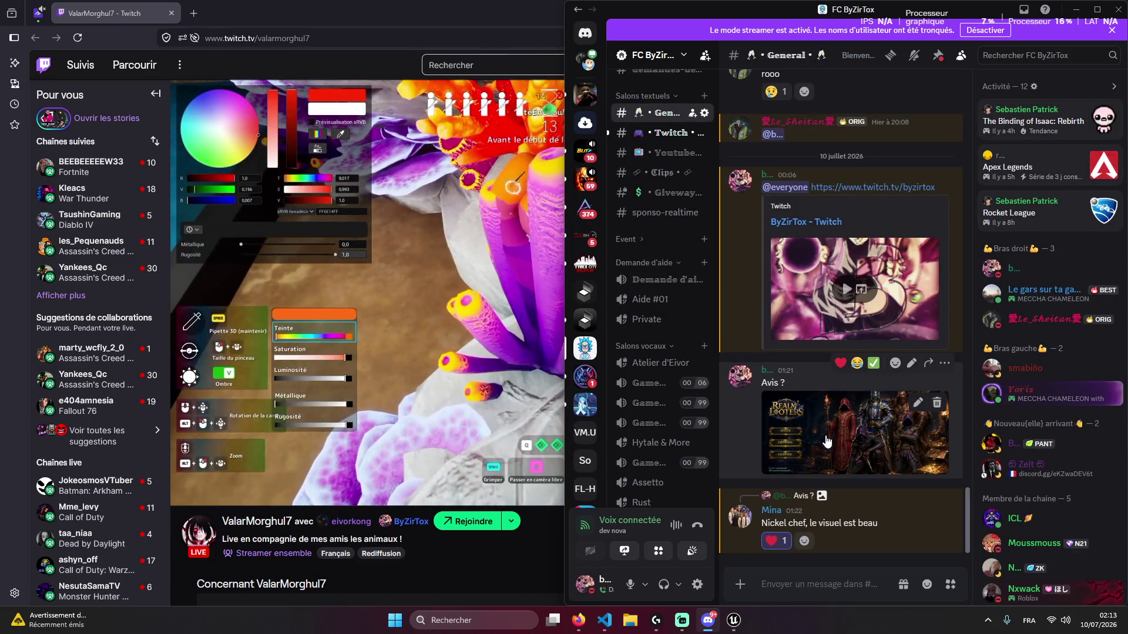
{"action": "left_click", "coordinate": [826, 441]}
{"action": "left_click", "coordinate": [904, 453]}
{"action": "left_click", "coordinate": [904, 453]}
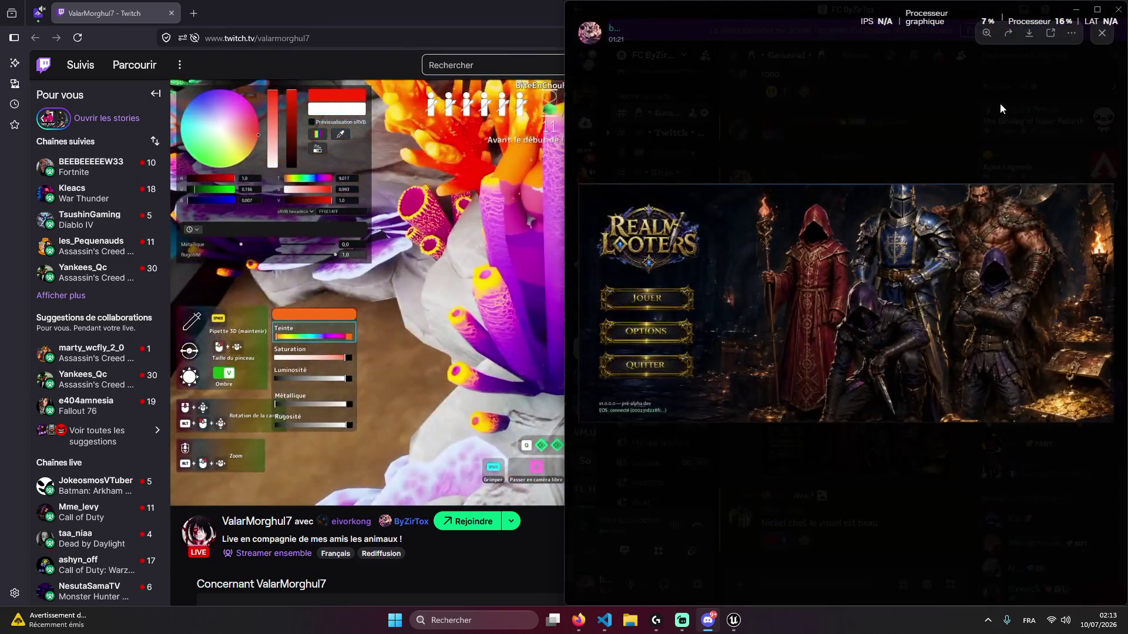
Save the Realm Looters image to the desktop (Bureau)
{"action": "left_click", "coordinate": [931, 104]}
{"action": "right_click", "coordinate": [765, 353]}
{"action": "left_click", "coordinate": [765, 330]}
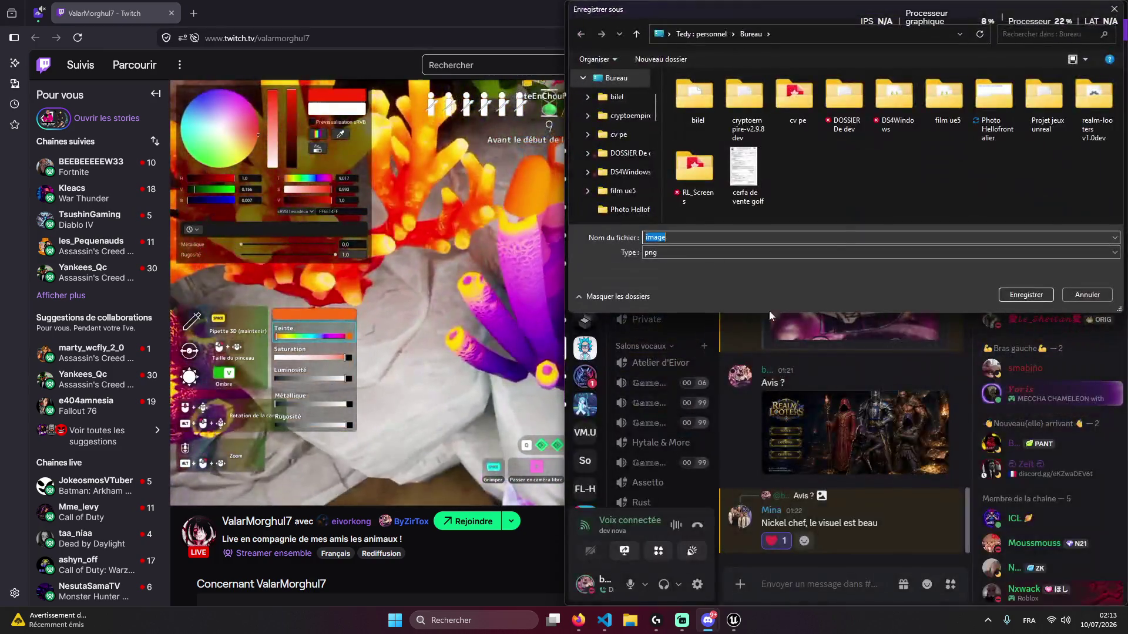
{"action": "left_click", "coordinate": [625, 115]}
{"action": "left_click", "coordinate": [616, 134]}
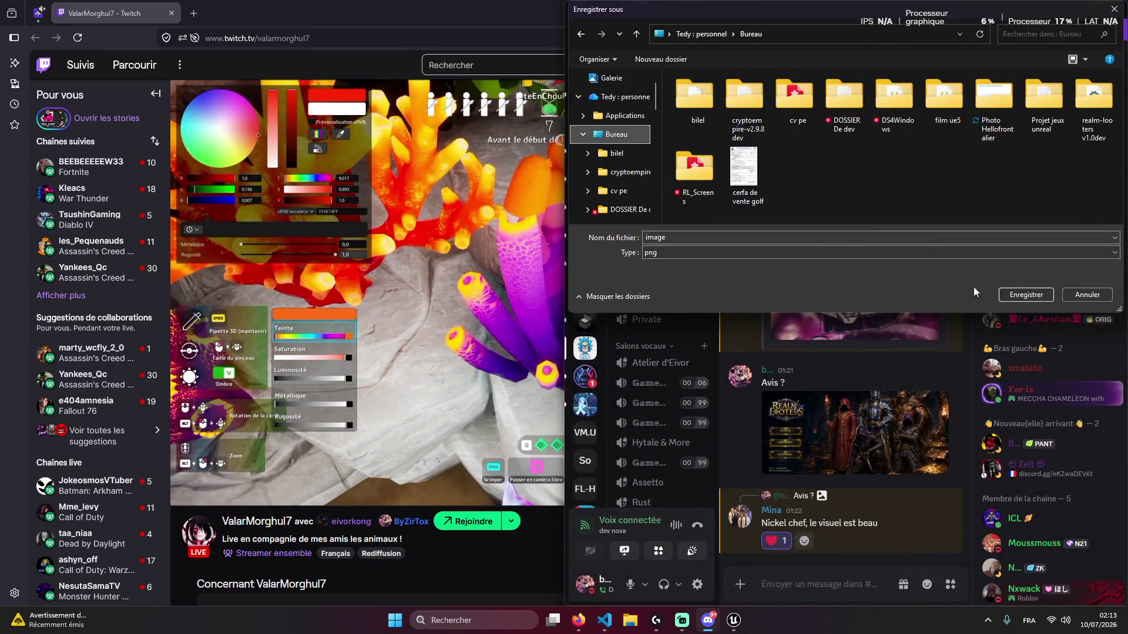
{"action": "left_click", "coordinate": [1026, 295]}
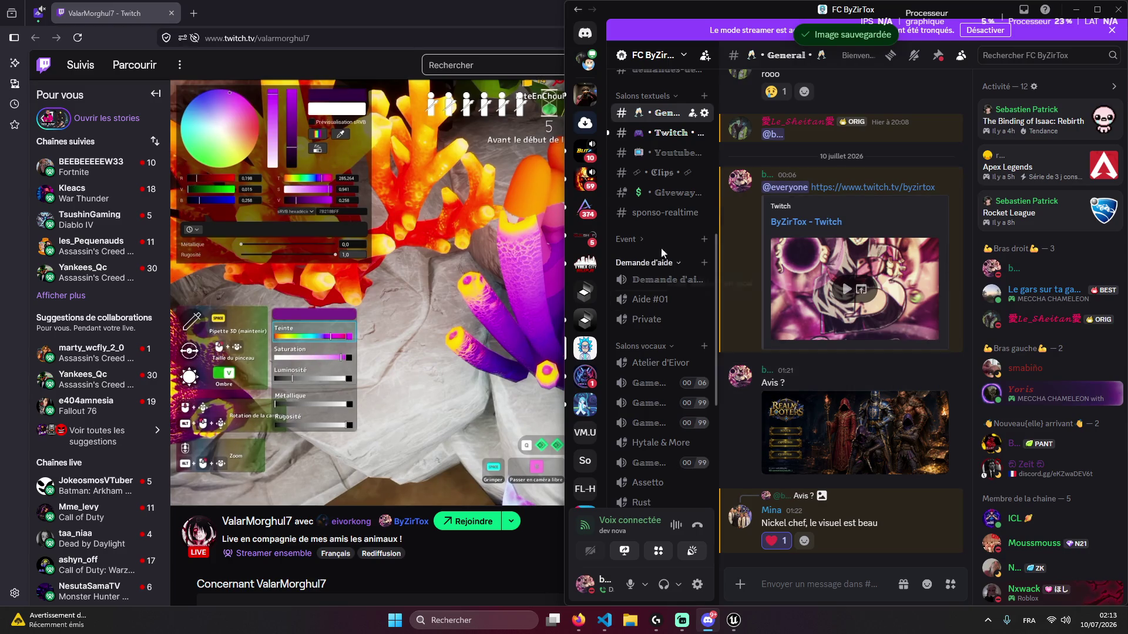
Open a direct message with a friend from the dev nova call and send image.png
{"action": "key", "text": "ctrl+alt+a"}
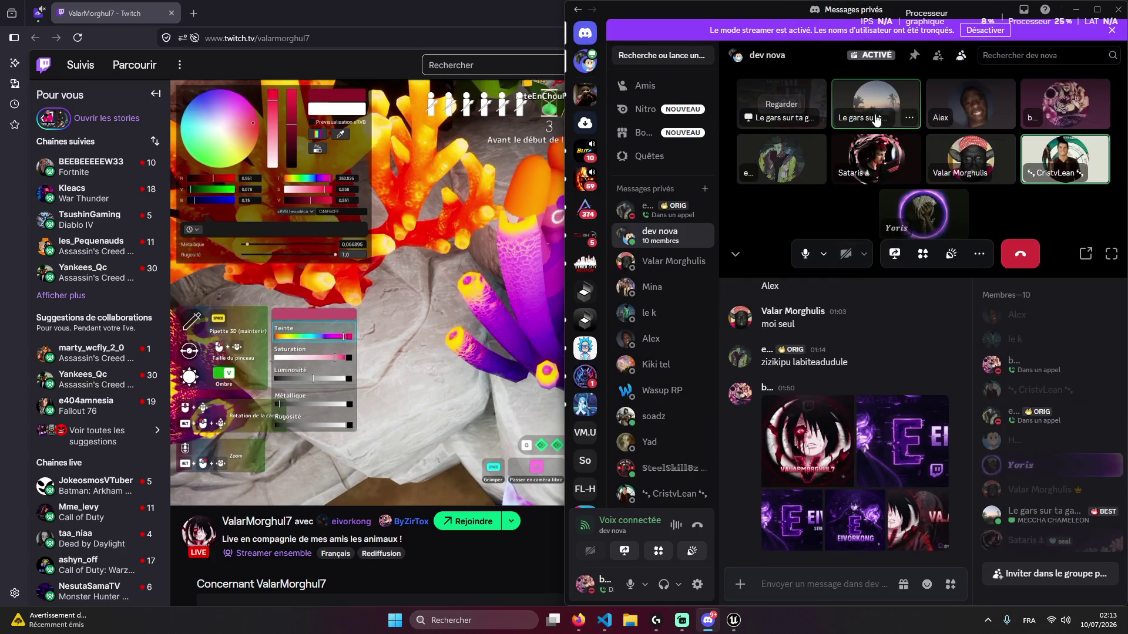
{"action": "right_click", "coordinate": [887, 113]}
{"action": "left_click", "coordinate": [916, 158]}
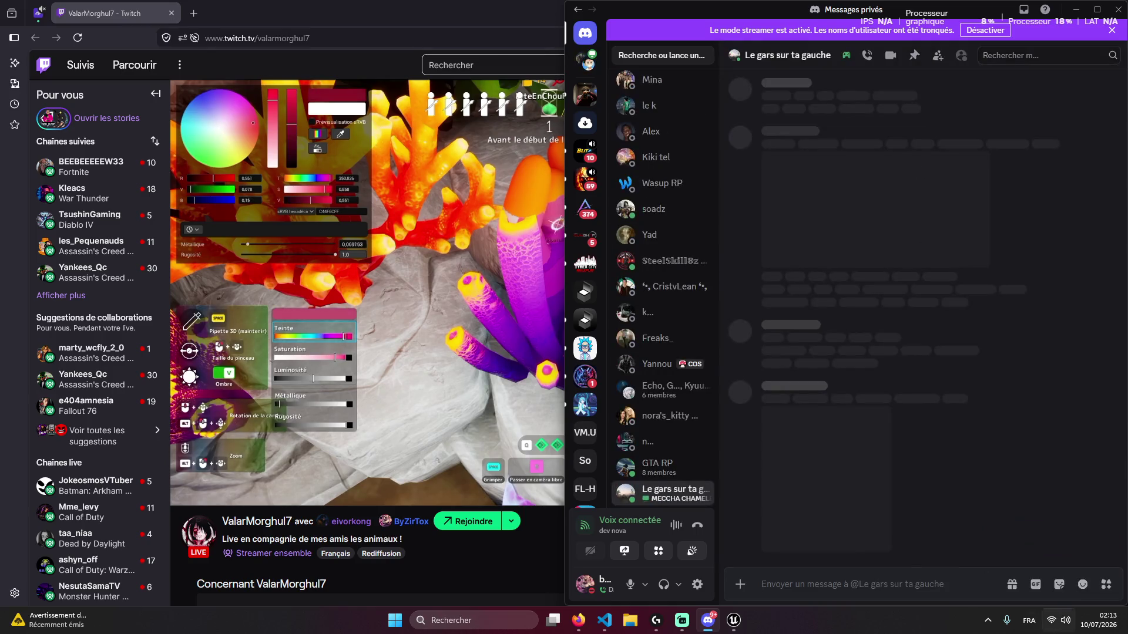
{"action": "key", "text": "super+d"}
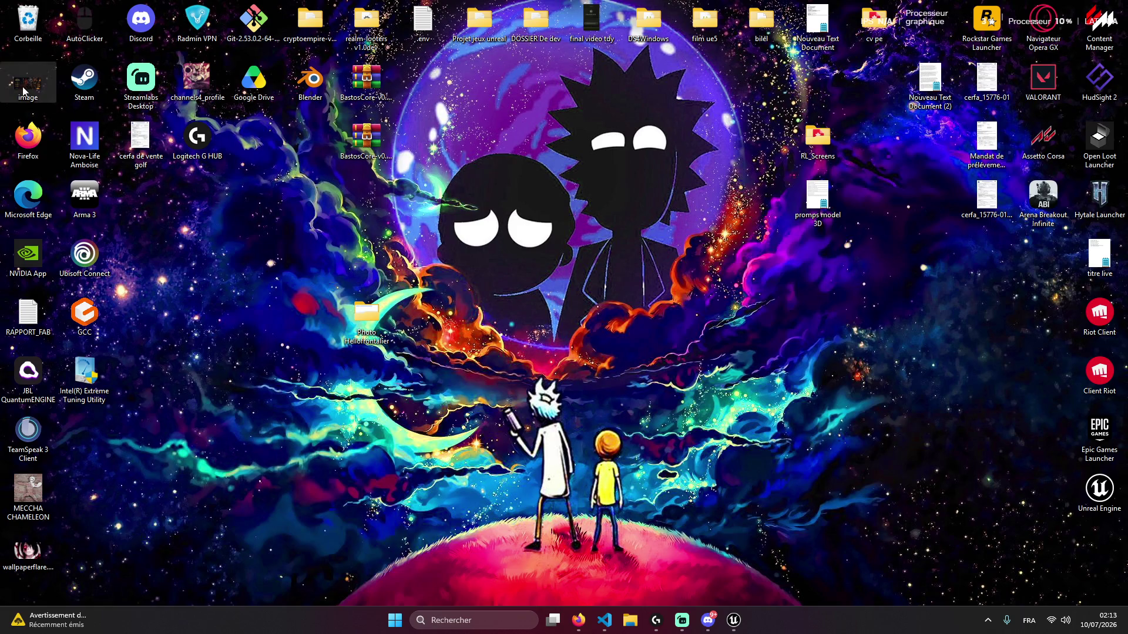
{"action": "left_click", "coordinate": [708, 614]}
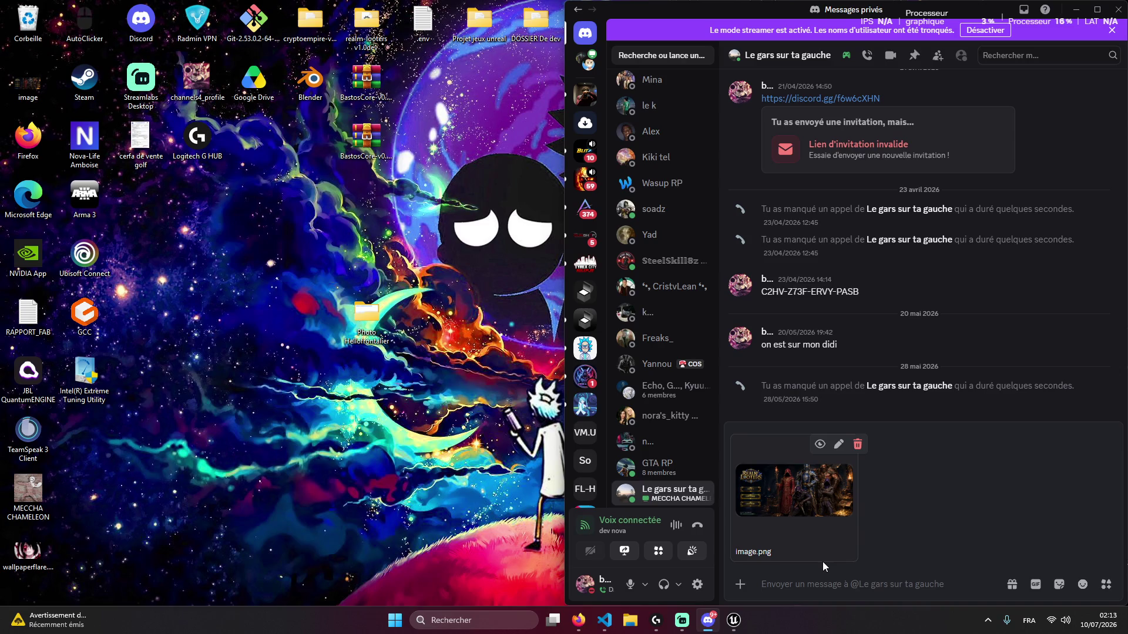
{"action": "key", "text": "Return"}
Hide Discord and bring the Twitch stream back up
{"action": "key", "text": "super+d"}
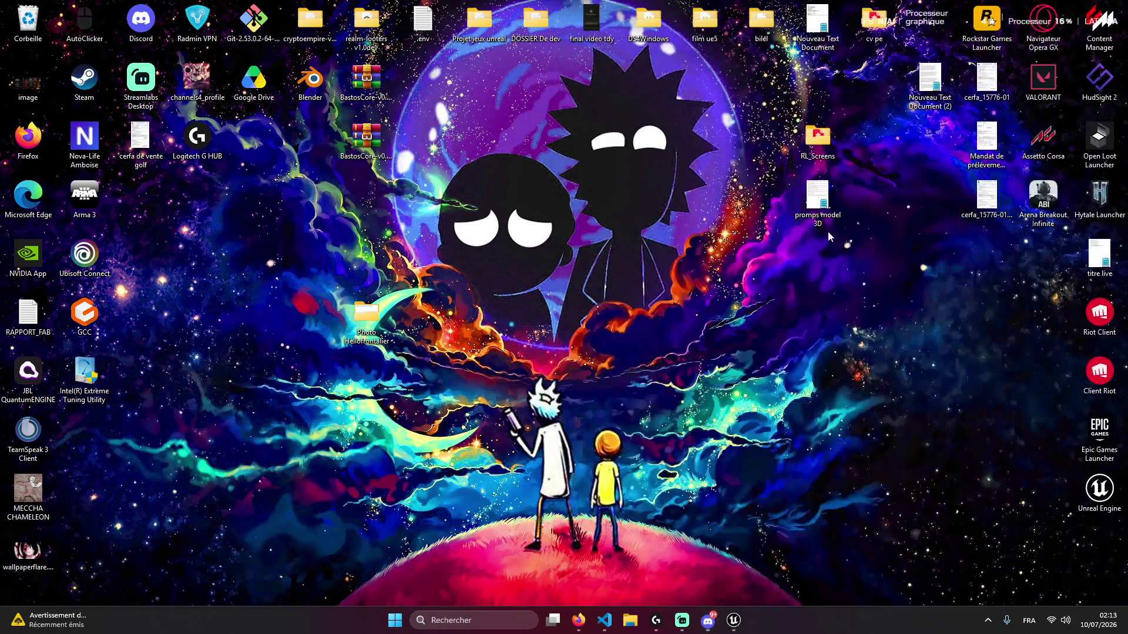
{"action": "mouse_move", "coordinate": [579, 619]}
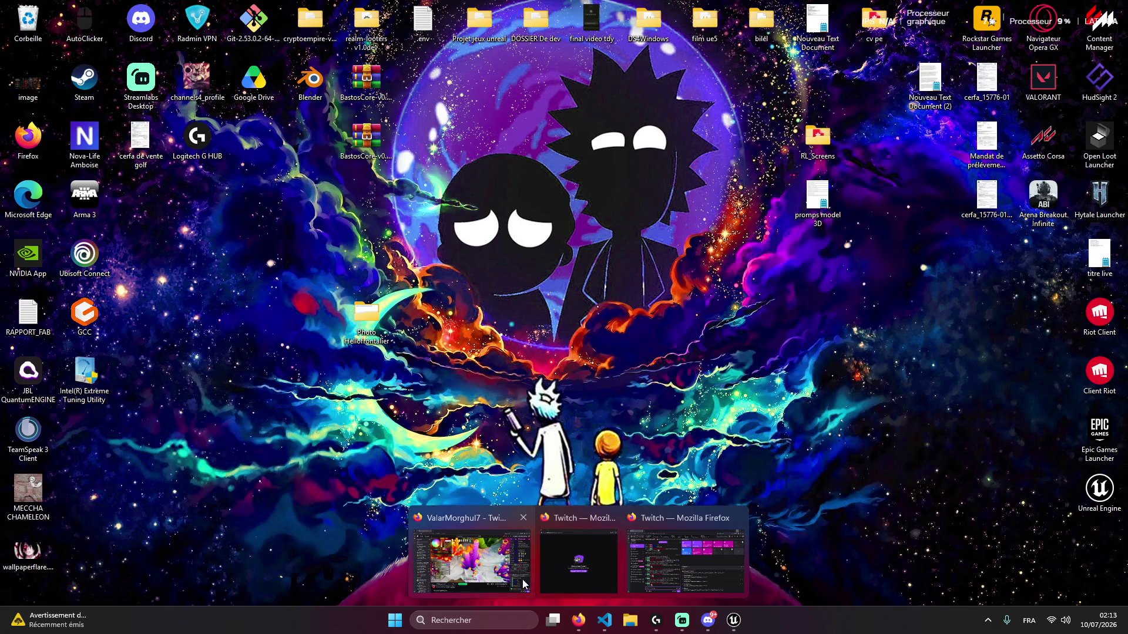
{"action": "left_click", "coordinate": [569, 545]}
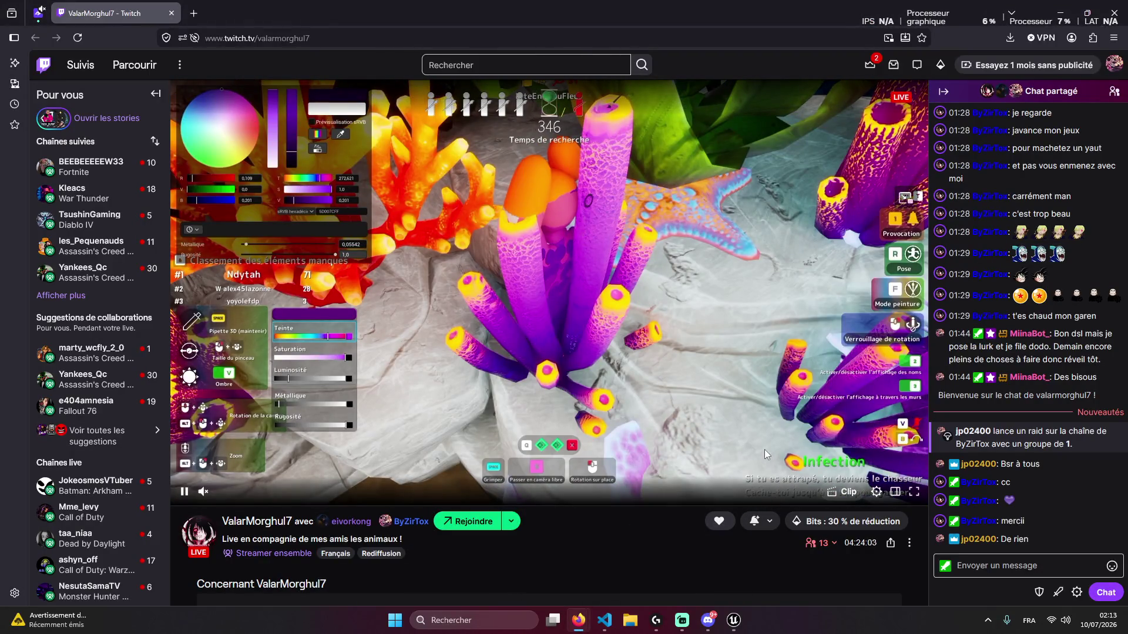
Set the Twitch player's Qualité de vidéo to 720p60
{"action": "left_click", "coordinate": [876, 491]}
{"action": "left_click", "coordinate": [763, 327]}
{"action": "right_click", "coordinate": [591, 492]}
{"action": "left_click", "coordinate": [583, 555]}
{"action": "left_click", "coordinate": [609, 624]}
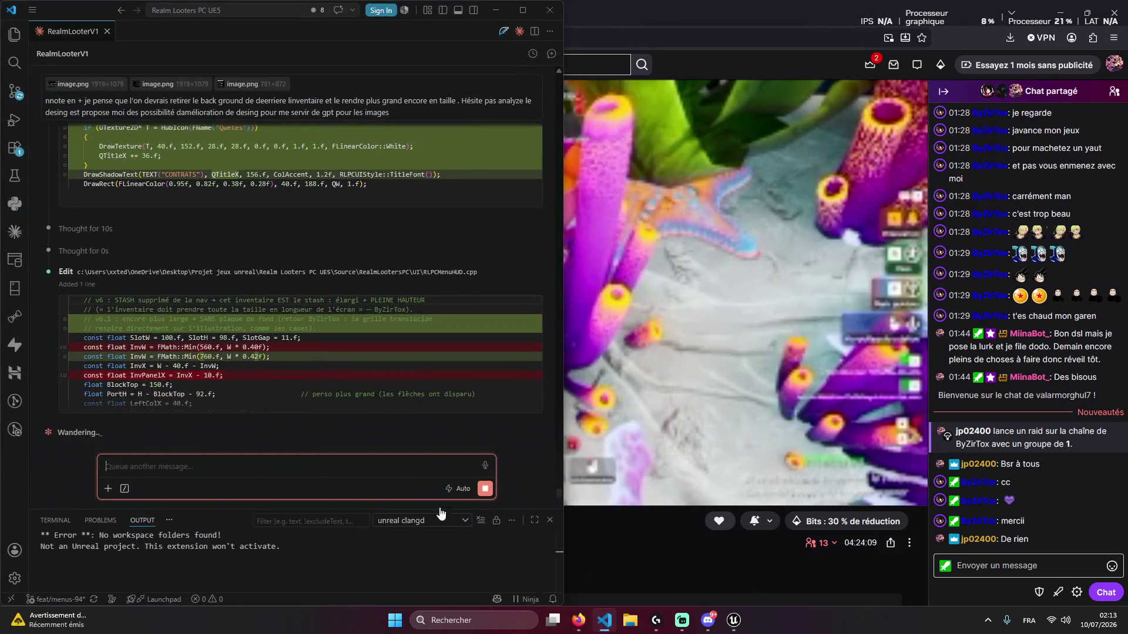
{"action": "left_click", "coordinate": [717, 559]}
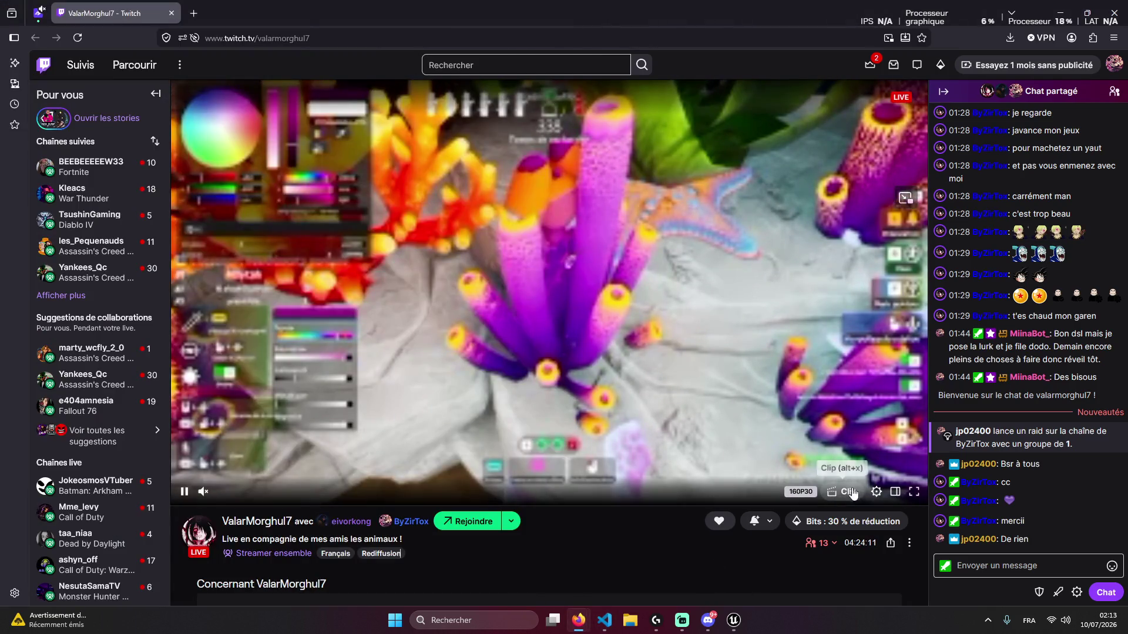
{"action": "left_click", "coordinate": [880, 493]}
{"action": "left_click", "coordinate": [763, 327]}
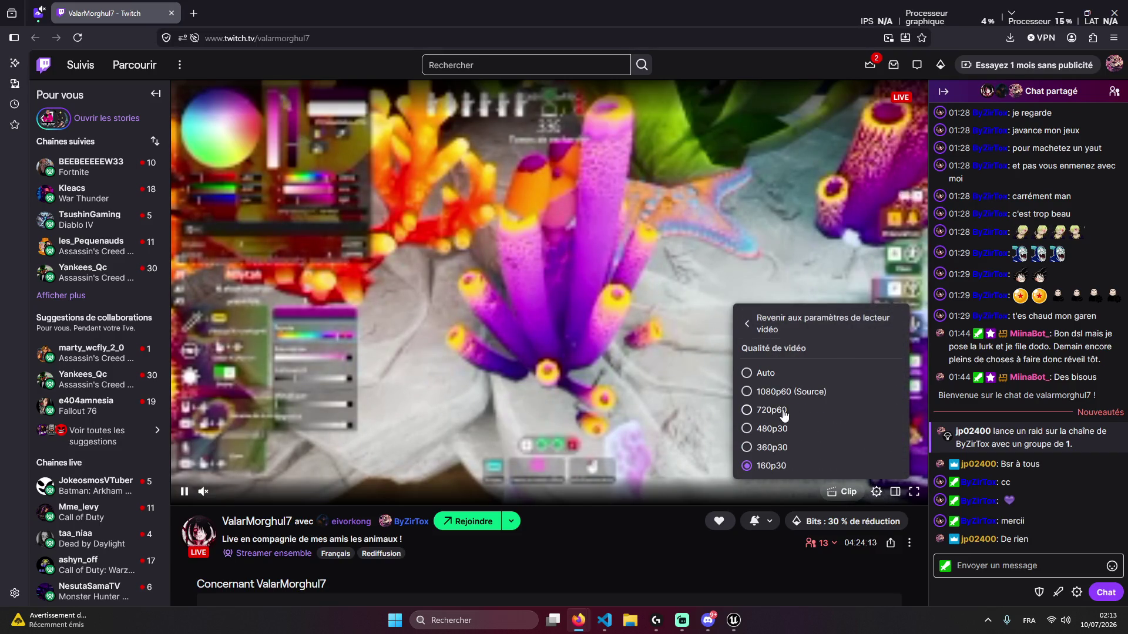
{"action": "left_click", "coordinate": [761, 405]}
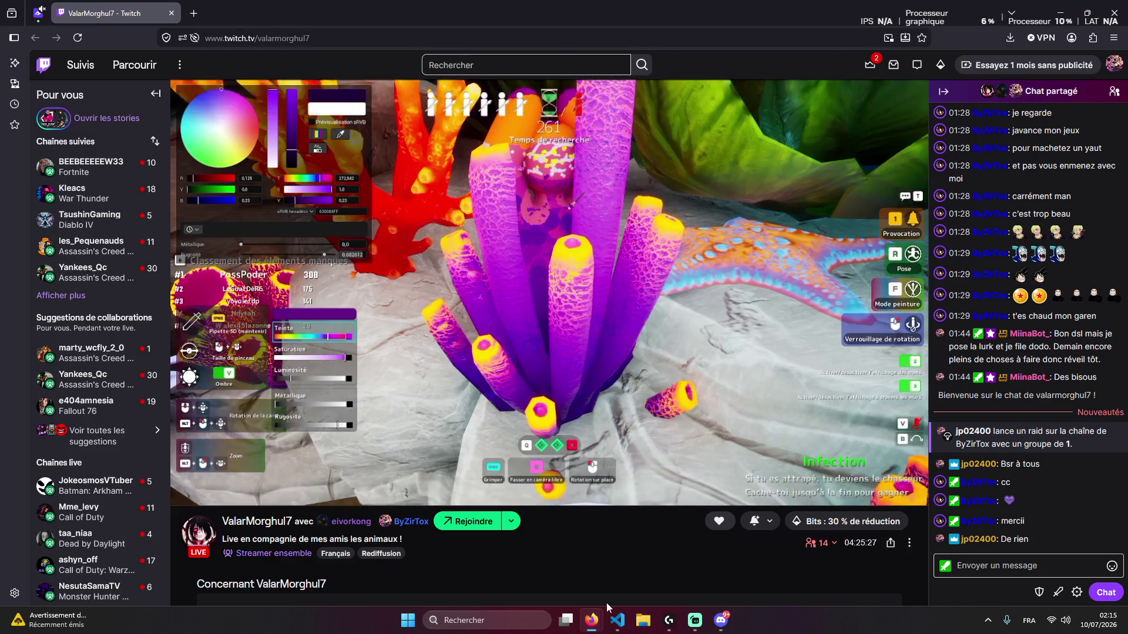
Bring the VS Code agent chat in front of Twitch and focus its message box
{"action": "left_click", "coordinate": [617, 621]}
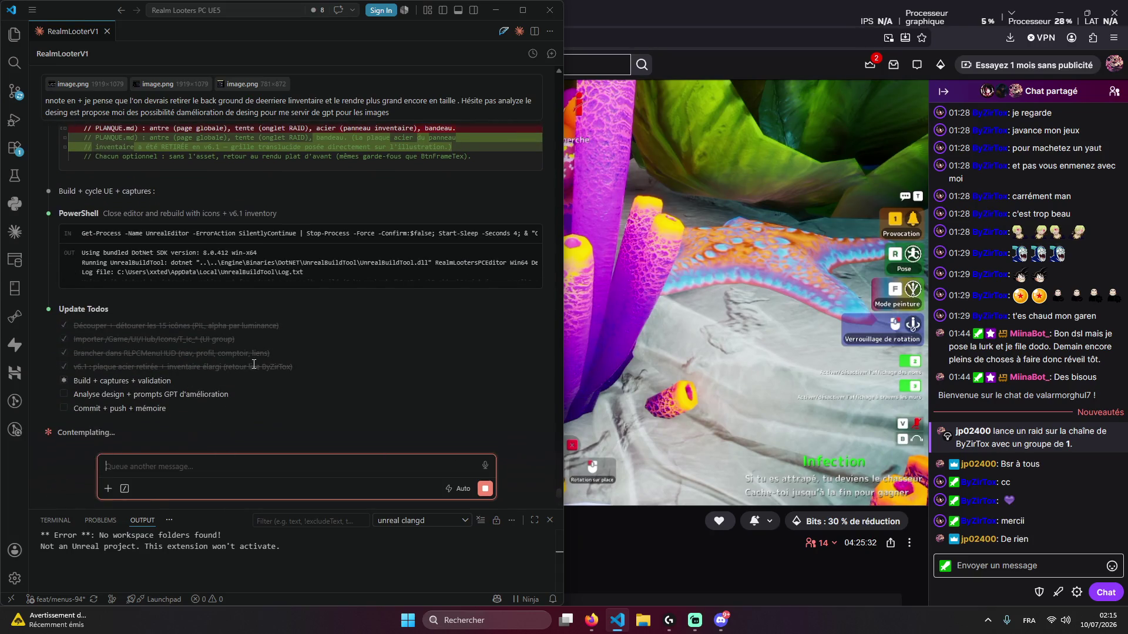
{"action": "right_click", "coordinate": [288, 361]}
{"action": "key", "text": "Escape"}
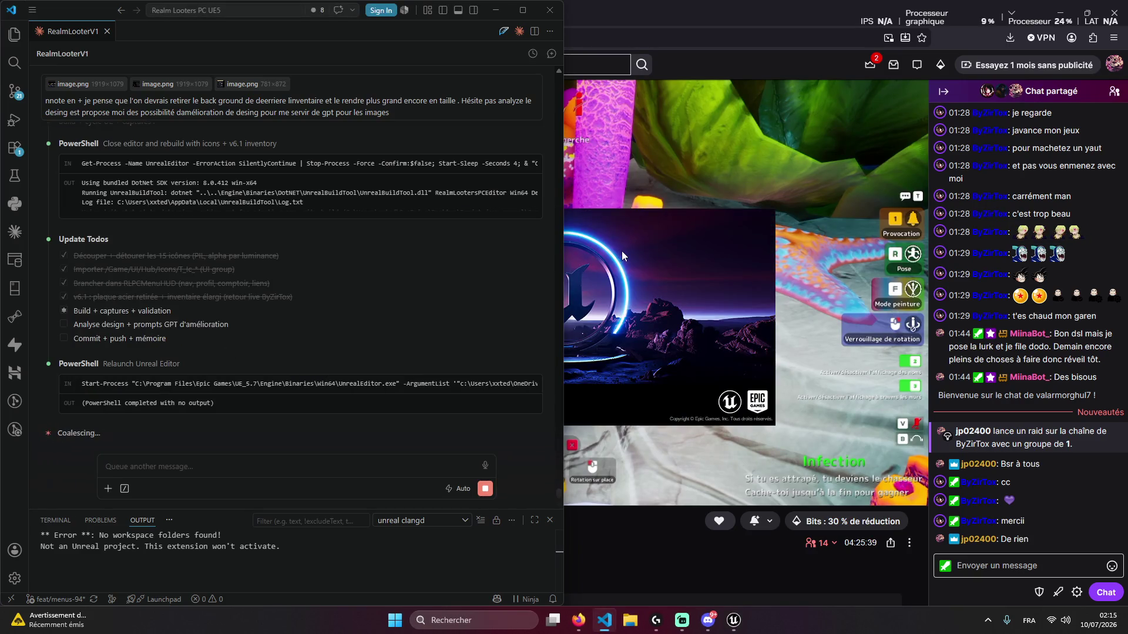
{"action": "left_click", "coordinate": [411, 448]}
Return to the Twitch stream and start creating a clip of the live broadcast
{"action": "left_click", "coordinate": [735, 10]}
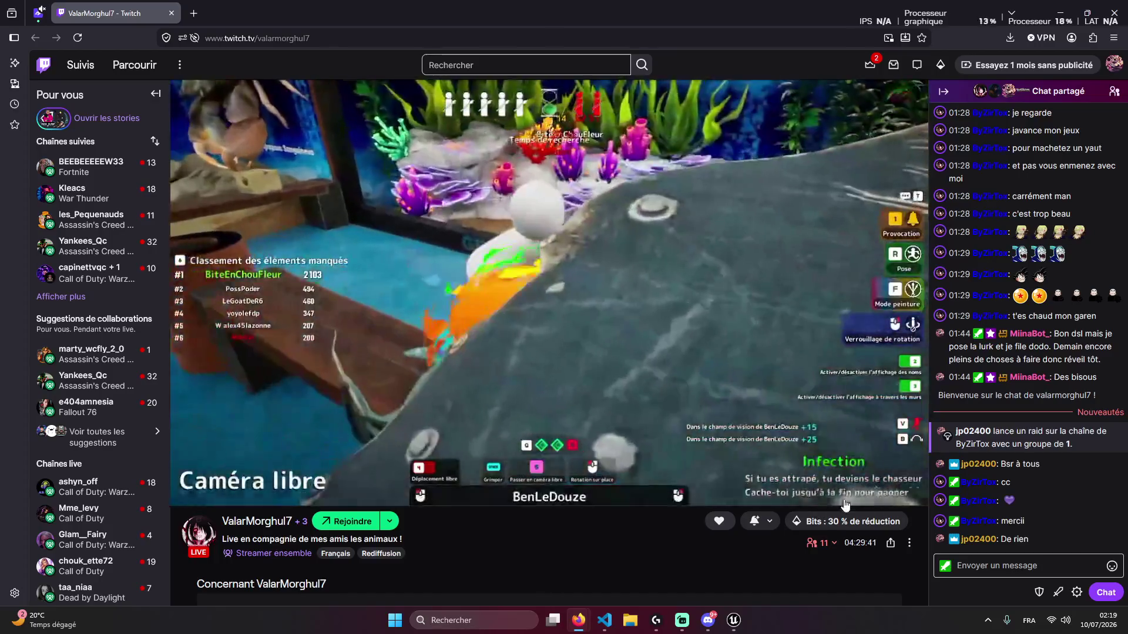
{"action": "left_click", "coordinate": [846, 492]}
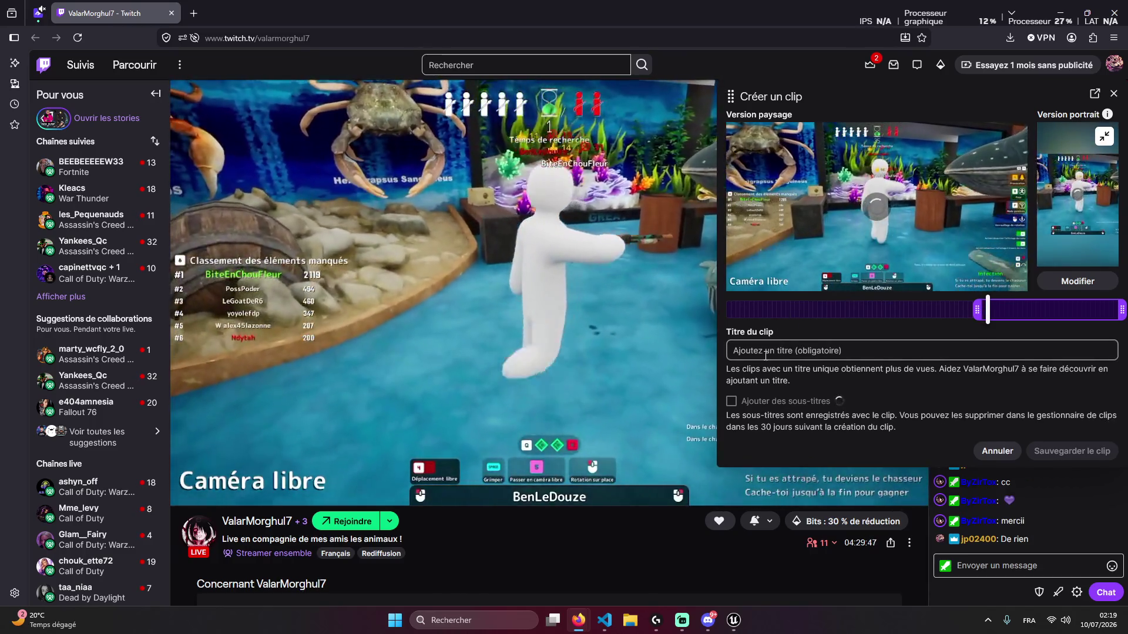
Title the clip 'trop vchaud', save it, and close the Créer un clip panel
{"action": "left_click", "coordinate": [764, 351]}
{"action": "type", "text": "tr"}
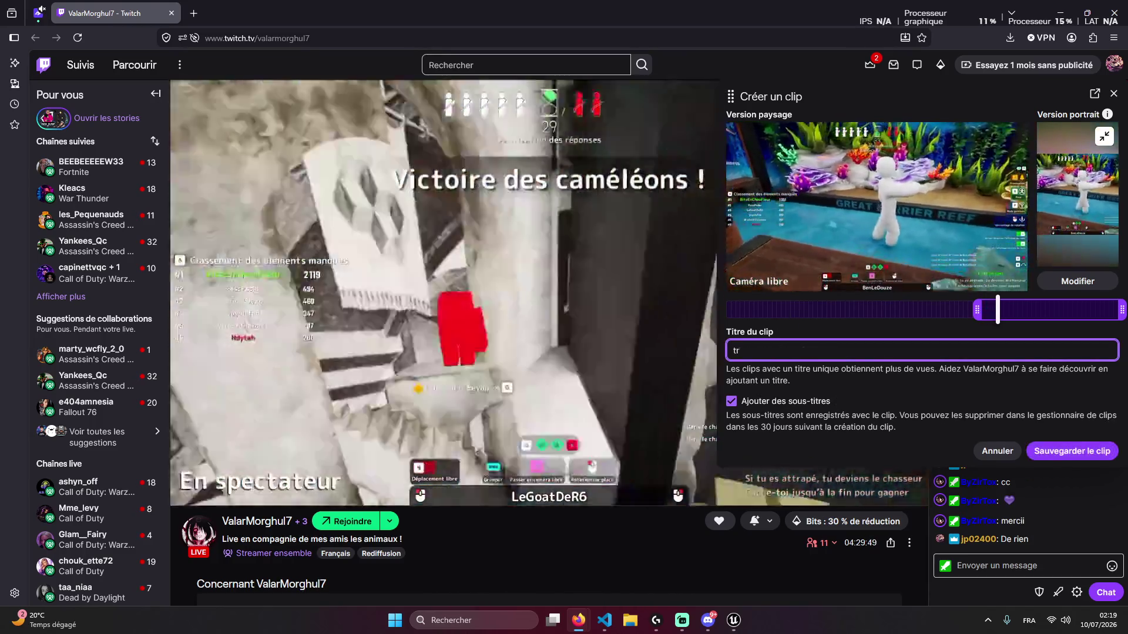
{"action": "type", "text": "op vc"}
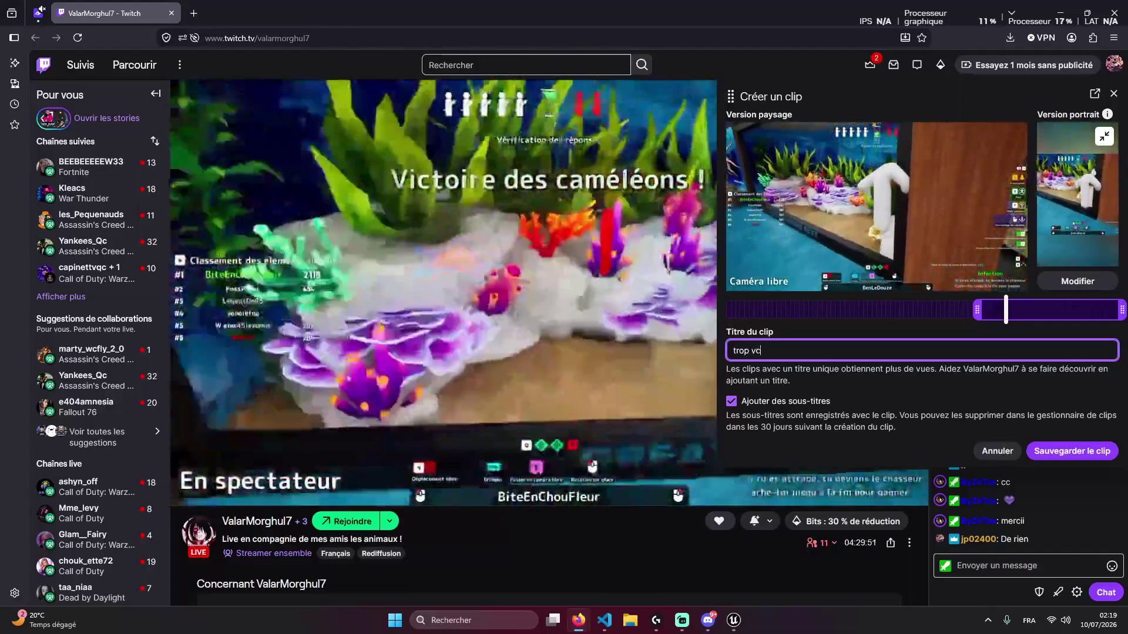
{"action": "type", "text": "haud"}
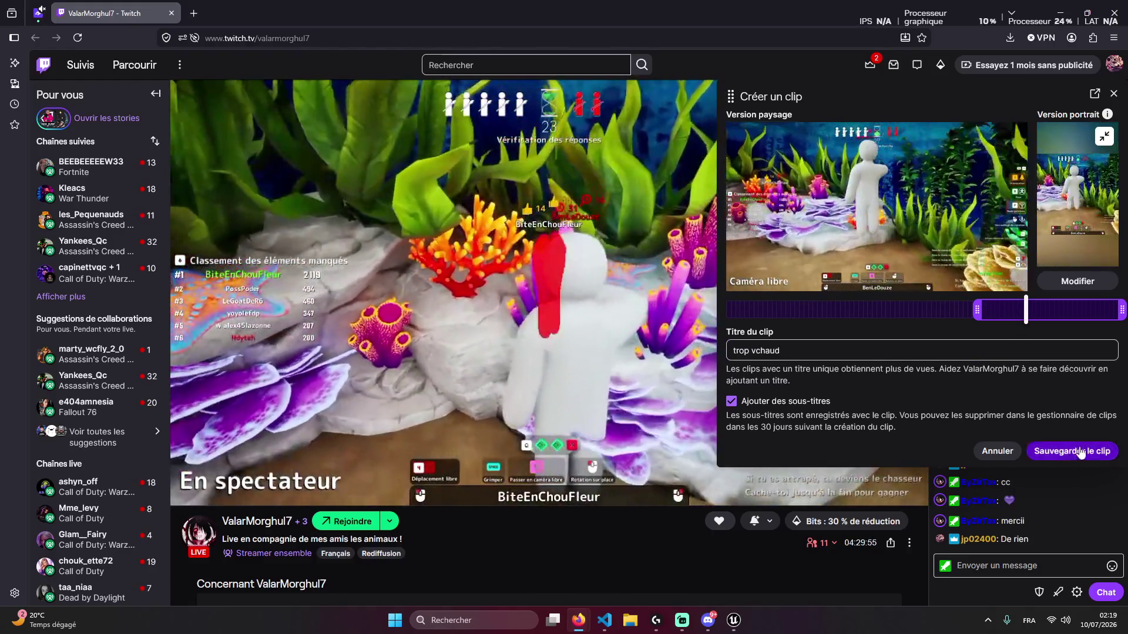
{"action": "left_click", "coordinate": [1079, 451]}
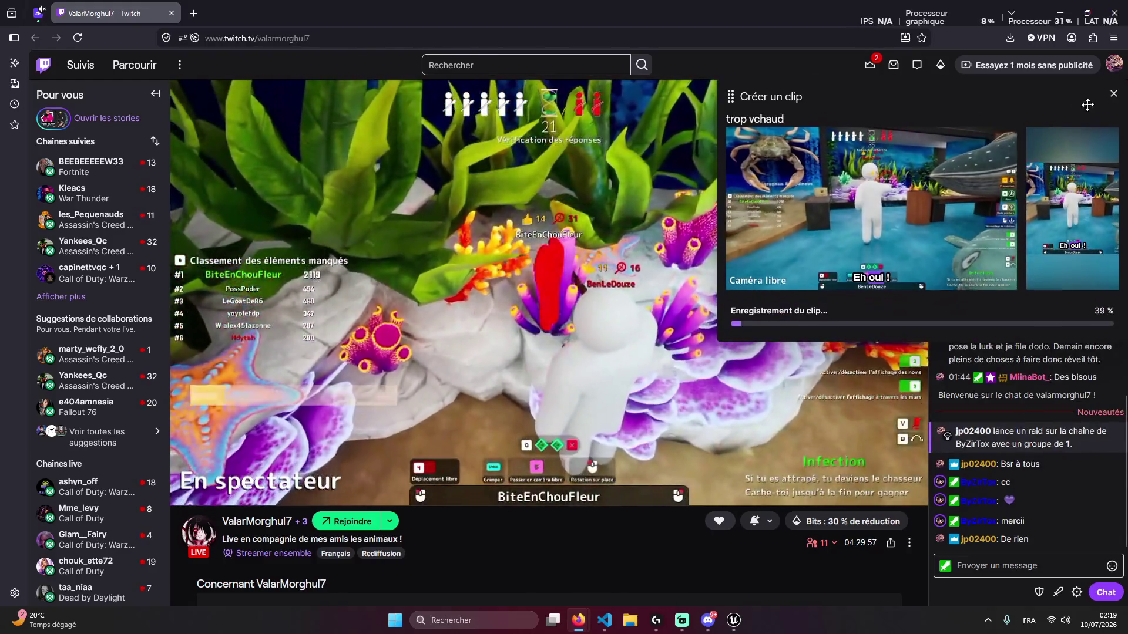
{"action": "left_click", "coordinate": [1114, 104]}
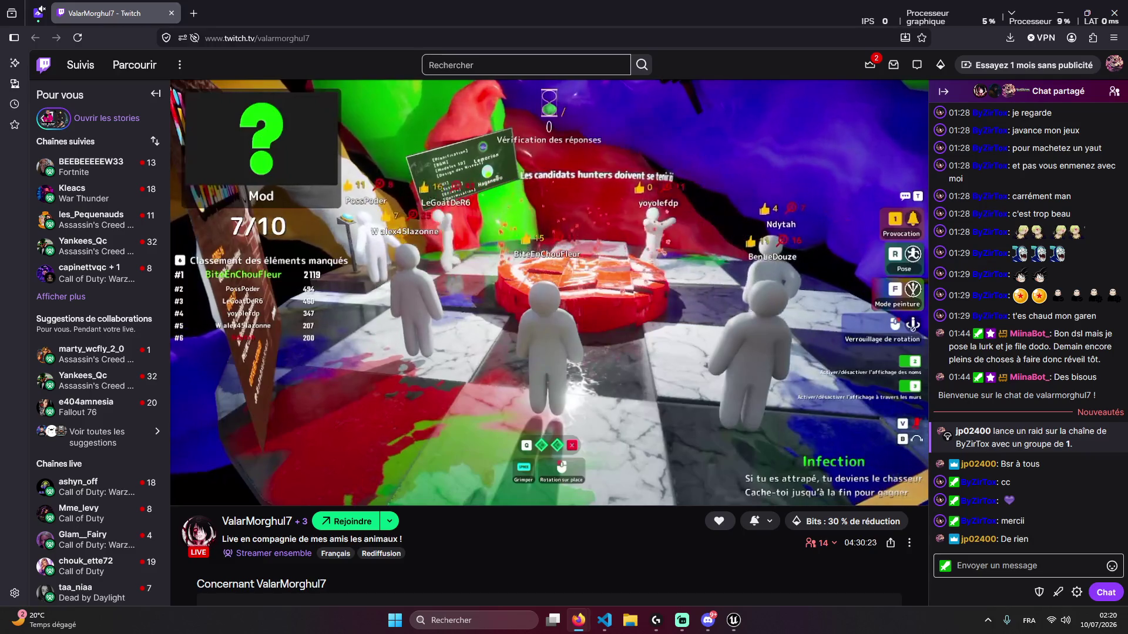
Keep watching the hide-and-seek stream, then switch back to the agent's design analysis in VS Code
{"action": "mouse_move", "coordinate": [726, 231]}
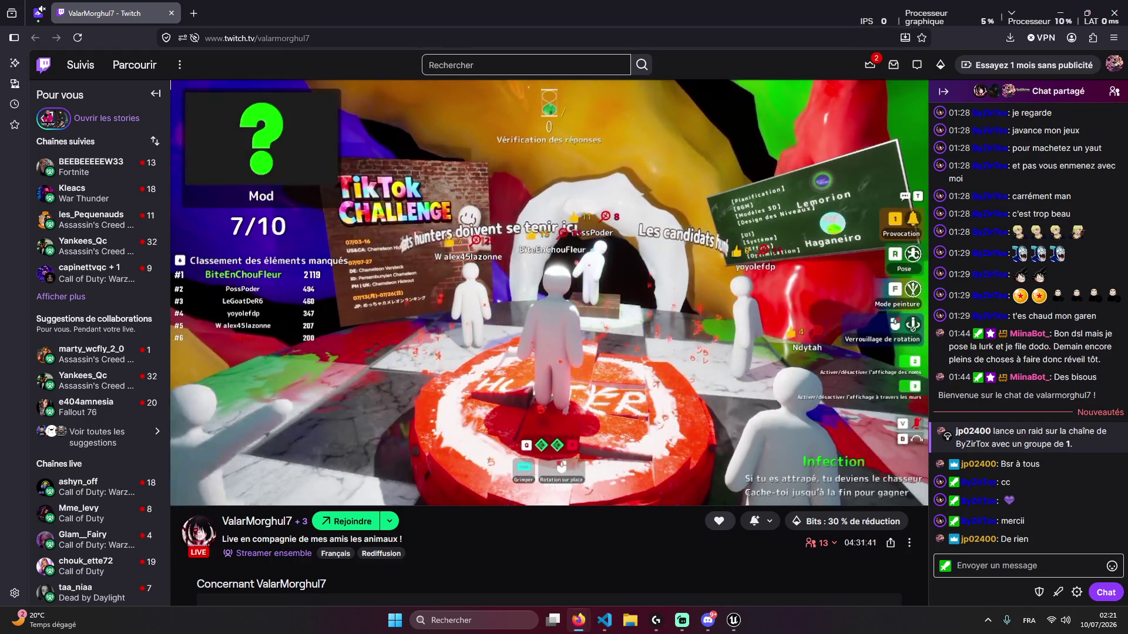
{"action": "mouse_move", "coordinate": [607, 235]}
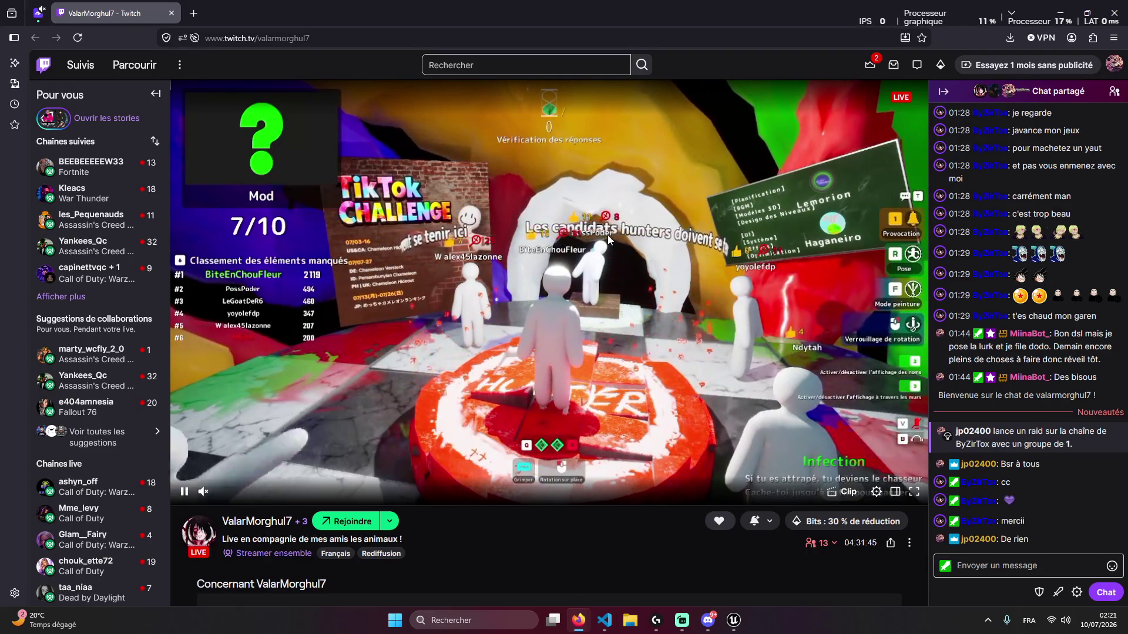
{"action": "key", "text": "alt+Tab"}
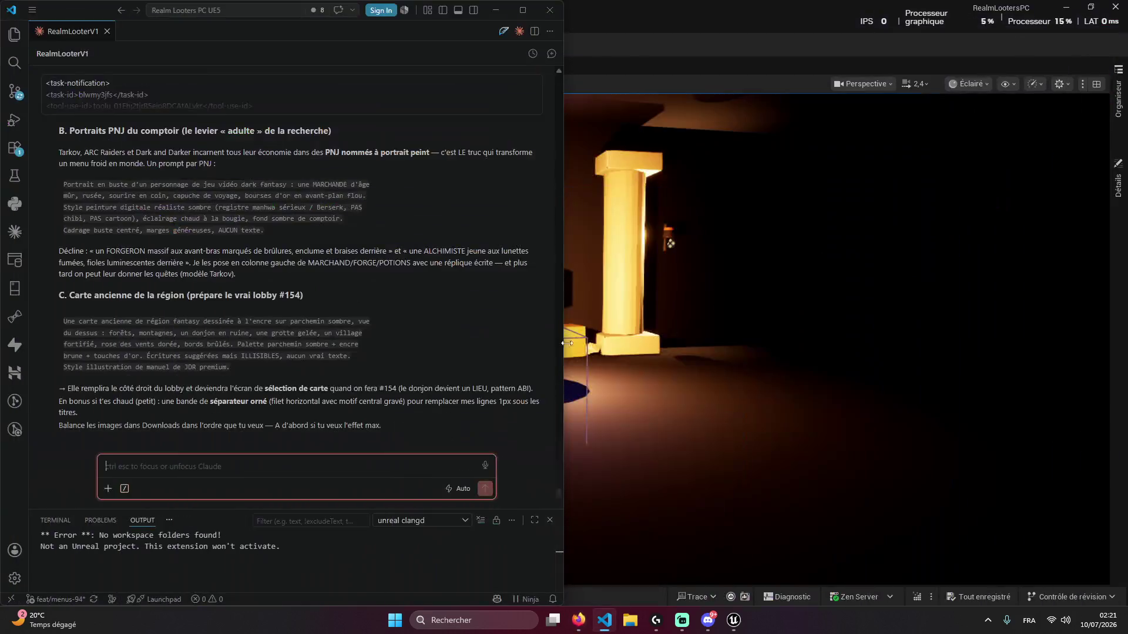
Scroll to section A of the Claude chat and copy the six-item icon sheet prompt
{"action": "mouse_move", "coordinate": [183, 318]}
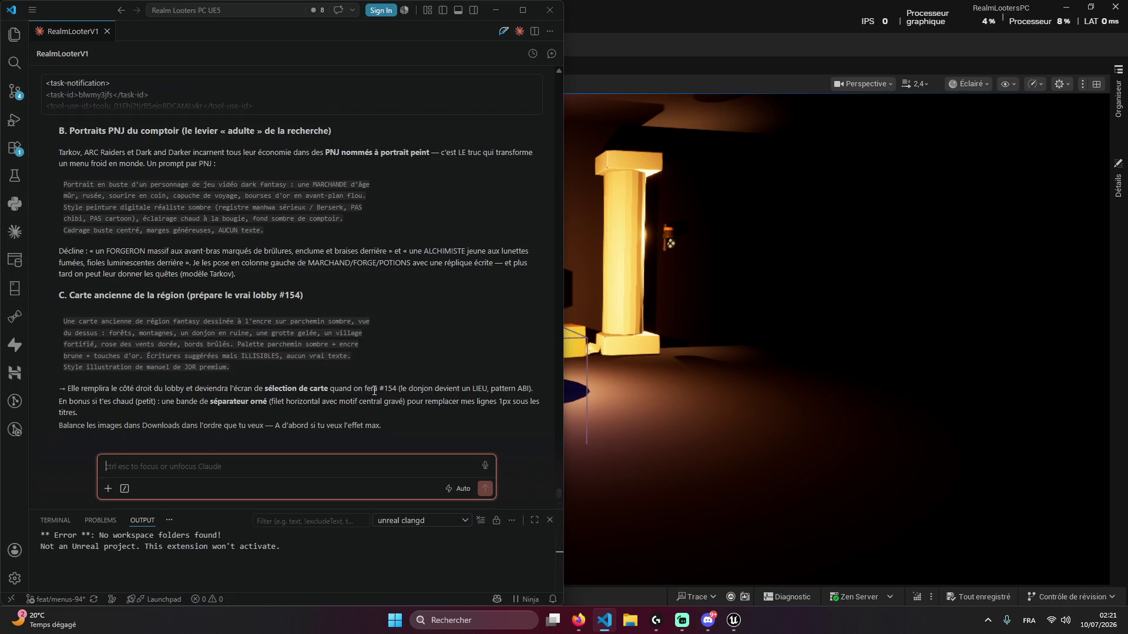
{"action": "scroll", "coordinate": [195, 262], "scroll_direction": "up", "scroll_amount": 5}
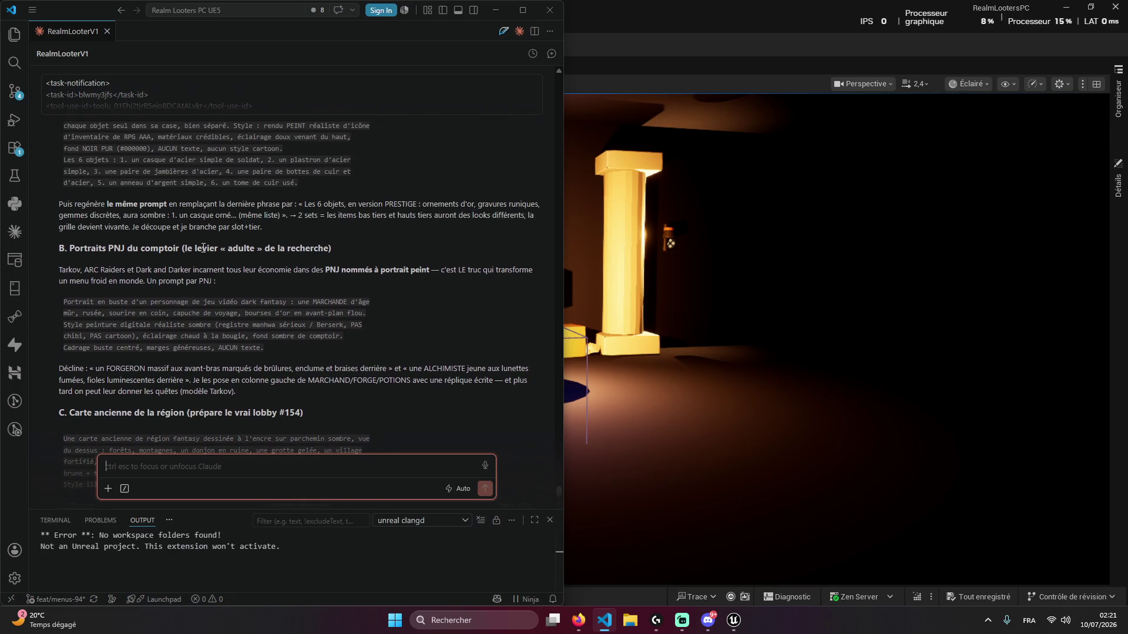
{"action": "scroll", "coordinate": [212, 273], "scroll_direction": "up", "scroll_amount": 3}
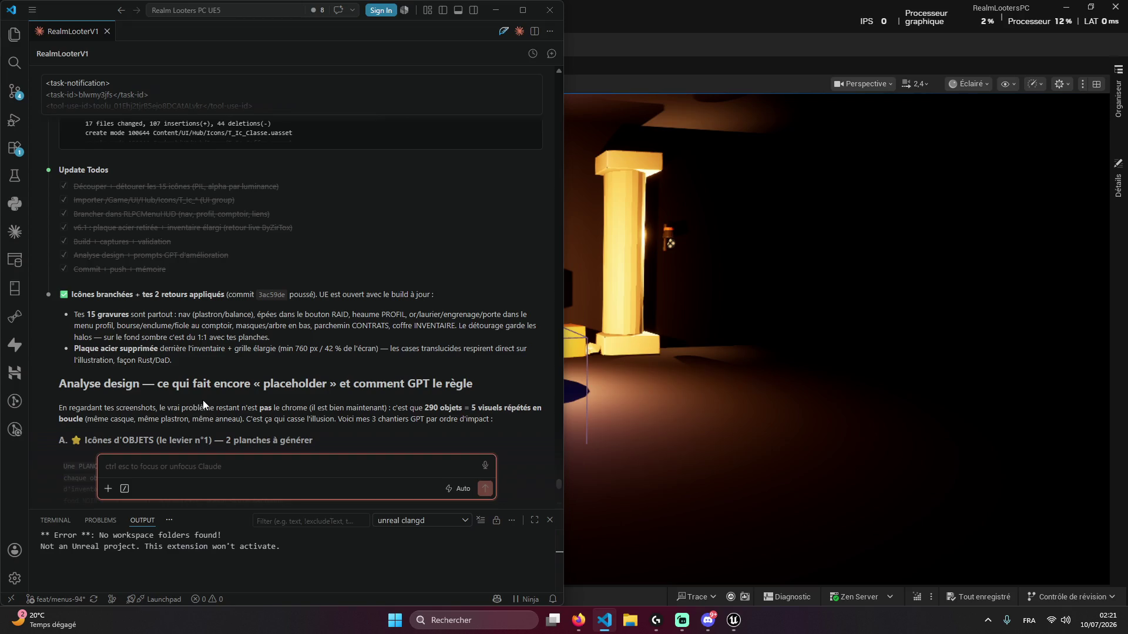
{"action": "scroll", "coordinate": [262, 407], "scroll_direction": "down", "scroll_amount": 2}
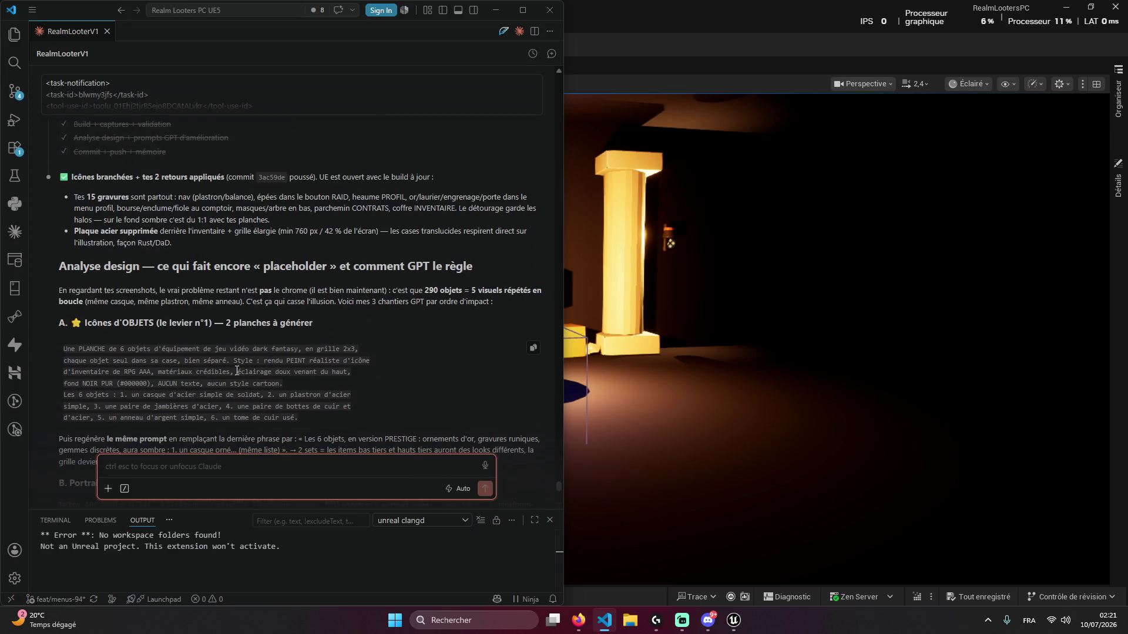
{"action": "left_click", "coordinate": [532, 347]}
{"action": "scroll", "coordinate": [347, 358], "scroll_direction": "down", "scroll_amount": 1}
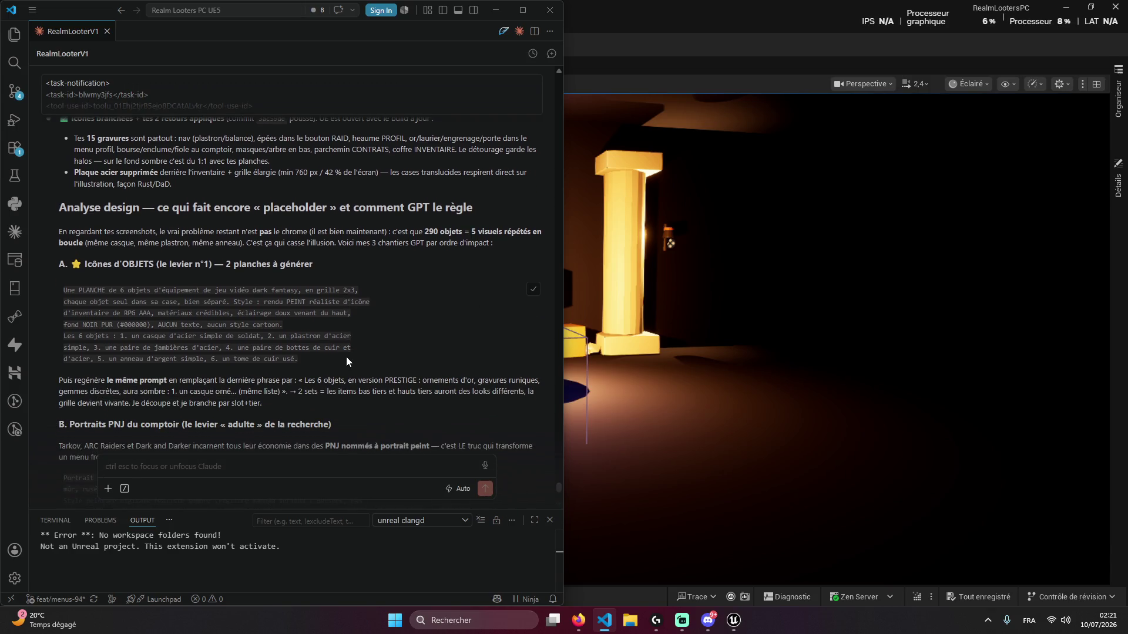
Search 'gpt' in a new browser tab and open chatgpt.com
{"action": "mouse_move", "coordinate": [578, 620]}
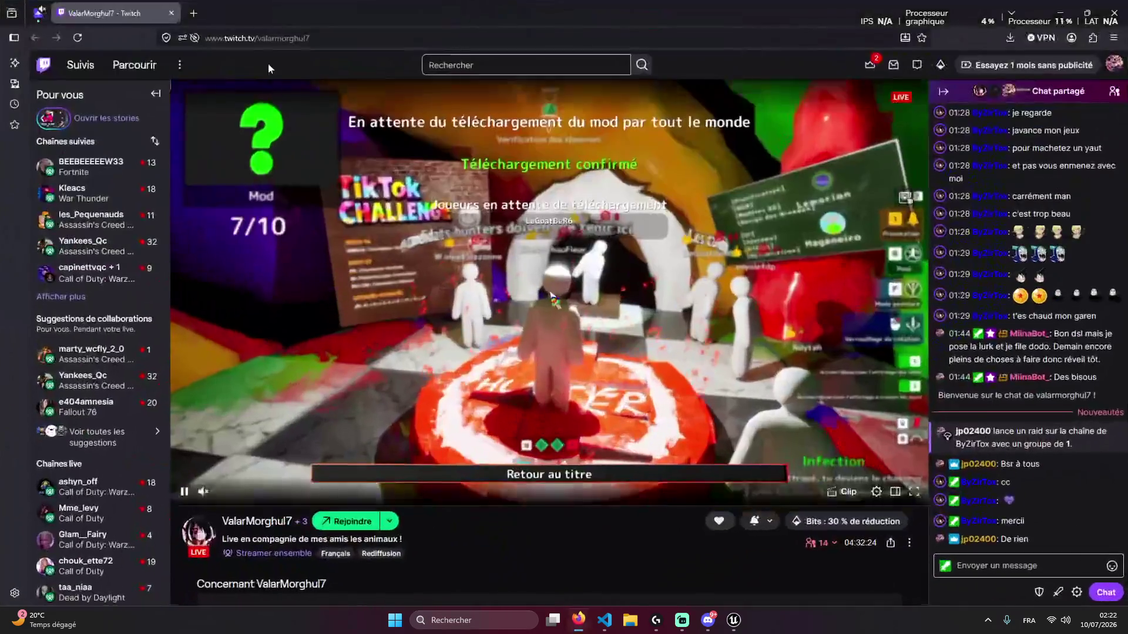
{"action": "left_click", "coordinate": [471, 561]}
{"action": "left_click", "coordinate": [199, 20]}
{"action": "type", "text": "gpt"}
{"action": "key", "text": "Return"}
{"action": "left_click", "coordinate": [201, 199]}
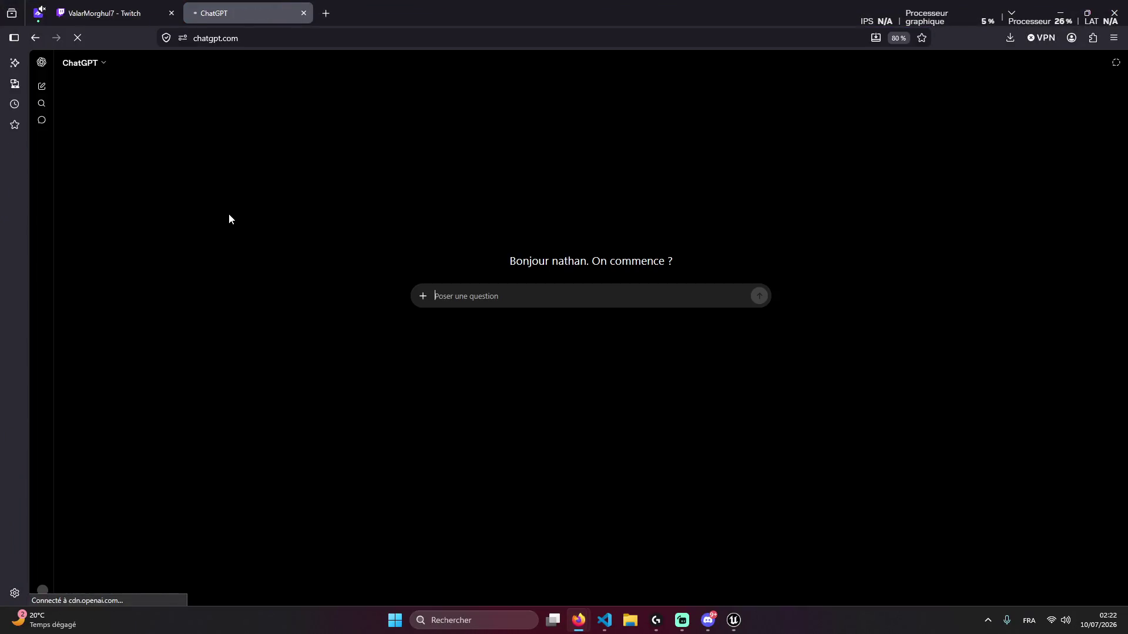
Log out of the current ChatGPT account
{"action": "left_click", "coordinate": [42, 591]}
{"action": "left_click", "coordinate": [77, 568]}
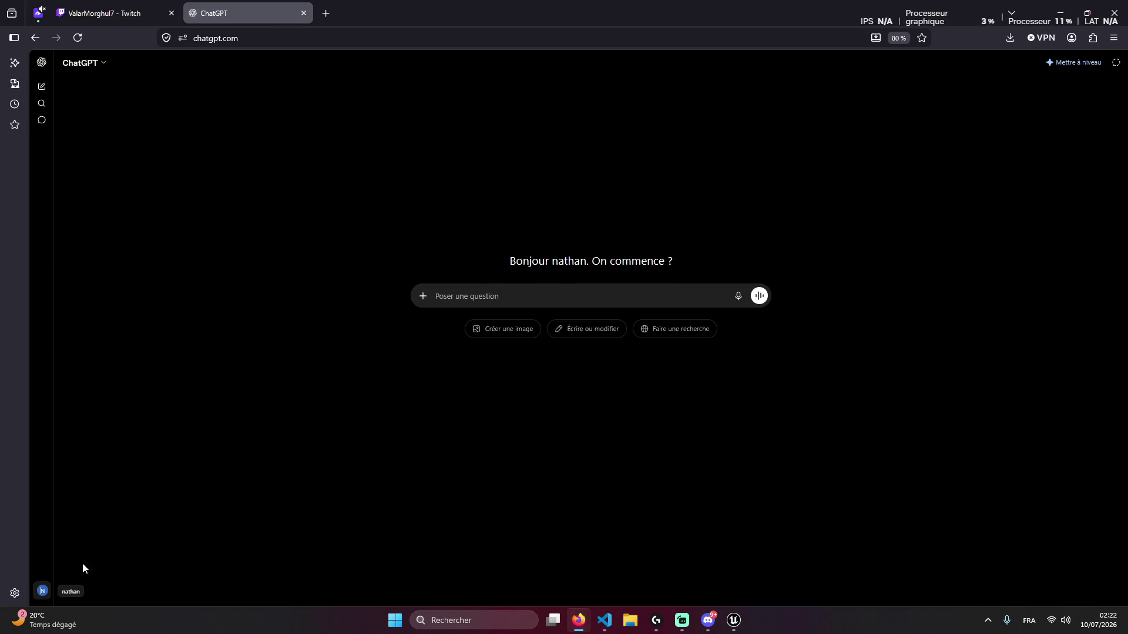
{"action": "left_click", "coordinate": [605, 338]}
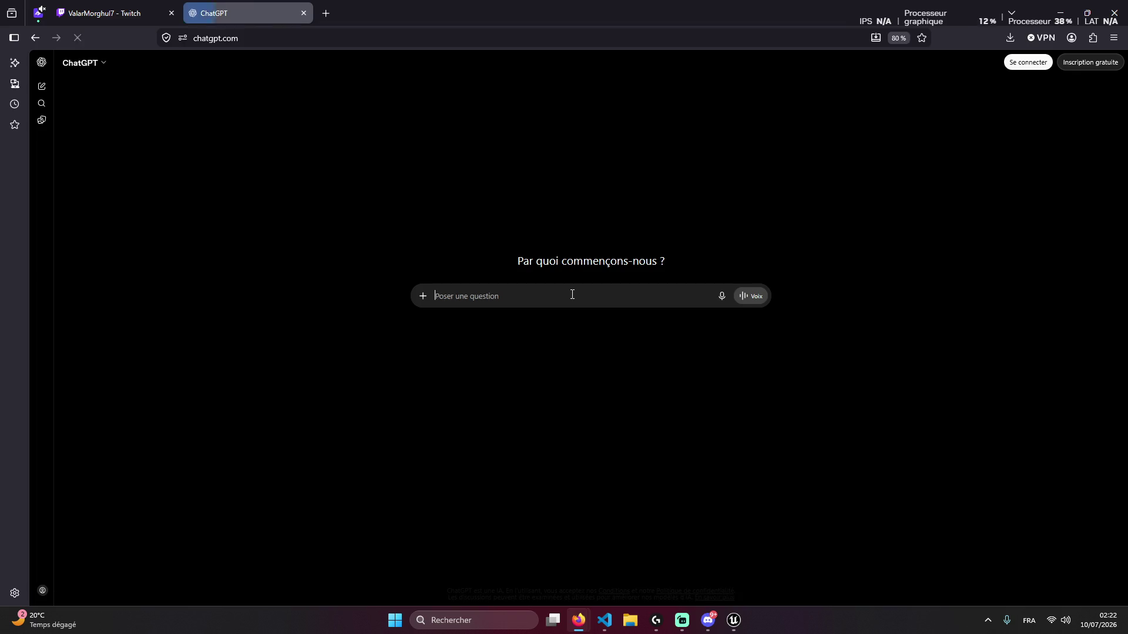
Sign in to ChatGPT with a Google account and paste the equipment sheet prompt
{"action": "left_click", "coordinate": [42, 591]}
{"action": "left_click", "coordinate": [590, 360]}
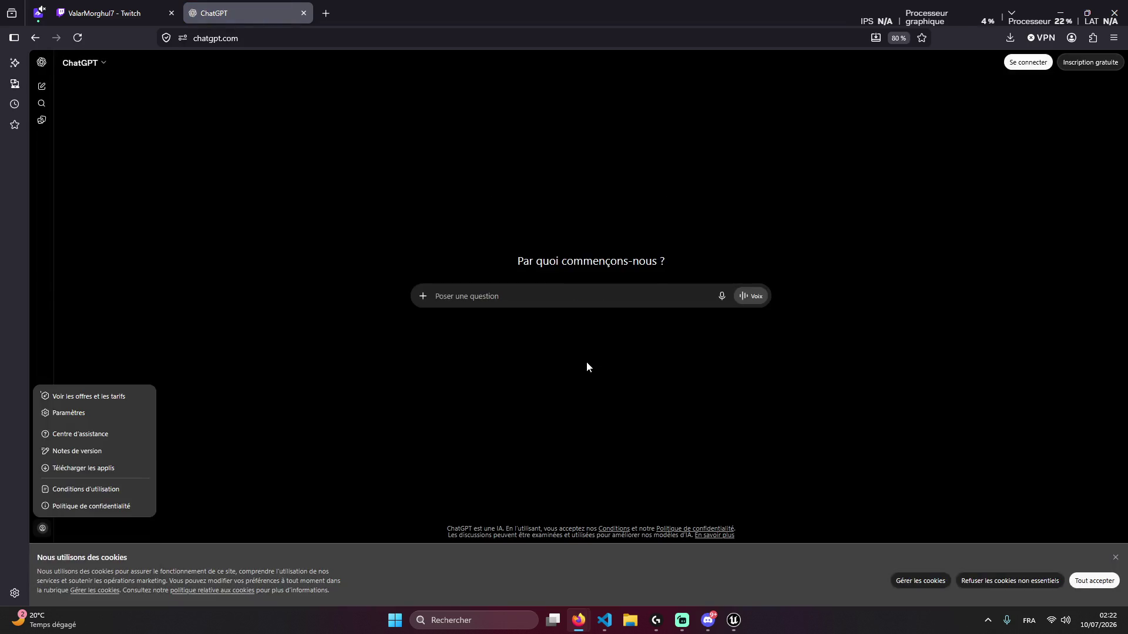
{"action": "left_click", "coordinate": [567, 297]}
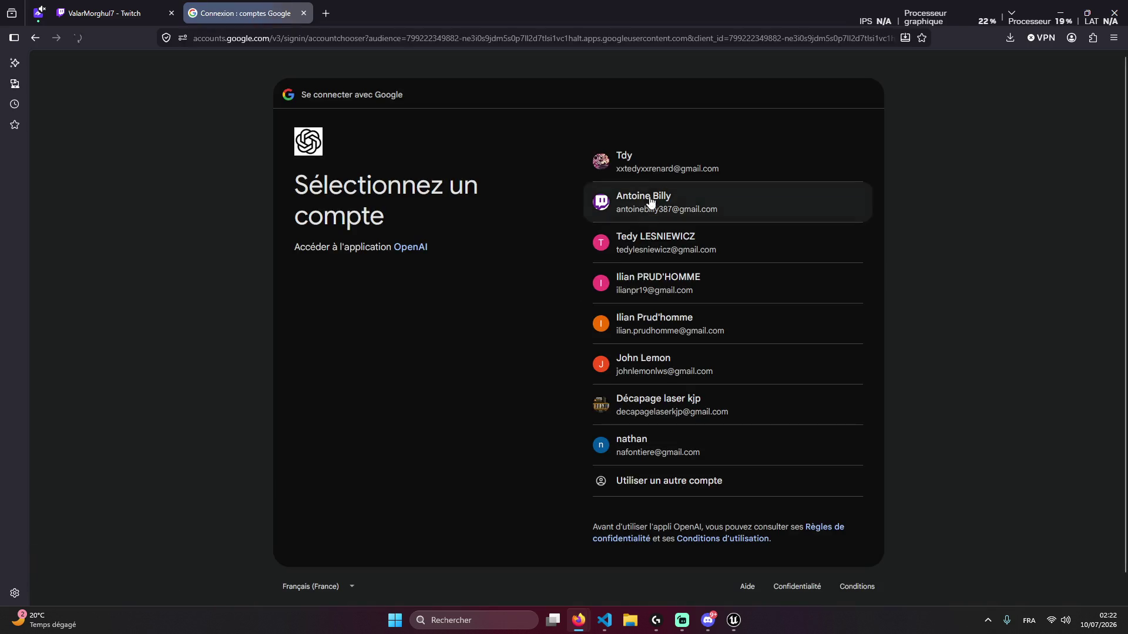
{"action": "left_click", "coordinate": [636, 195]}
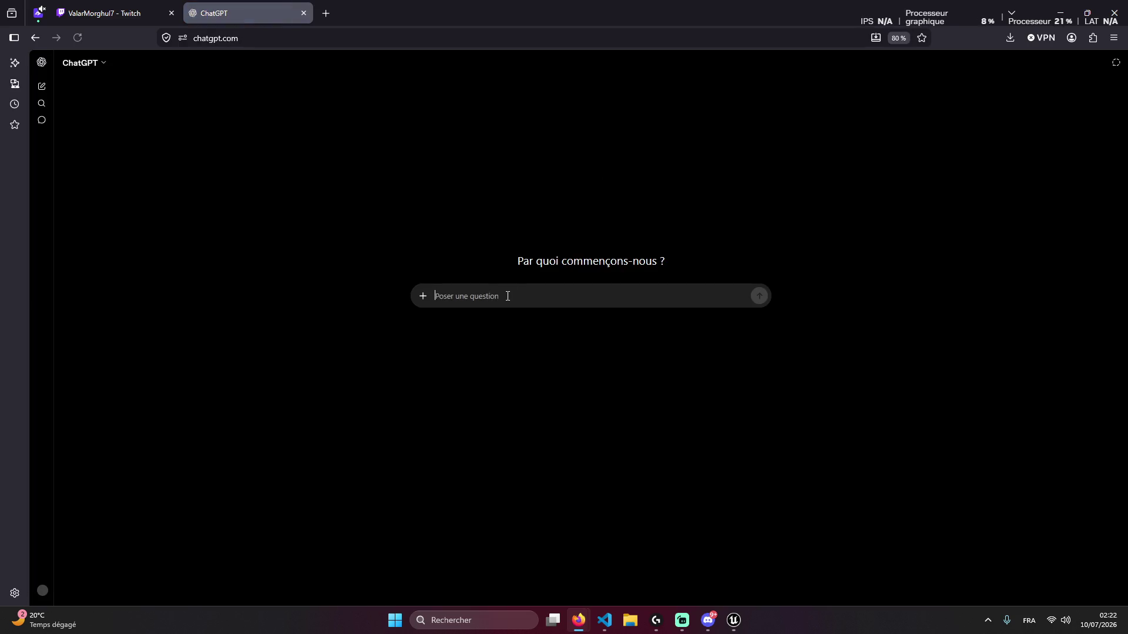
{"action": "key", "text": "ctrl+v"}
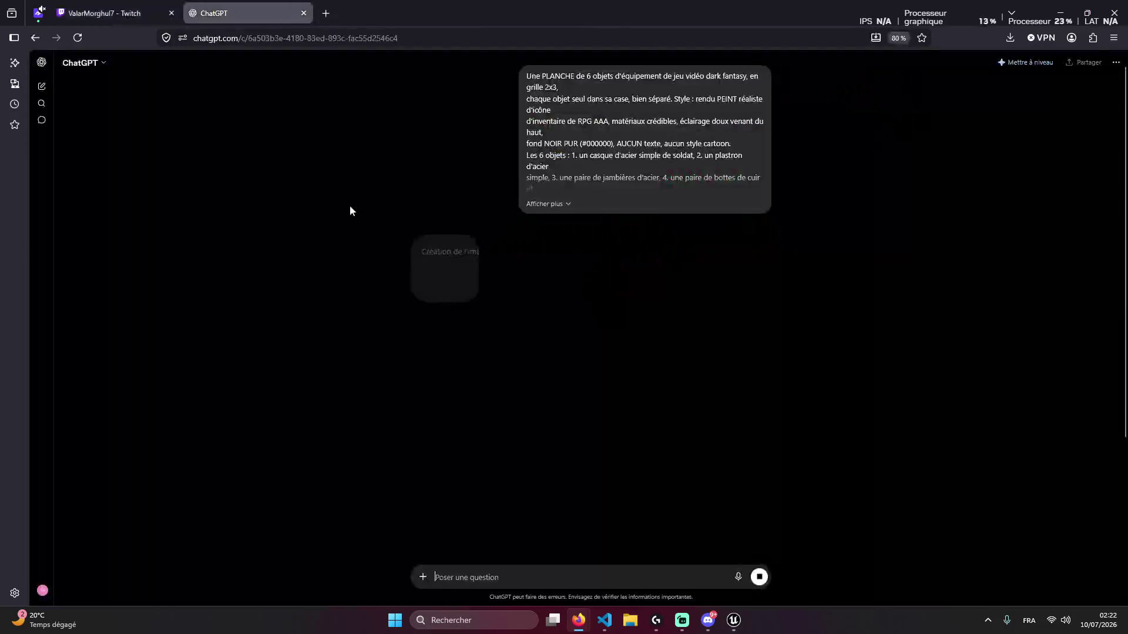
{"action": "left_click", "coordinate": [602, 615]}
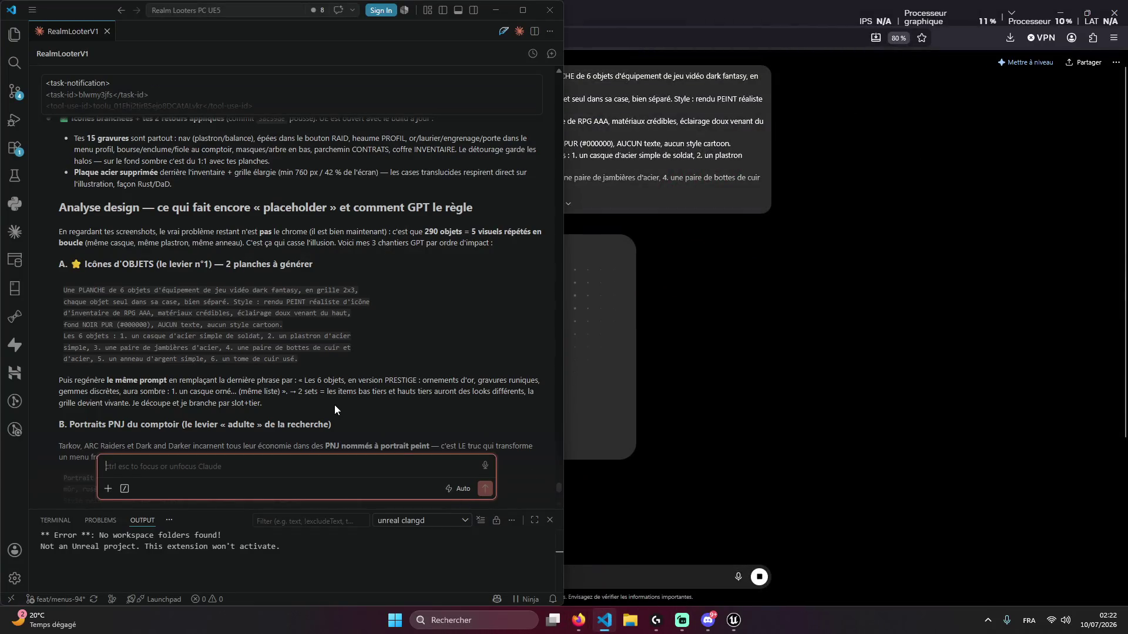
In section A, drag-select the prompt text from 'PLANCHE' down to the no-cartoon style line
{"action": "scroll", "coordinate": [370, 353], "scroll_direction": "down", "scroll_amount": 4}
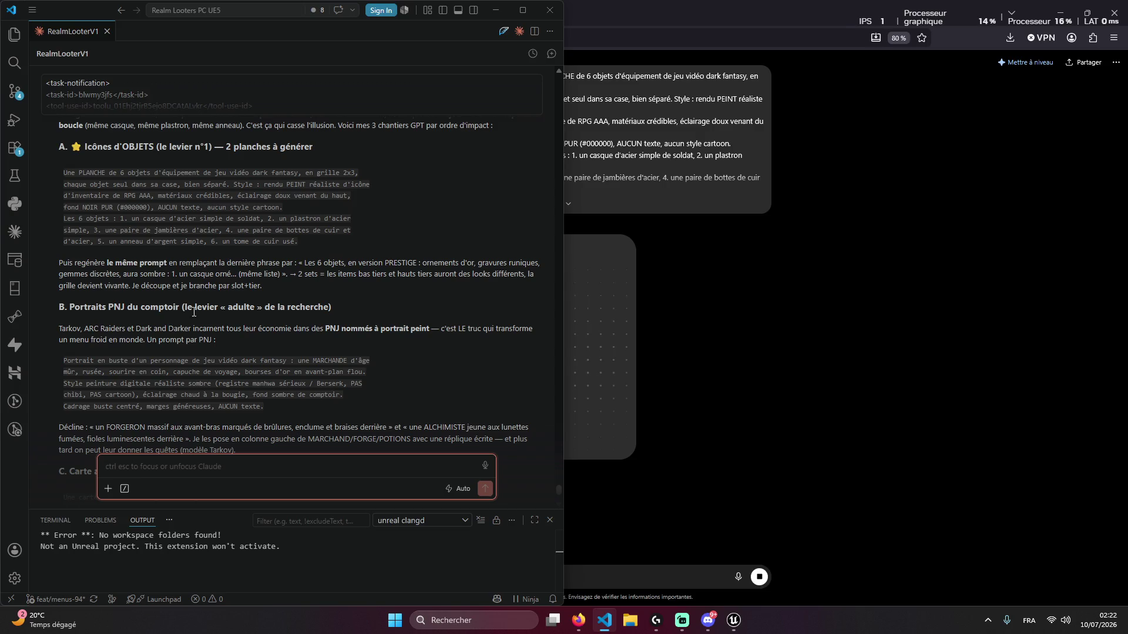
{"action": "scroll", "coordinate": [200, 311], "scroll_direction": "up", "scroll_amount": 1}
{"action": "scroll", "coordinate": [202, 296], "scroll_direction": "up", "scroll_amount": 1}
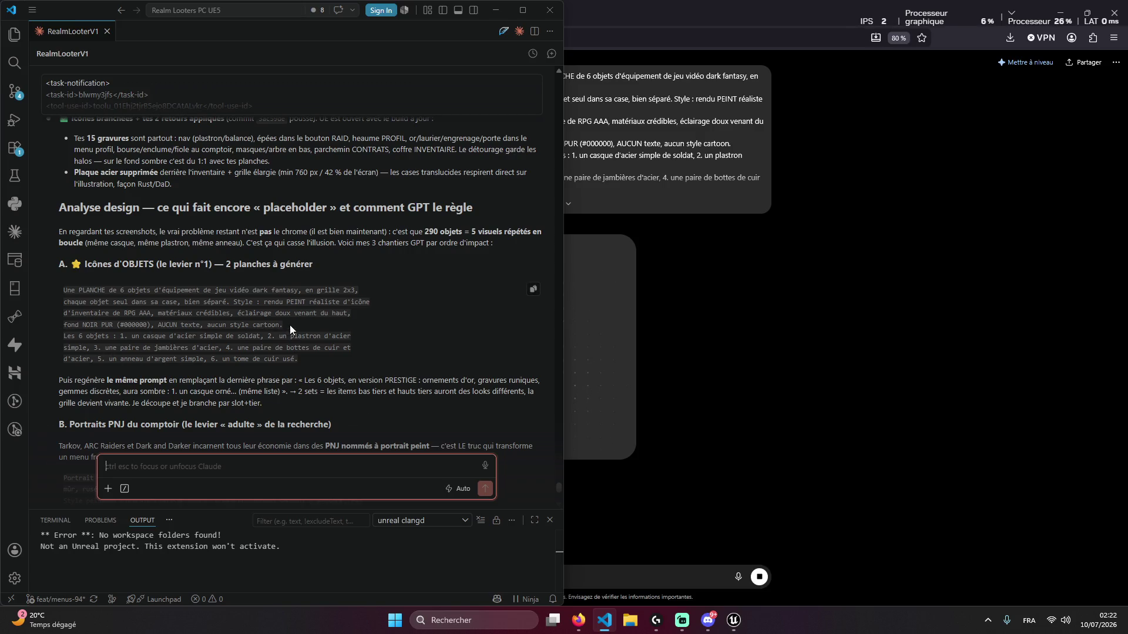
{"action": "left_click_drag", "start_coordinate": [291, 328], "coordinate": [77, 298]}
Copy the selected prompt description into ChatGPT's message box
{"action": "key", "text": "ctrl+c"}
{"action": "key", "text": "alt+Tab"}
{"action": "key", "text": "ctrl+v"}
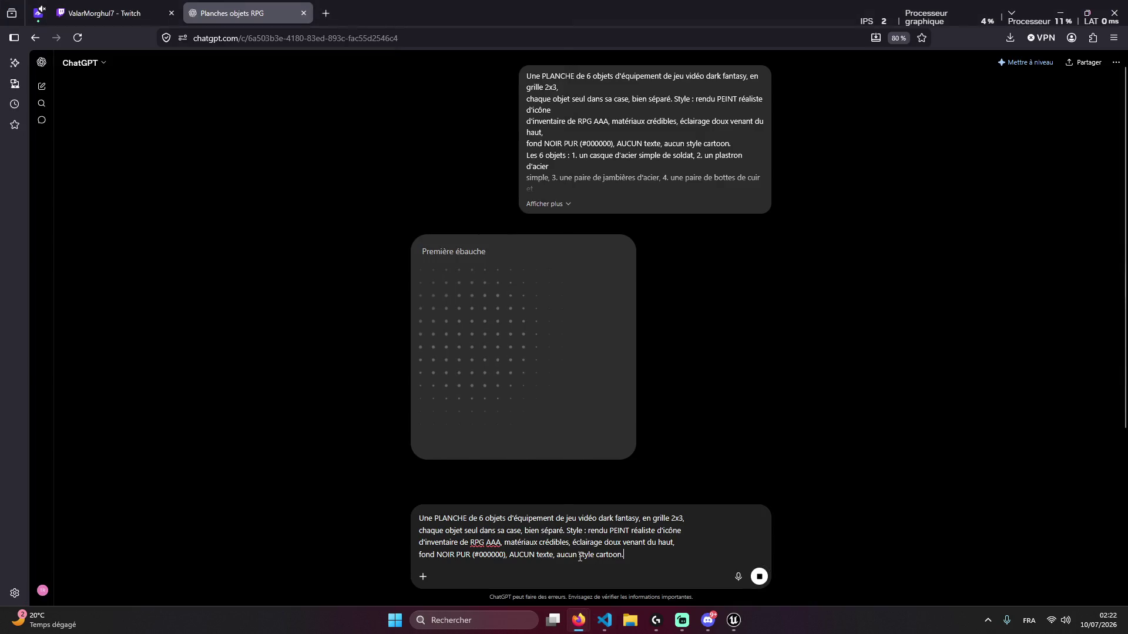
{"action": "key", "text": "alt+Tab"}
Append the PRESTIGE variant sentence to the ChatGPT prompt and open the generated sheet's share dialog
{"action": "left_click_drag", "start_coordinate": [305, 380], "coordinate": [531, 379]}
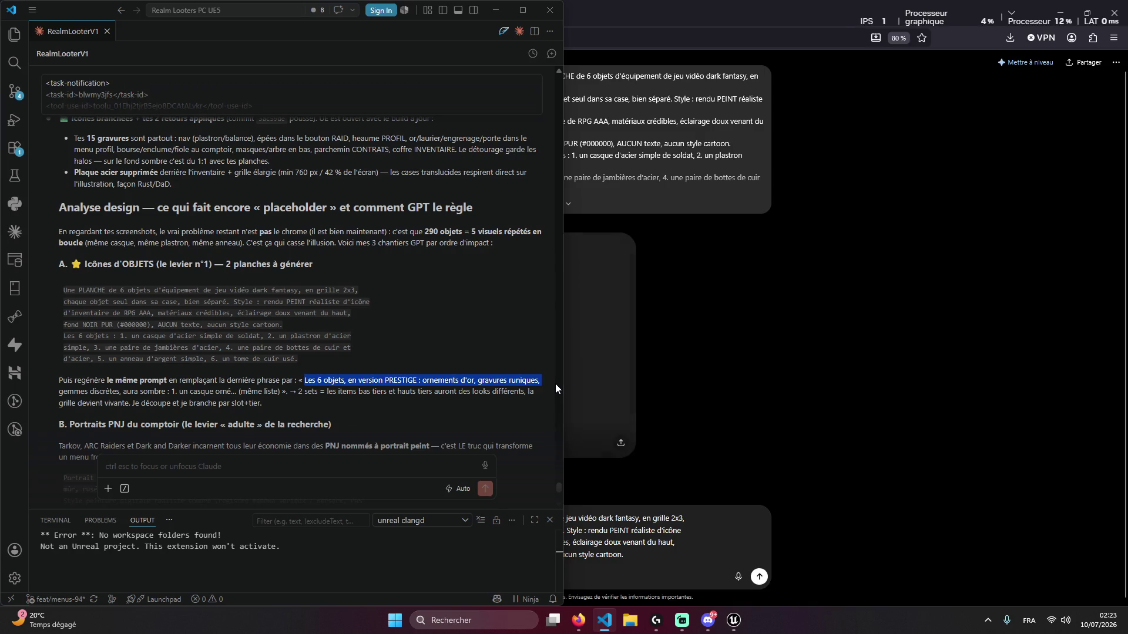
{"action": "mouse_move", "coordinate": [555, 379]}
{"action": "left_mouse_down"}
{"action": "mouse_move", "coordinate": [275, 392]}
{"action": "mouse_move", "coordinate": [267, 404]}
{"action": "mouse_move", "coordinate": [293, 393]}
{"action": "mouse_move", "coordinate": [310, 407]}
{"action": "left_mouse_up"}
{"action": "key", "text": "ctrl+c"}
{"action": "left_click", "coordinate": [675, 555]}
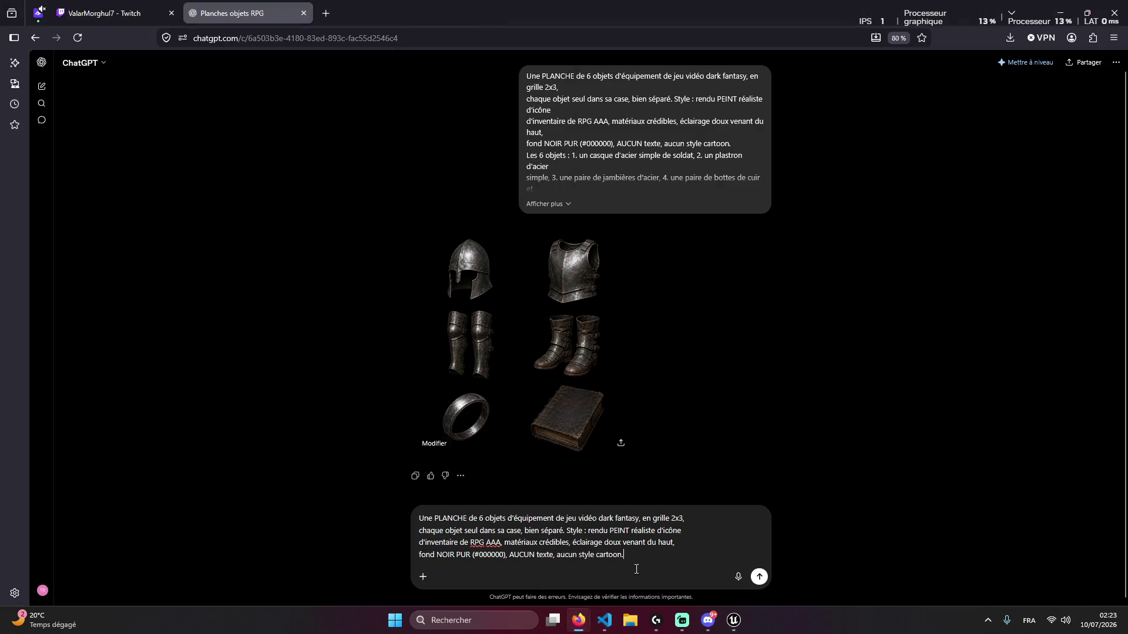
{"action": "key", "text": "ctrl+v"}
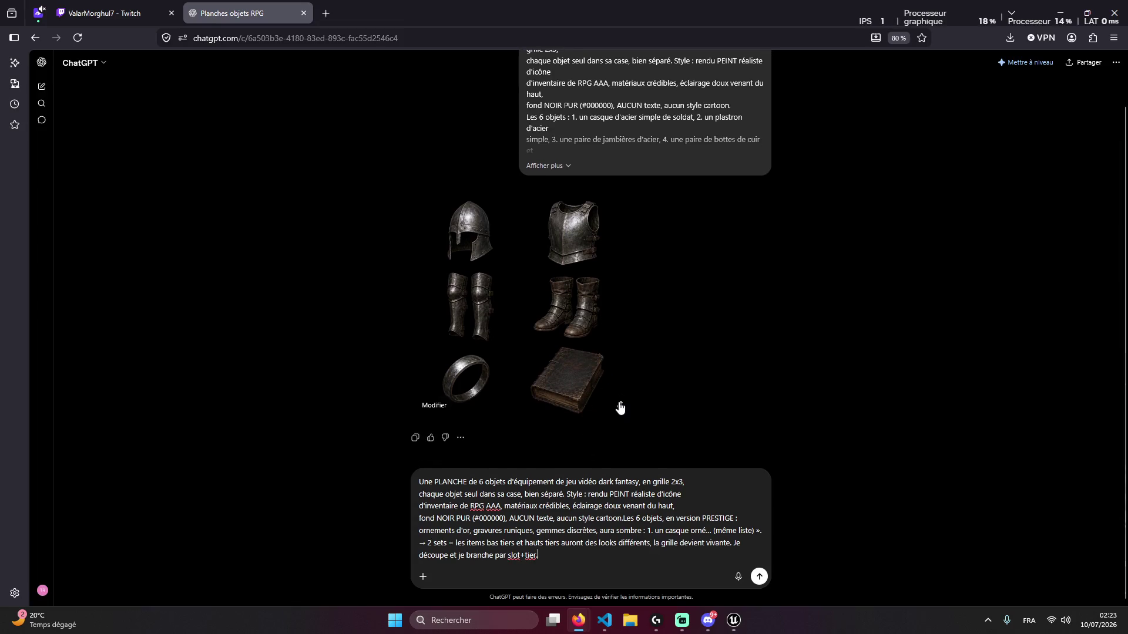
{"action": "left_click", "coordinate": [617, 406]}
{"action": "triple_click", "coordinate": [616, 205]}
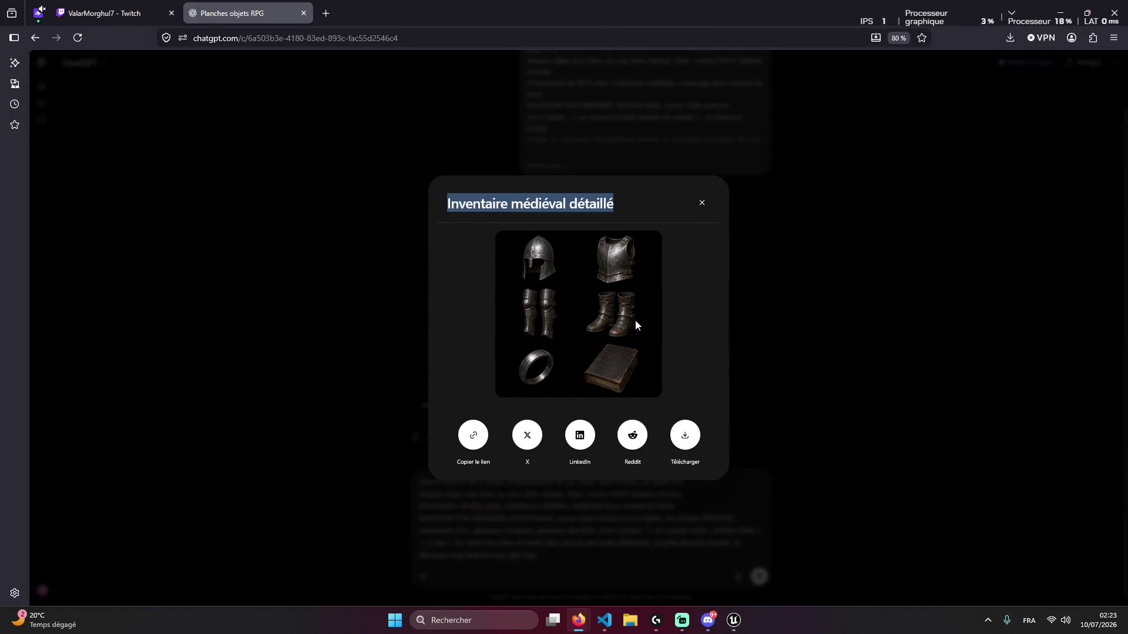
Download the generated armour item sheet and send the prestige version prompt
{"action": "left_click", "coordinate": [685, 435]}
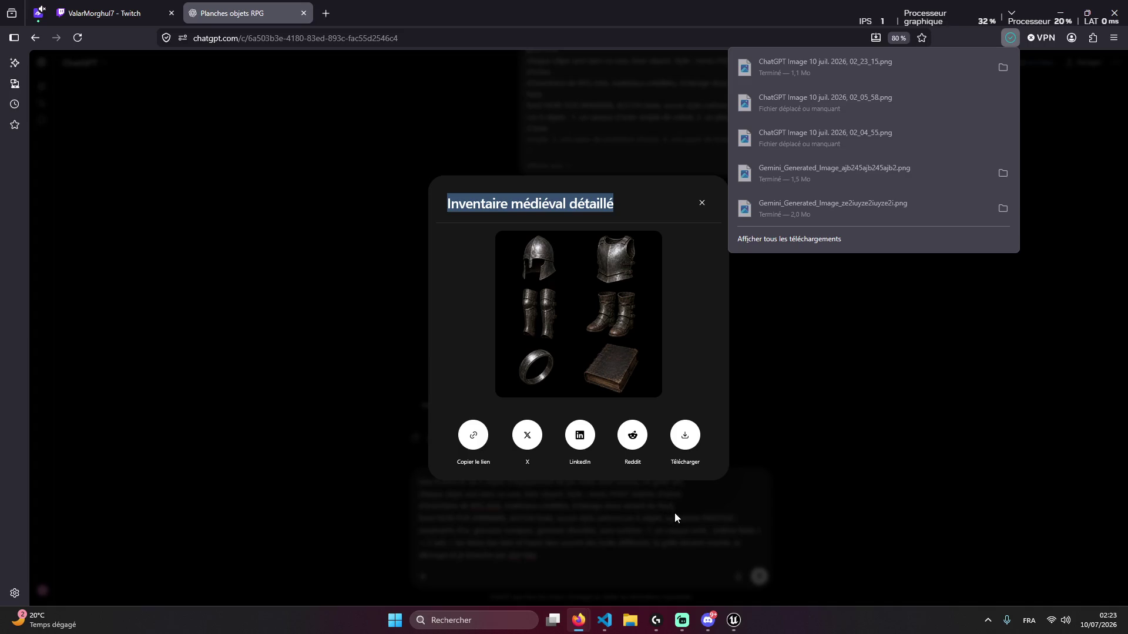
{"action": "left_click", "coordinate": [675, 516]}
{"action": "key", "text": "Return"}
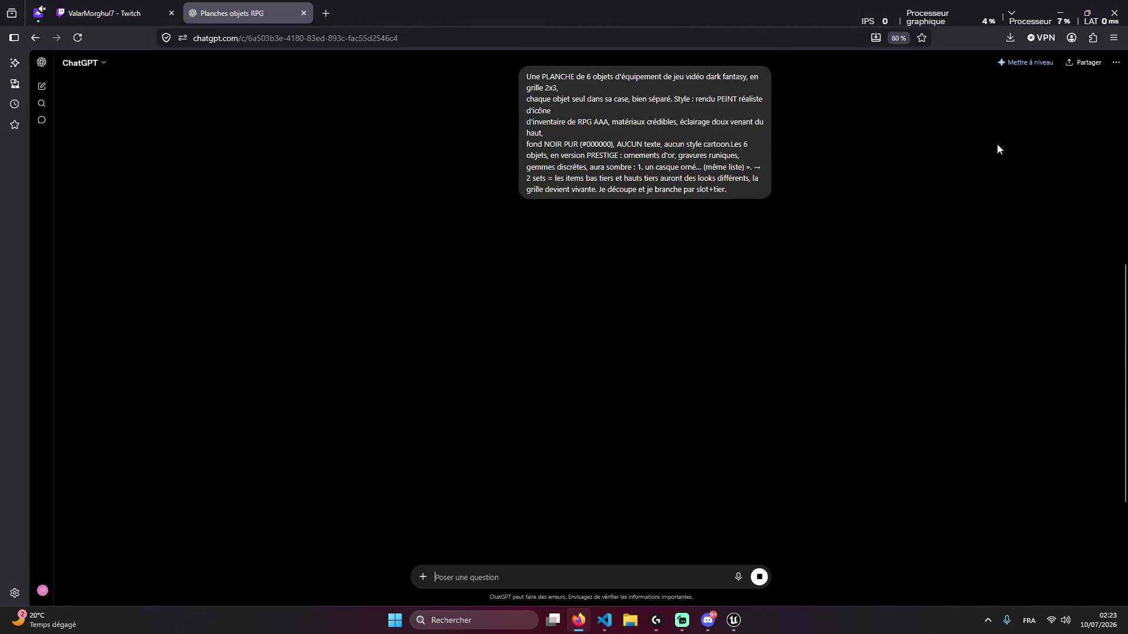
Rename the newest downloaded sheet in Téléchargements to 'Inventaire médiéval détaillé'
{"action": "left_click", "coordinate": [1006, 32]}
{"action": "left_click", "coordinate": [1006, 65]}
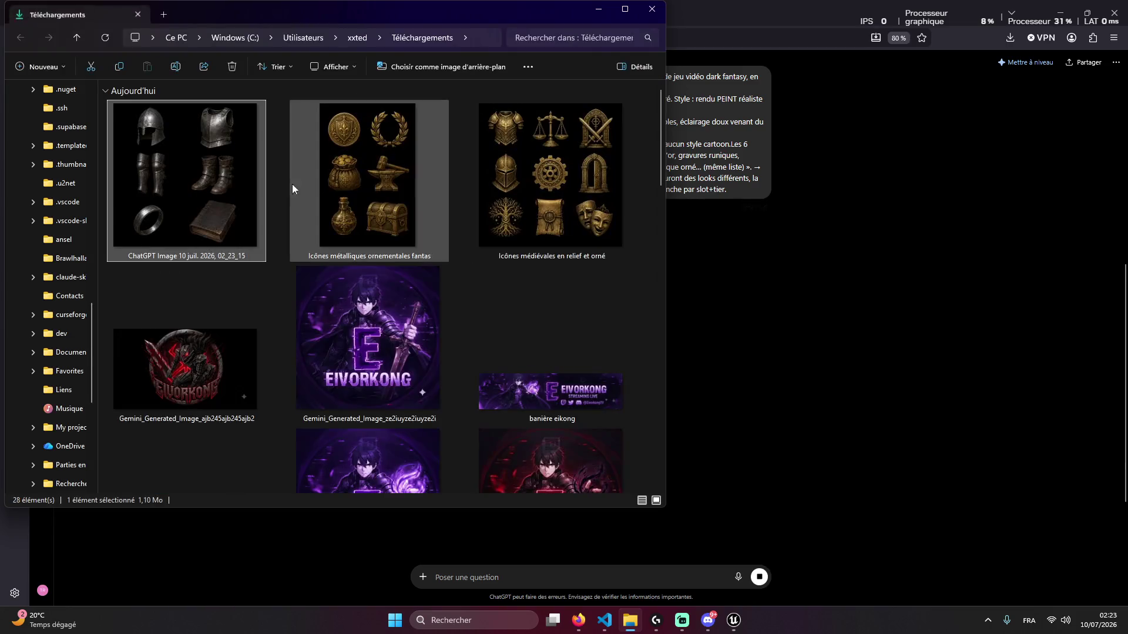
{"action": "right_click", "coordinate": [222, 194]}
{"action": "left_click", "coordinate": [317, 173]}
{"action": "key", "text": "ctrl+v"}
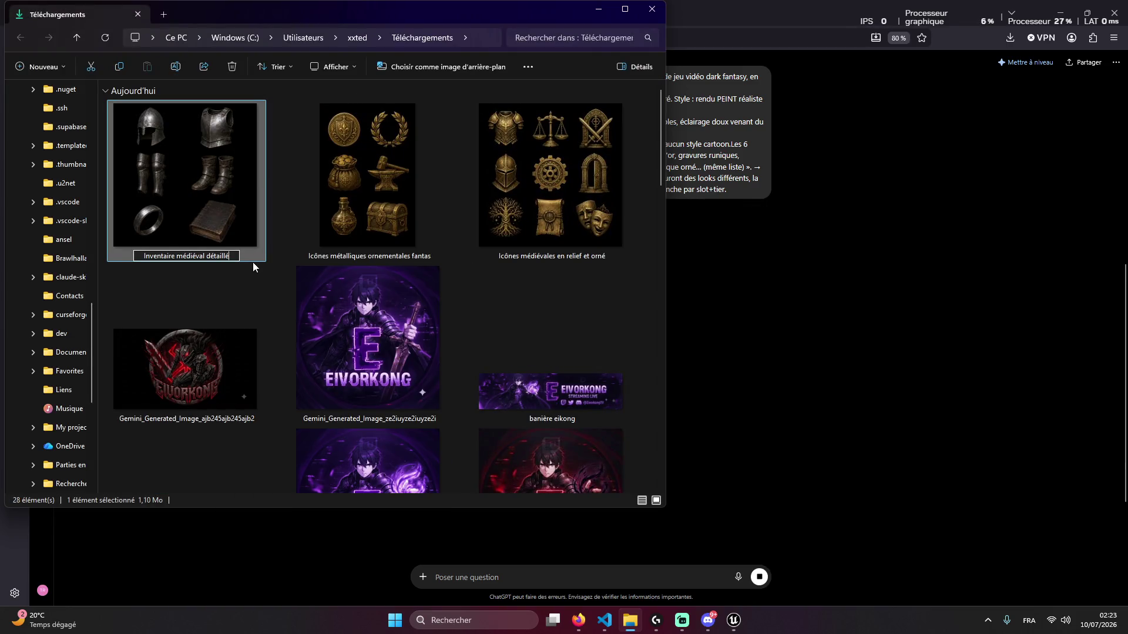
{"action": "key", "text": "Return"}
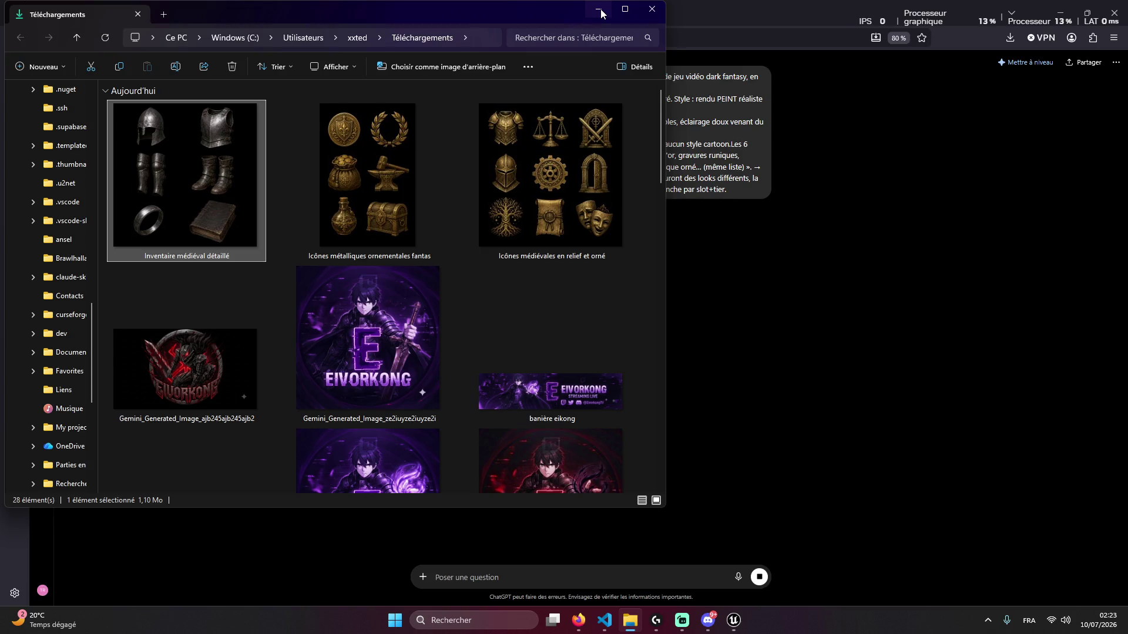
{"action": "left_click", "coordinate": [599, 10]}
Glance at the Twitch stream tab, then return to the Planches objets RPG chat
{"action": "scroll", "coordinate": [481, 186], "scroll_direction": "up", "scroll_amount": 2}
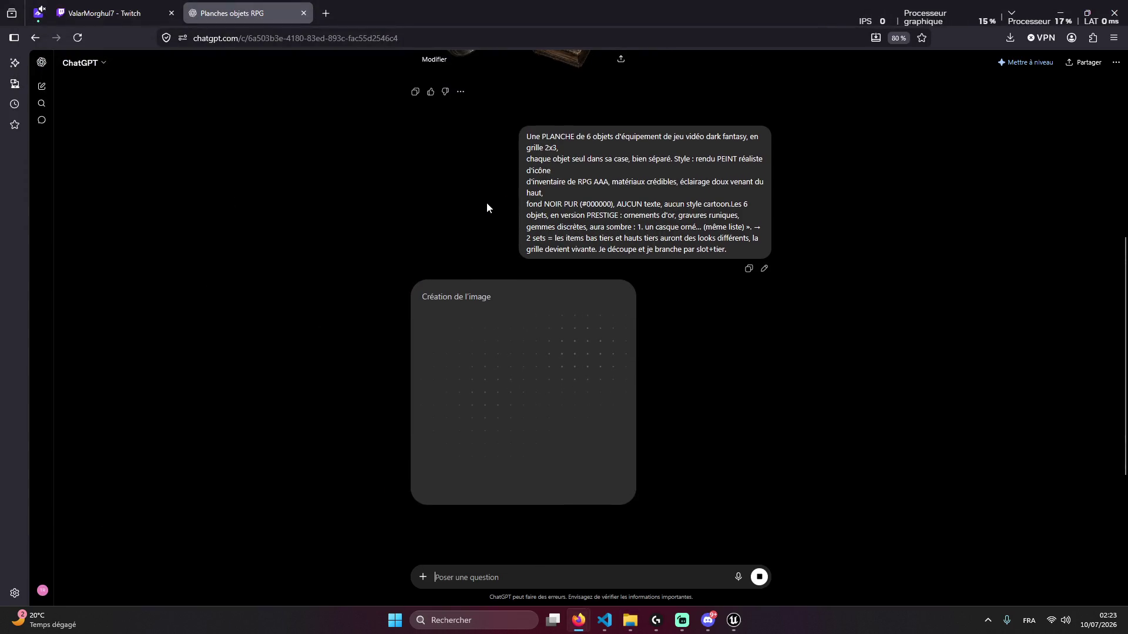
{"action": "scroll", "coordinate": [467, 211], "scroll_direction": "down", "scroll_amount": 4}
{"action": "key", "text": "alt+Tab"}
{"action": "key", "text": "alt+Tab"}
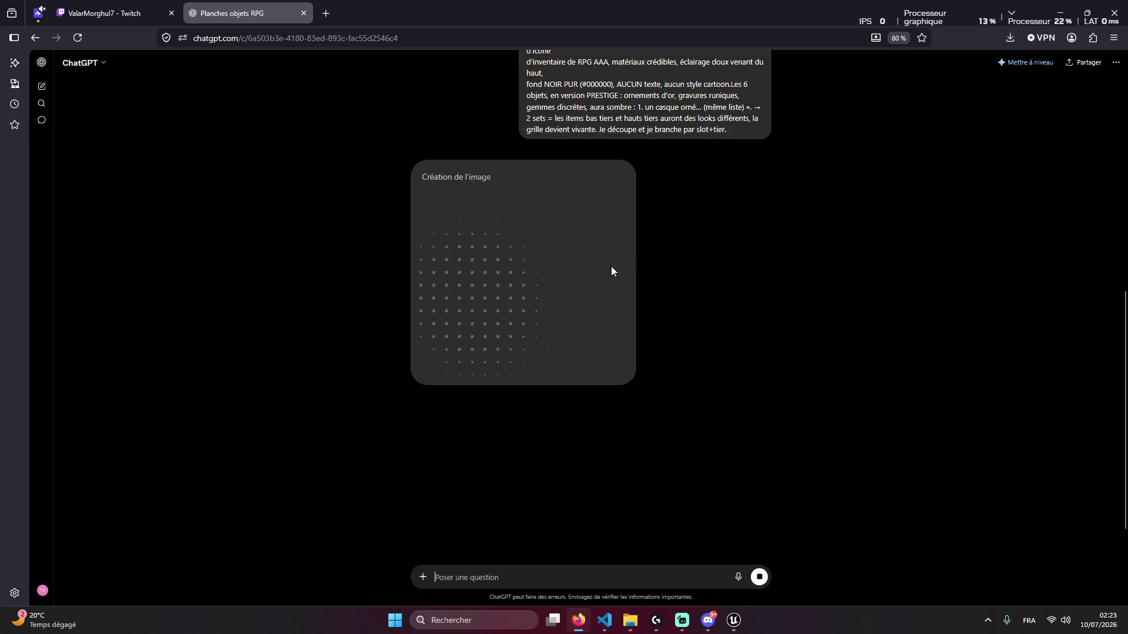
{"action": "left_click", "coordinate": [106, 13]}
{"action": "left_click", "coordinate": [216, 11]}
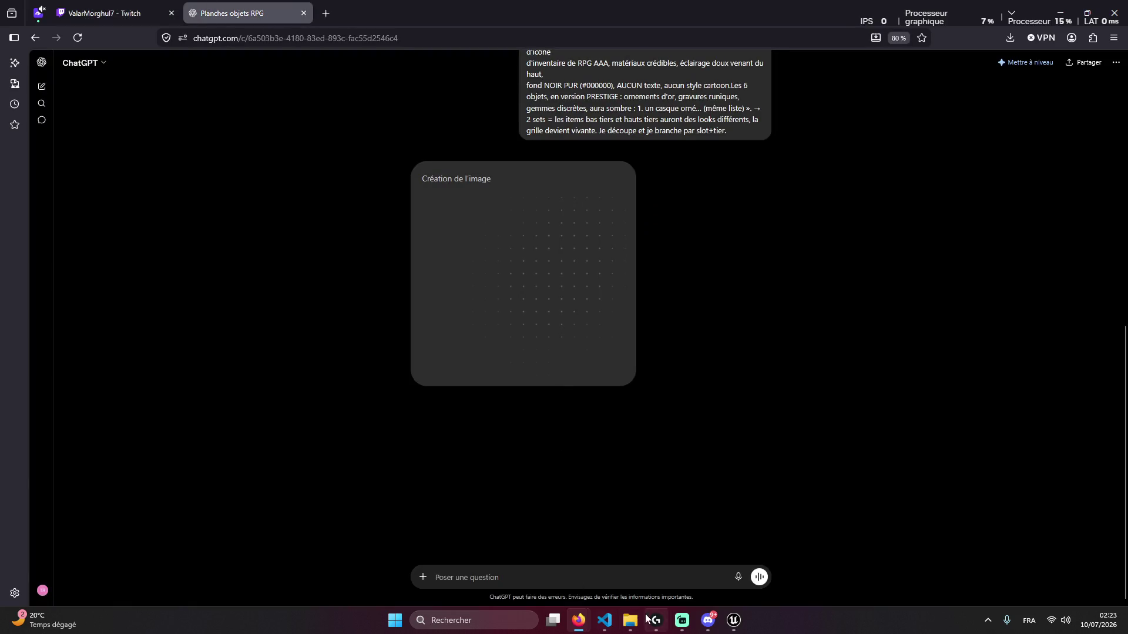
Copy the merchant bust-portrait prompt from the agent's VS Code chat into ChatGPT's message box
{"action": "left_click", "coordinate": [600, 621]}
{"action": "scroll", "coordinate": [185, 301], "scroll_direction": "down", "scroll_amount": 5}
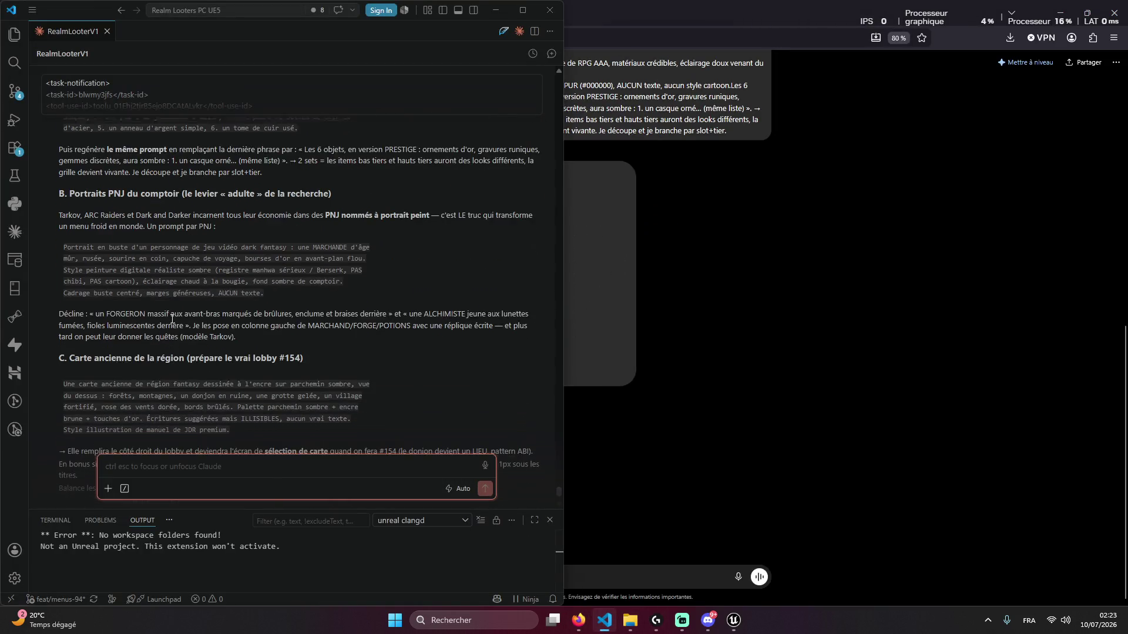
{"action": "left_click", "coordinate": [533, 242]}
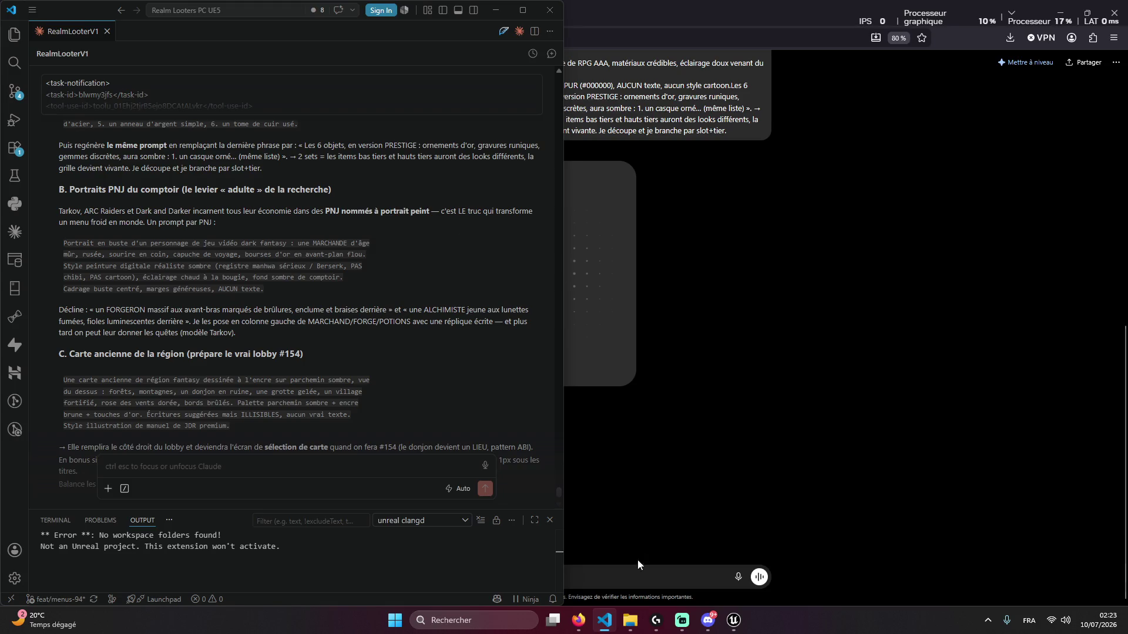
{"action": "left_click", "coordinate": [640, 554]}
{"action": "key", "text": "ctrl+v"}
Review the agent's chat once more, then bring Unreal Editor to the front
{"action": "key", "text": "alt+Tab"}
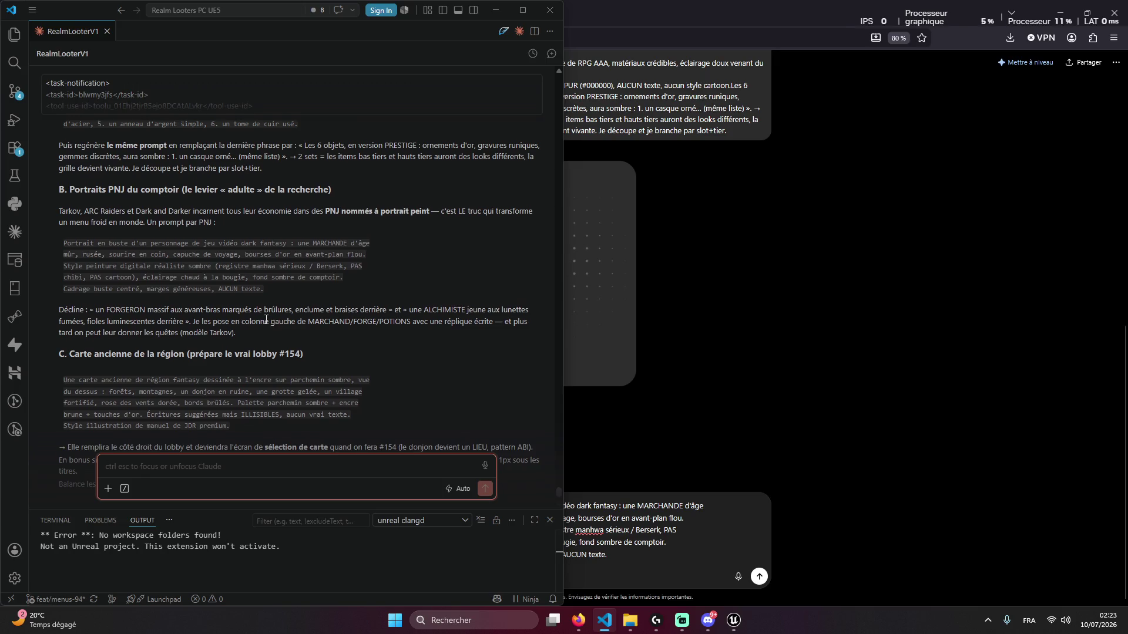
{"action": "scroll", "coordinate": [255, 322], "scroll_direction": "down", "scroll_amount": 1}
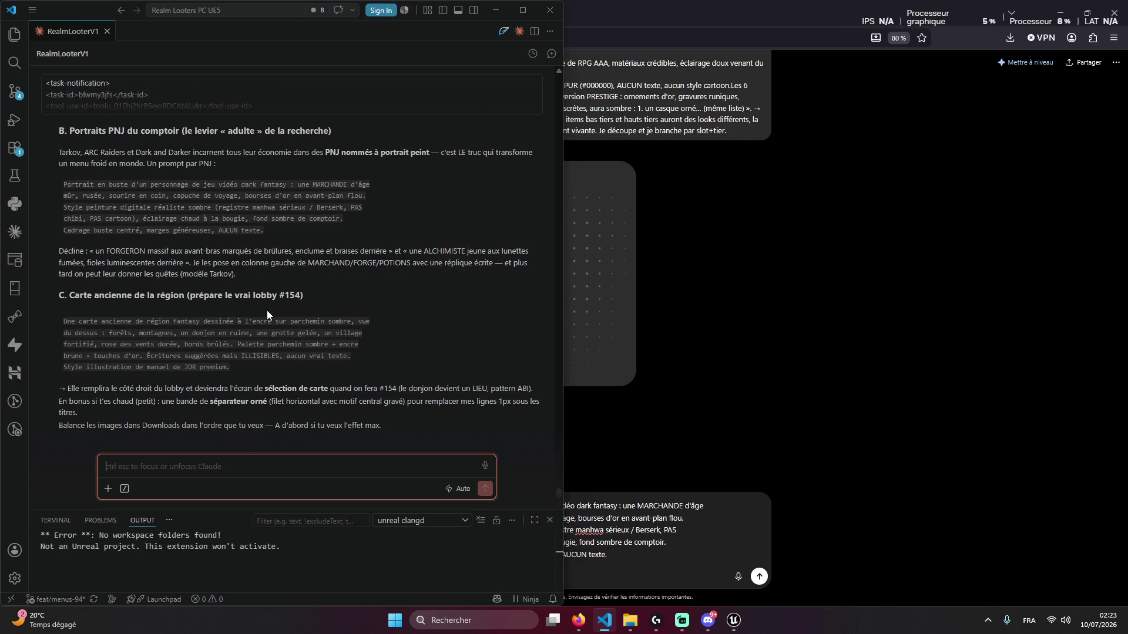
{"action": "left_click", "coordinate": [656, 335]}
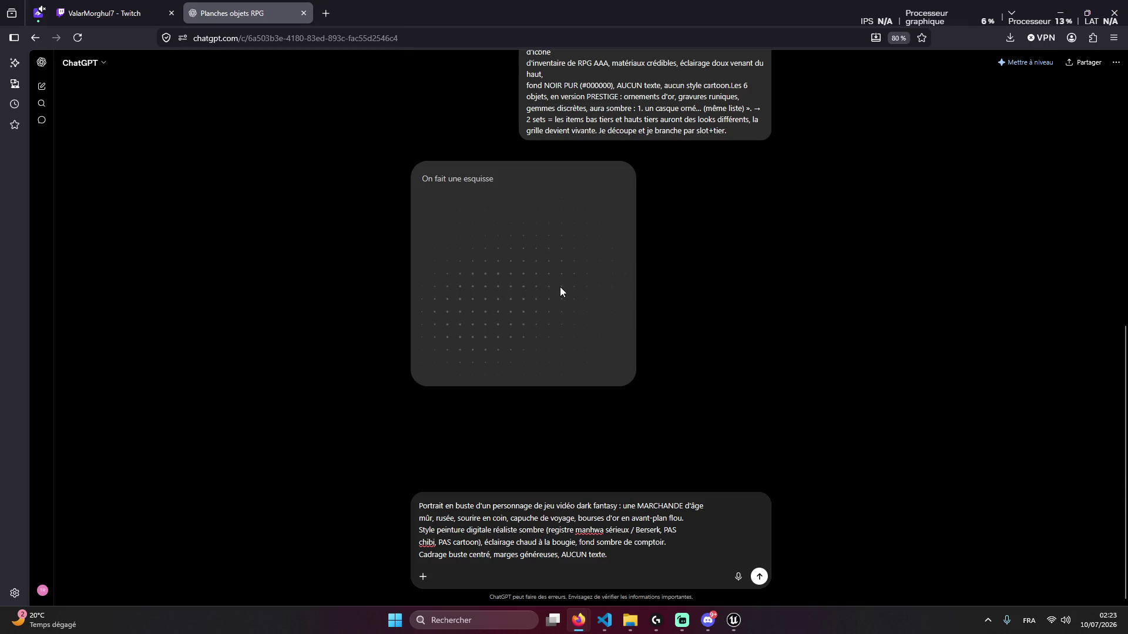
{"action": "key", "text": "alt+Tab"}
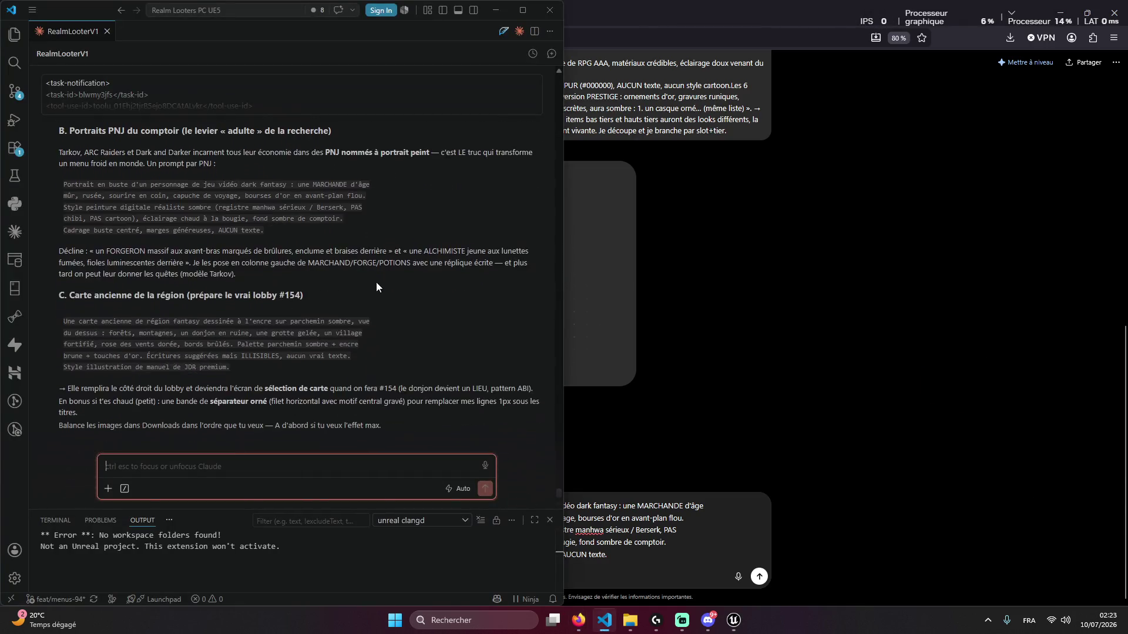
{"action": "left_click", "coordinate": [790, 349]}
{"action": "left_click", "coordinate": [733, 620]}
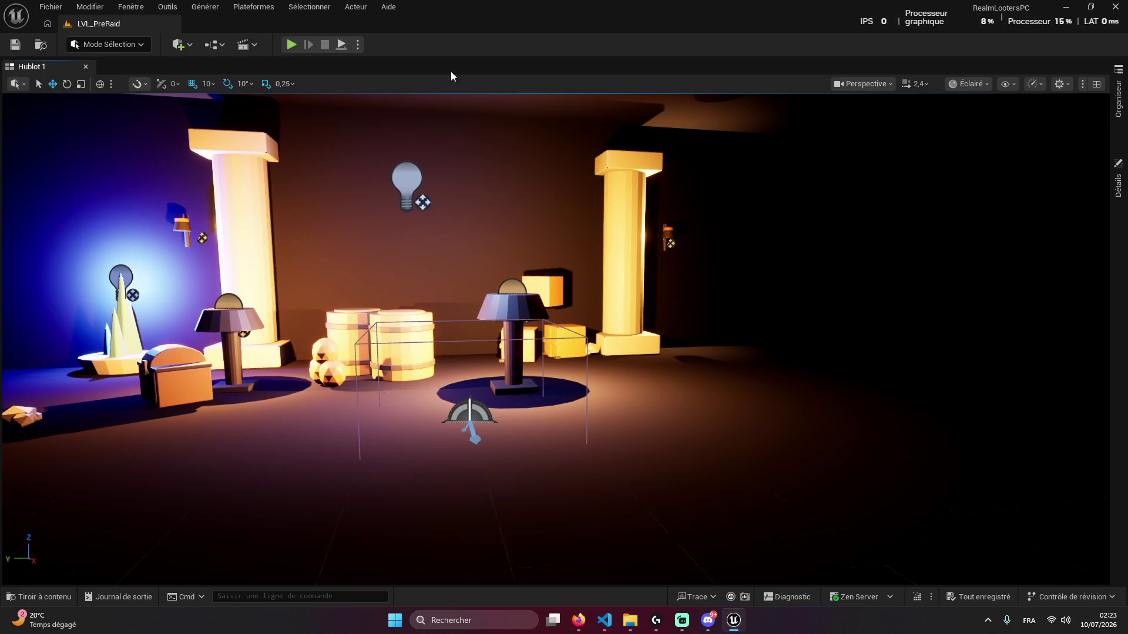
Play the level and view Comptoir, Forge, then Équipement with its 290-item inventory
{"action": "left_click", "coordinate": [292, 45]}
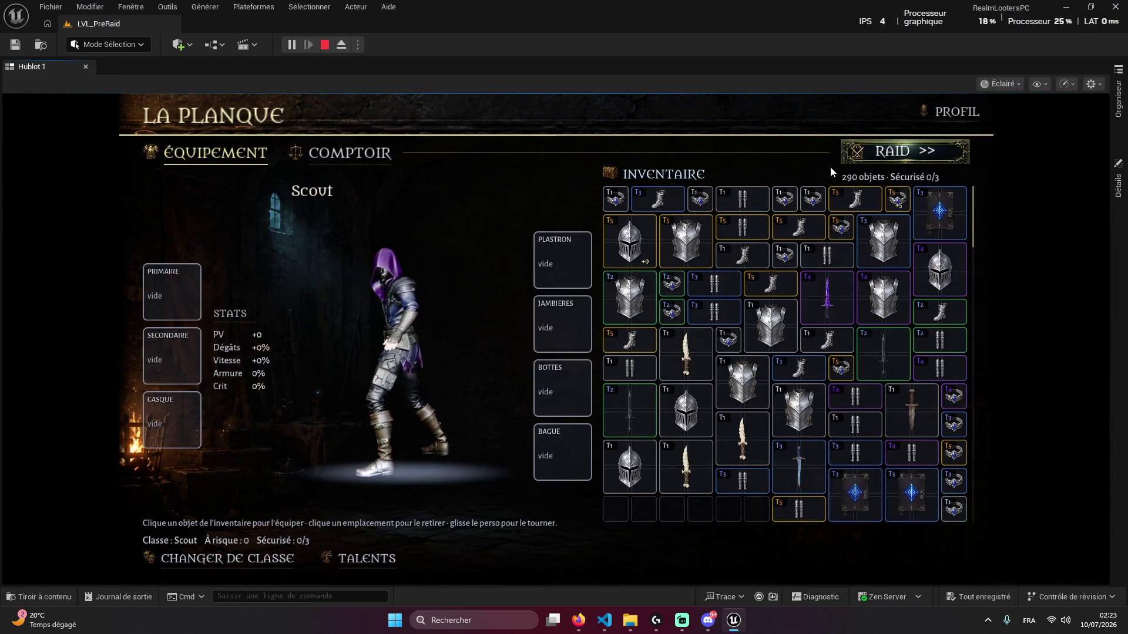
{"action": "left_click", "coordinate": [347, 153]}
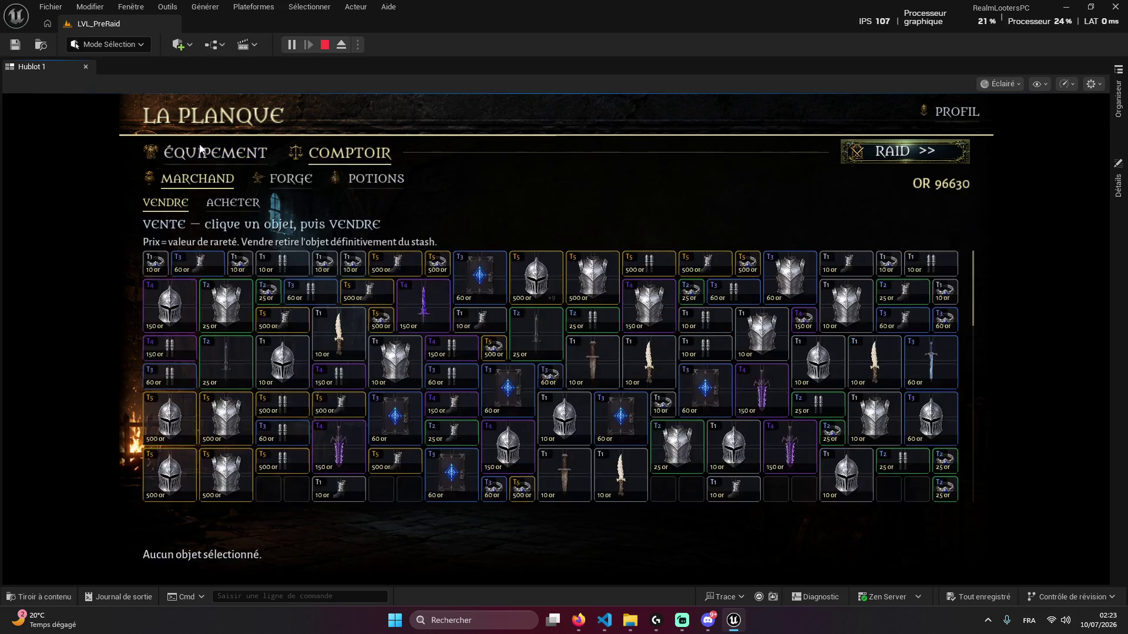
{"action": "left_click", "coordinate": [296, 181]}
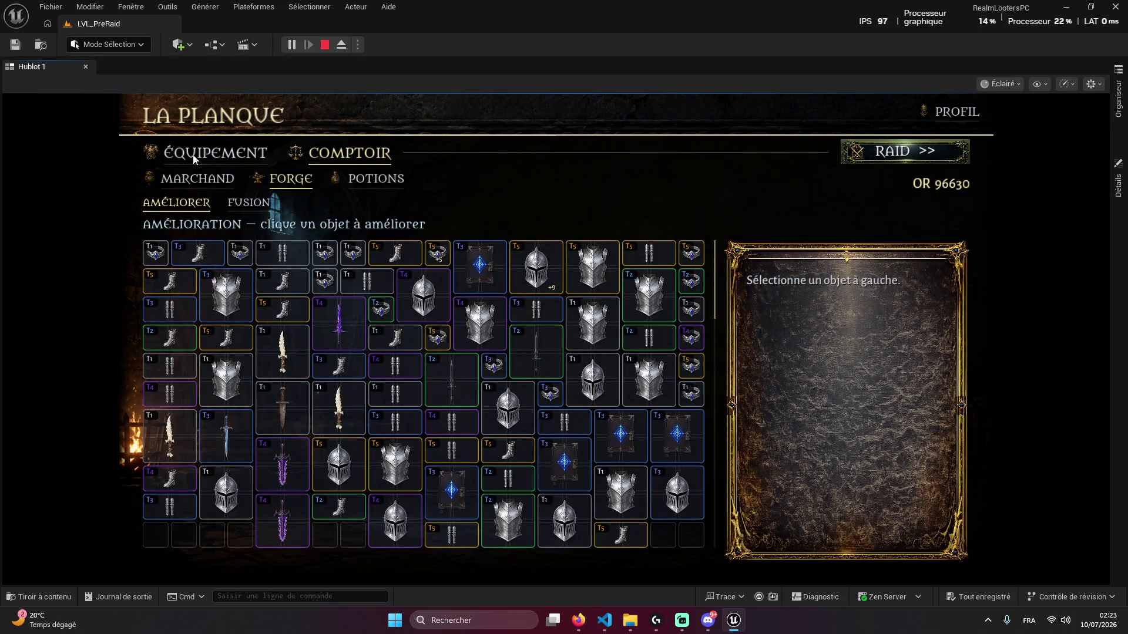
{"action": "left_click", "coordinate": [201, 159]}
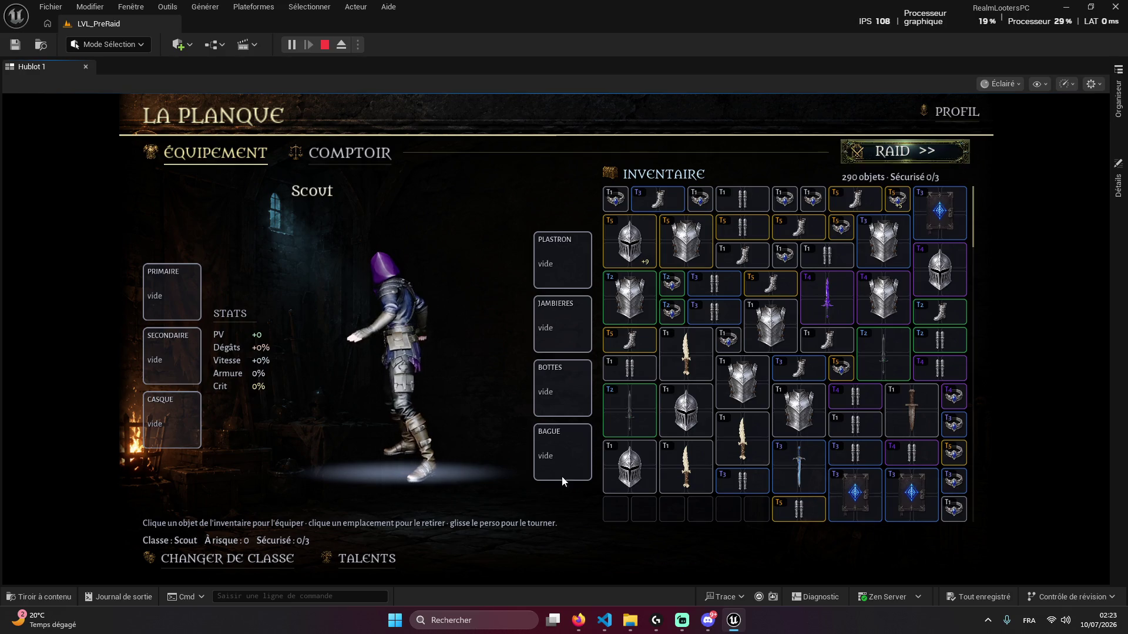
{"action": "scroll", "coordinate": [740, 411], "scroll_direction": "down", "scroll_amount": 3}
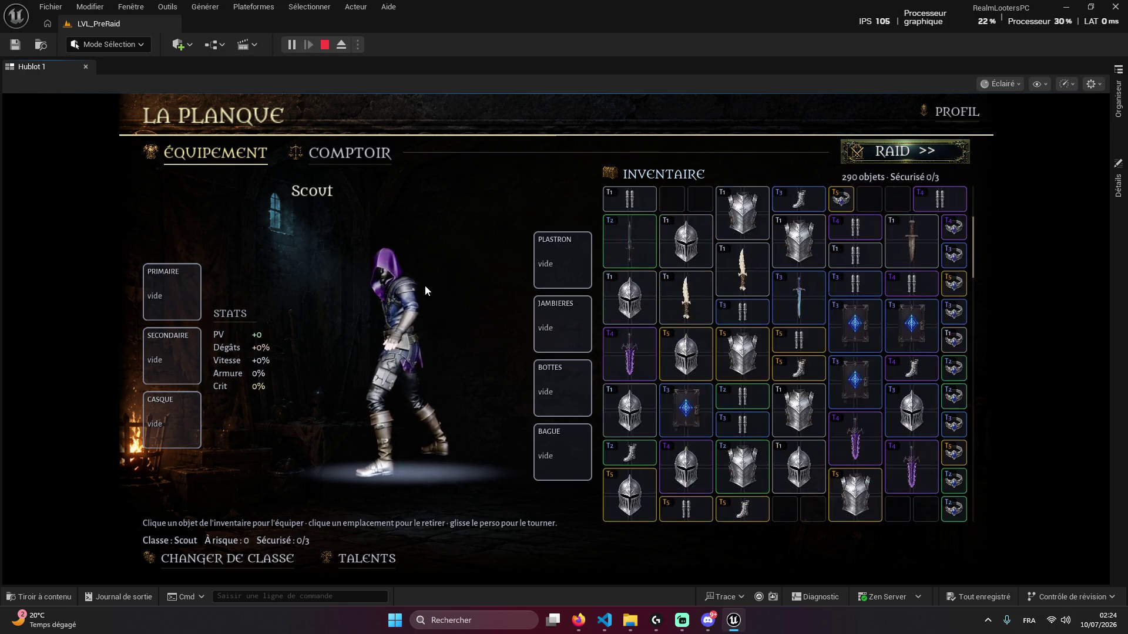
Open the Talents panel, stop the Play session and return to the ChatGPT chat
{"action": "left_click", "coordinate": [354, 570]}
{"action": "key", "text": "Escape"}
{"action": "key", "text": "alt+Tab"}
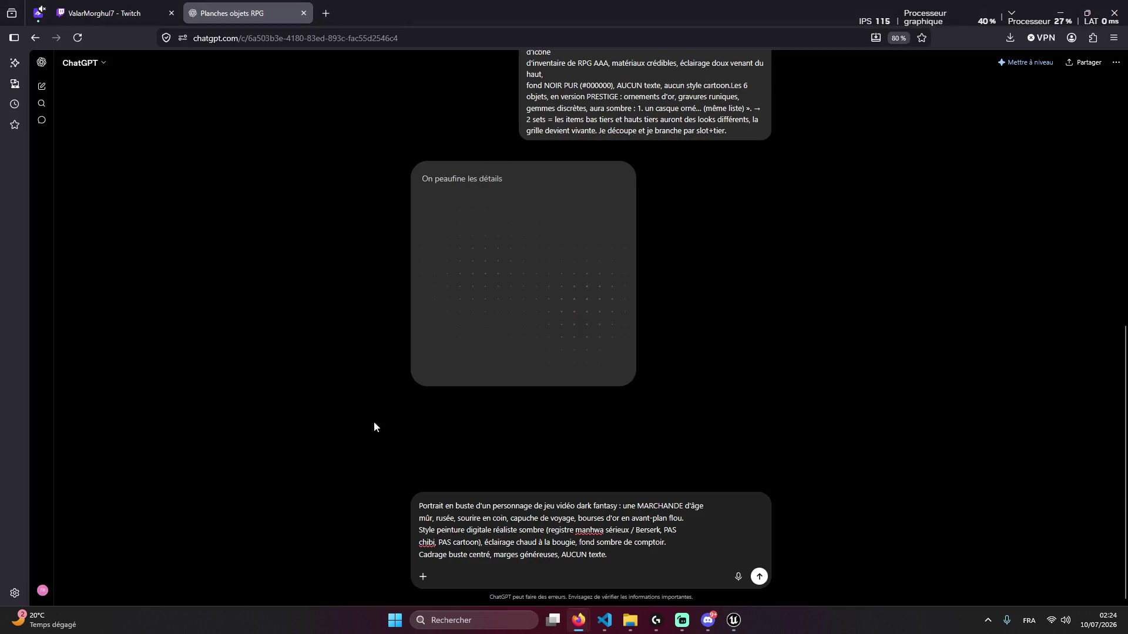
{"action": "scroll", "coordinate": [476, 317], "scroll_direction": "up", "scroll_amount": 1}
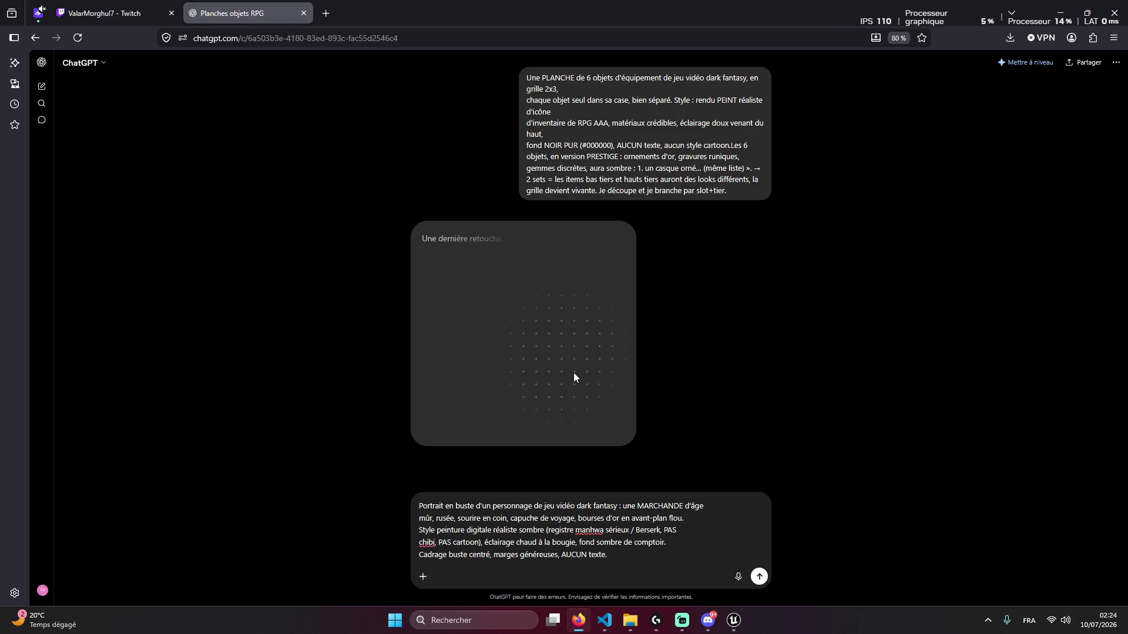
{"action": "scroll", "coordinate": [629, 383], "scroll_direction": "up", "scroll_amount": 8}
{"action": "scroll", "coordinate": [633, 381], "scroll_direction": "down", "scroll_amount": 8}
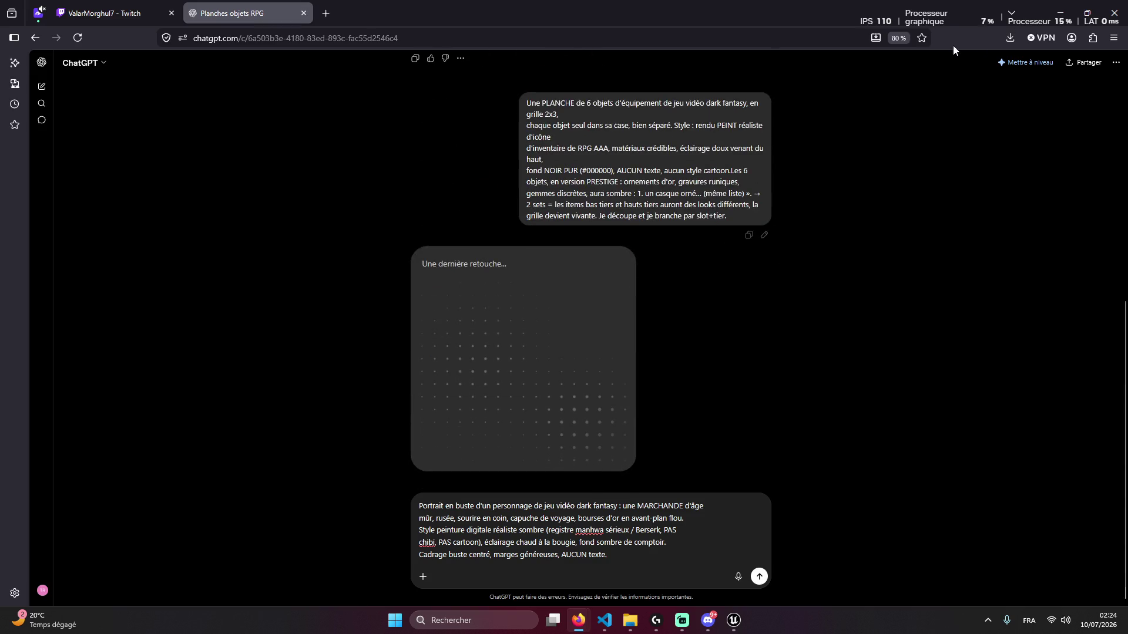
Check the download history, then select the whole merchant portrait prompt in the message box
{"action": "left_click", "coordinate": [1008, 39]}
{"action": "left_click", "coordinate": [852, 239]}
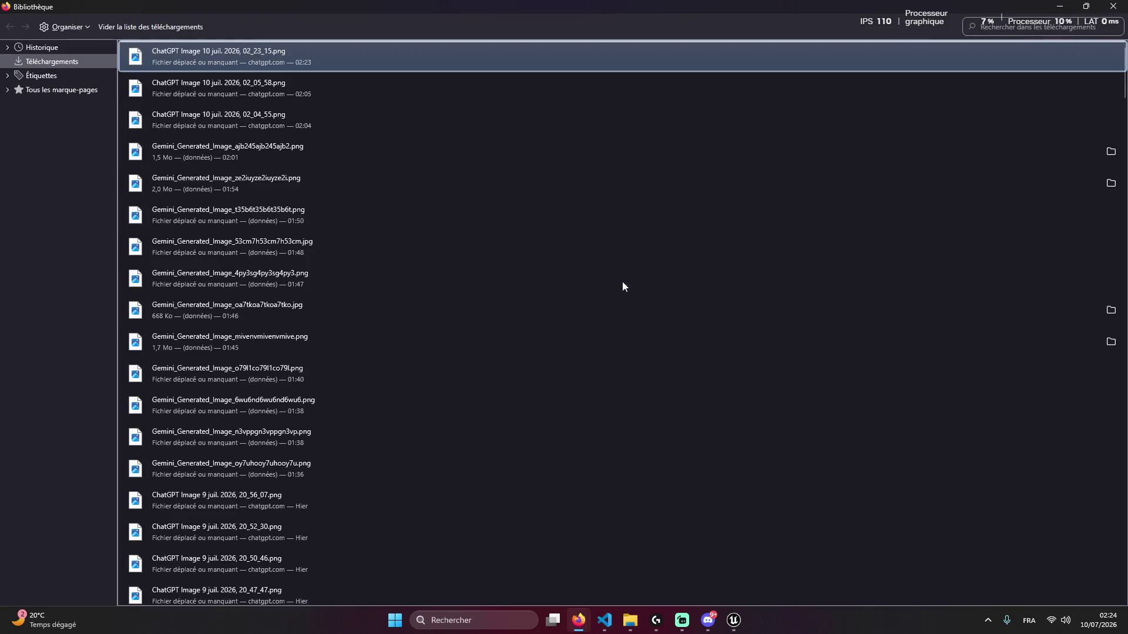
{"action": "left_click", "coordinate": [1114, 7]}
{"action": "mouse_move", "coordinate": [616, 556]}
{"action": "left_mouse_down"}
{"action": "mouse_move", "coordinate": [411, 543]}
{"action": "mouse_move", "coordinate": [387, 517]}
{"action": "left_mouse_up"}
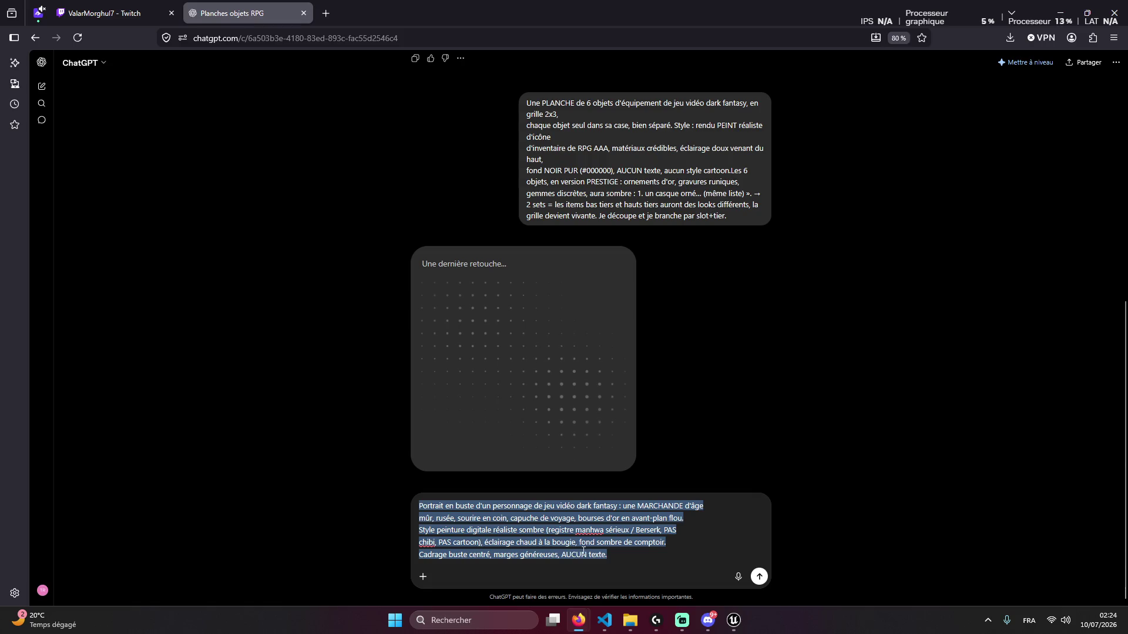
Check the Twitch stream's viewer list, then return to the Planches objets RPG chat
{"action": "left_click", "coordinate": [118, 13]}
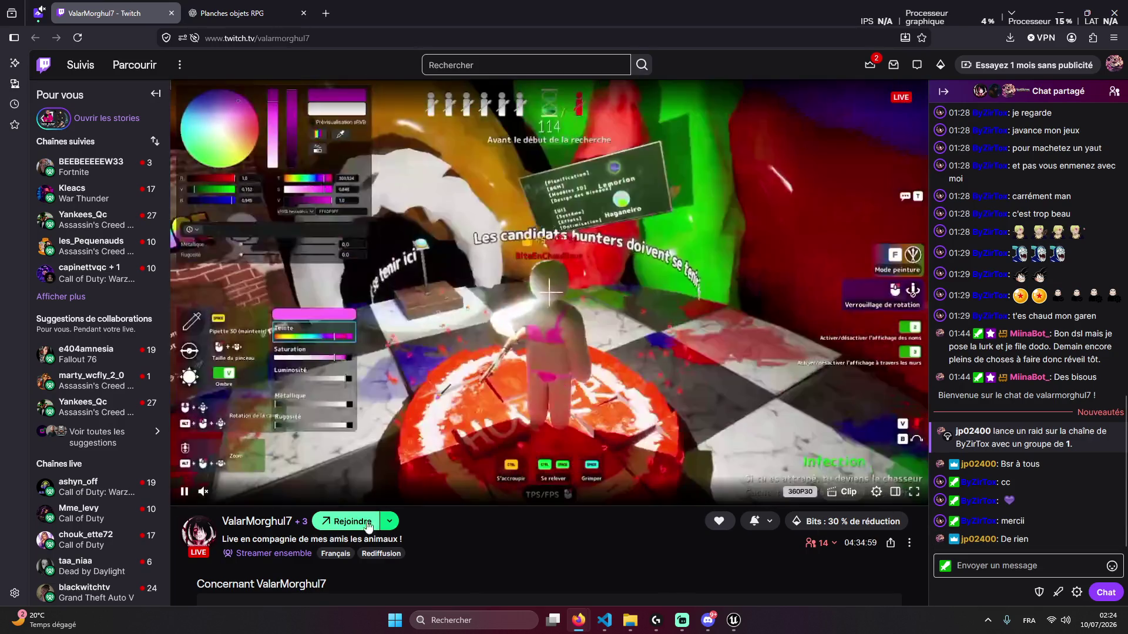
{"action": "left_click", "coordinate": [824, 543]}
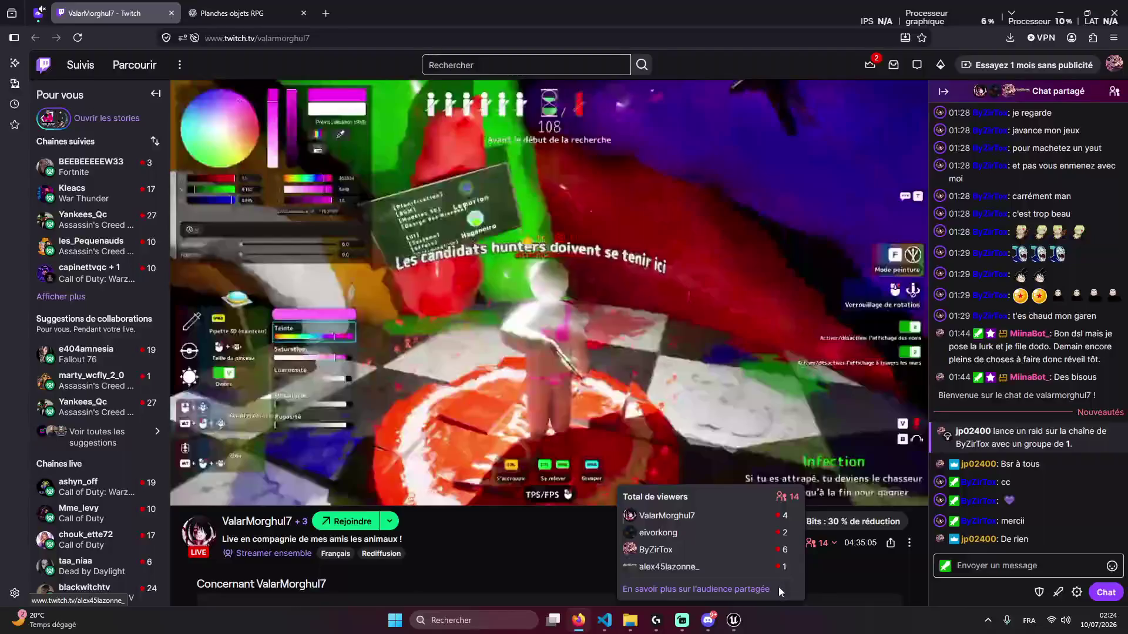
{"action": "left_click", "coordinate": [694, 517]}
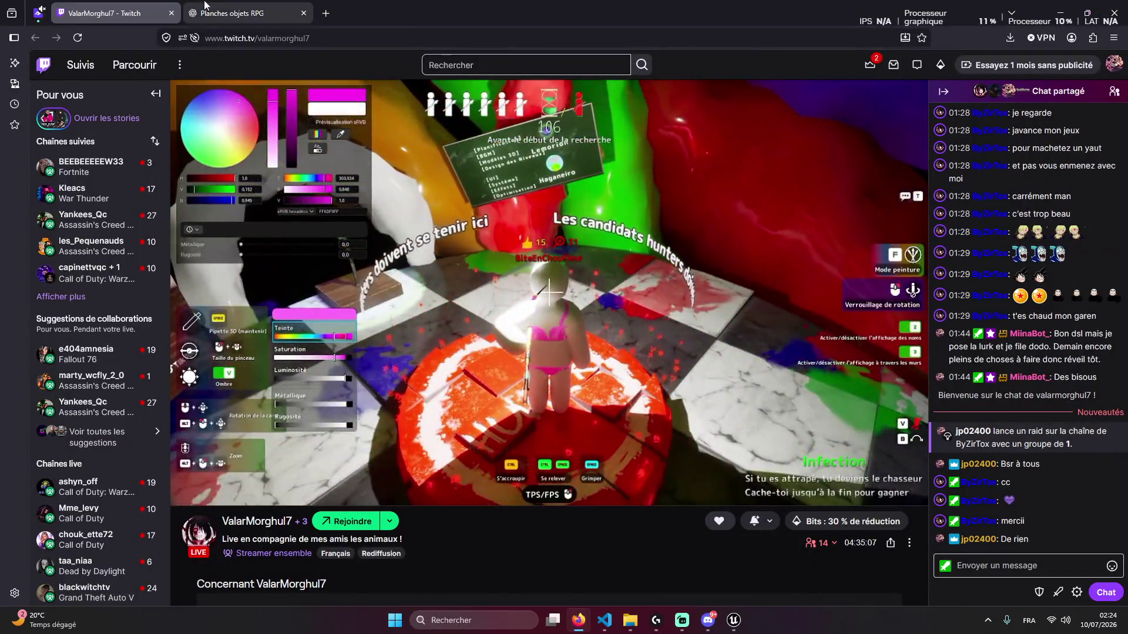
{"action": "key", "text": "ctrl+Tab"}
{"action": "left_click", "coordinate": [85, 5]}
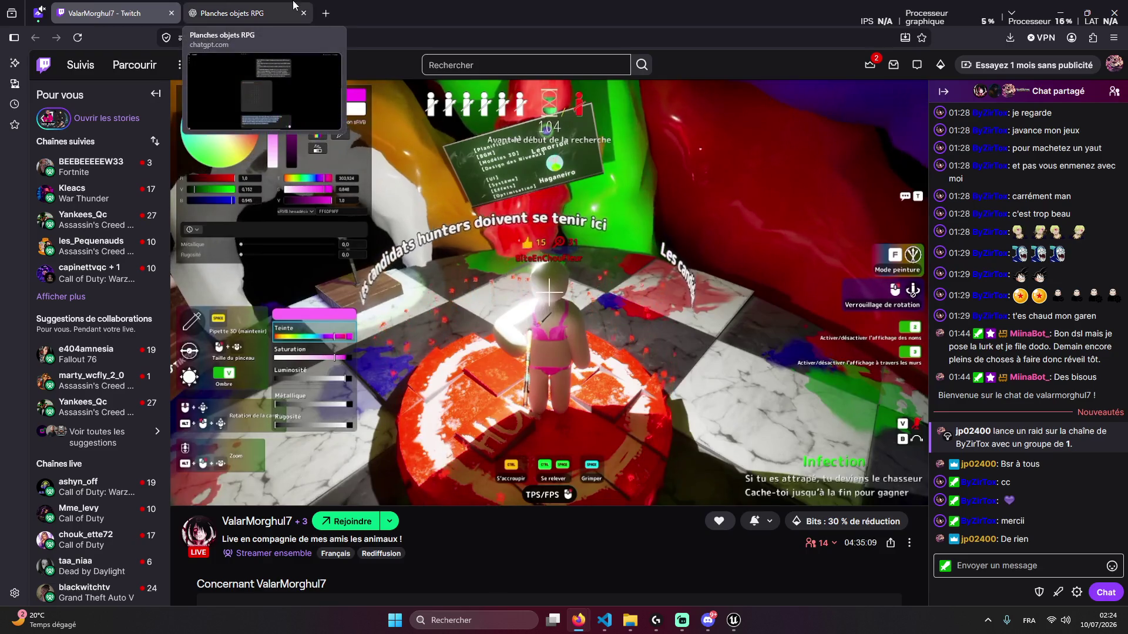
{"action": "left_click", "coordinate": [232, 13]}
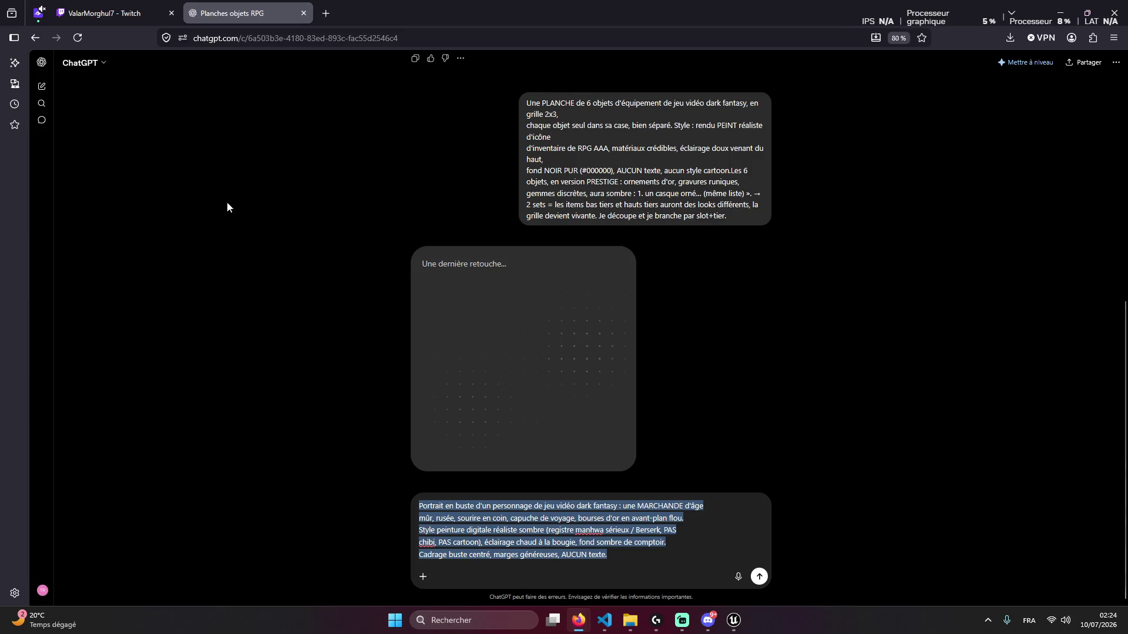
{"action": "left_click", "coordinate": [103, 13]}
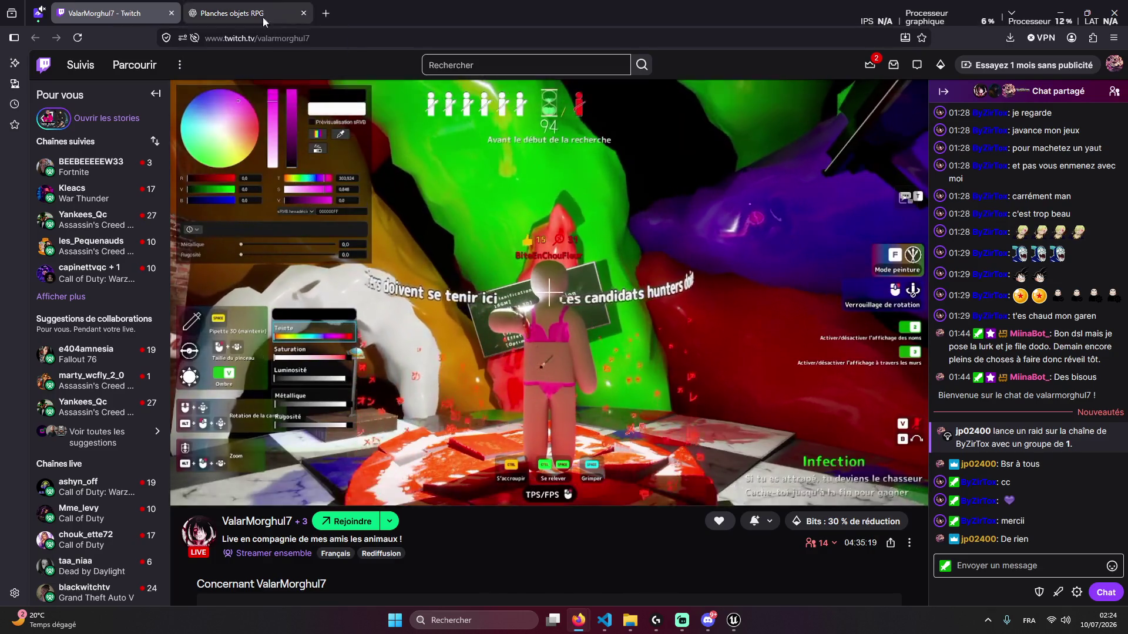
{"action": "left_click", "coordinate": [262, 21]}
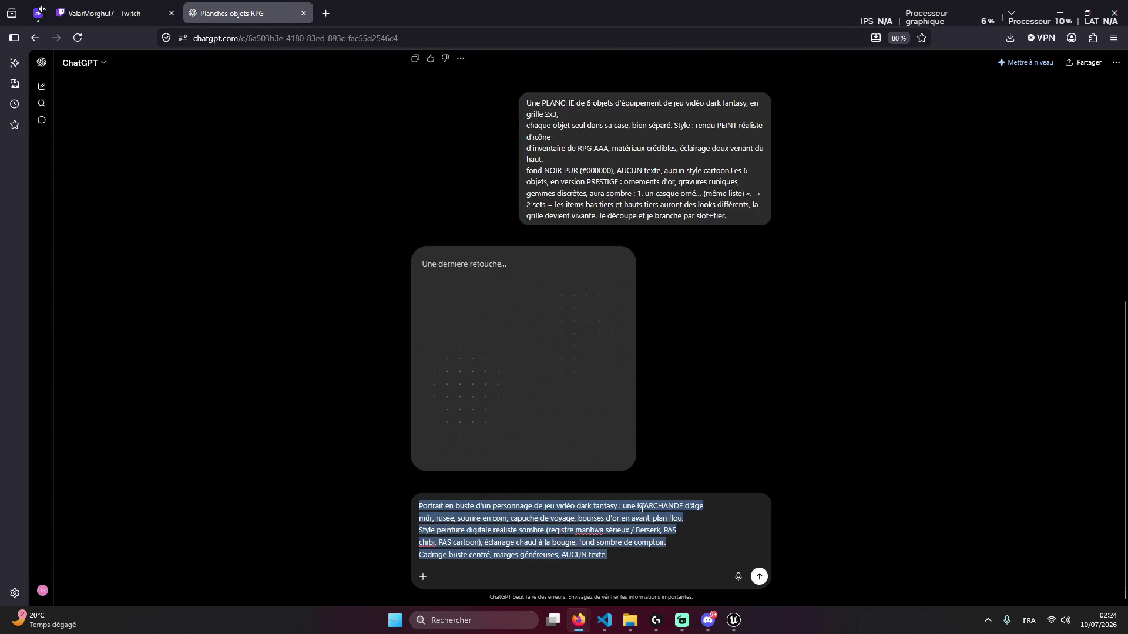
{"action": "scroll", "coordinate": [583, 259], "scroll_direction": "up", "scroll_amount": 4}
{"action": "scroll", "coordinate": [601, 304], "scroll_direction": "down", "scroll_amount": 4}
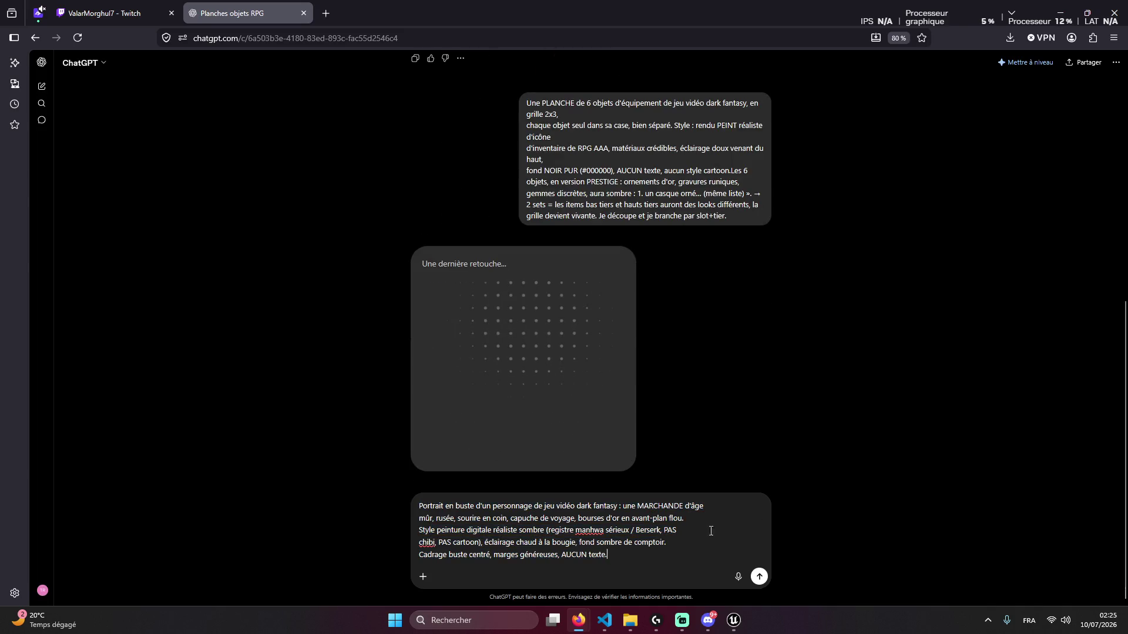
Reload the chat, copy the prestige sheet title 'Armures et artefacts de fantasy médiévale', and open its download folder
{"action": "key", "text": "F5"}
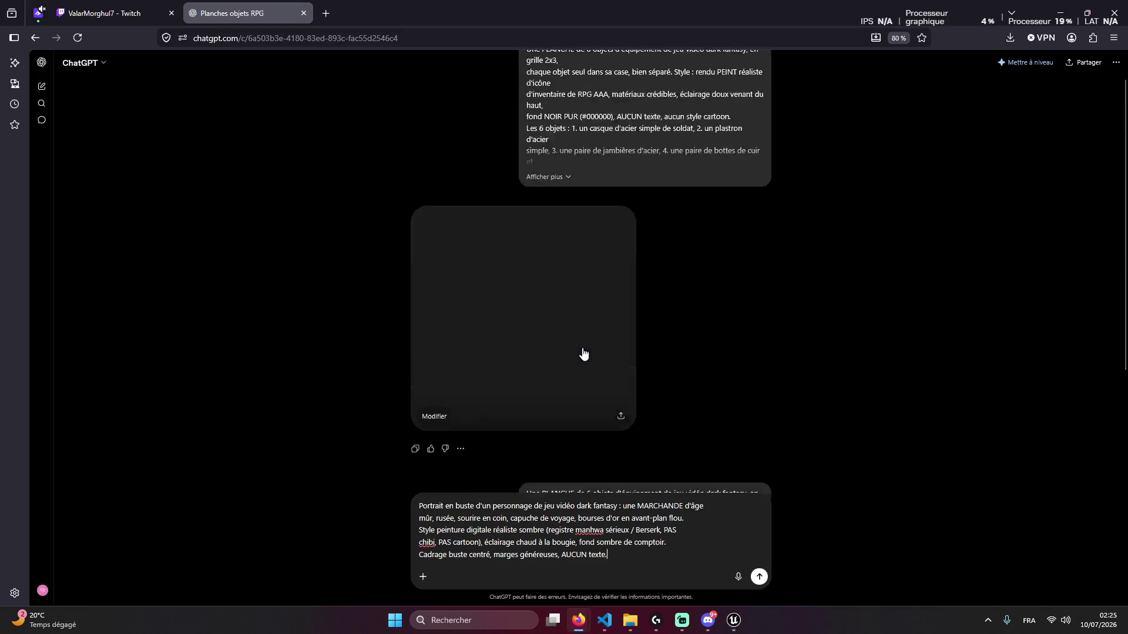
{"action": "scroll", "coordinate": [557, 369], "scroll_direction": "down", "scroll_amount": 5}
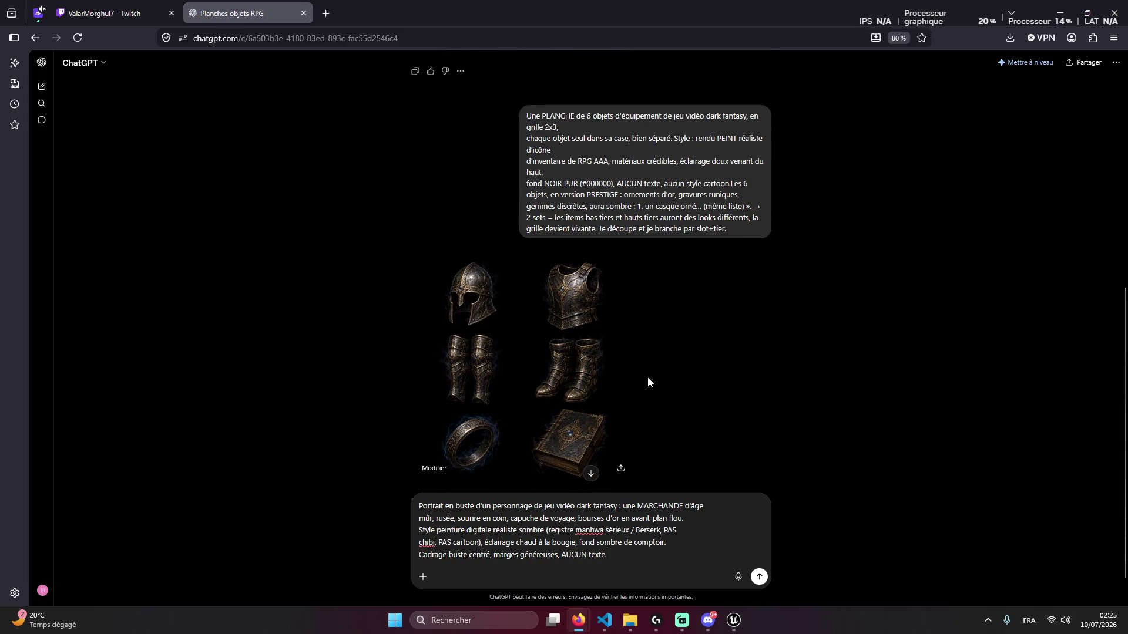
{"action": "scroll", "coordinate": [648, 382], "scroll_direction": "down", "scroll_amount": 1}
{"action": "scroll", "coordinate": [611, 434], "scroll_direction": "up", "scroll_amount": 4}
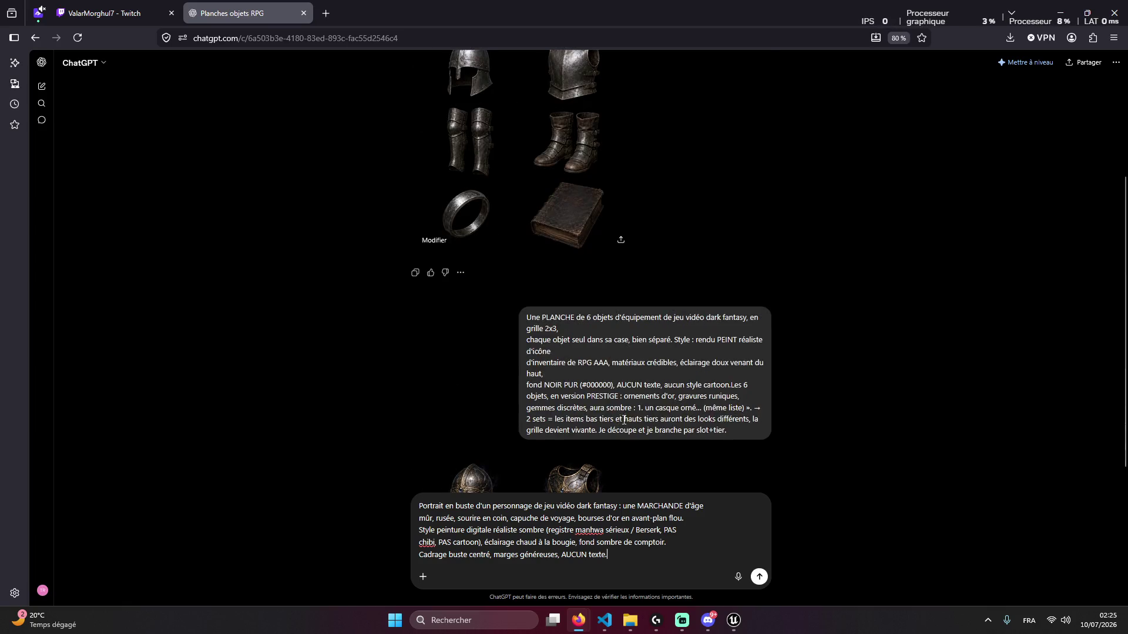
{"action": "scroll", "coordinate": [610, 417], "scroll_direction": "down", "scroll_amount": 5}
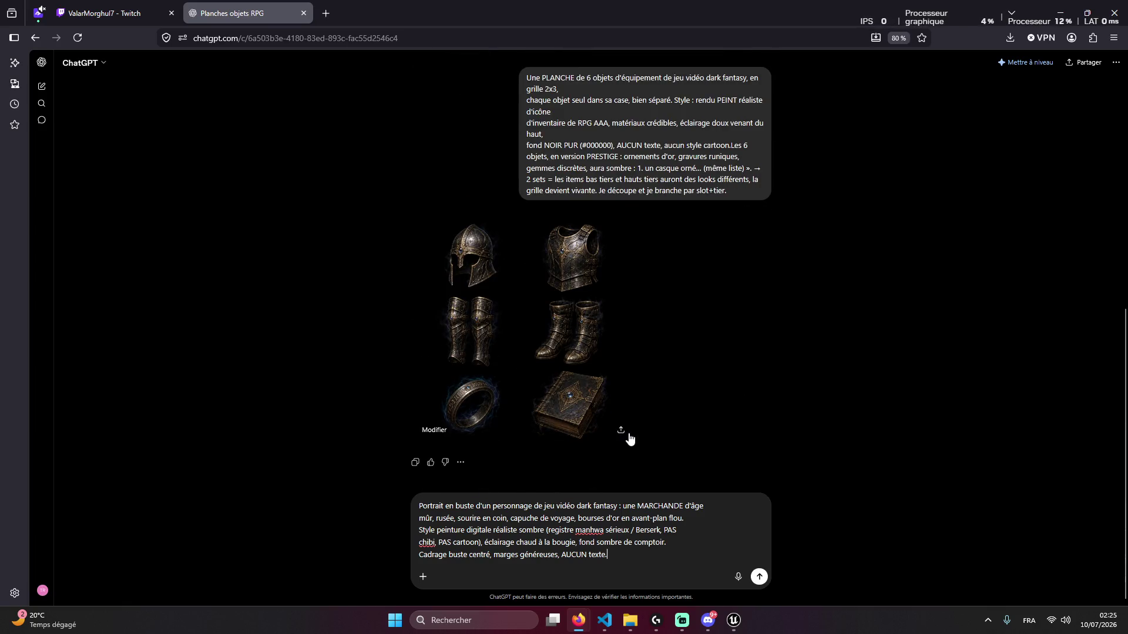
{"action": "left_click", "coordinate": [621, 431]}
{"action": "triple_click", "coordinate": [499, 210]}
{"action": "key", "text": "ctrl+c"}
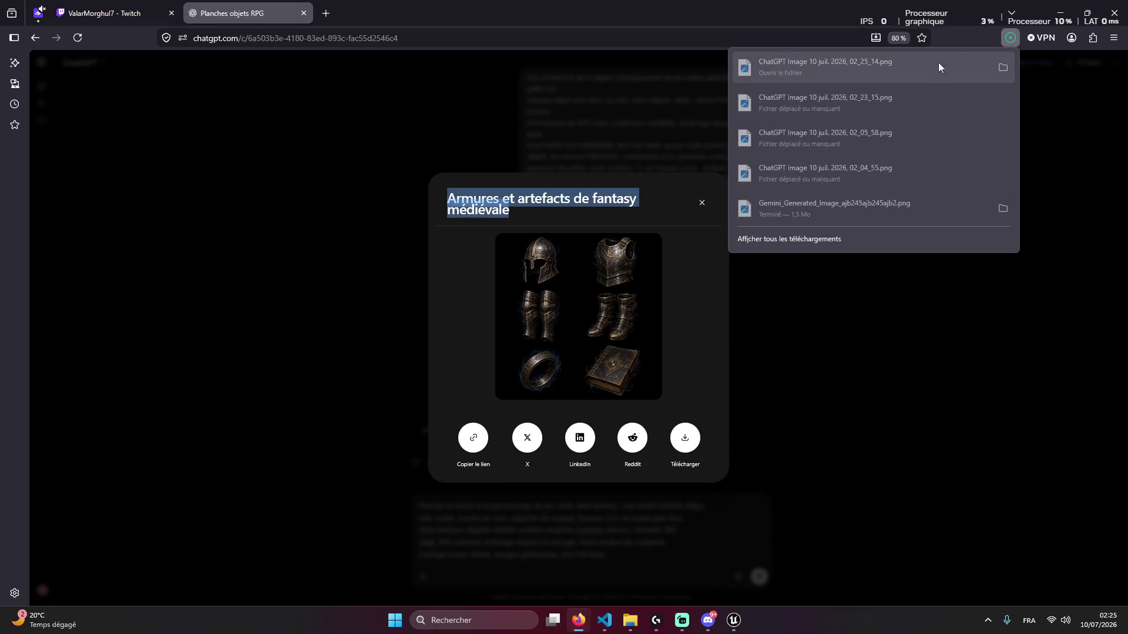
{"action": "left_click", "coordinate": [1003, 67]}
{"action": "right_click", "coordinate": [195, 212]}
Rename the downloaded image to the copied title 'Armures et artefacts de fantasy médiévale'
{"action": "left_click", "coordinate": [290, 159]}
{"action": "key", "text": "ctrl+v"}
{"action": "key", "text": "Return"}
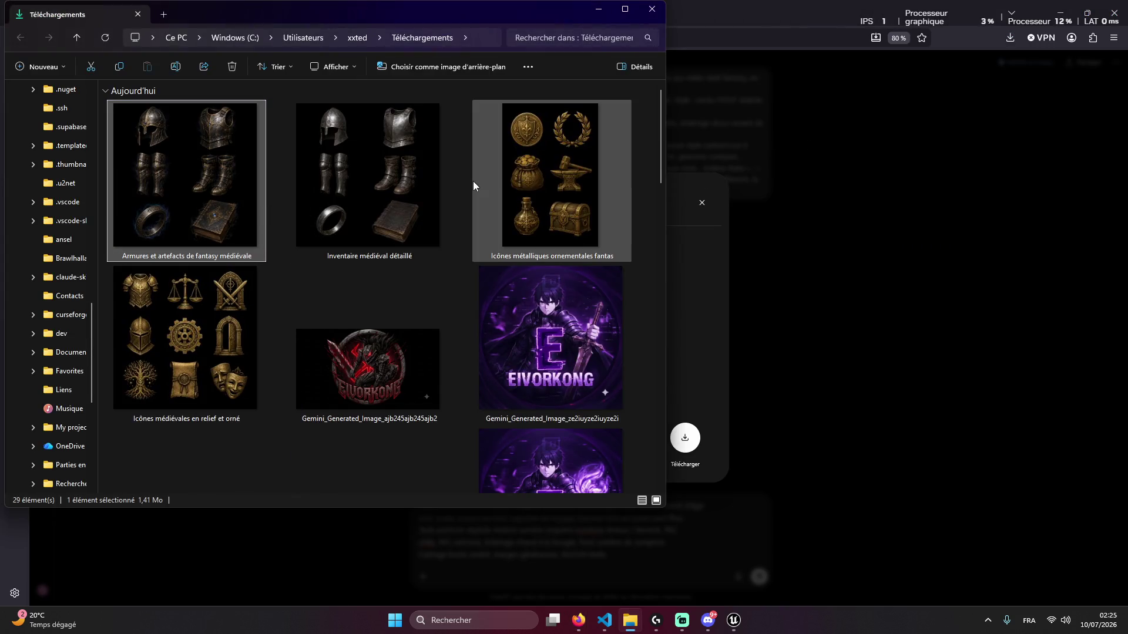
{"action": "left_click", "coordinate": [460, 188]}
Close the chat's share dialog and select the equipment prompt's opening words as a file name
{"action": "left_click", "coordinate": [347, 188]}
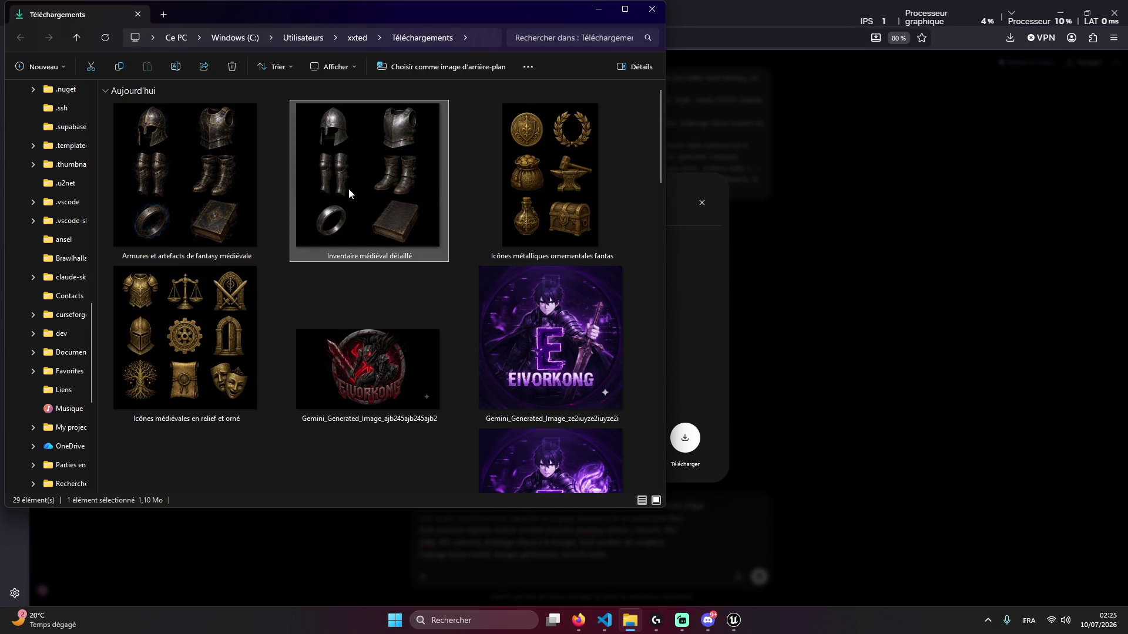
{"action": "right_click", "coordinate": [348, 188]}
{"action": "left_click", "coordinate": [782, 251]}
{"action": "key", "text": "alt+Tab"}
{"action": "right_click", "coordinate": [371, 215]}
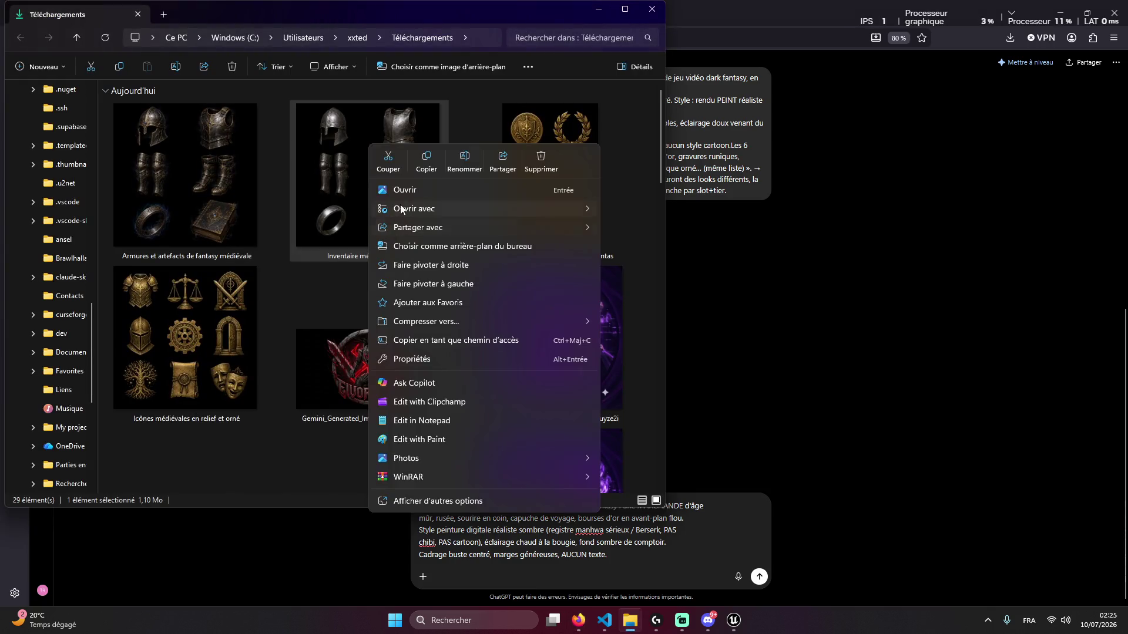
{"action": "key", "text": "alt+Tab"}
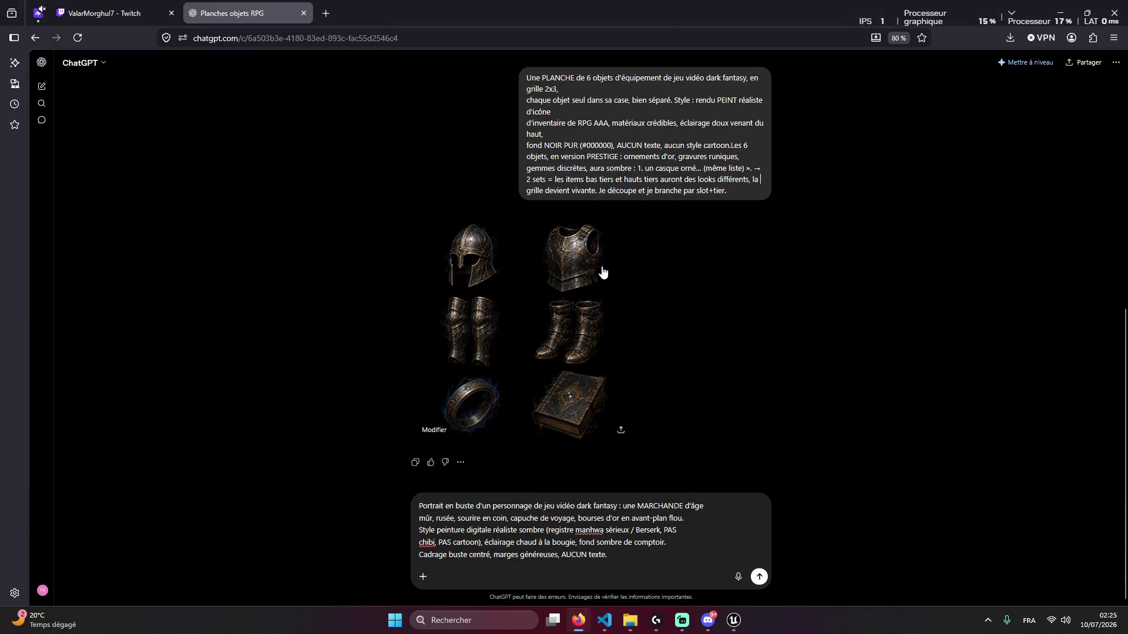
{"action": "mouse_move", "coordinate": [531, 78]}
{"action": "left_mouse_down"}
{"action": "mouse_move", "coordinate": [733, 78]}
{"action": "mouse_move", "coordinate": [526, 79]}
{"action": "mouse_move", "coordinate": [662, 79]}
{"action": "left_mouse_up"}
{"action": "key", "text": "ctrl+c"}
Rename the second equipment sheet to 'Une PLANCHE de 6 objets d'équipement'
{"action": "key", "text": "alt+Tab"}
{"action": "right_click", "coordinate": [414, 178]}
{"action": "left_click", "coordinate": [499, 156]}
{"action": "key", "text": "ctrl+v"}
{"action": "key", "text": "Return"}
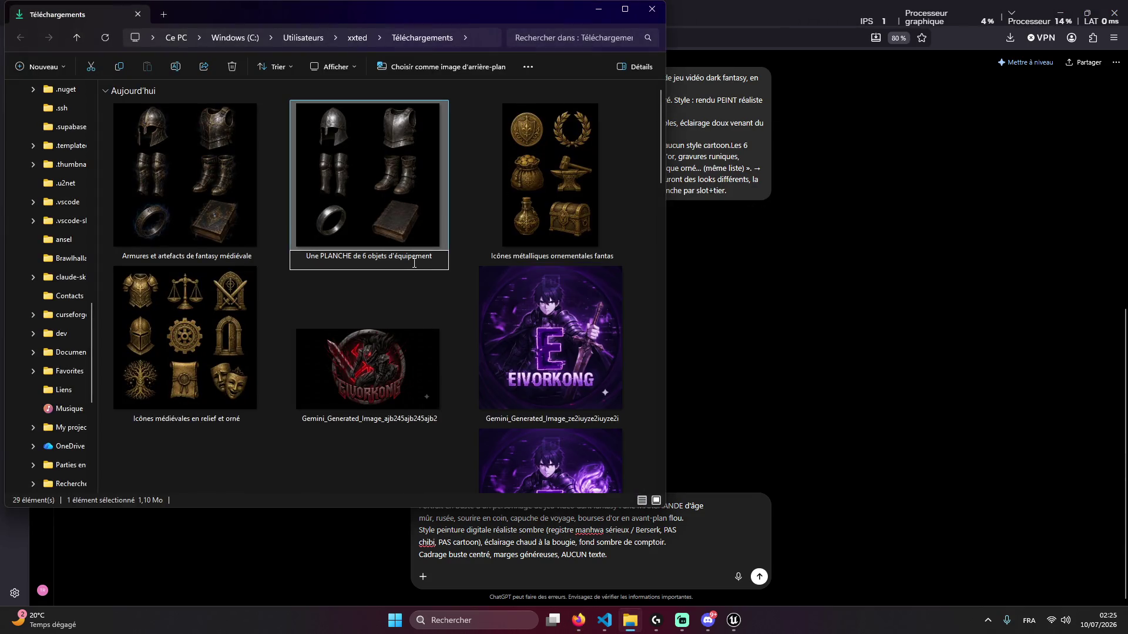
Rename the first sheet to the same words with 'restige' appended as the prestige version
{"action": "left_click", "coordinate": [213, 191]}
{"action": "right_click", "coordinate": [213, 191]}
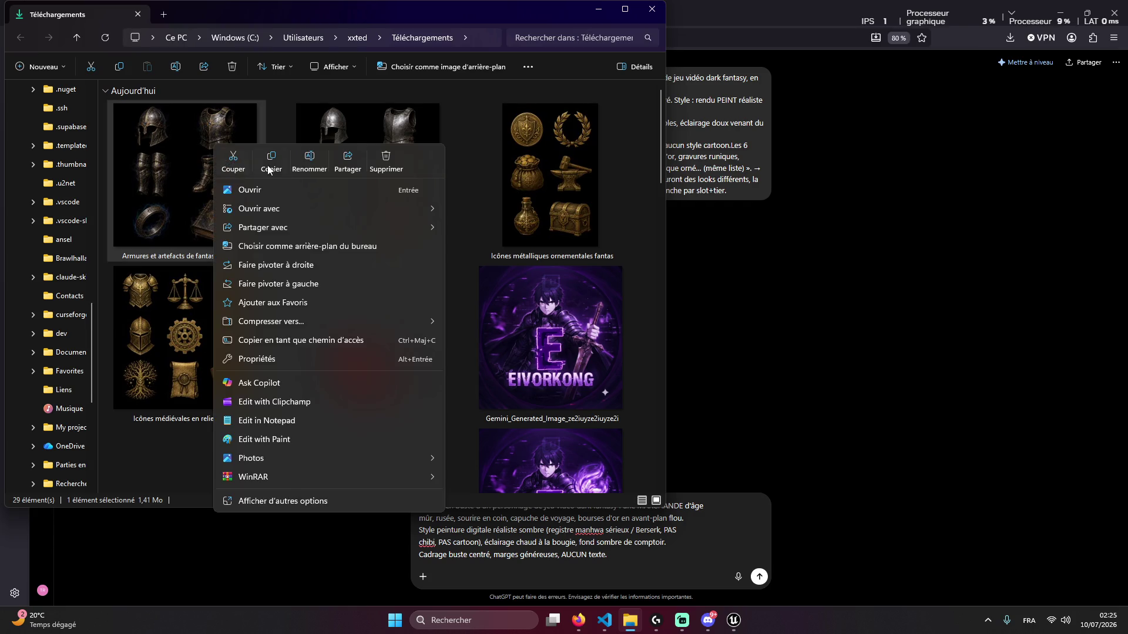
{"action": "left_click", "coordinate": [310, 158]}
{"action": "type", "text": "p"}
{"action": "type", "text": "restige"}
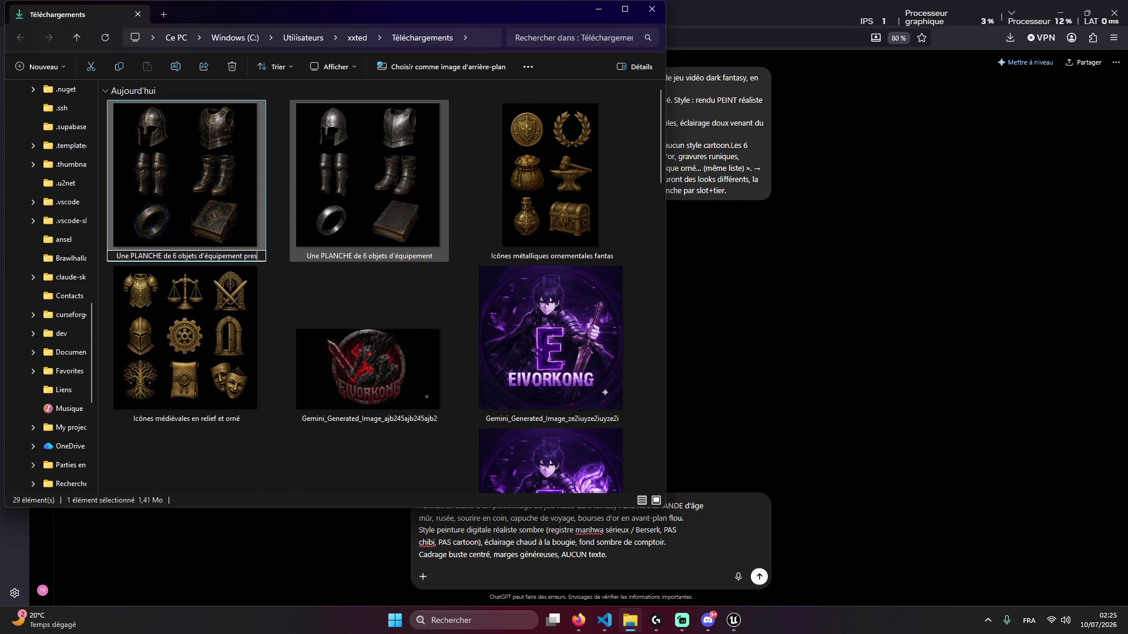
{"action": "key", "text": "Return"}
{"action": "left_click", "coordinate": [681, 336]}
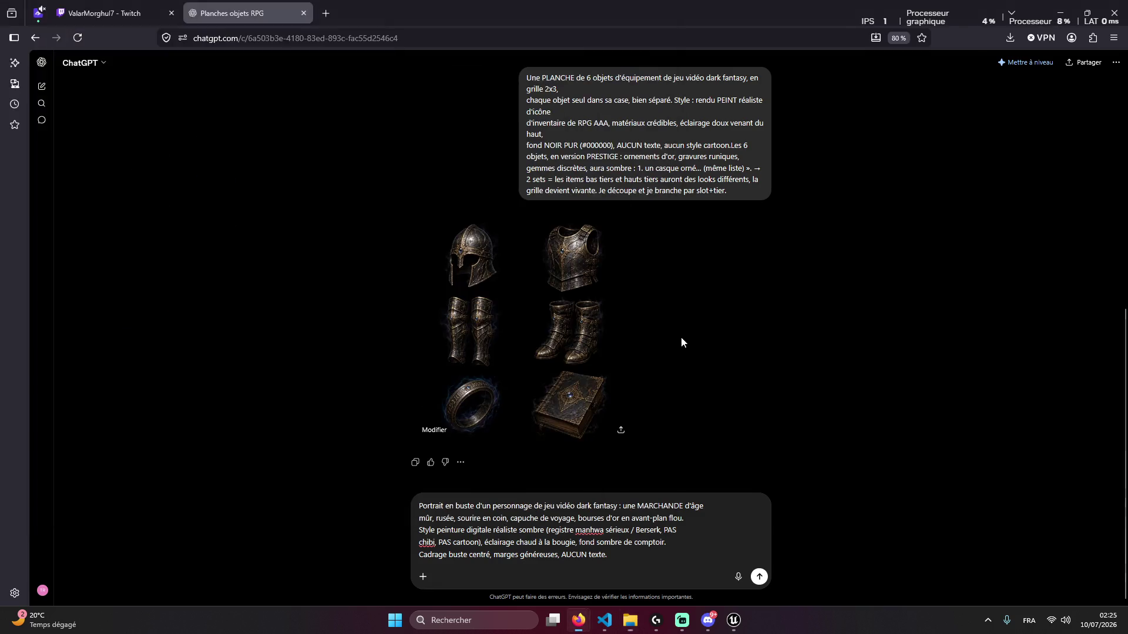
Send the merchant portrait prompt so its image starts generating
{"action": "key", "text": "Return"}
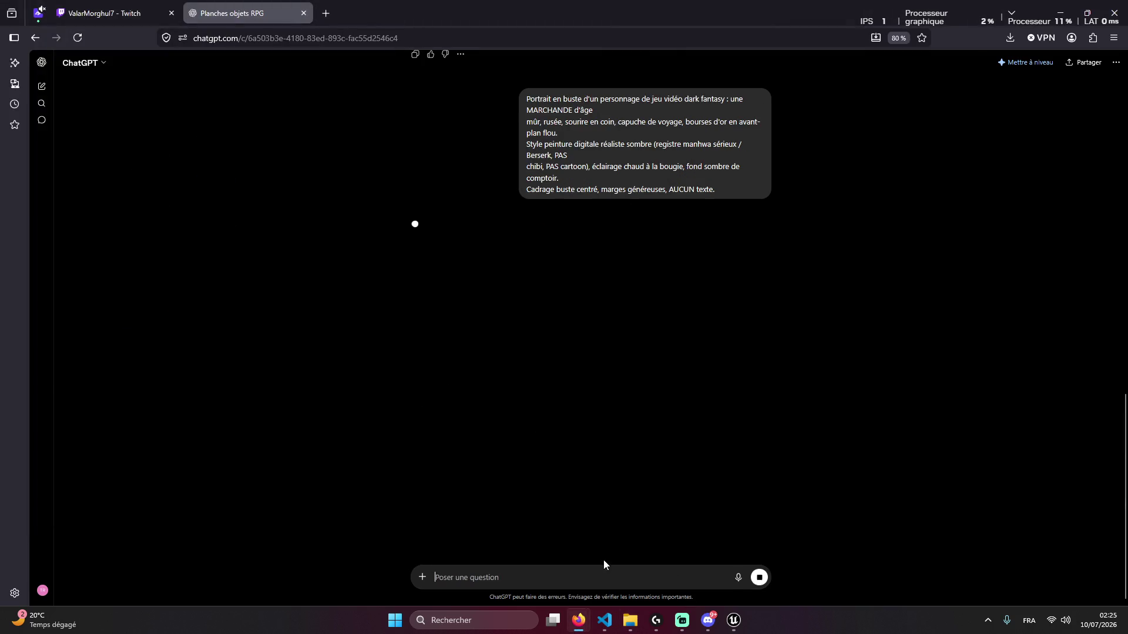
{"action": "key", "text": "alt+Tab"}
{"action": "left_click", "coordinate": [561, 555]}
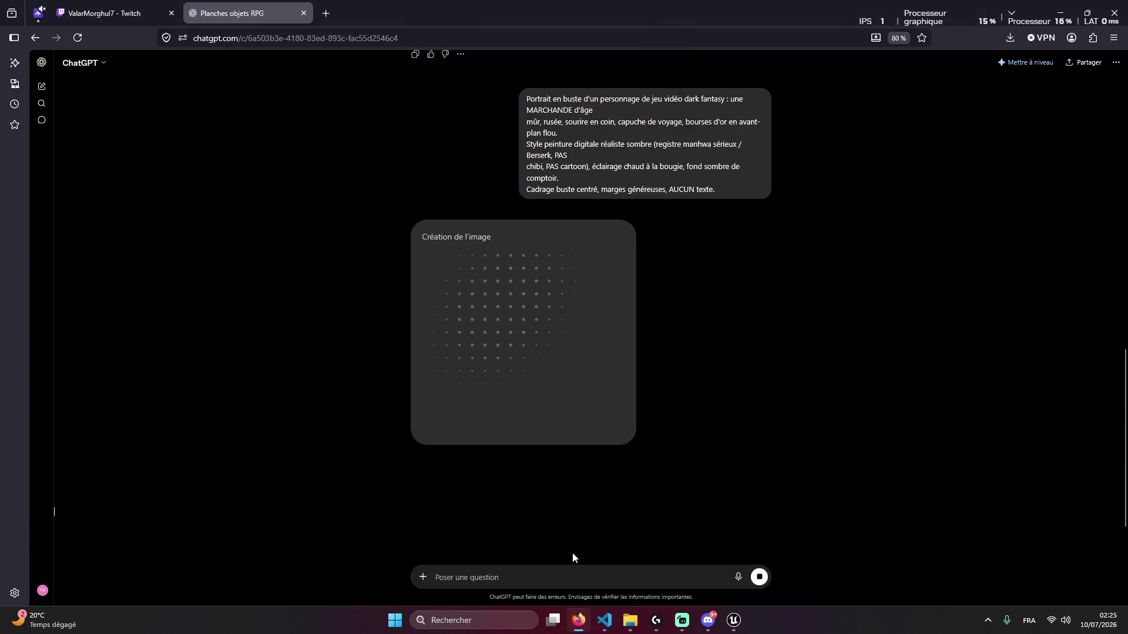
Copy the ancient region map prompt from the agent's VS Code chat into ChatGPT's message box
{"action": "left_click", "coordinate": [604, 620]}
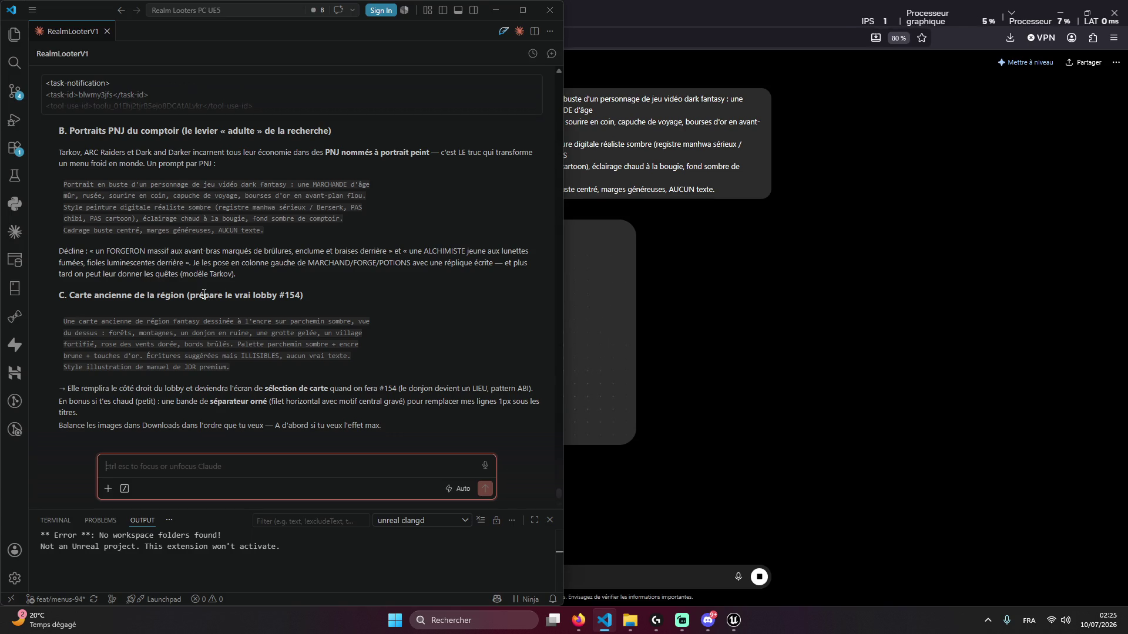
{"action": "left_click", "coordinate": [531, 322]}
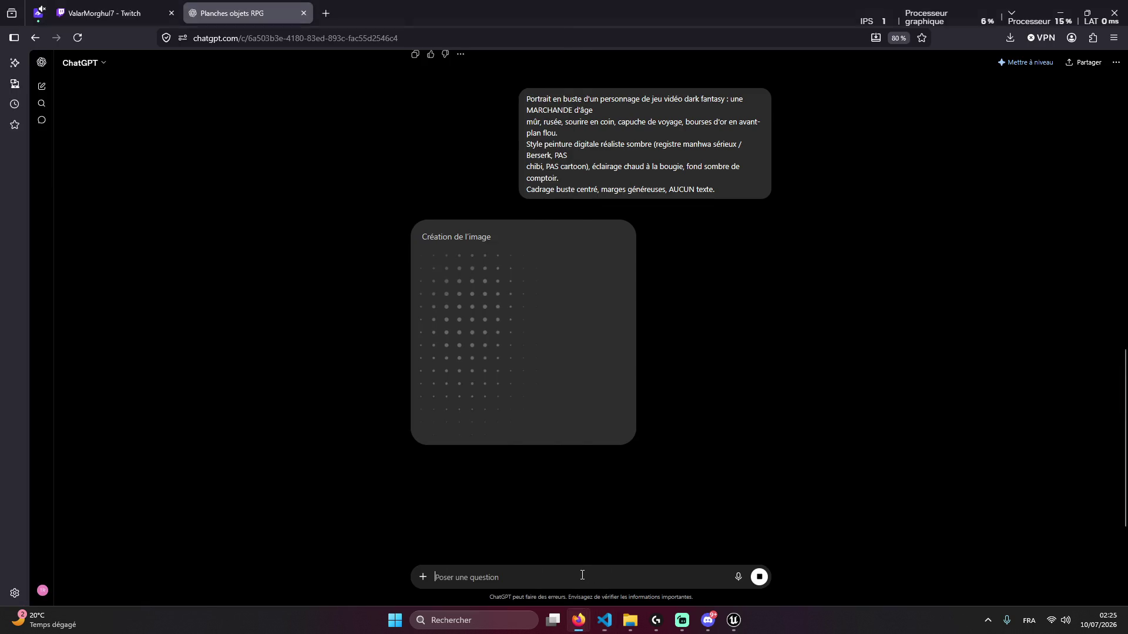
{"action": "key", "text": "alt+Tab"}
{"action": "key", "text": "ctrl+v"}
{"action": "key", "text": "alt+Tab"}
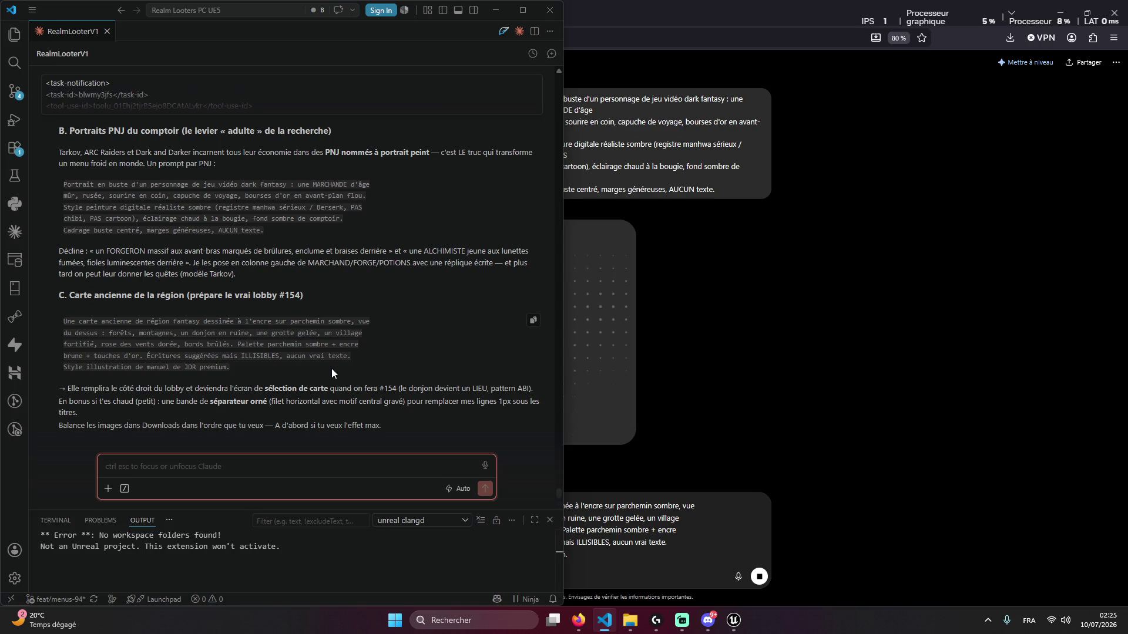
{"action": "left_click", "coordinate": [796, 326]}
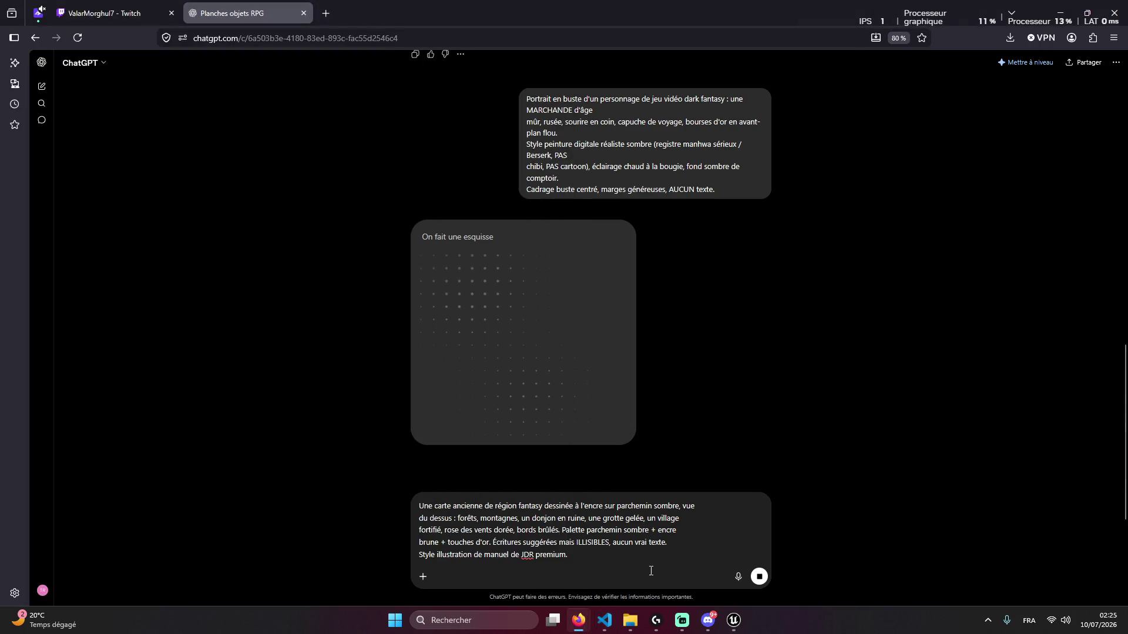
Check Discord, the Twitch stream and the StreamRunners page, then return to the RPG chat
{"action": "left_click", "coordinate": [708, 620]}
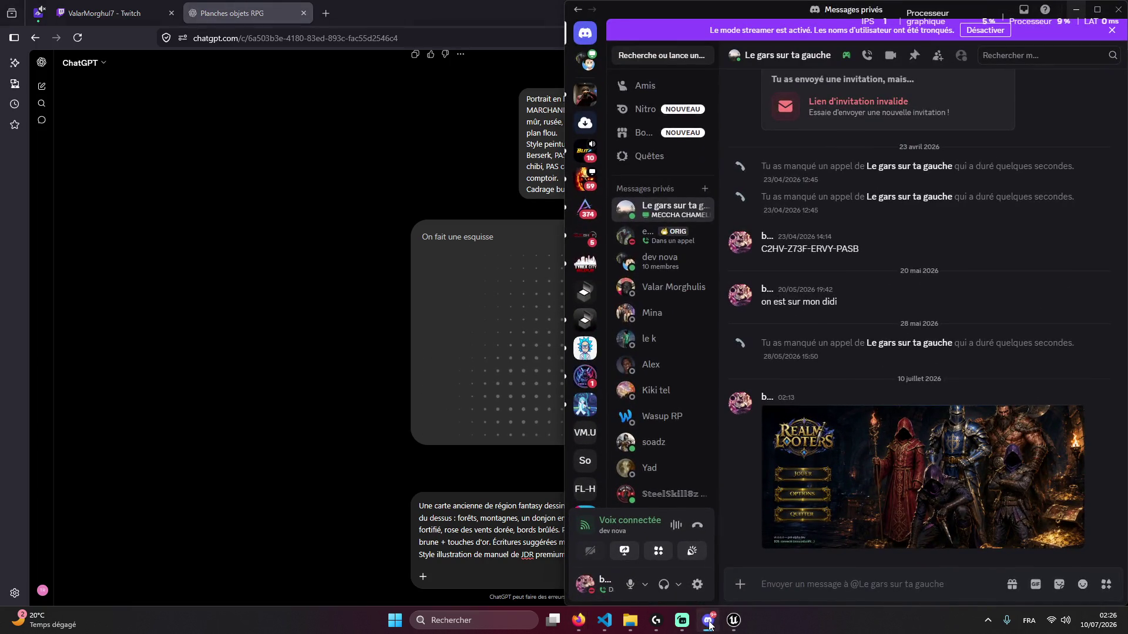
{"action": "left_click", "coordinate": [708, 620]}
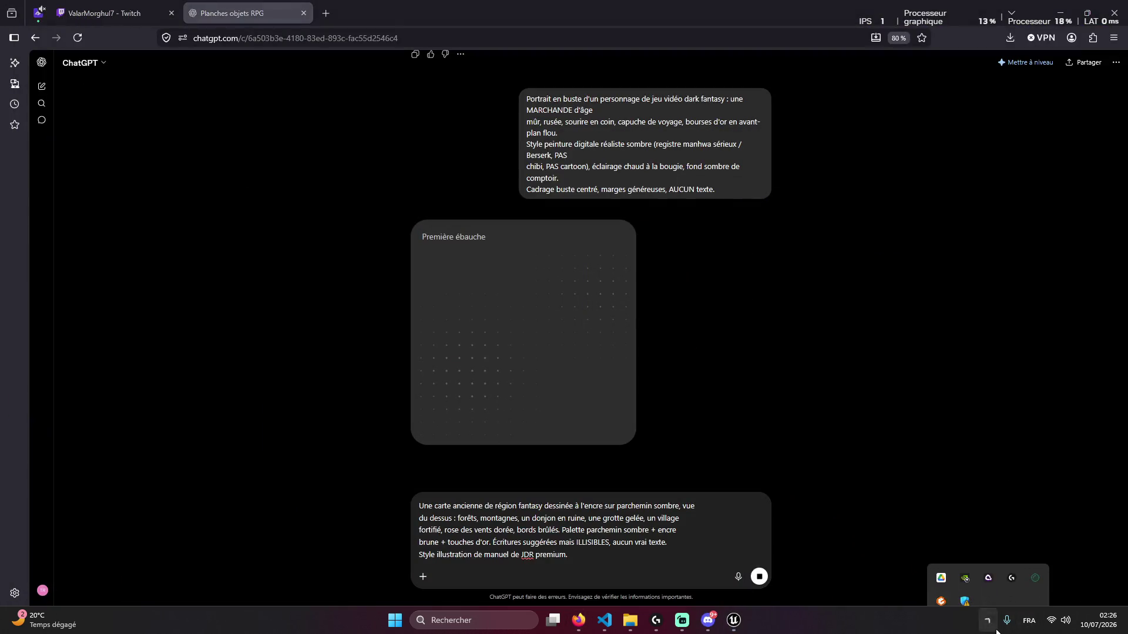
{"action": "left_click", "coordinate": [166, 12]}
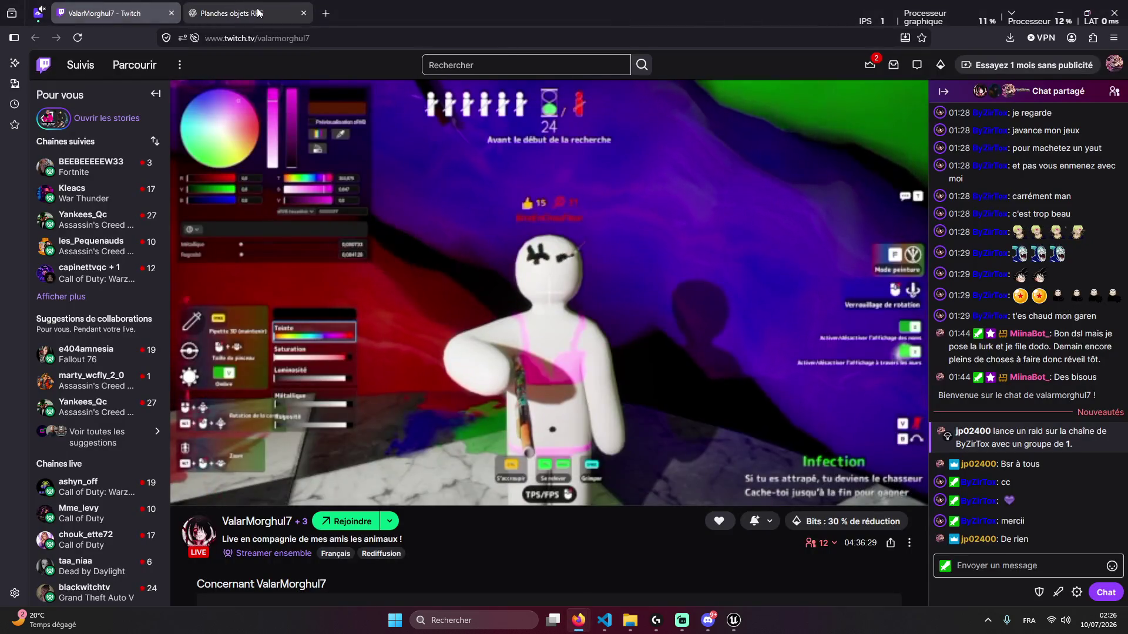
{"action": "mouse_move", "coordinate": [821, 546]}
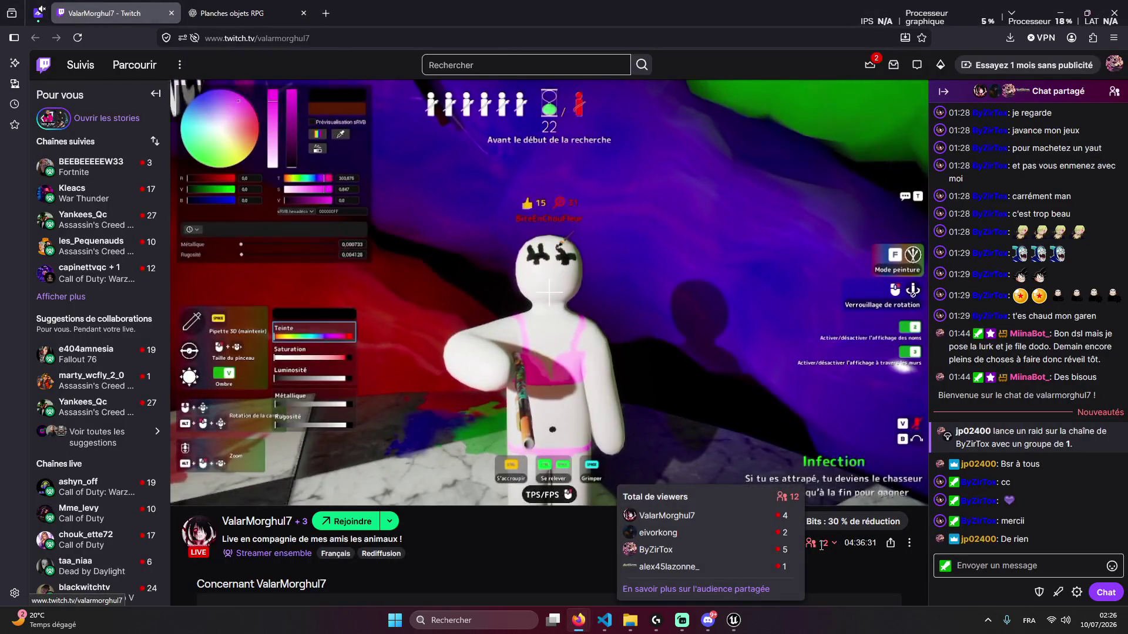
{"action": "left_click", "coordinate": [222, 5]}
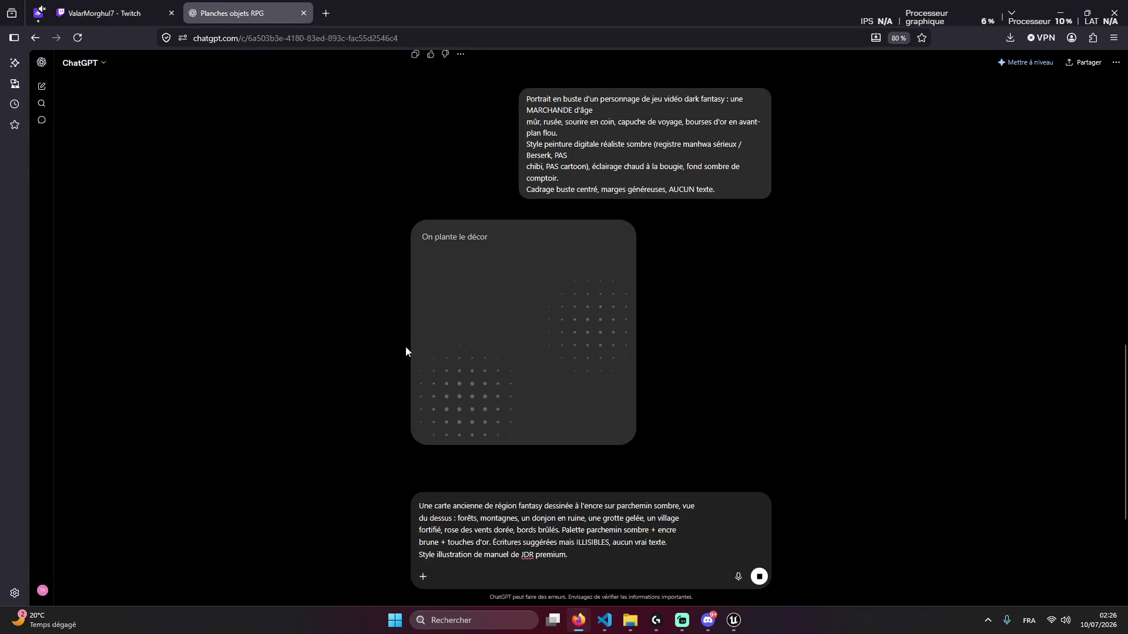
{"action": "key", "text": "ctrl+shift+Tab"}
{"action": "key", "text": "ctrl+shift+Tab"}
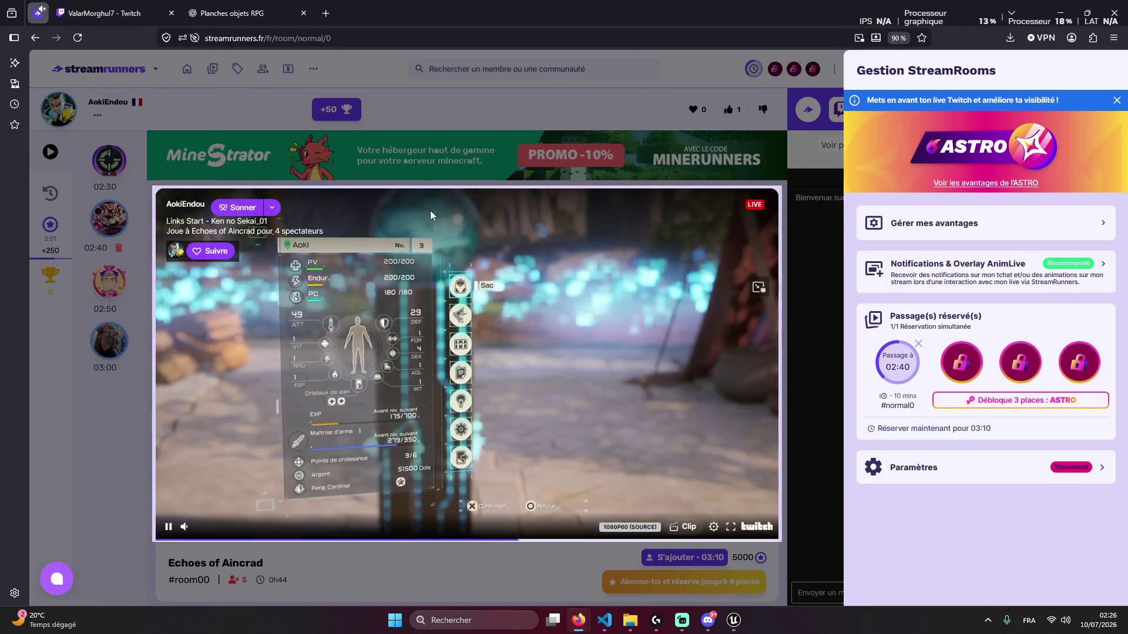
{"action": "left_click", "coordinate": [376, 247]}
{"action": "left_click", "coordinate": [517, 349]}
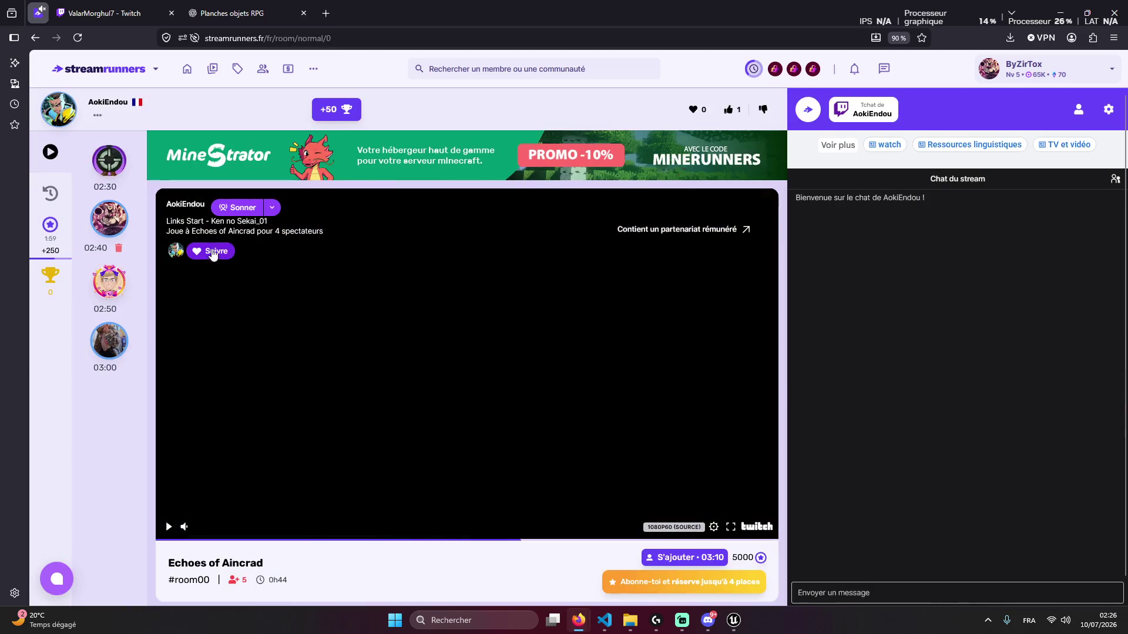
{"action": "key", "text": "ctrl+Tab"}
{"action": "left_click", "coordinate": [224, 10]}
{"action": "key", "text": "ctrl+shift+Tab"}
{"action": "key", "text": "ctrl+Tab"}
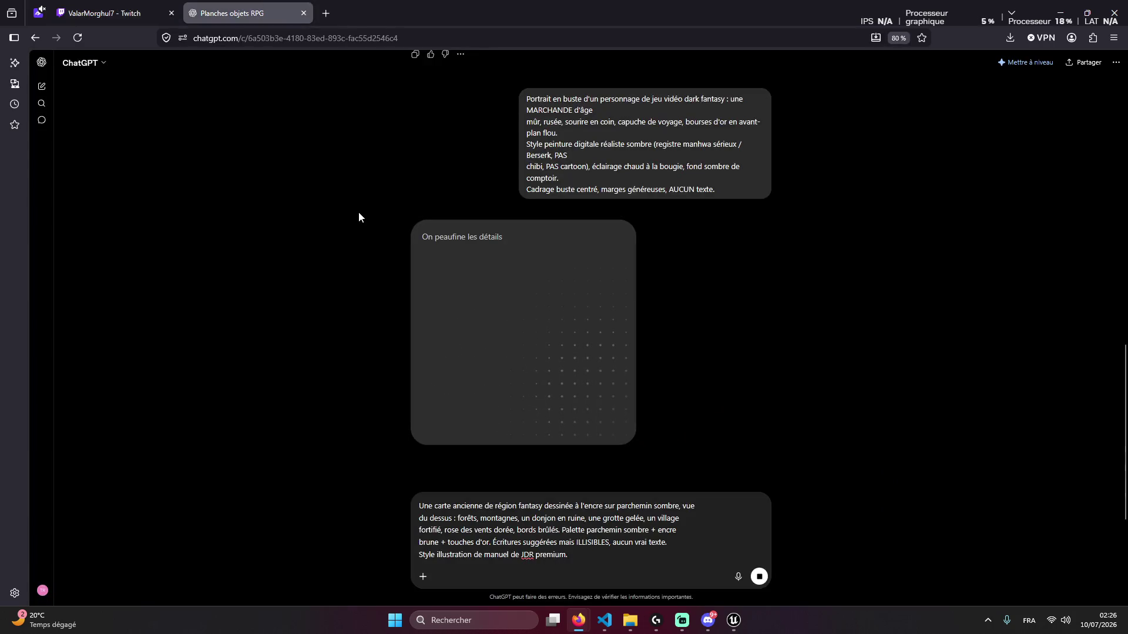